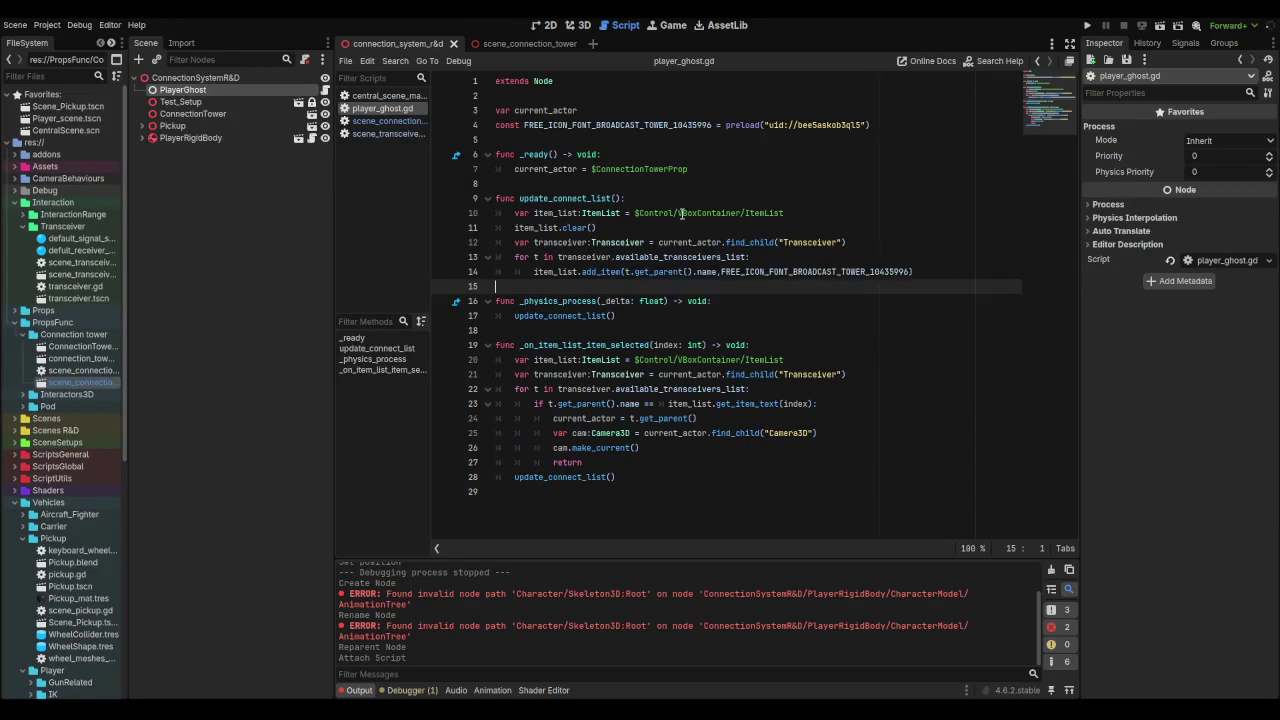
Step: Copy the Control branch, Control through ItemList, from the scene_connection_tower scene
left_click(499, 43)
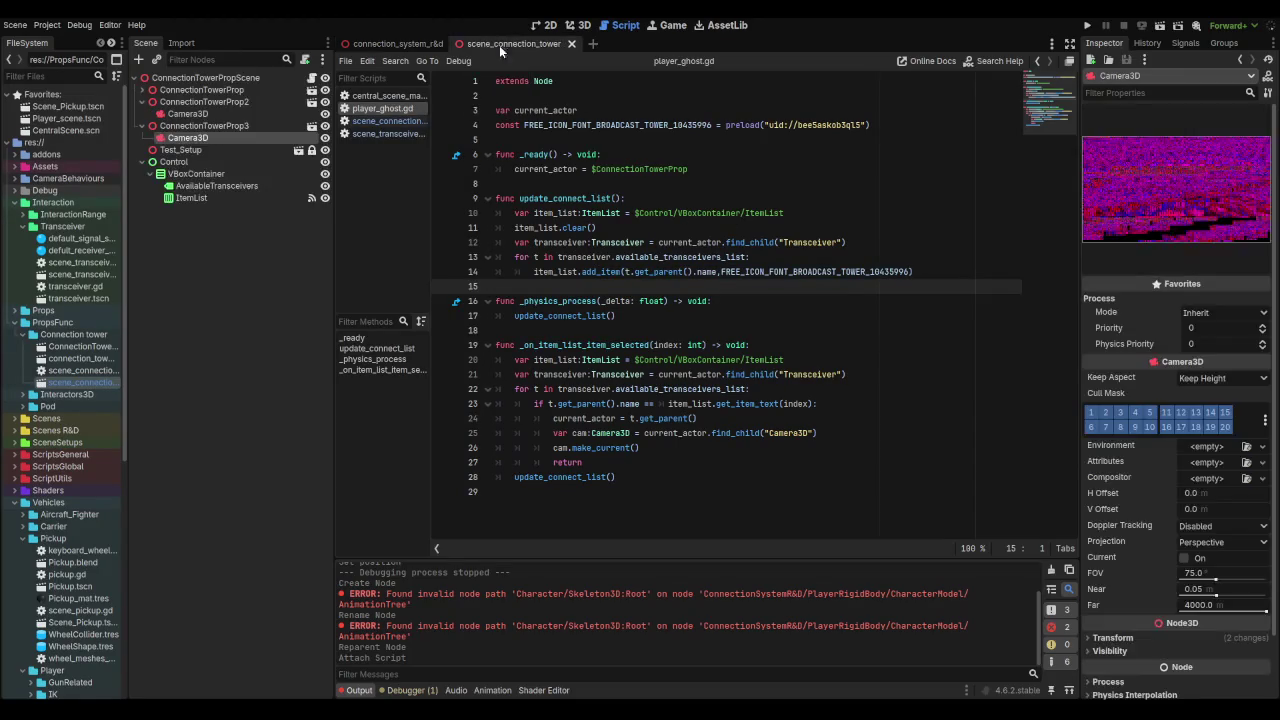
left_click(184, 164)
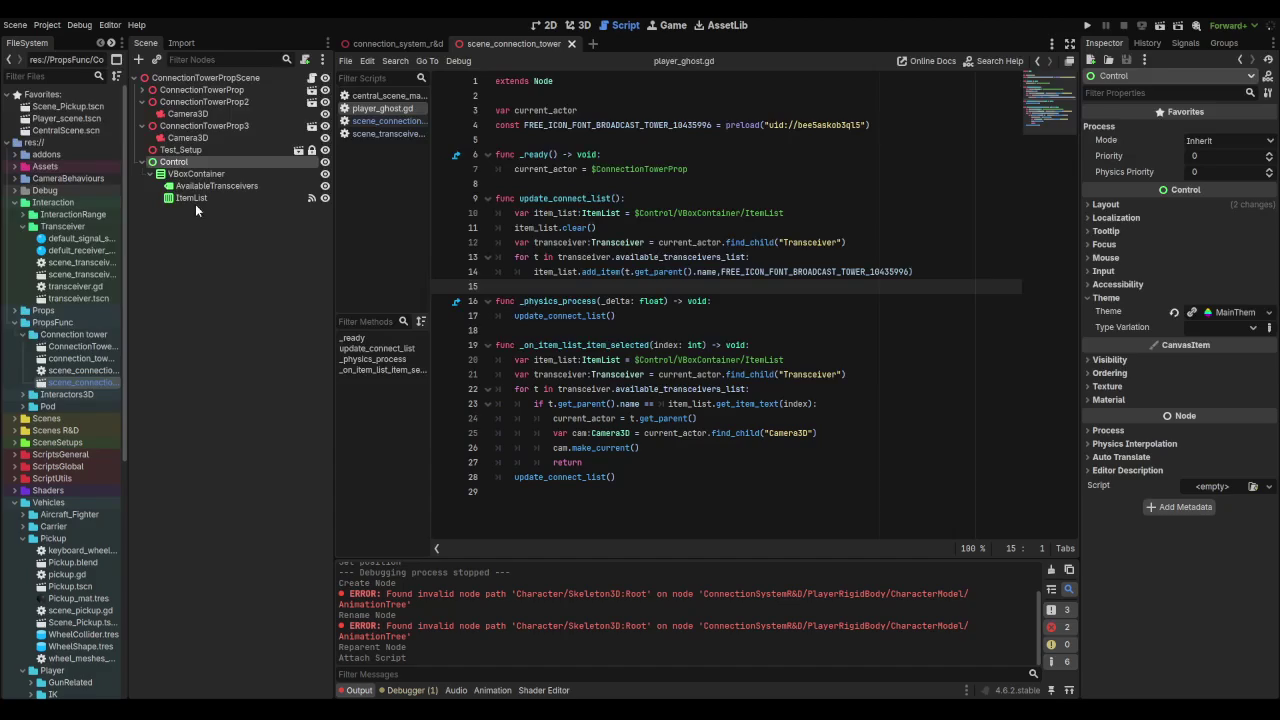
left_click(195, 204, "shift")
right_click(182, 166)
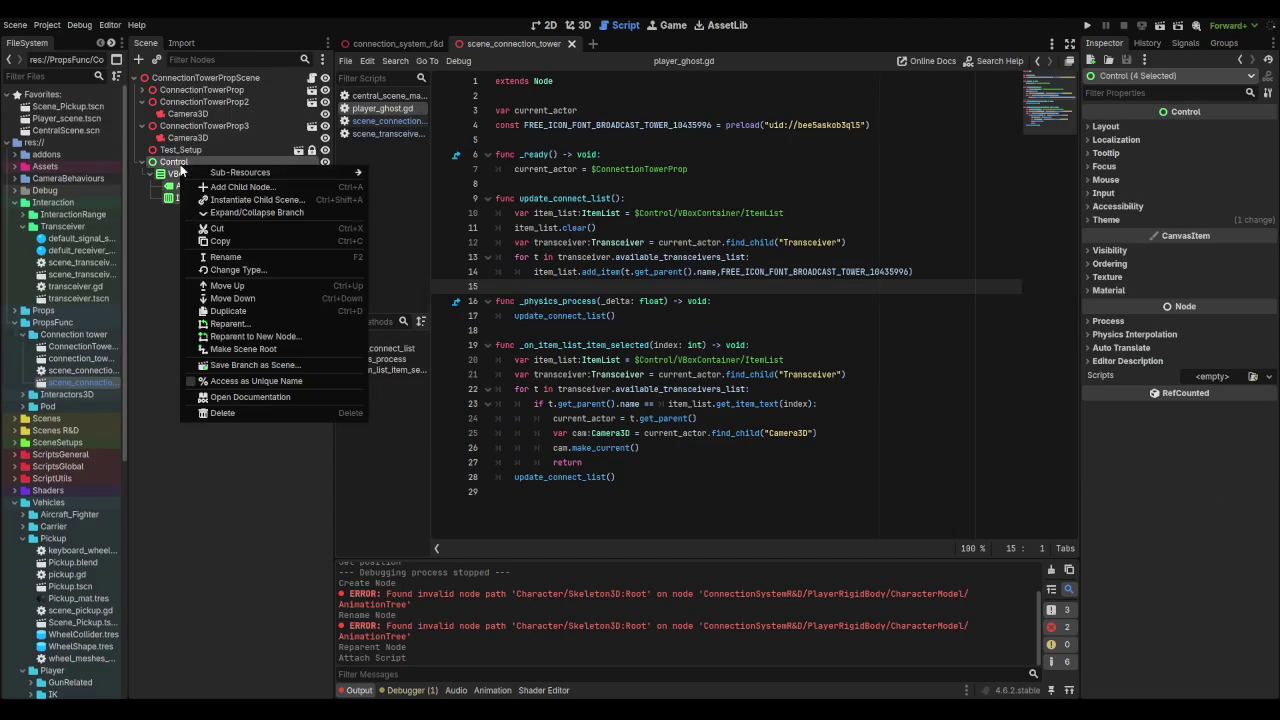
left_click(232, 241)
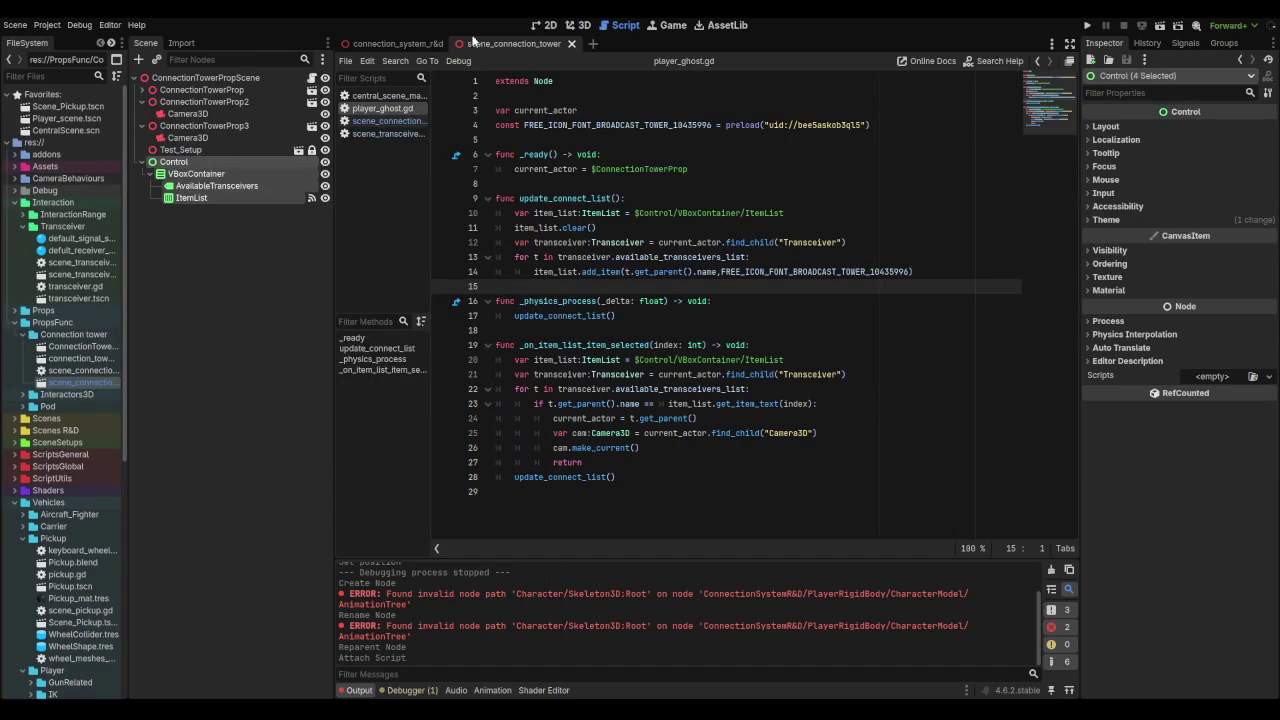
Step: Paste the Control branch under PlayerGhost in connection_system_r&d and save the scene
left_click(395, 43)
right_click(172, 90)
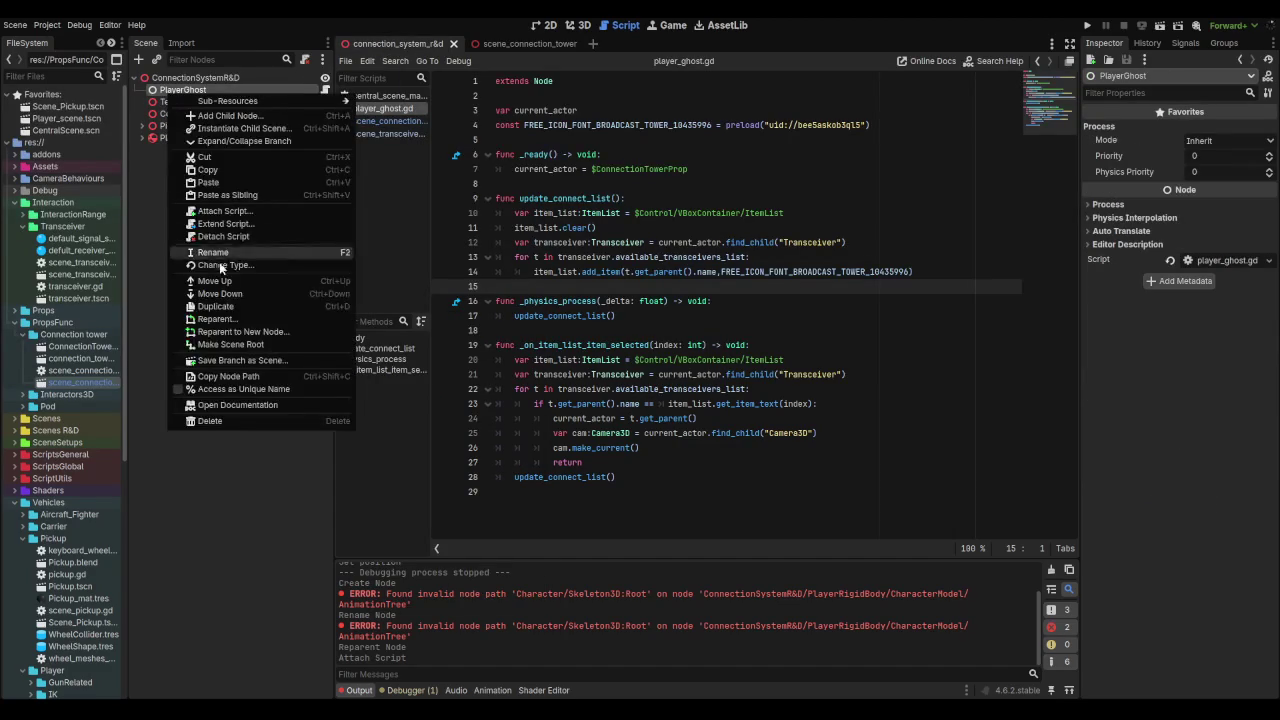
left_click(215, 180)
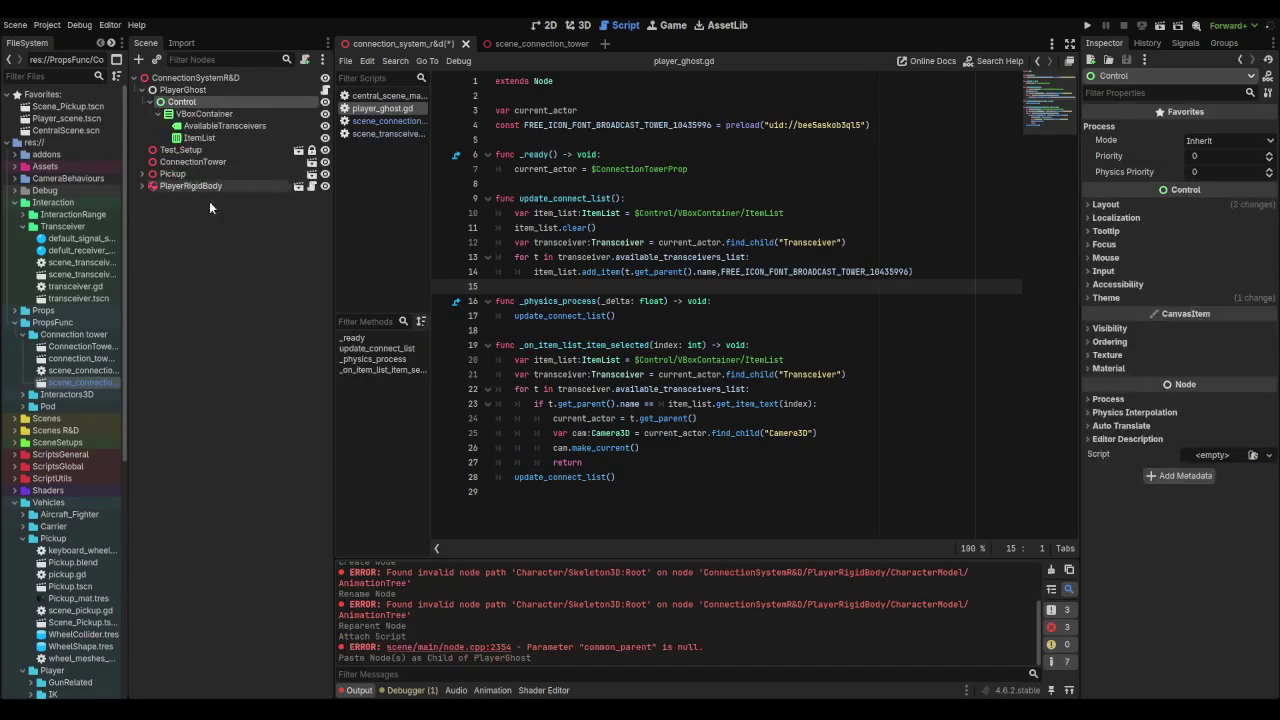
left_click(211, 272)
key("ctrl+s")
left_click(580, 25)
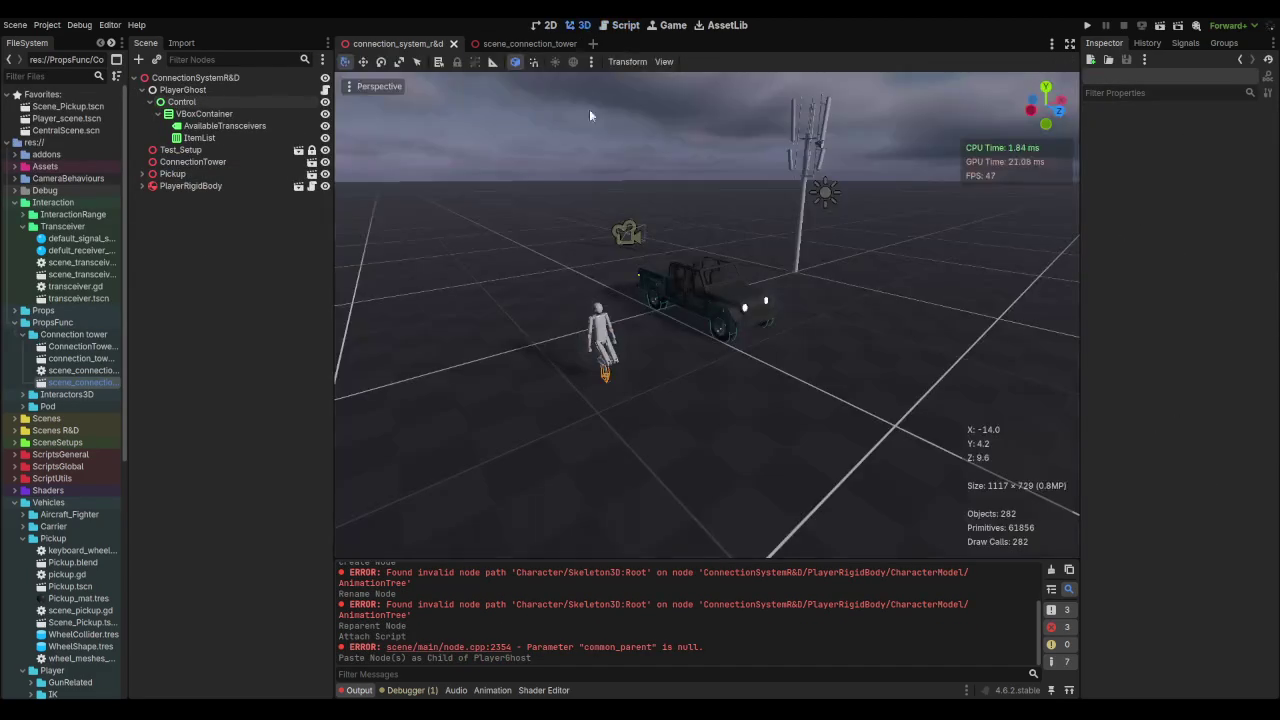
Step: Run the game to test the setup, which breaks on a null make_current error
key("F6")
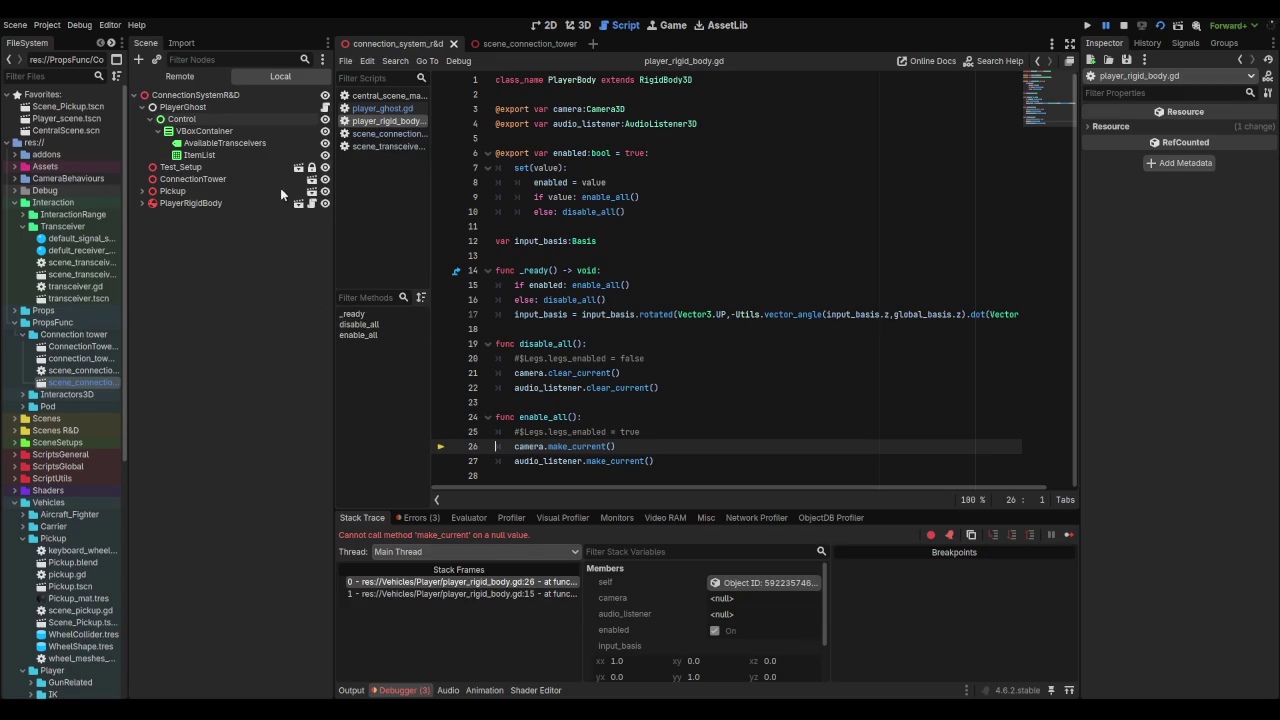
Step: Check audio_listener's value, then scroll to Vehicles/Player and open Player_scene.tscn
mouse_move(544, 388)
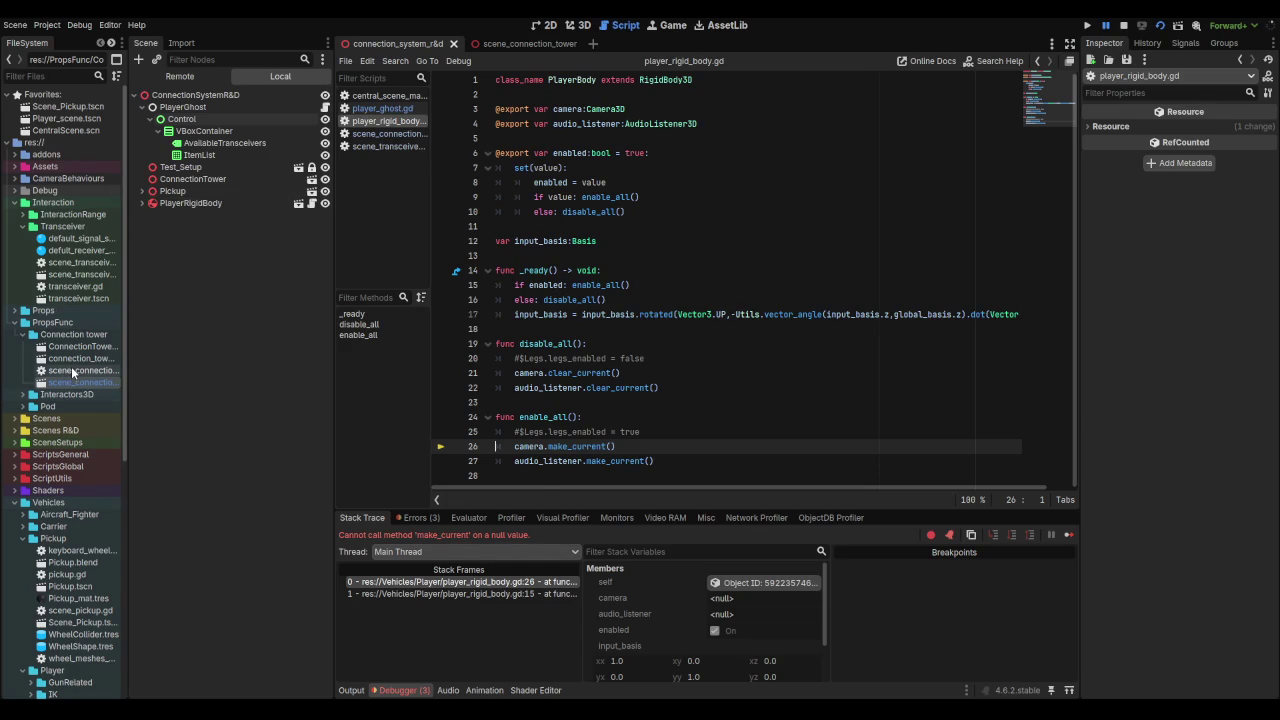
scroll(72, 373, "down", 5)
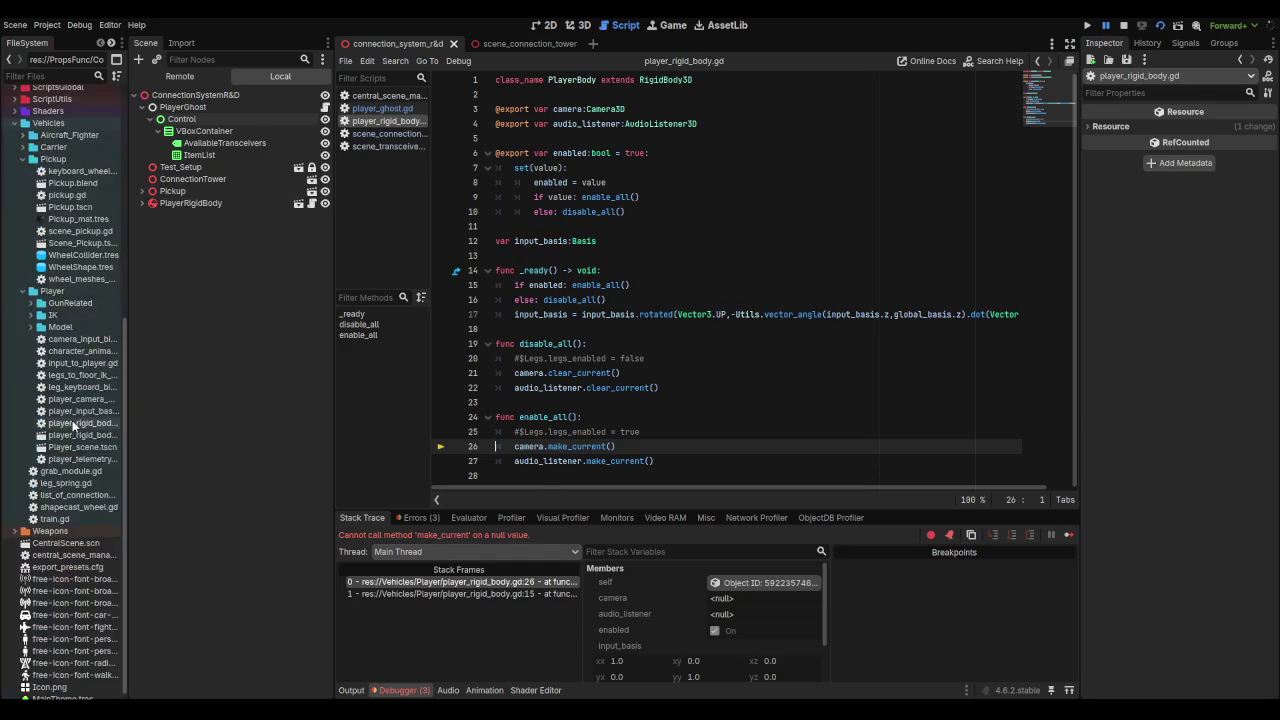
scroll(74, 390, "down", 5)
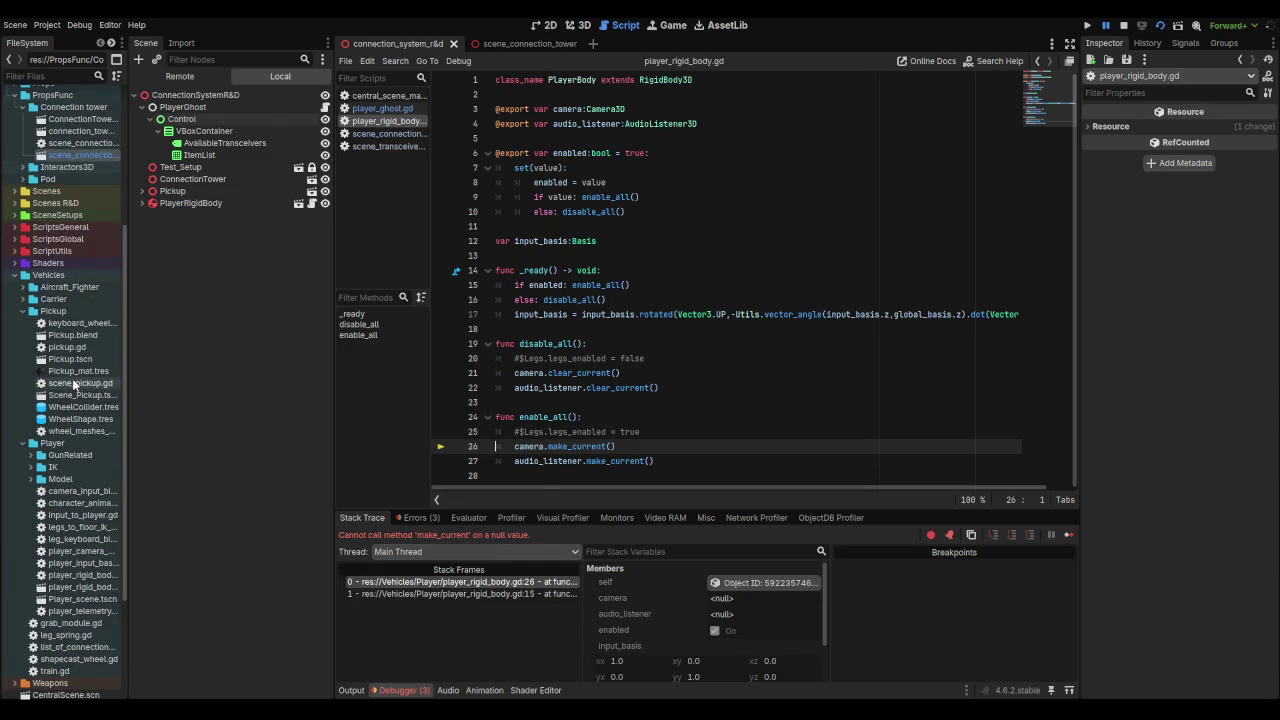
double_click(80, 600)
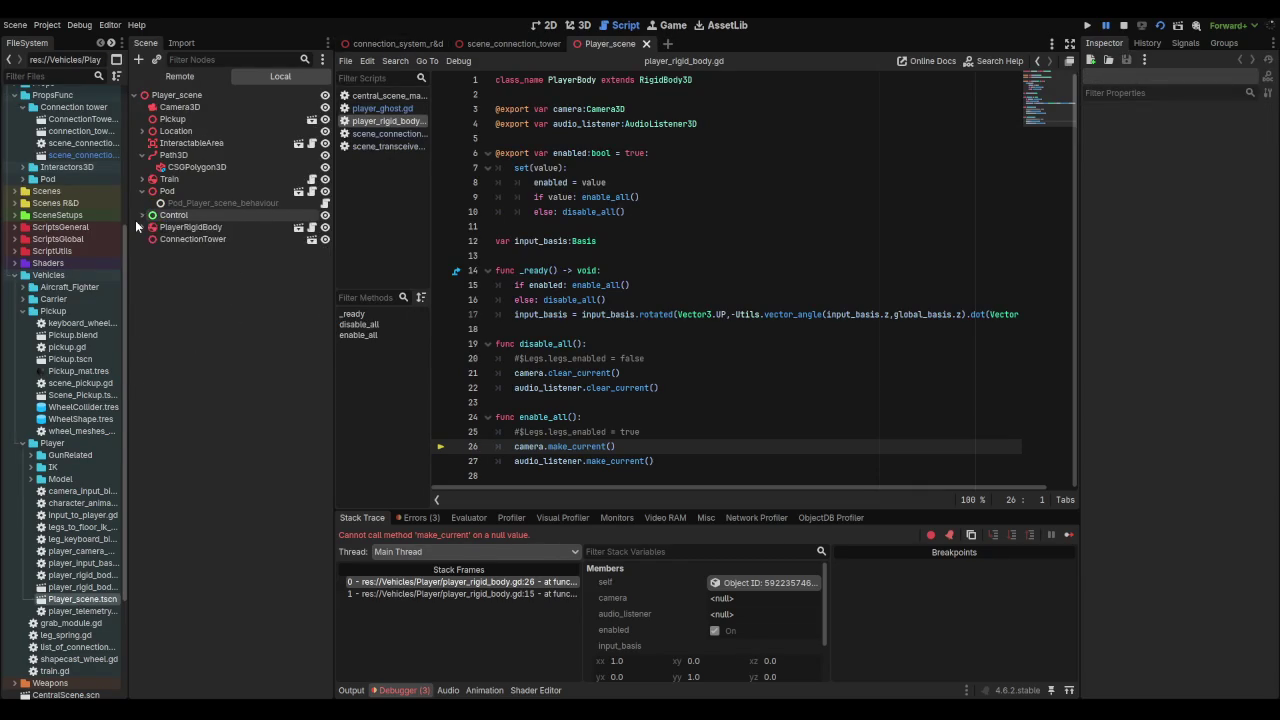
Step: Select PlayerRigidBody's children InteractionRange through ShapecastCameraClipper2, then return to connection_system_r&d
left_click(142, 215)
left_click(142, 227)
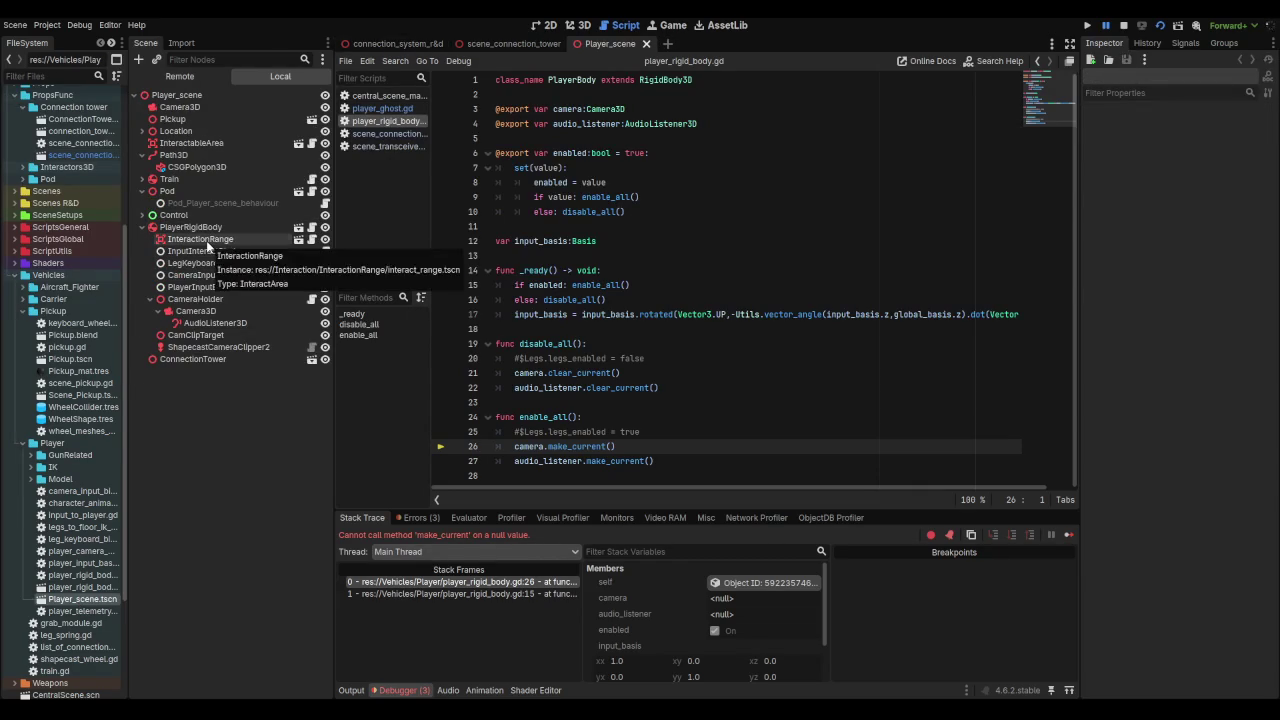
left_click(207, 246)
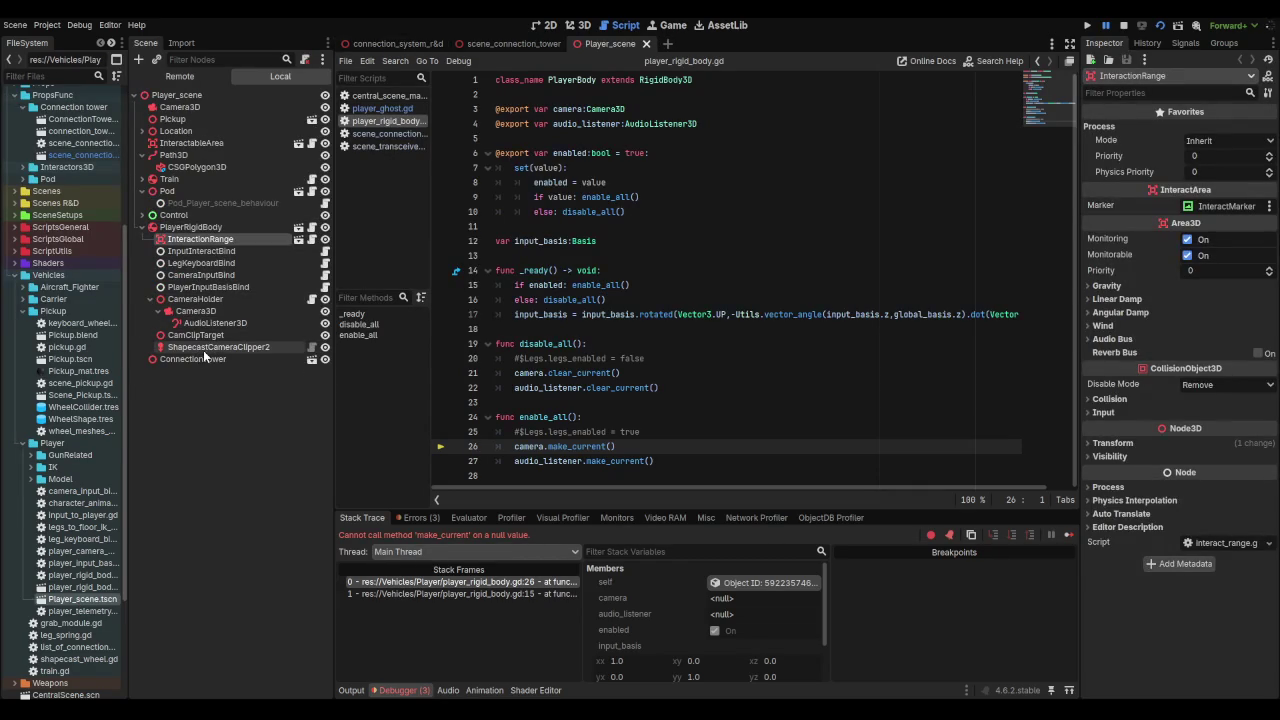
left_click(207, 348, "shift")
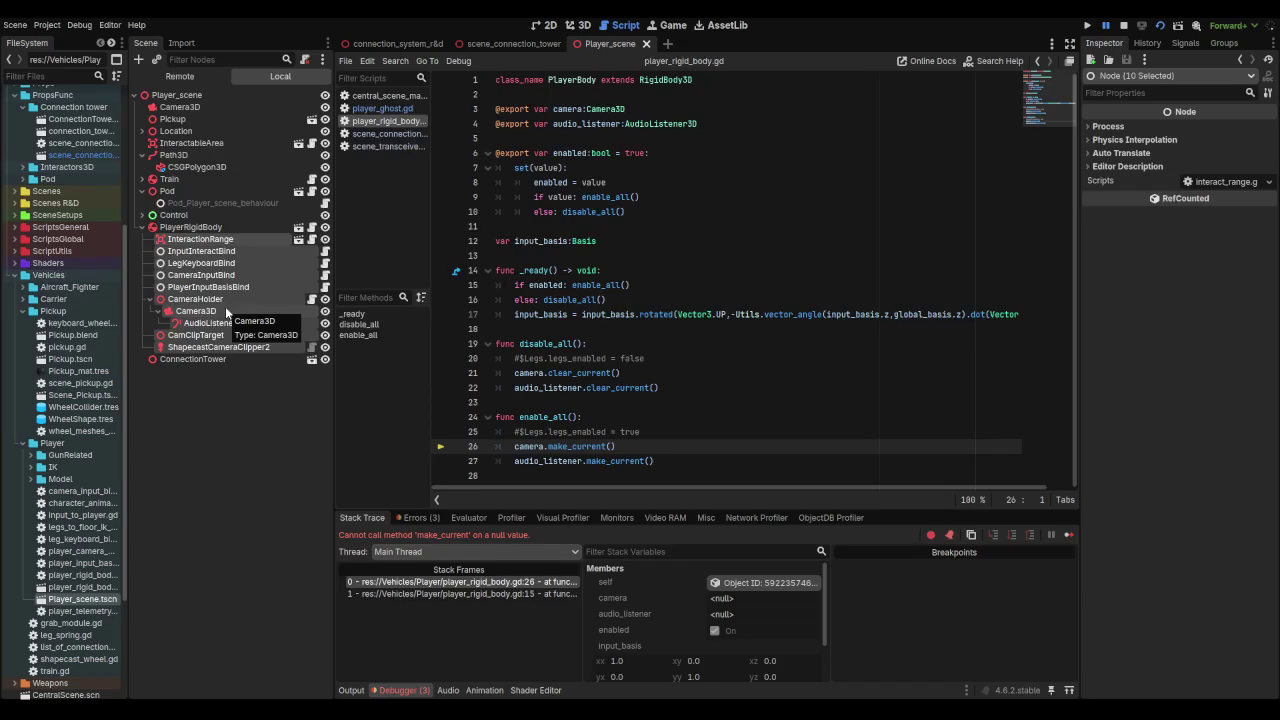
left_click(142, 227)
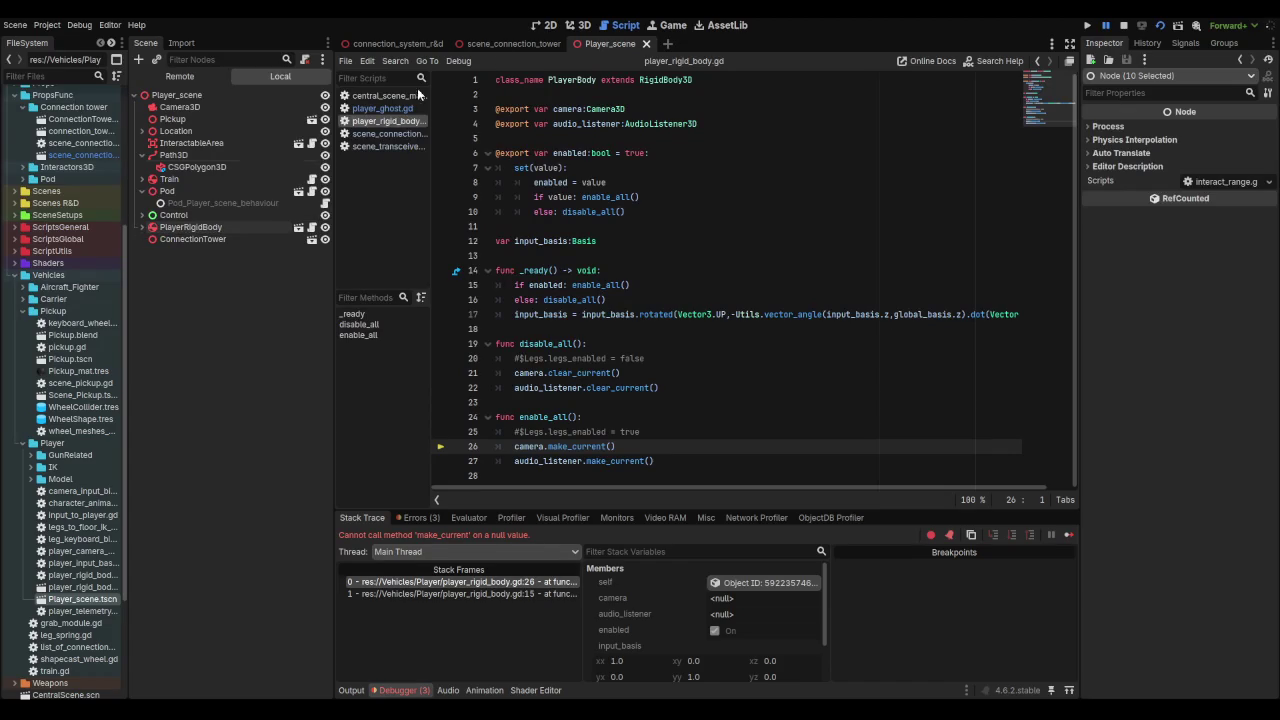
left_click(512, 45)
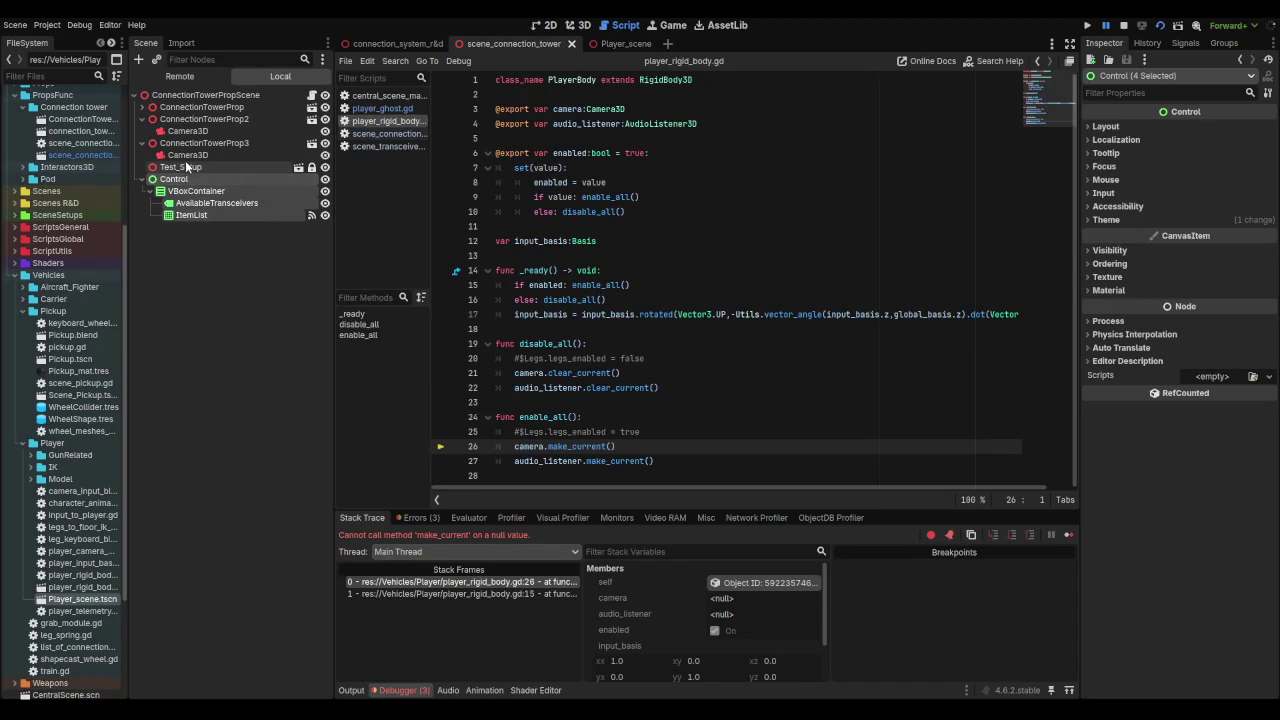
left_click(395, 45)
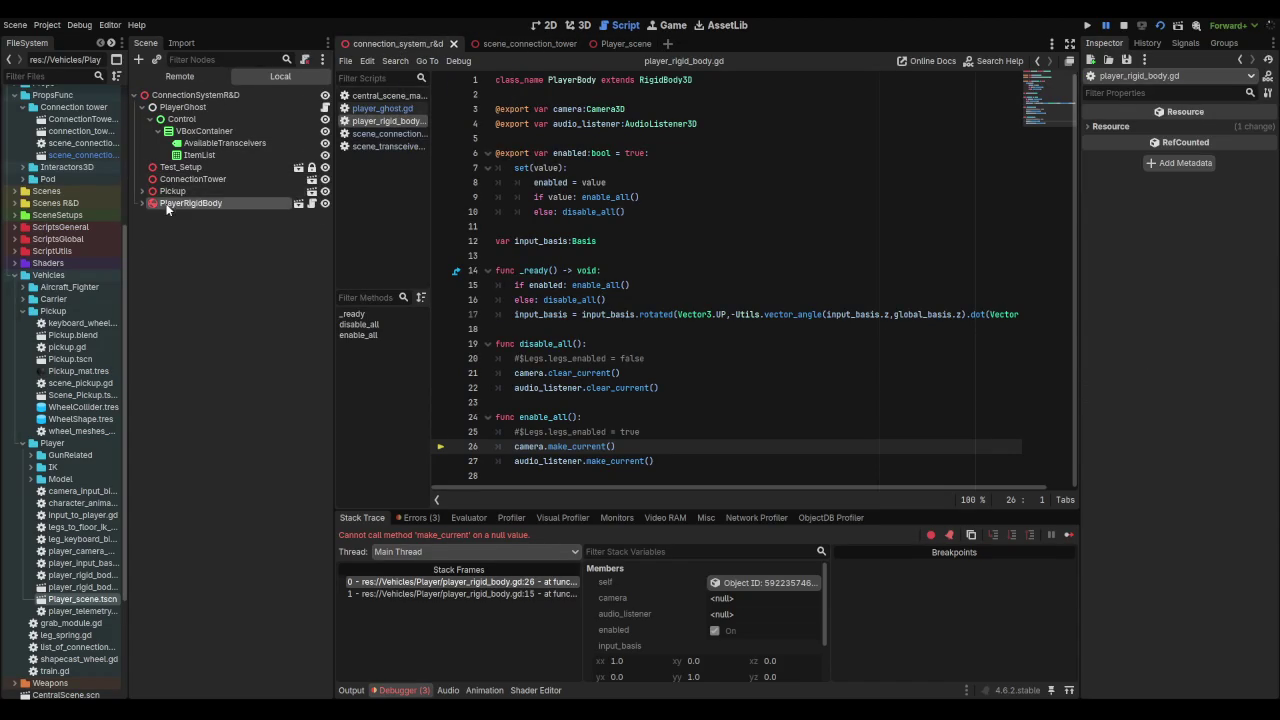
Step: Review the nodes pasted under PlayerRigidBody and assign Camera3D to its Camera export
left_click(142, 203)
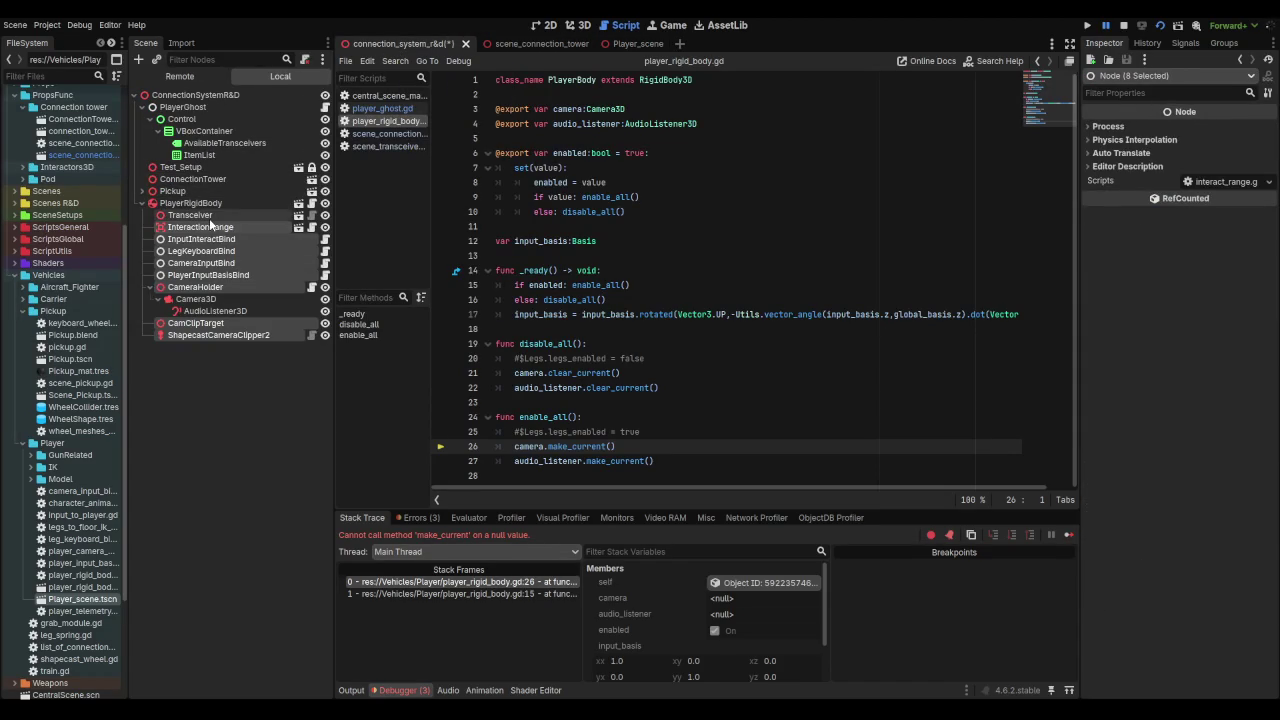
left_click(201, 230)
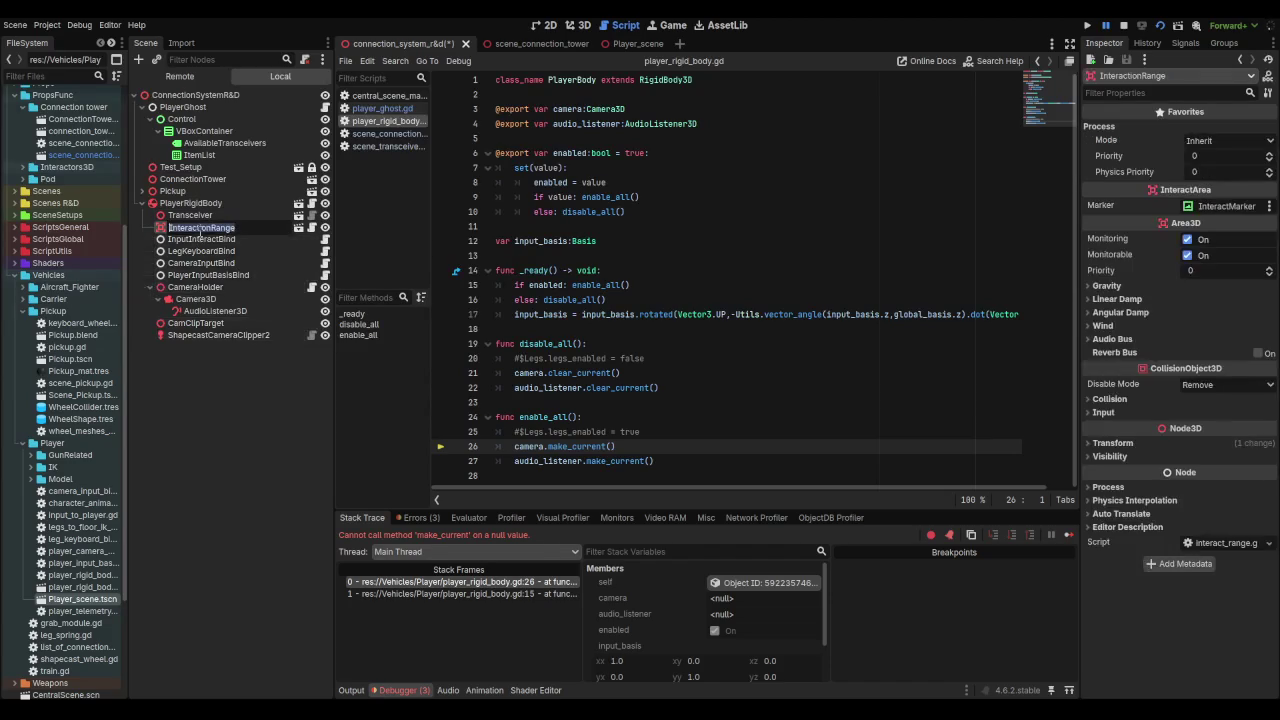
left_click(230, 239)
left_click(230, 227)
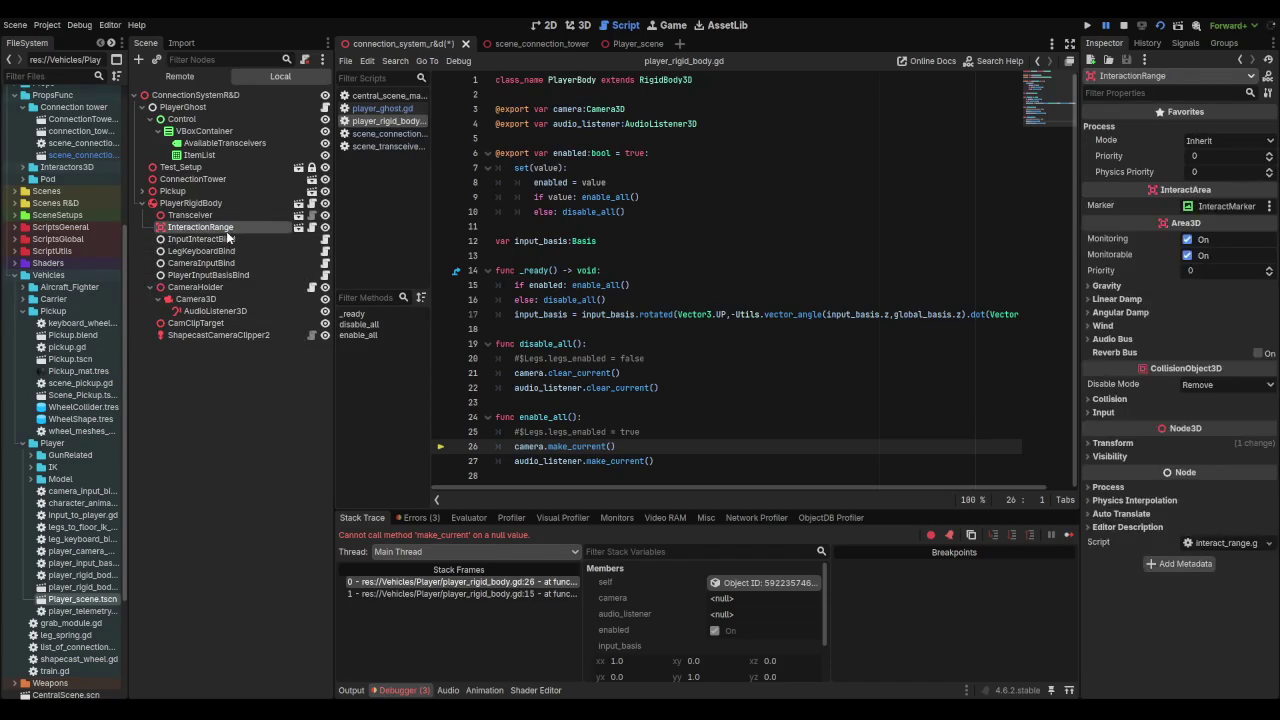
left_click(220, 203)
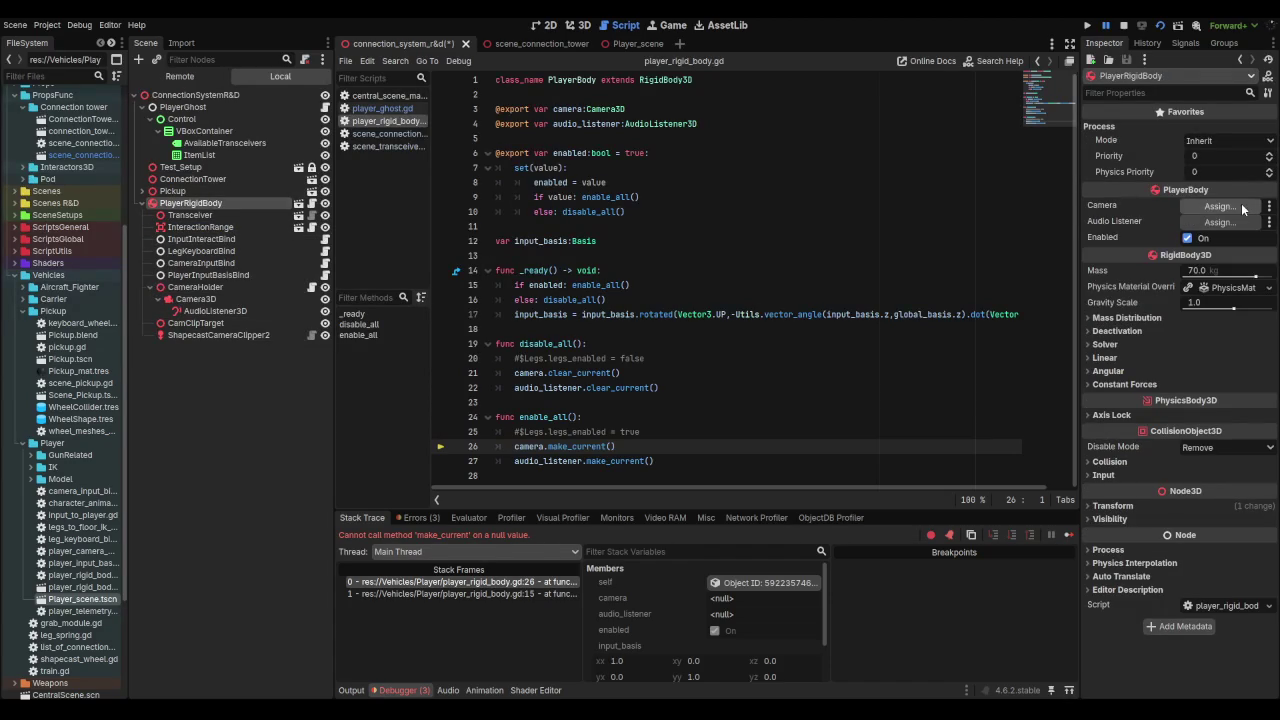
mouse_move(195, 299)
left_mouse_down()
mouse_move(1195, 272)
mouse_move(1220, 206)
mouse_move(700, 314)
mouse_move(1220, 221)
left_mouse_up()
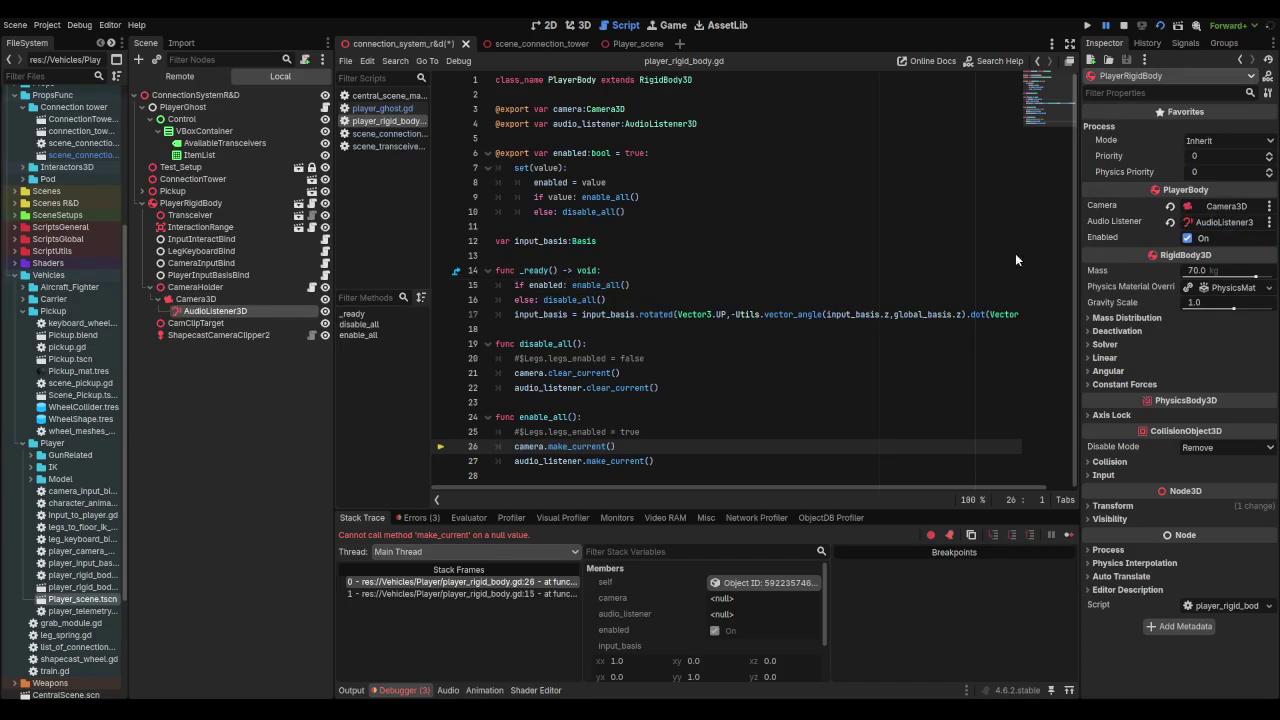
left_click(167, 289)
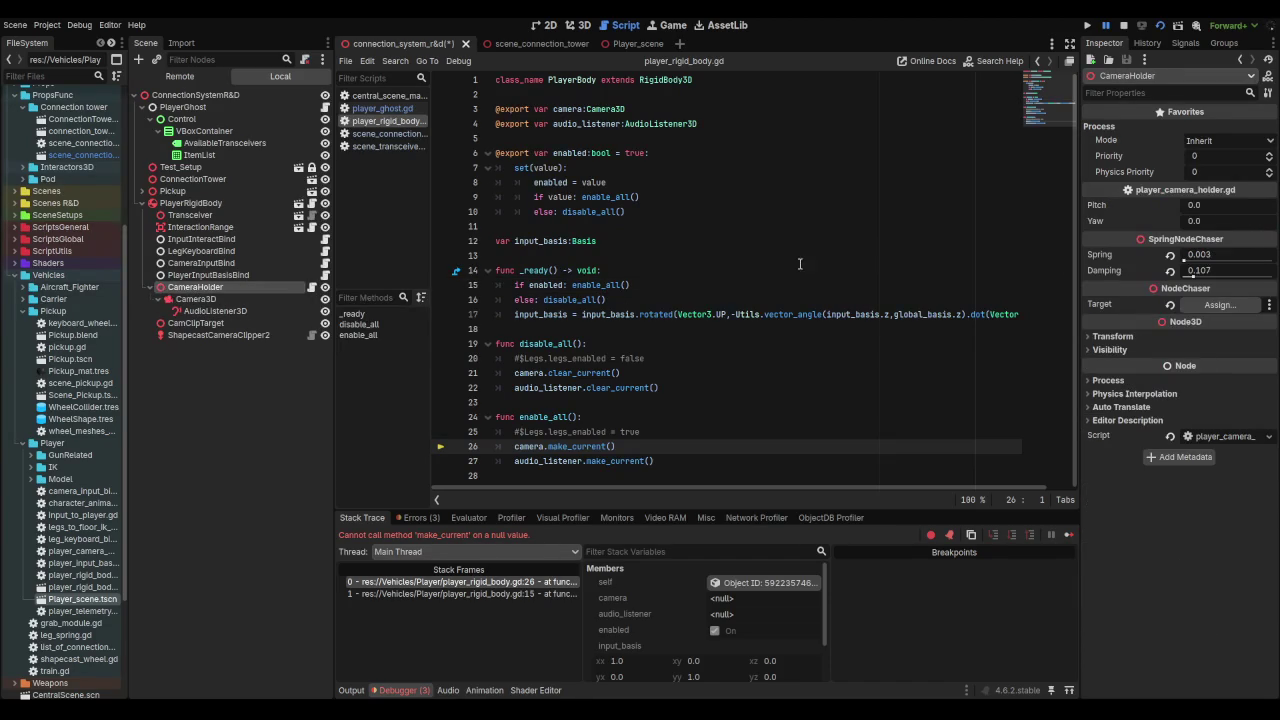
Step: Assign CamClipTarget as CameraHolder's target
left_click(222, 300)
left_click(268, 286)
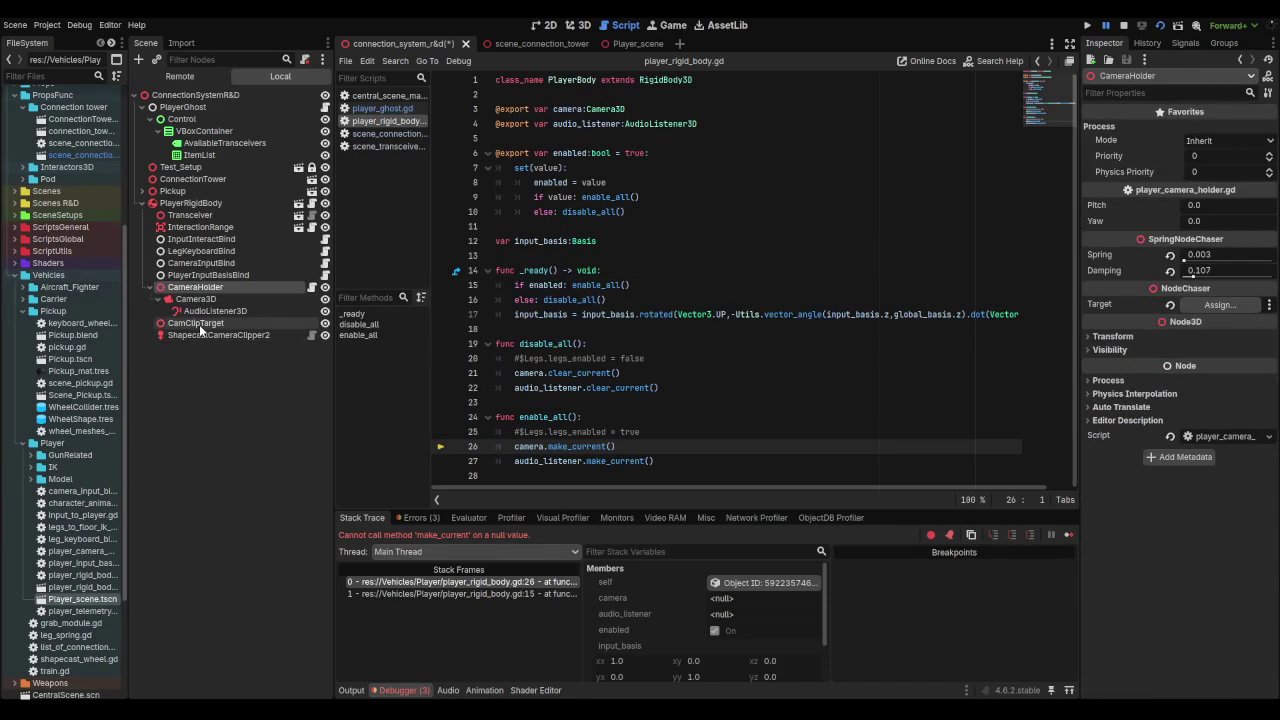
mouse_move(200, 330)
left_mouse_down()
mouse_move(225, 328)
mouse_move(200, 290)
mouse_move(187, 203)
mouse_move(760, 312)
mouse_move(1225, 304)
left_mouse_up()
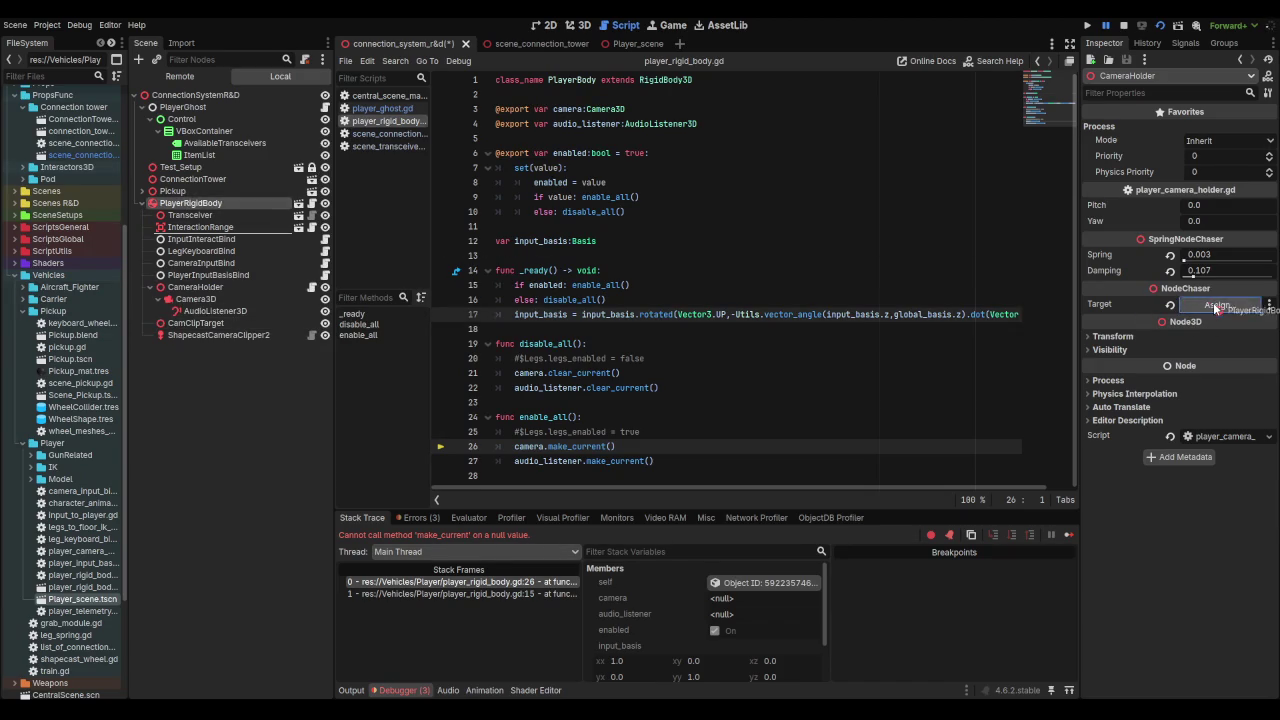
left_click(197, 299)
left_click(196, 287)
left_click(197, 323)
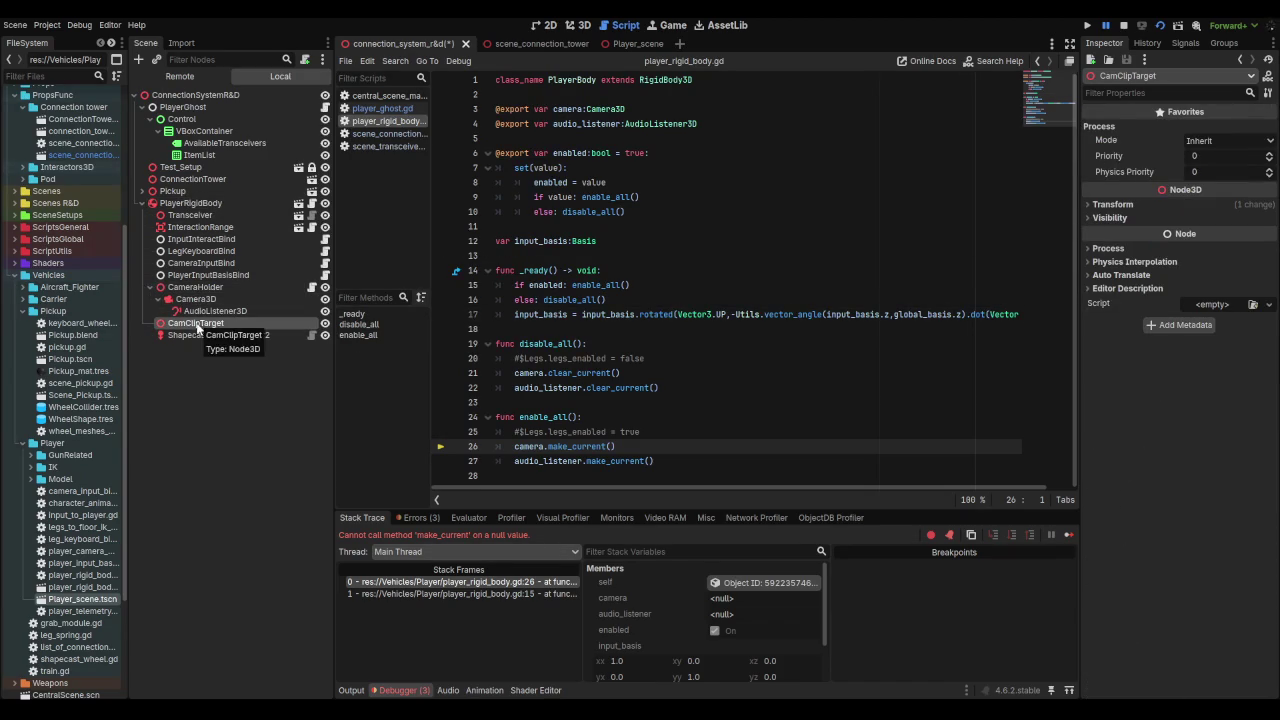
left_click(196, 287)
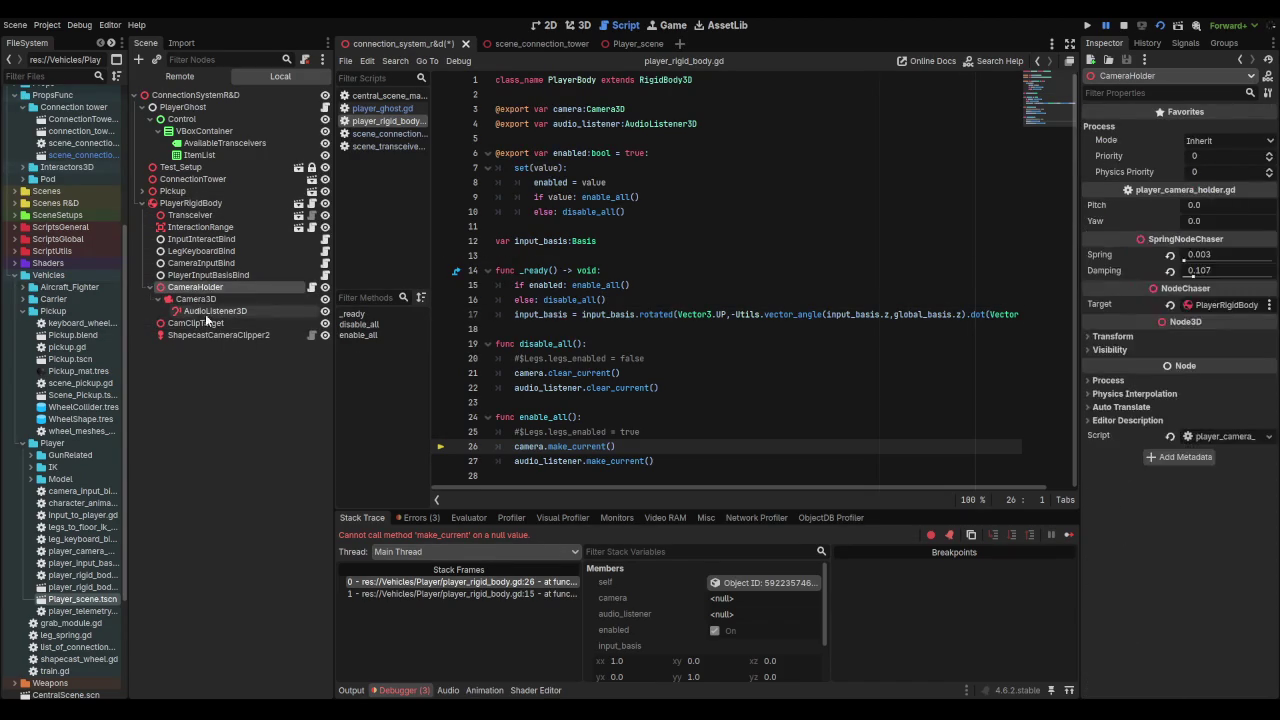
Step: Set ShapecastCameraClipper2's Origin to CamClipTarget and its Camera to Camera3D
left_click(205, 275)
left_click(150, 287)
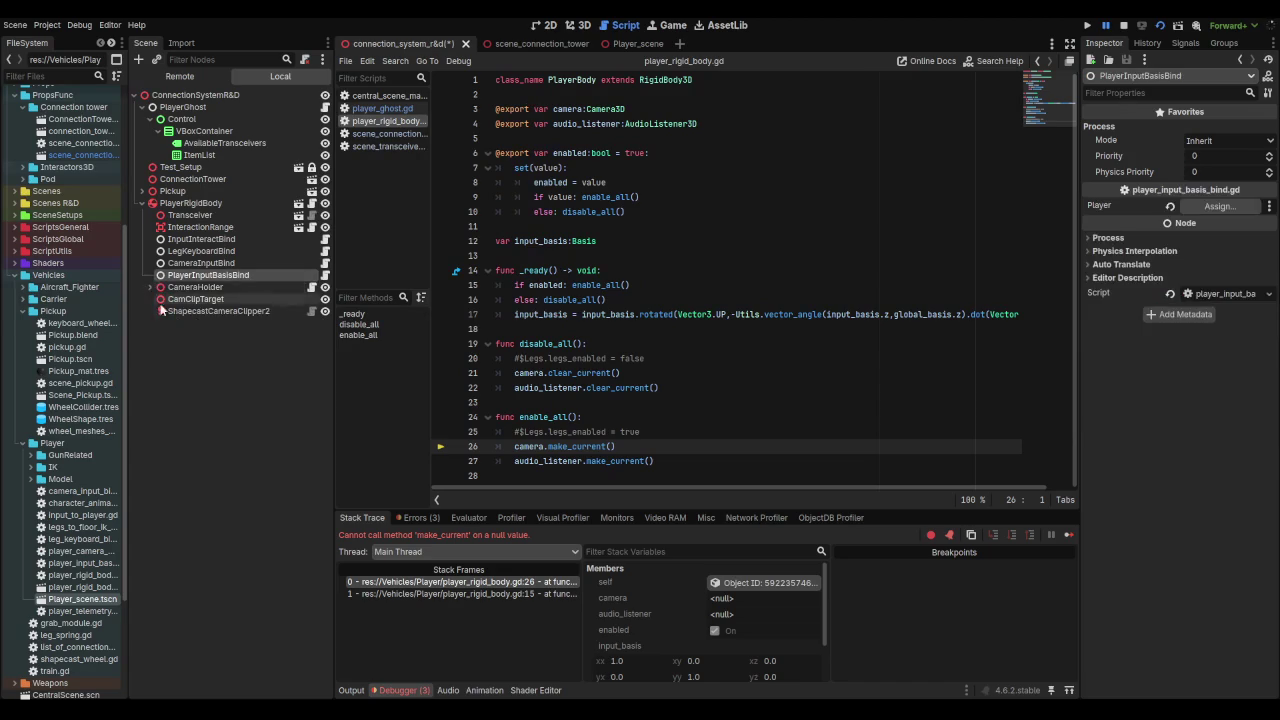
left_click(214, 311)
mouse_move(207, 302)
left_mouse_down()
mouse_move(1268, 250)
mouse_move(1212, 222)
left_mouse_up()
left_click_drag(190, 288, 1236, 207)
left_click(149, 287)
mouse_move(196, 299)
left_mouse_down()
mouse_move(1205, 163)
mouse_move(1226, 206)
left_mouse_up()
left_click(149, 287)
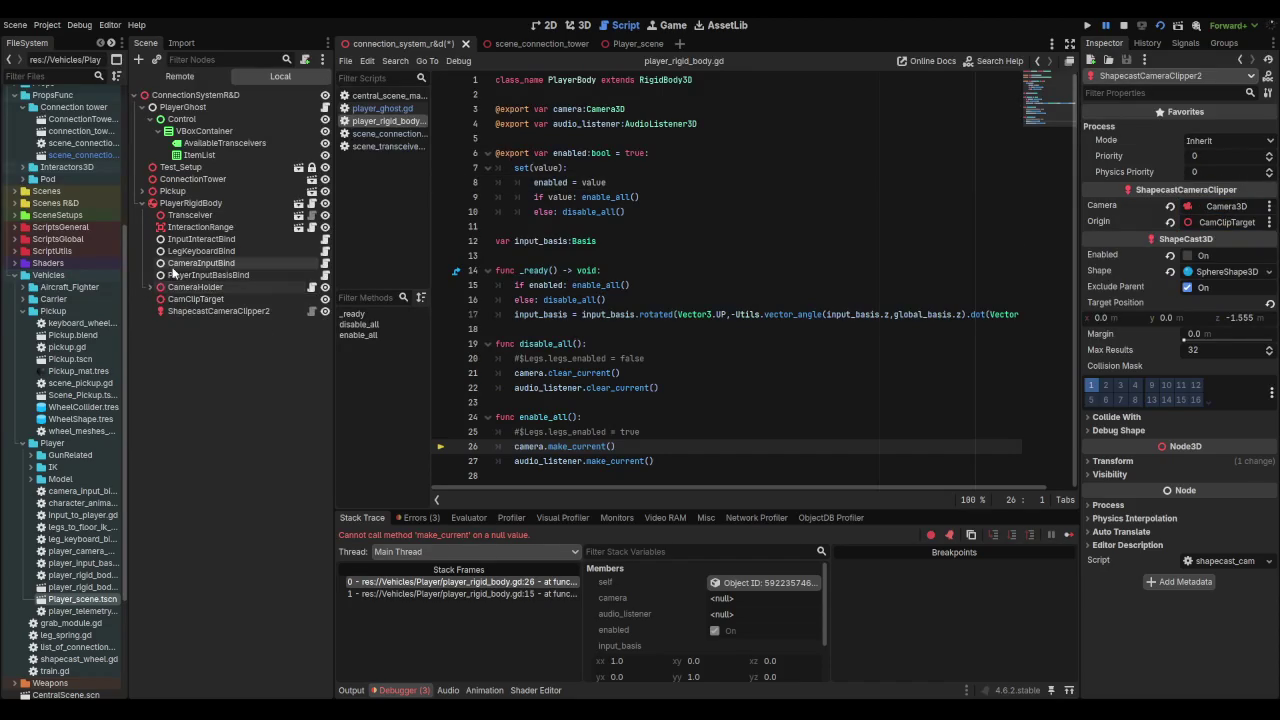
Step: Set CameraInputBind's Camera Holder to the CameraHolder node
left_click(178, 264)
left_click(176, 275)
left_click(178, 264)
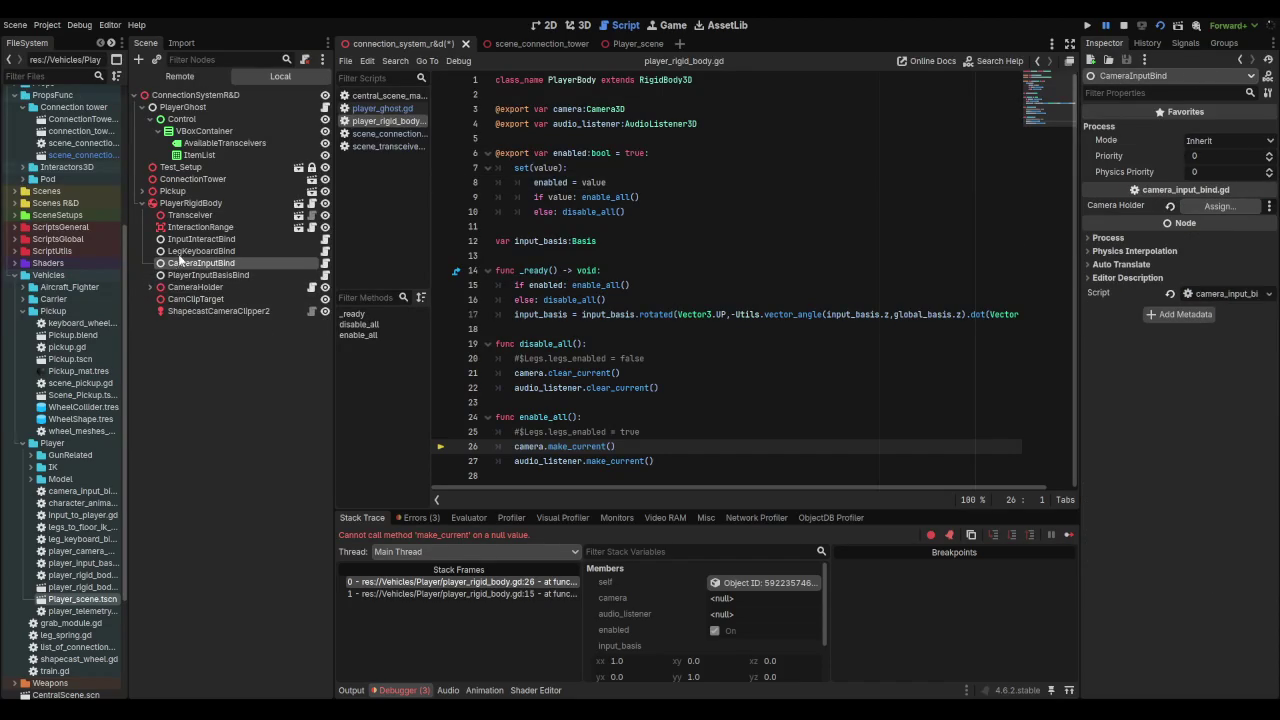
left_click_drag(183, 288, 1222, 206)
Step: Set PlayerInputBasisBind's Player to PlayerRigidBody
left_click(149, 287)
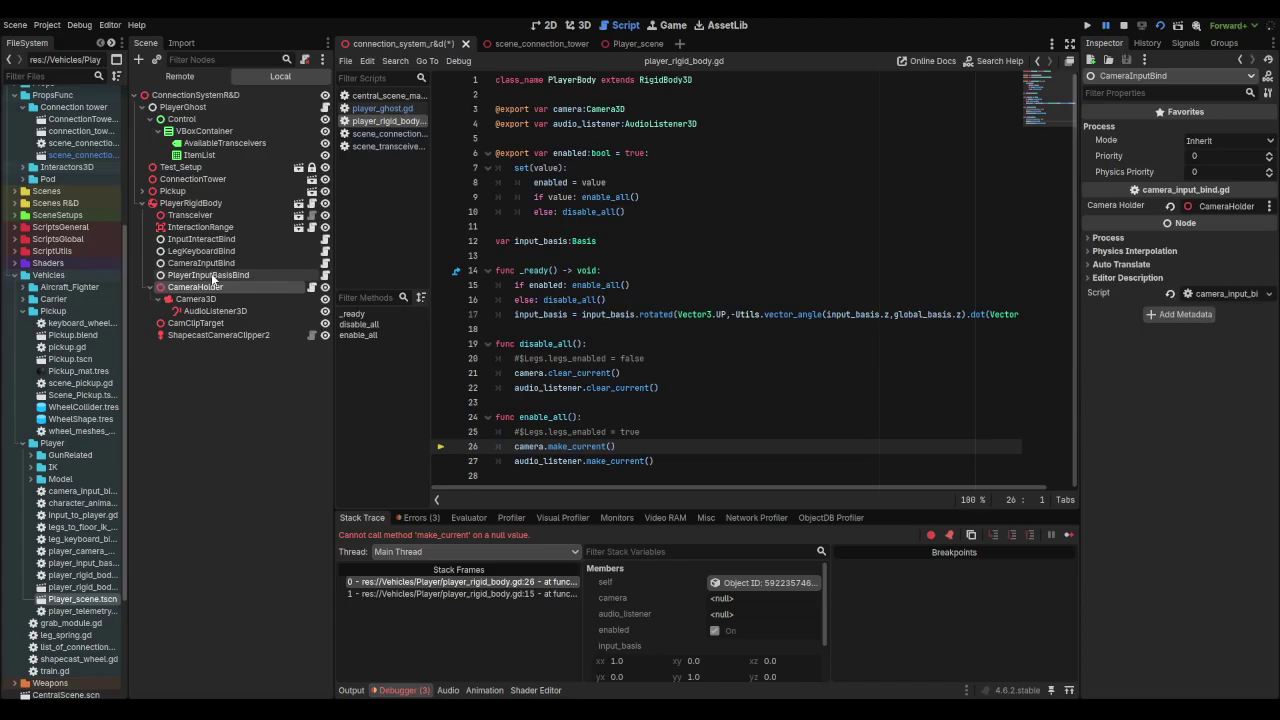
left_click(212, 276)
left_click_drag(183, 207, 1222, 206)
left_click(207, 254)
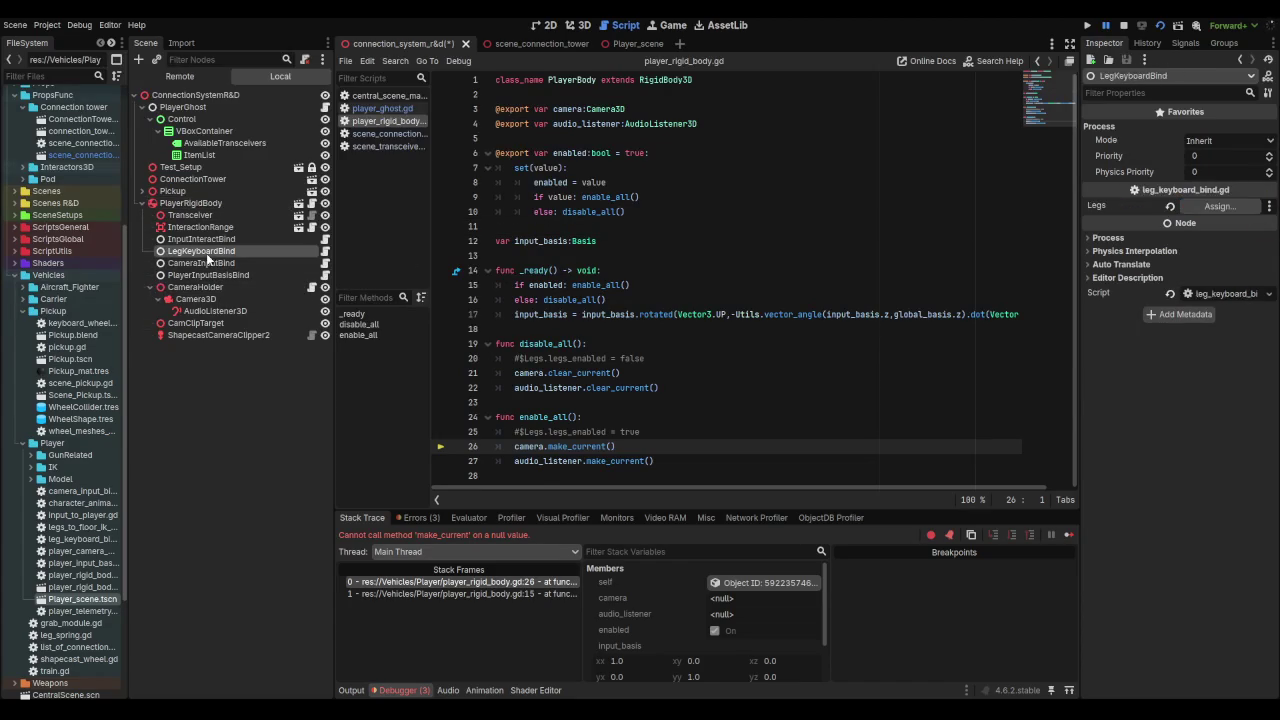
right_click(177, 204)
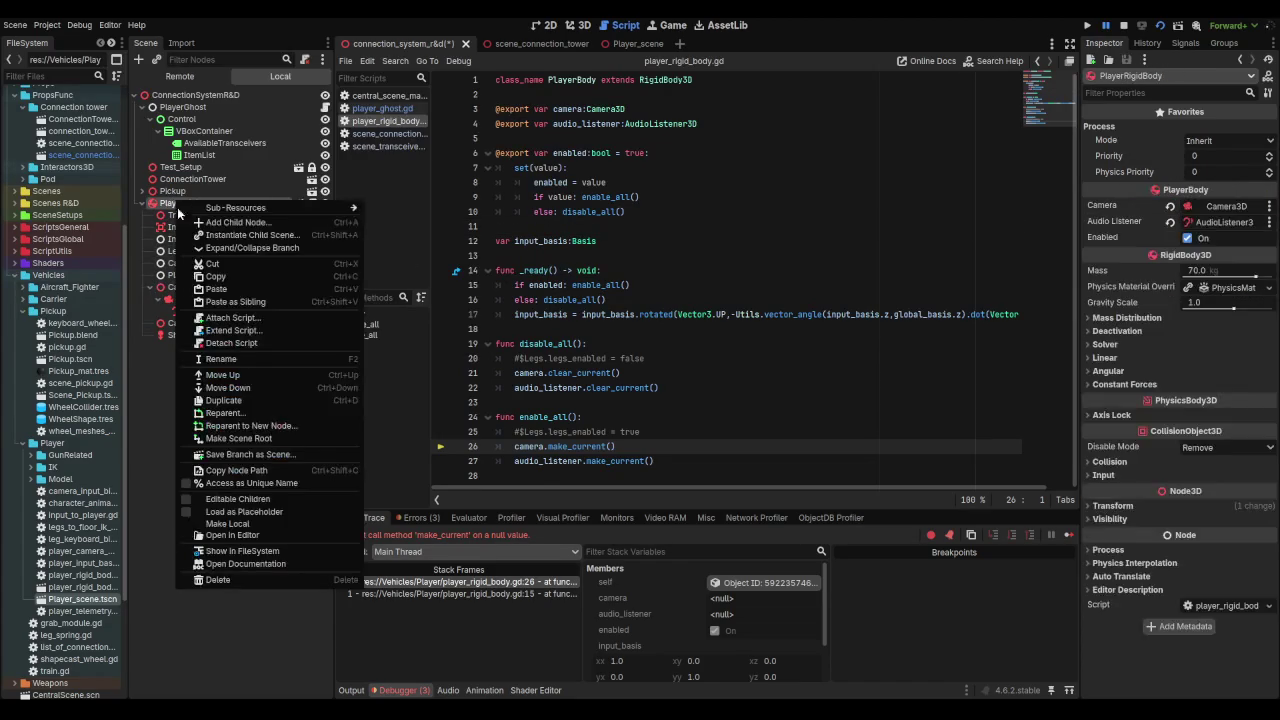
Step: Make PlayerRigidBody's children editable and assign the Legs node to LegKeyboardBind's Legs
left_click(225, 504)
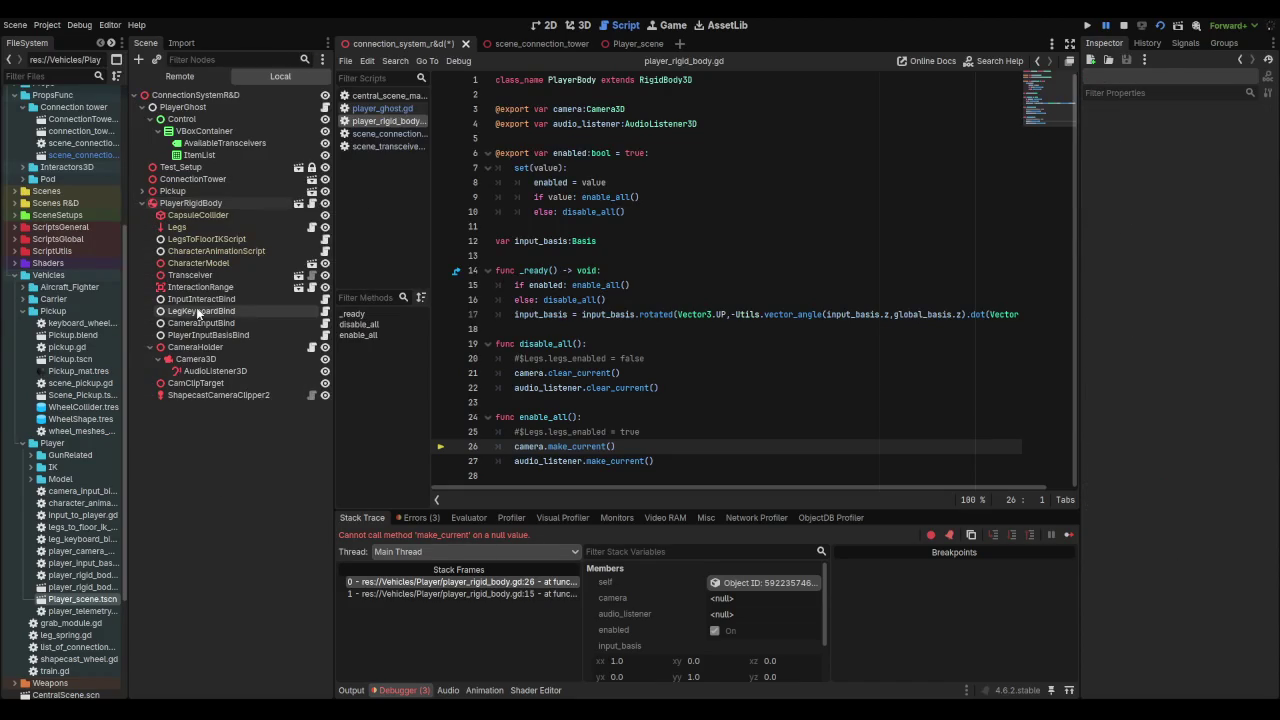
left_click(196, 310)
mouse_move(175, 227)
left_mouse_down()
mouse_move(757, 234)
mouse_move(1224, 207)
left_mouse_up()
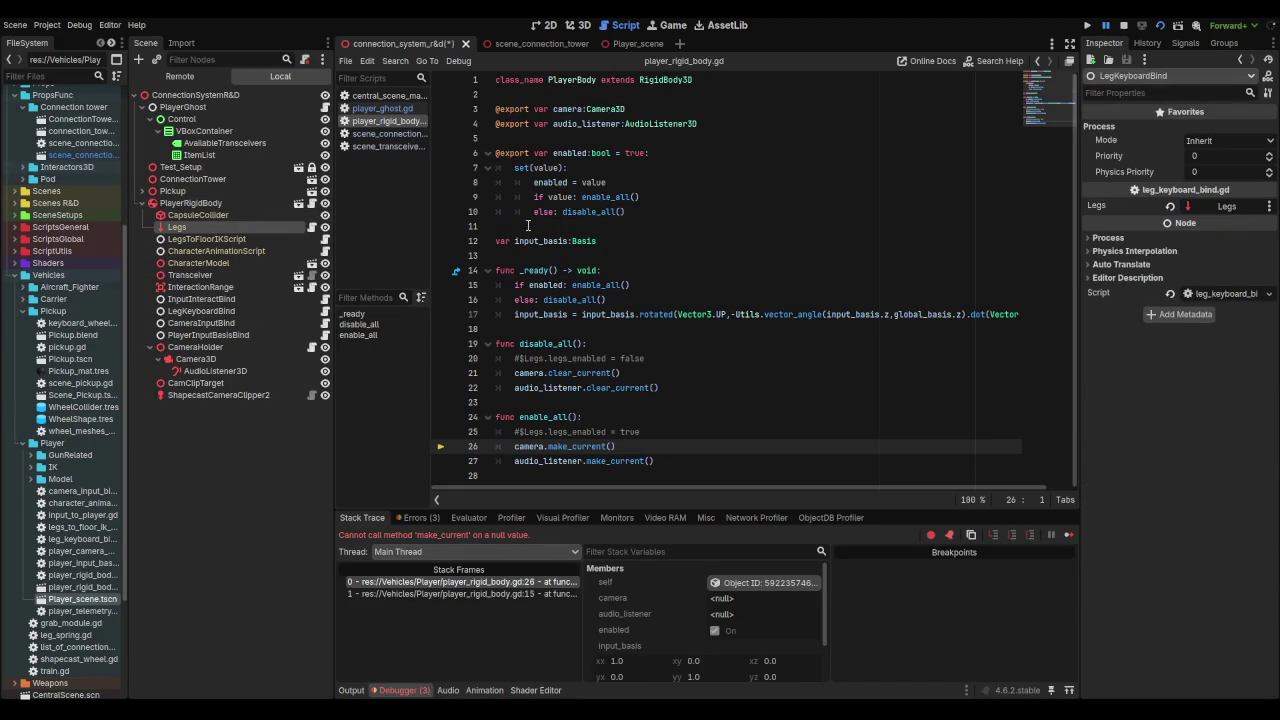
left_click(202, 300)
mouse_move(196, 287)
left_mouse_down()
mouse_move(1110, 285)
mouse_move(1213, 252)
mouse_move(1130, 232)
mouse_move(1230, 262)
left_mouse_up()
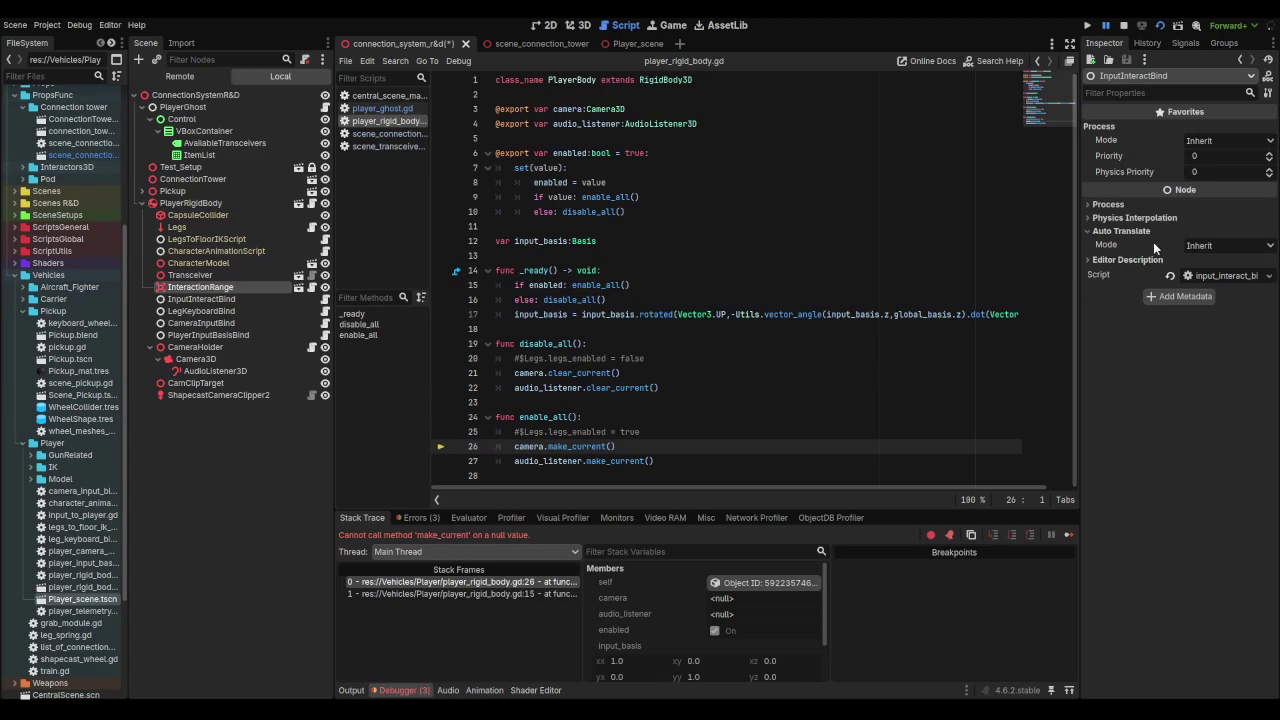
left_click(1121, 231)
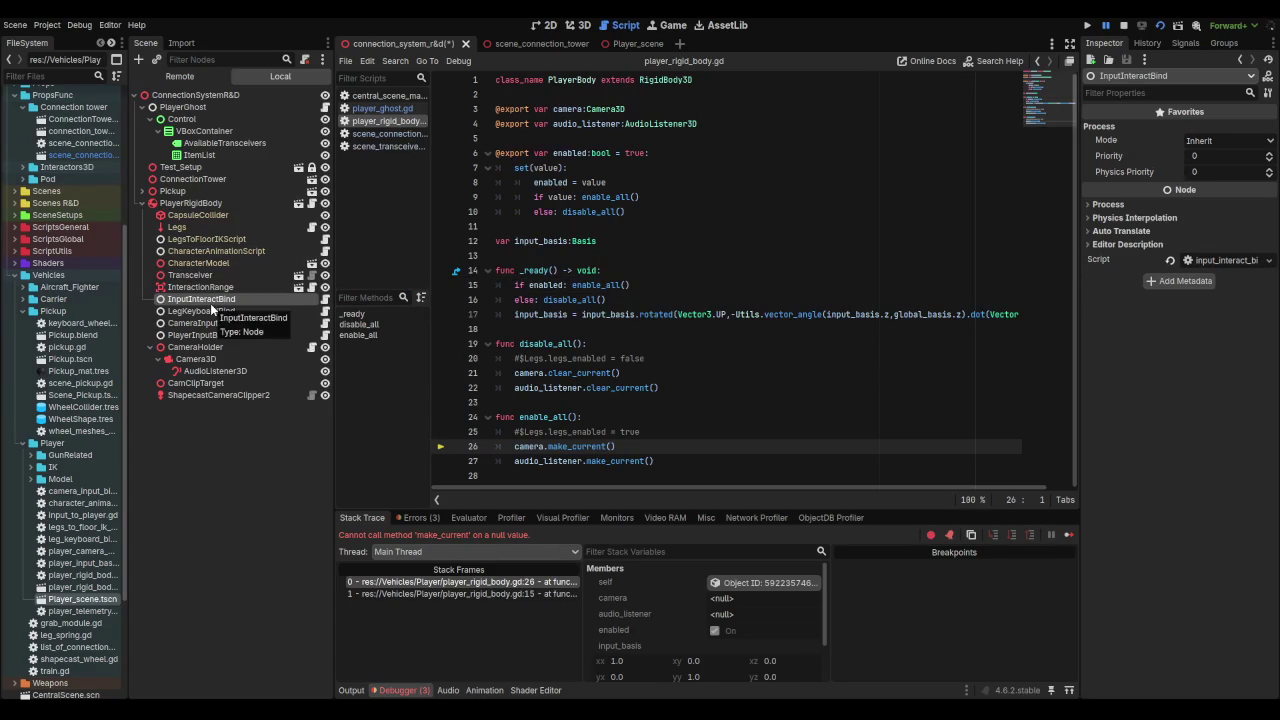
left_click(210, 311)
left_click(217, 323)
left_click(215, 311)
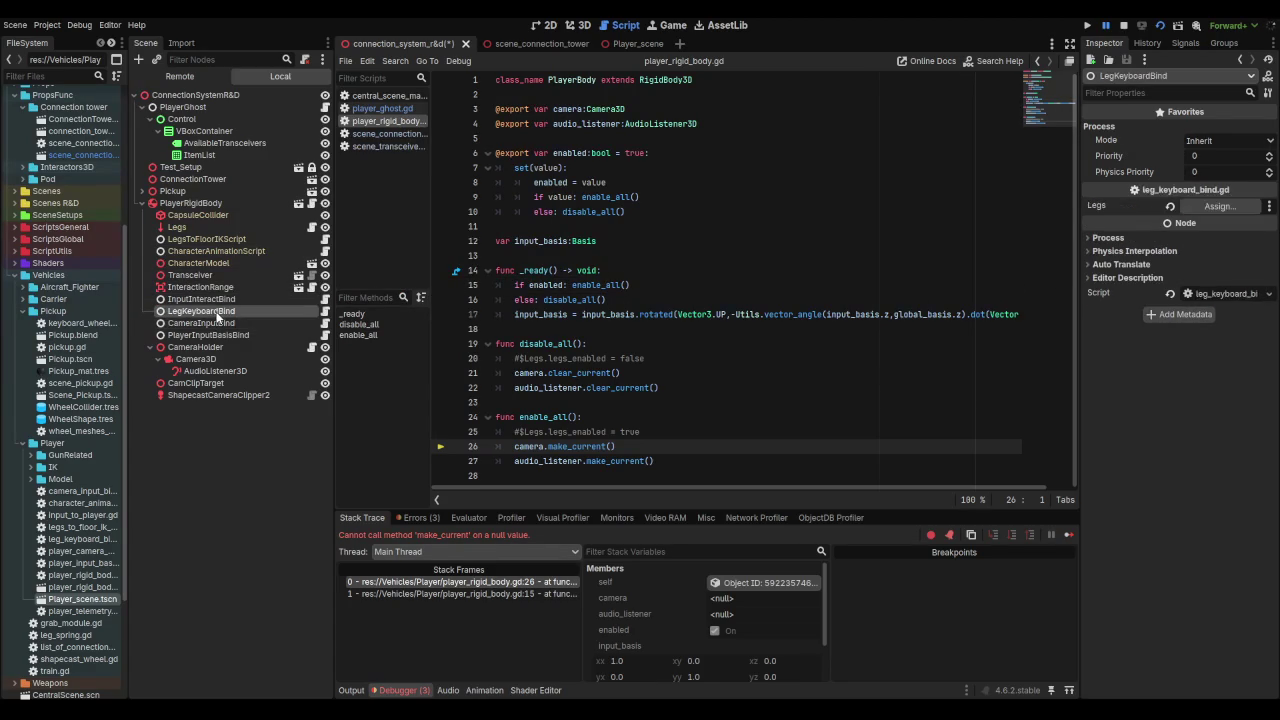
left_click_drag(182, 228, 1220, 206)
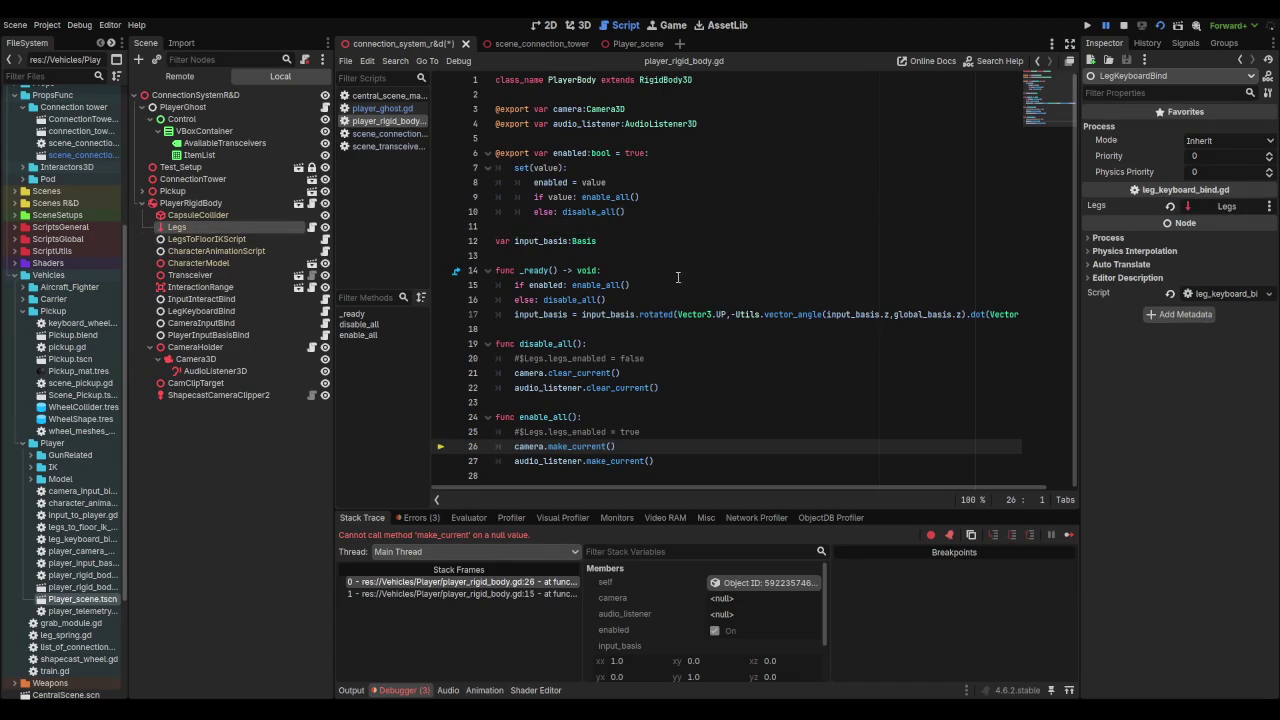
Step: Turn off Editable Children on PlayerRigidBody and confirm hiding its inner nodes
left_click(184, 205)
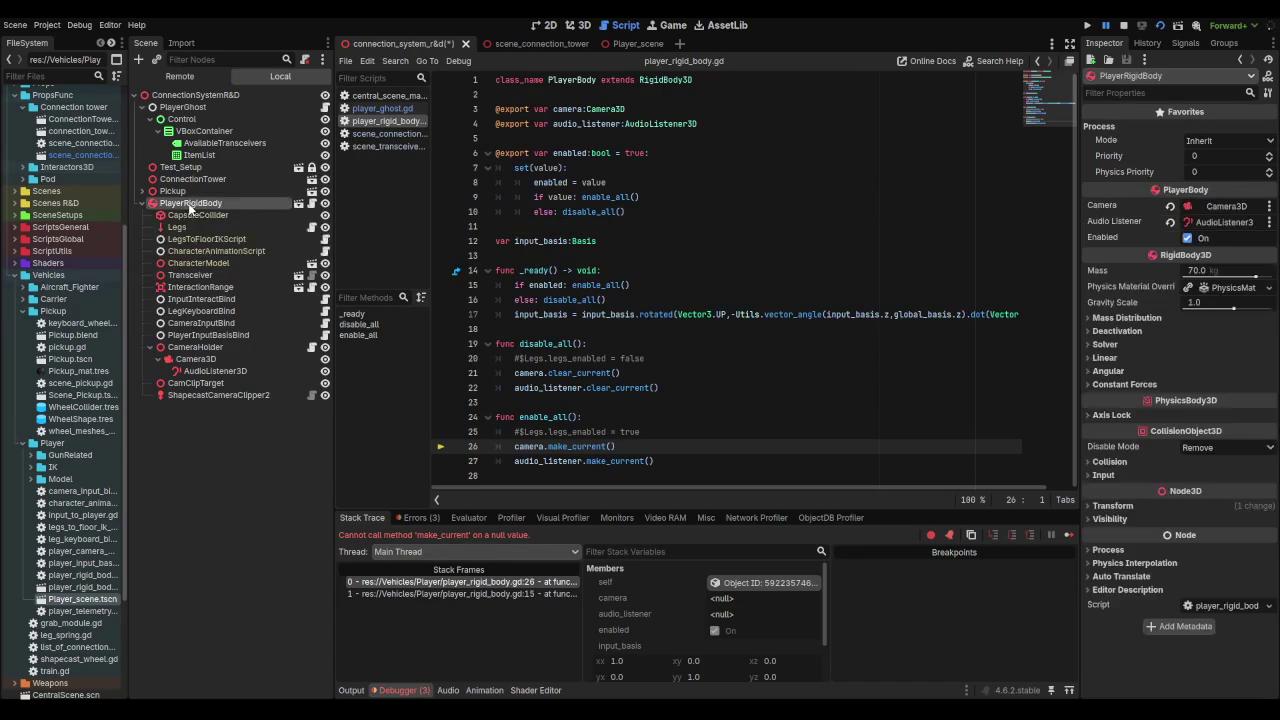
right_click(186, 205)
left_click(234, 510)
left_click(549, 378)
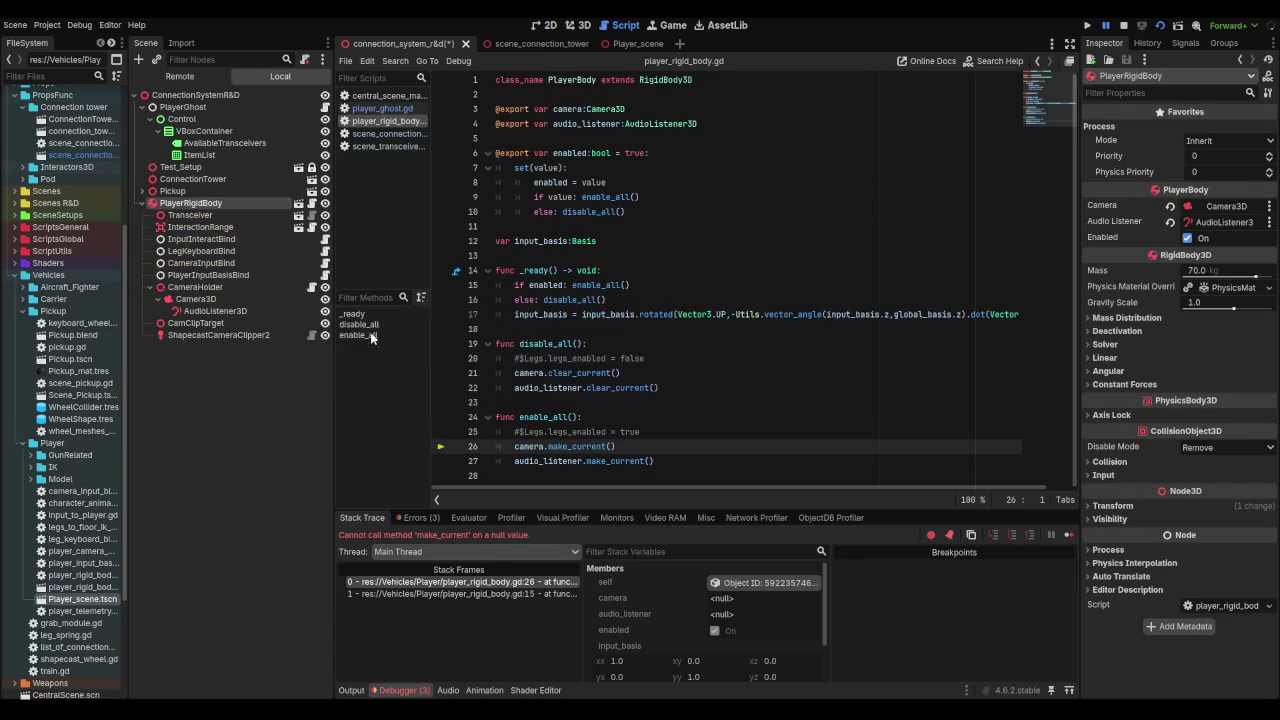
Step: Review InteractionRange, LegKeyboardBind, Camera3D and AudioListener3D to verify the wiring
left_click(200, 227)
key("Down")
key("Down")
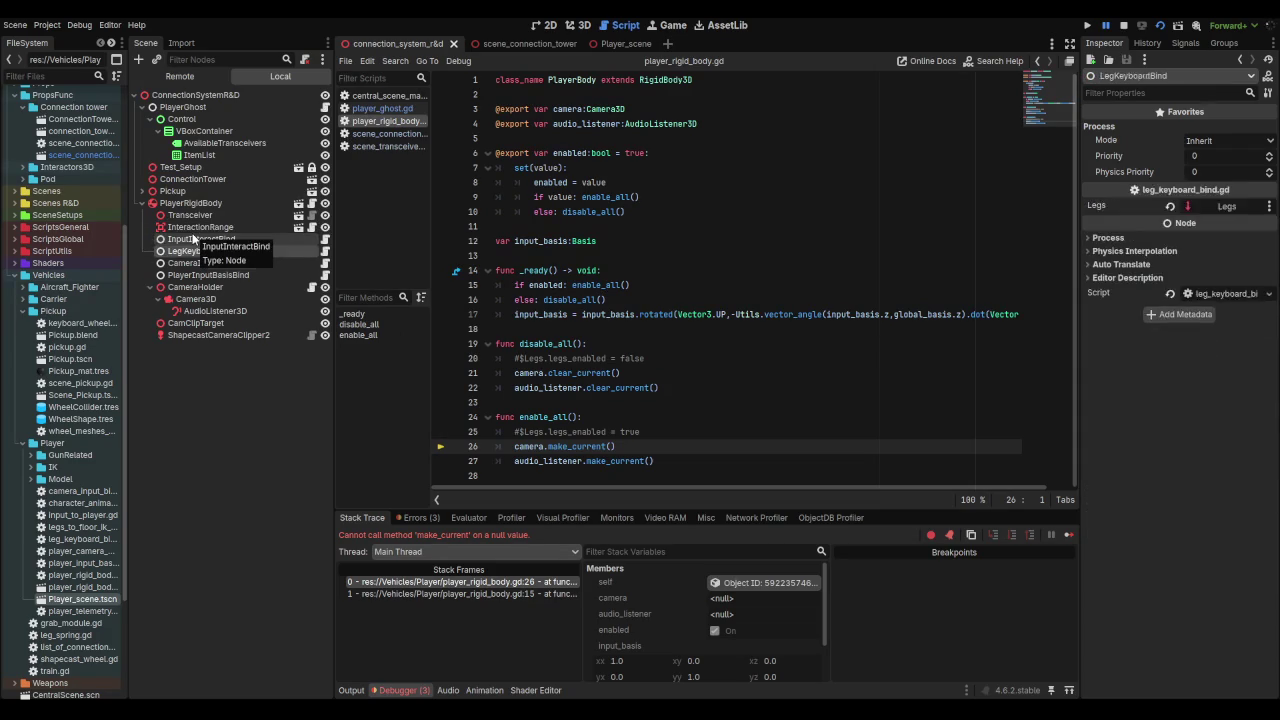
key("Down")
key("Down")
key("Down")
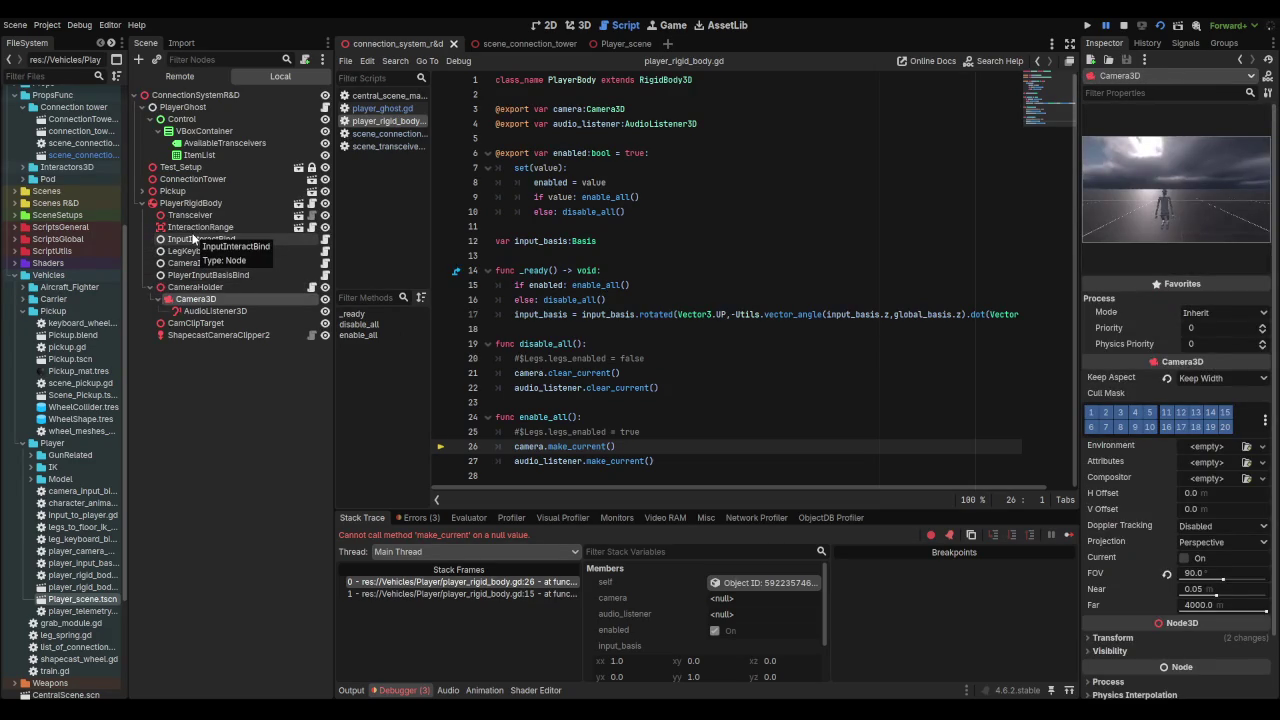
key("Down")
key("Down")
key("Down")
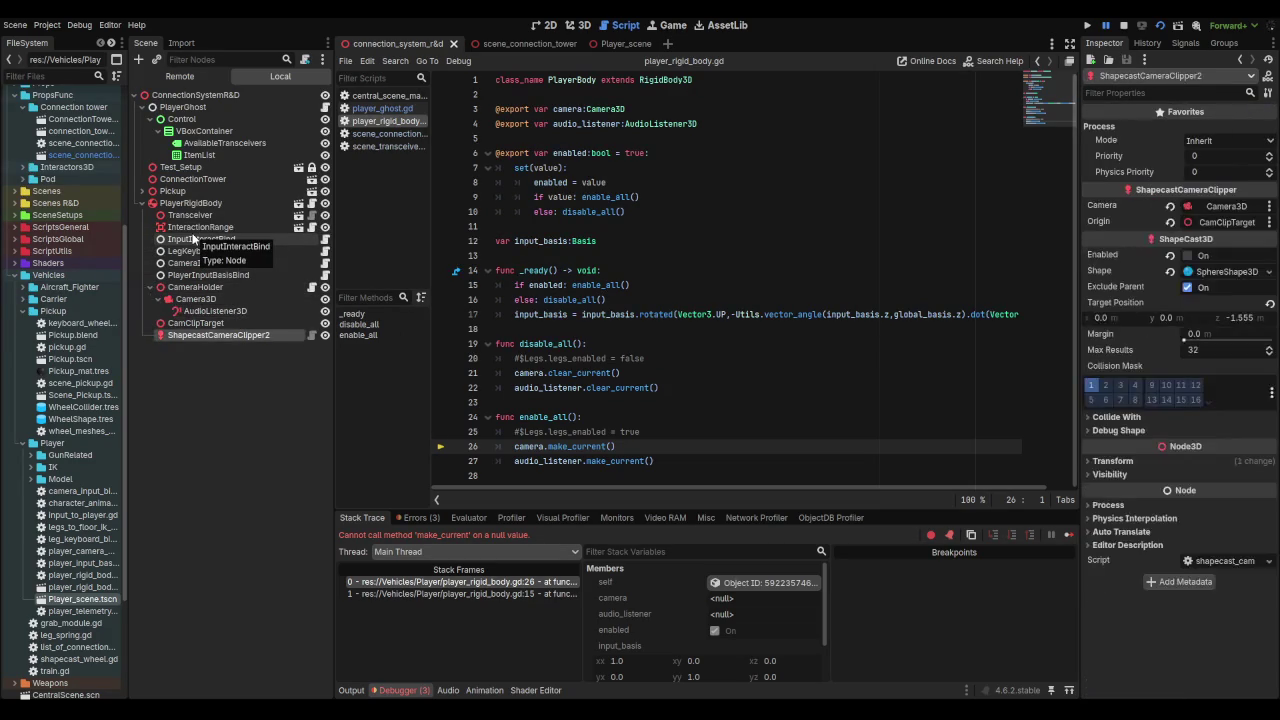
left_click(148, 287)
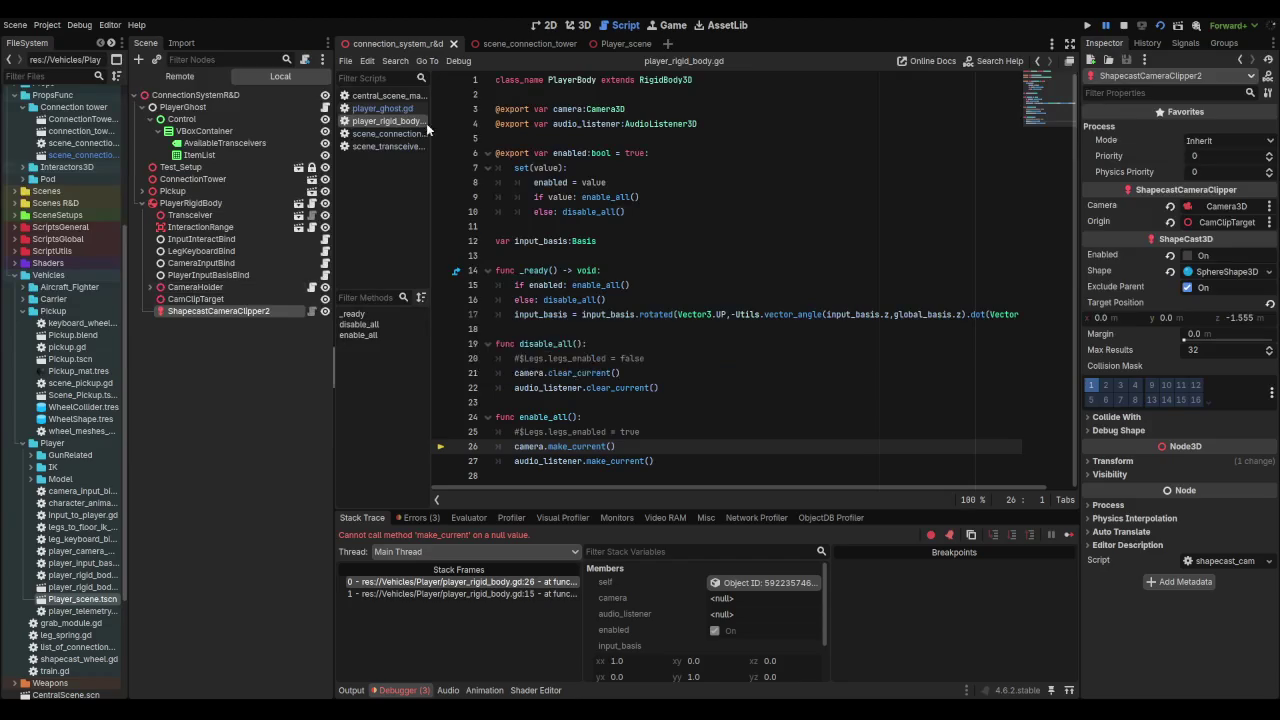
left_click(584, 25)
Step: Rerun the game, highlight transceiver and current_actor in player_ghost.gd, then open scene_connection_tower
key("F6")
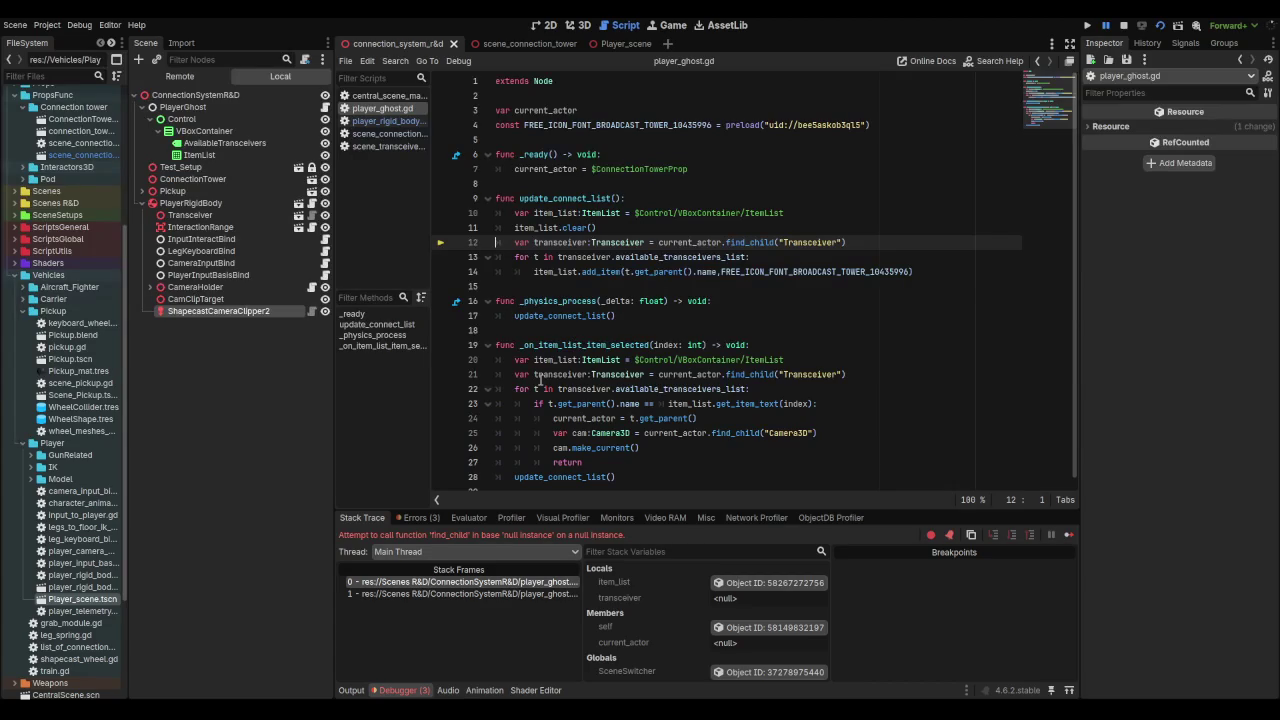
mouse_move(535, 380)
double_click(555, 242)
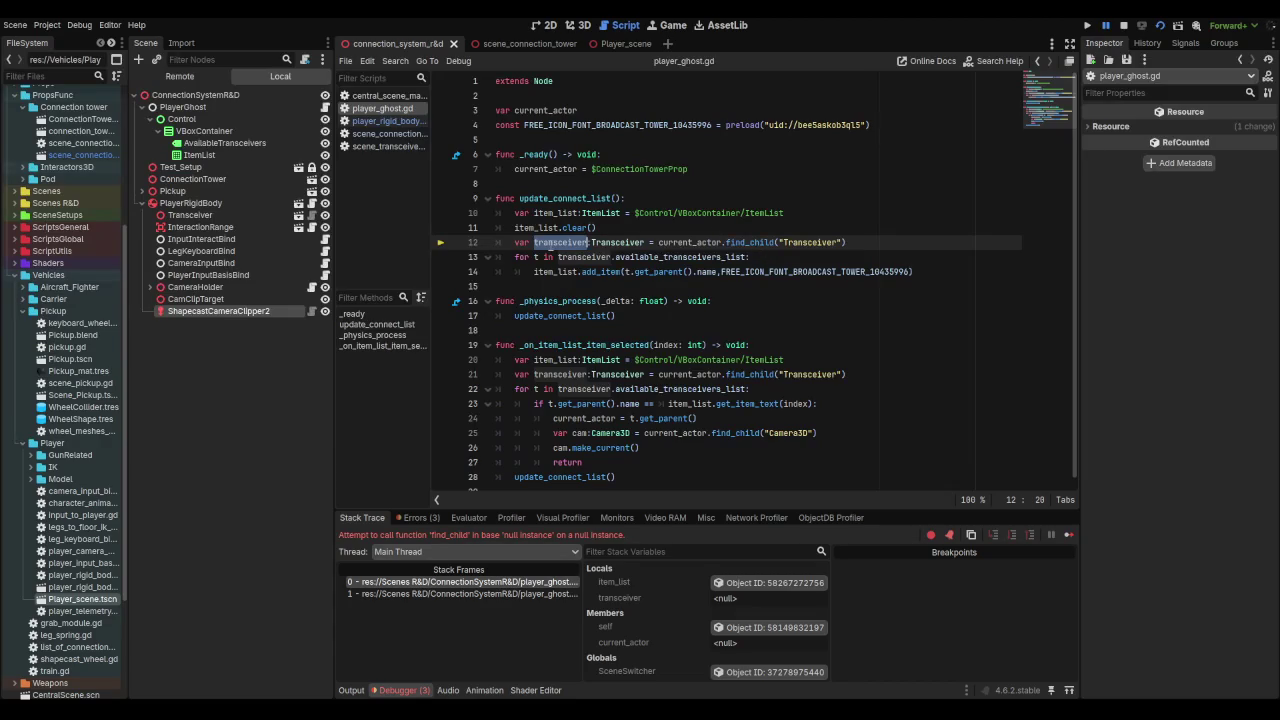
double_click(707, 242)
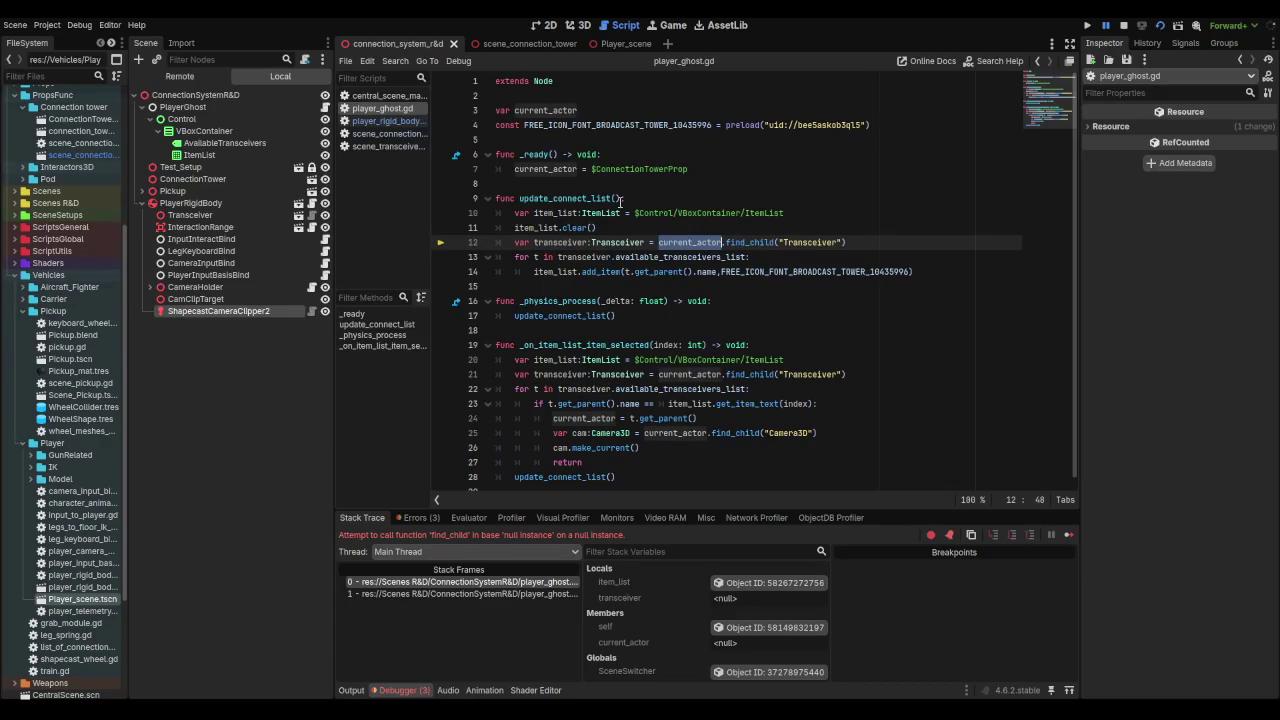
left_click(482, 43)
left_click(233, 95)
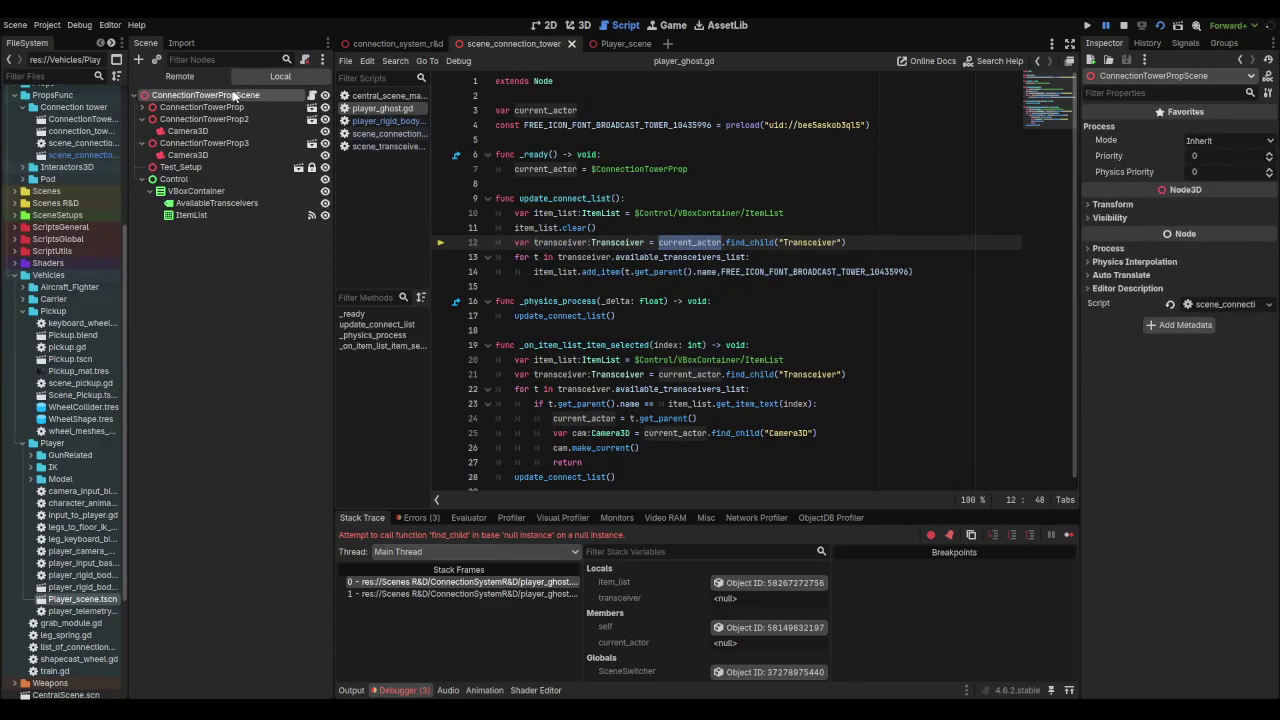
Step: Return to connection_system_r&d, open player_ghost.gd and close scene_connection_tower.gd
left_click(310, 95)
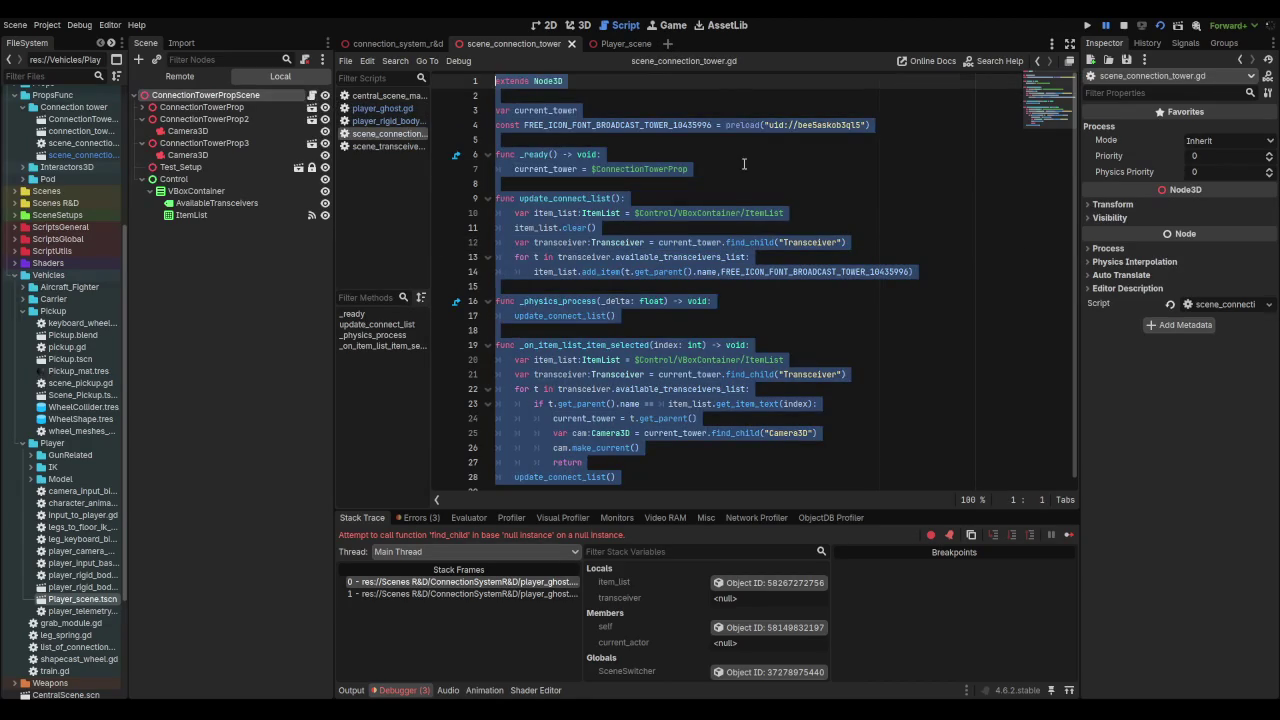
left_click(748, 169)
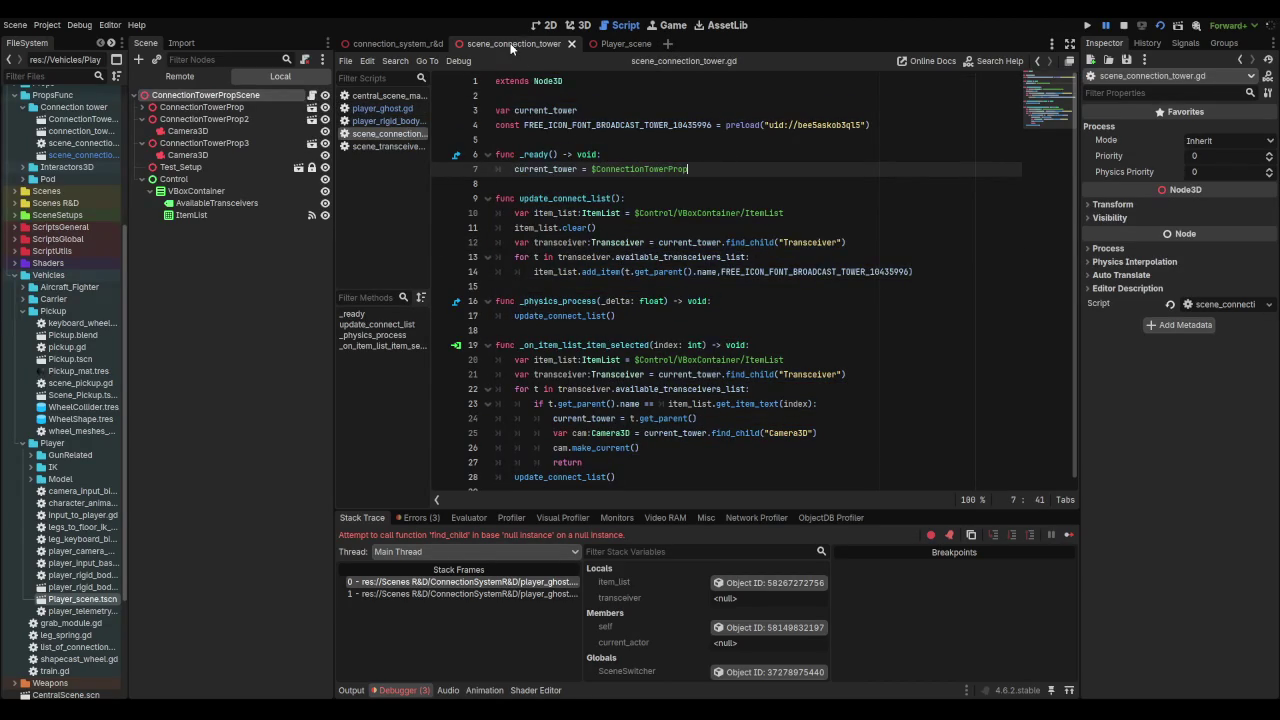
left_click(380, 45)
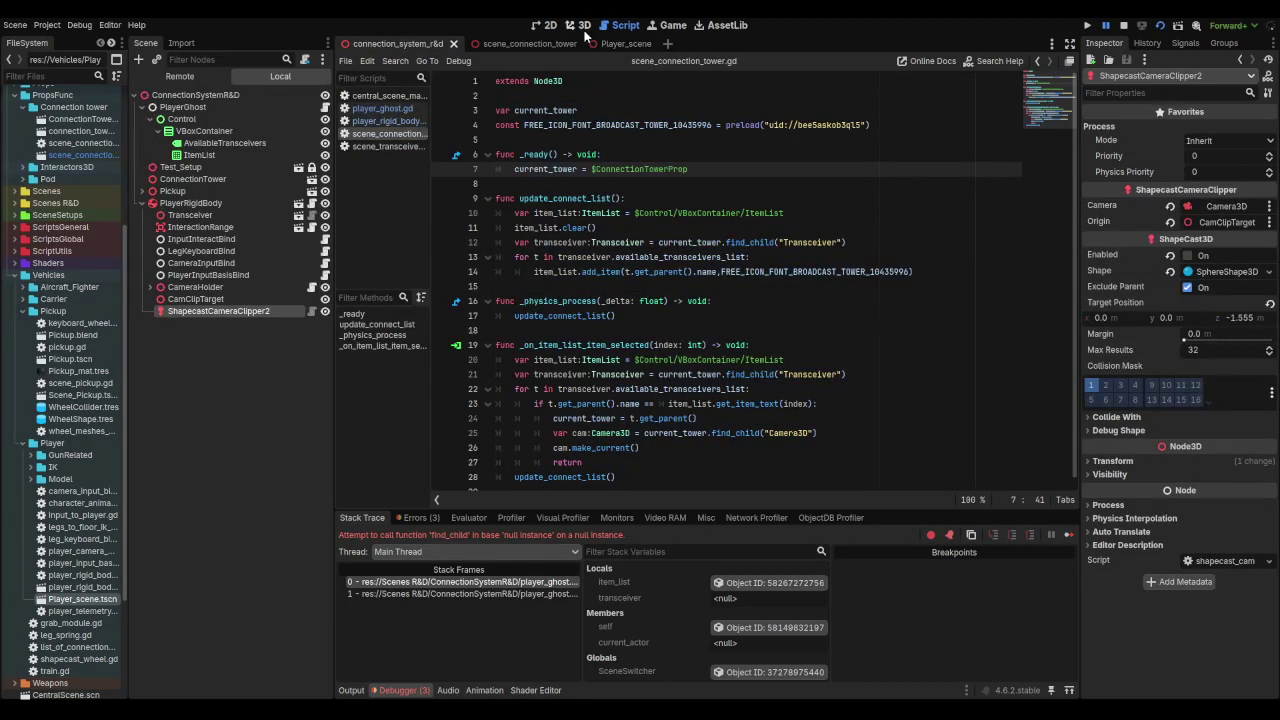
left_click(614, 42)
left_click(362, 45)
left_click(142, 203)
left_click(383, 108)
middle_click(390, 135)
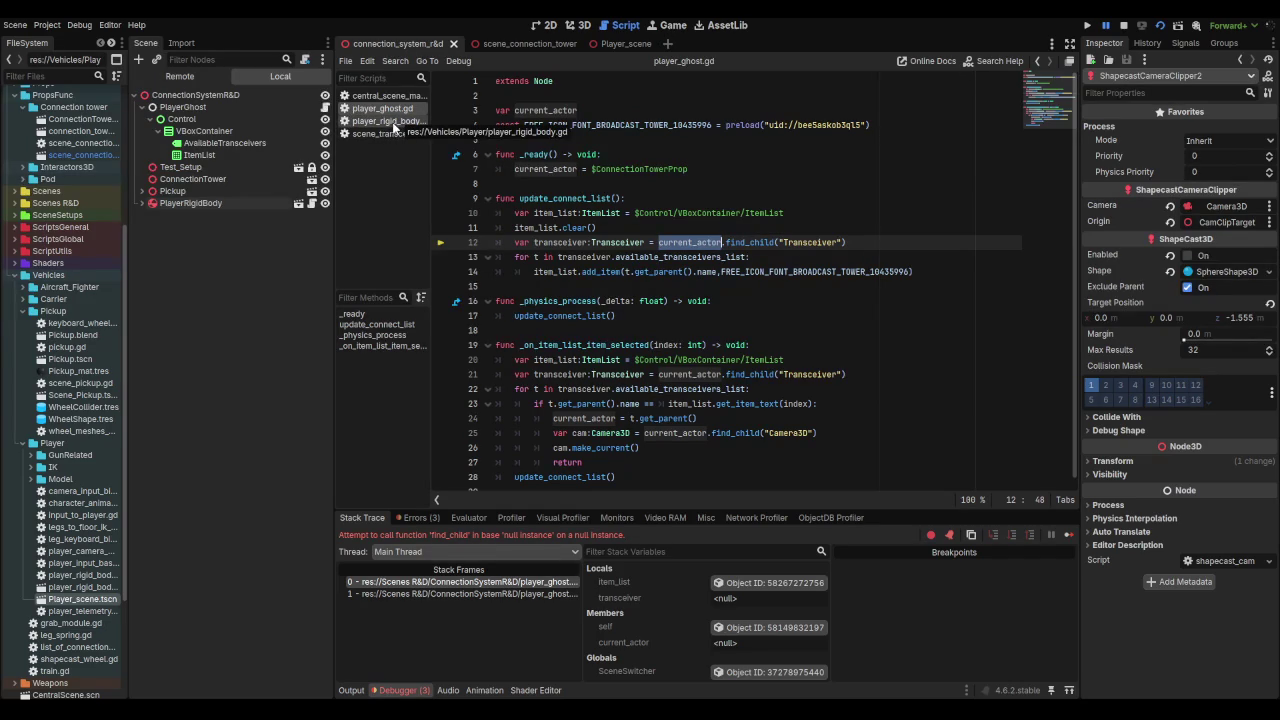
Step: Delete the _ready function and the unfinished current_actor assignment from player_ghost.gd
left_click_drag(688, 169, 495, 169)
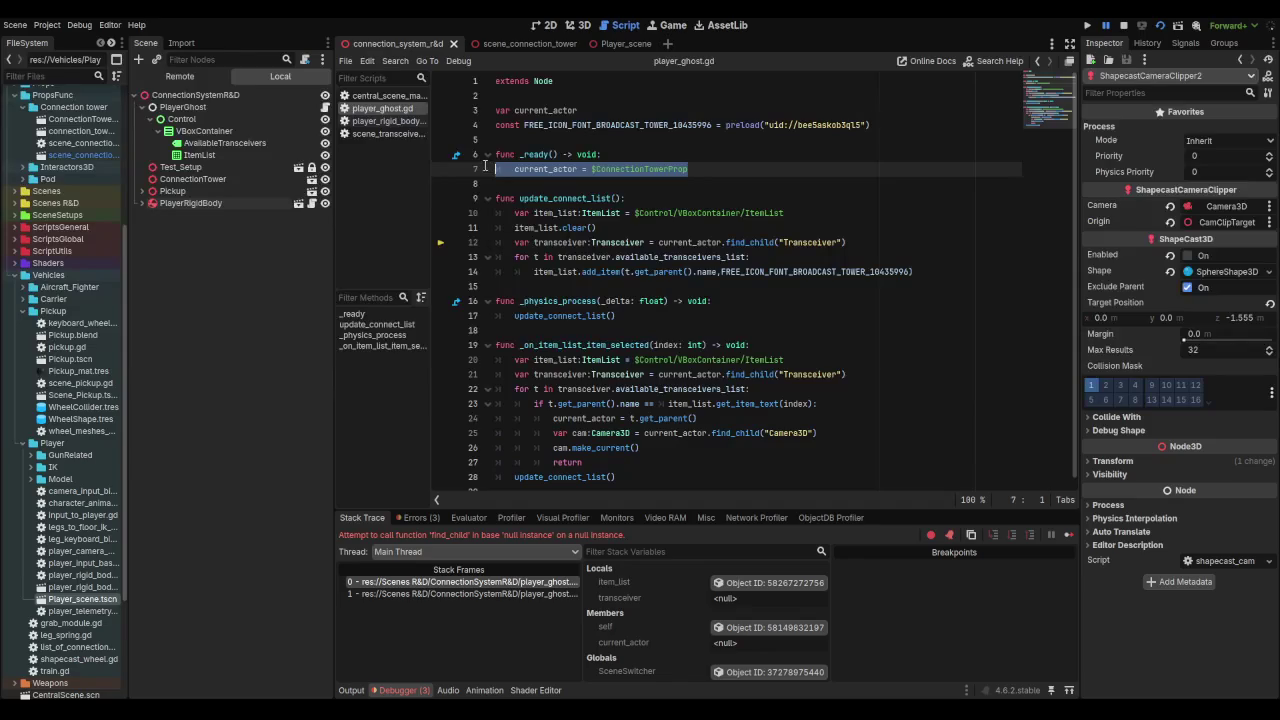
left_click_drag(484, 163, 484, 154)
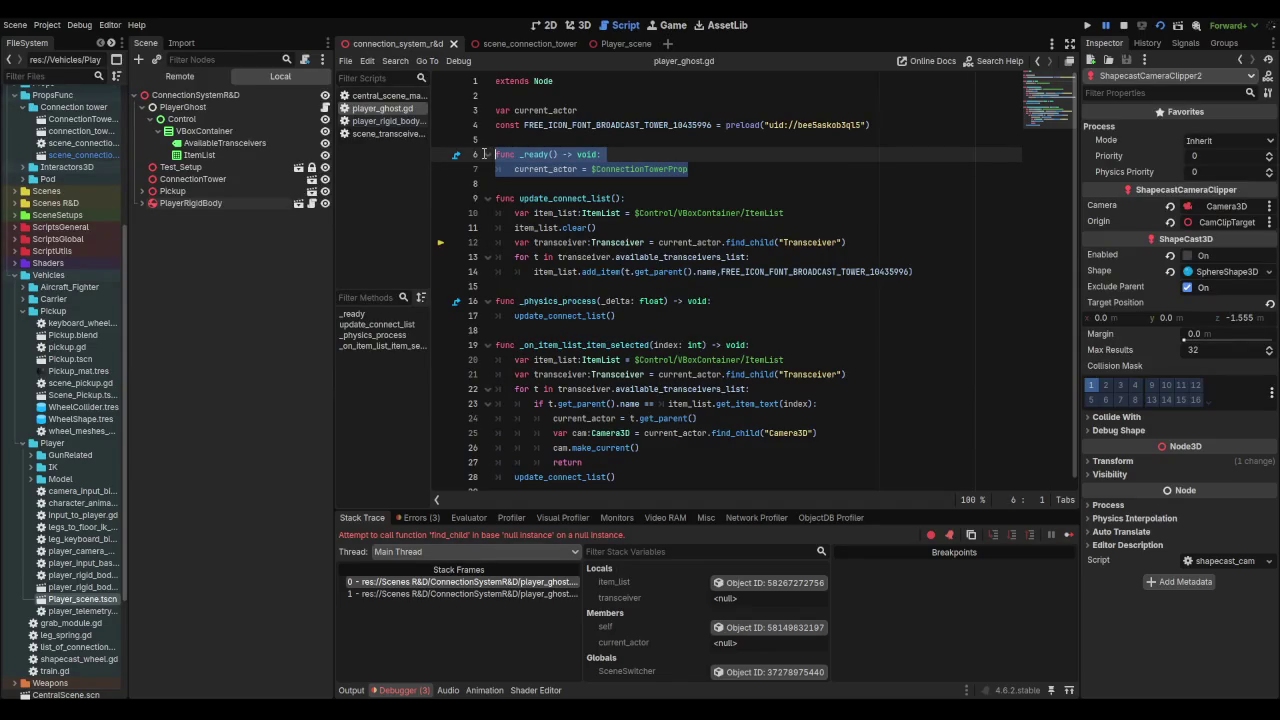
key("BackSpace")
key("BackSpace")
left_click(612, 111)
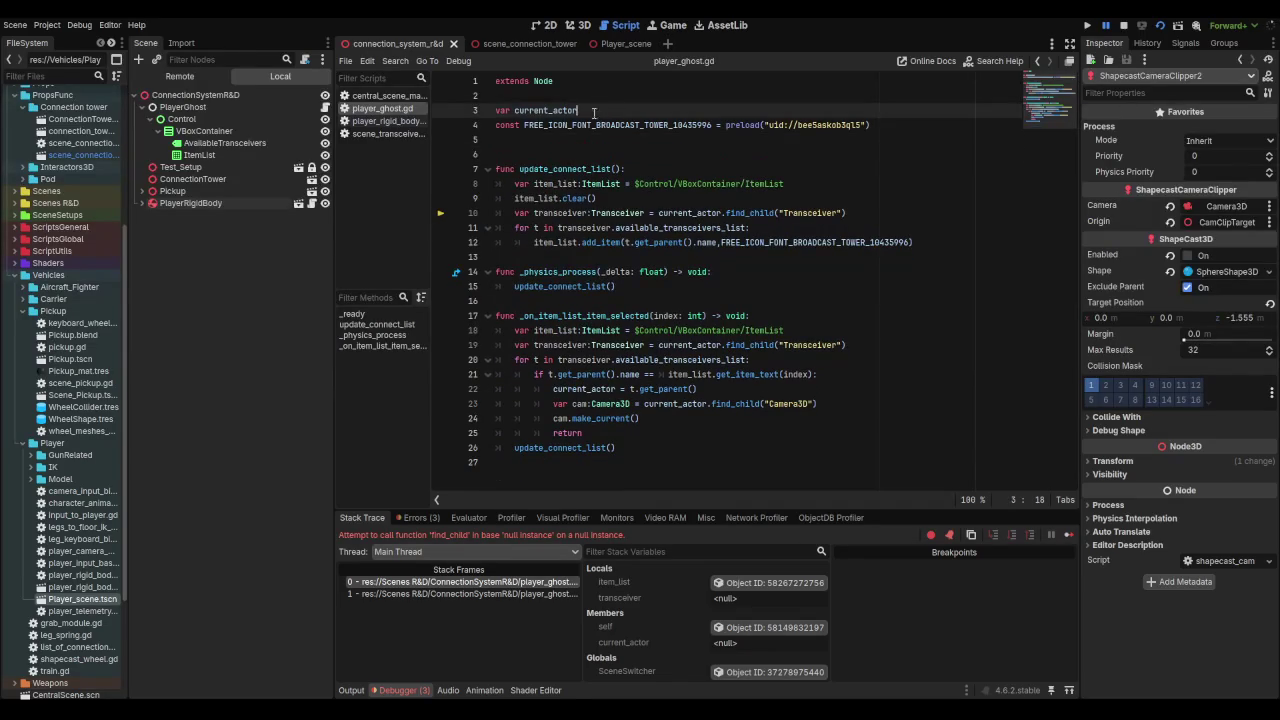
left_click(530, 143)
key("BackSpace")
left_click(620, 111)
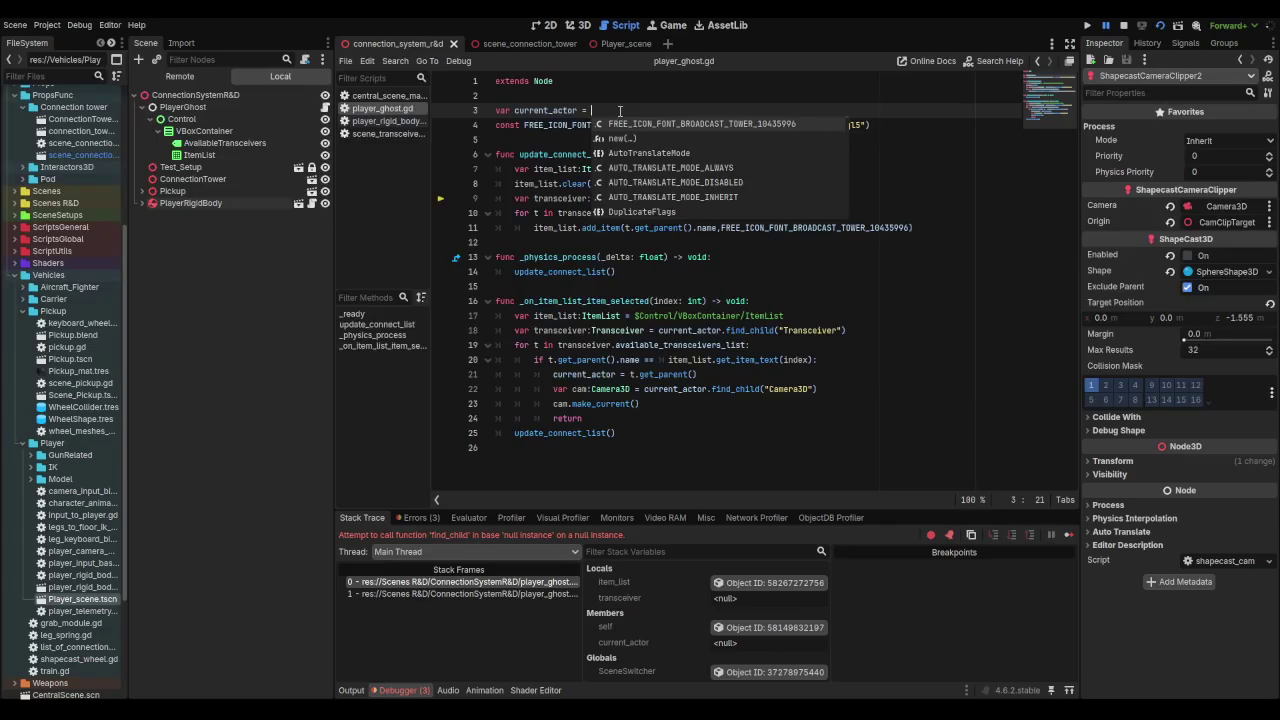
key("BackSpace")
key("BackSpace")
key("BackSpace")
key("Home")
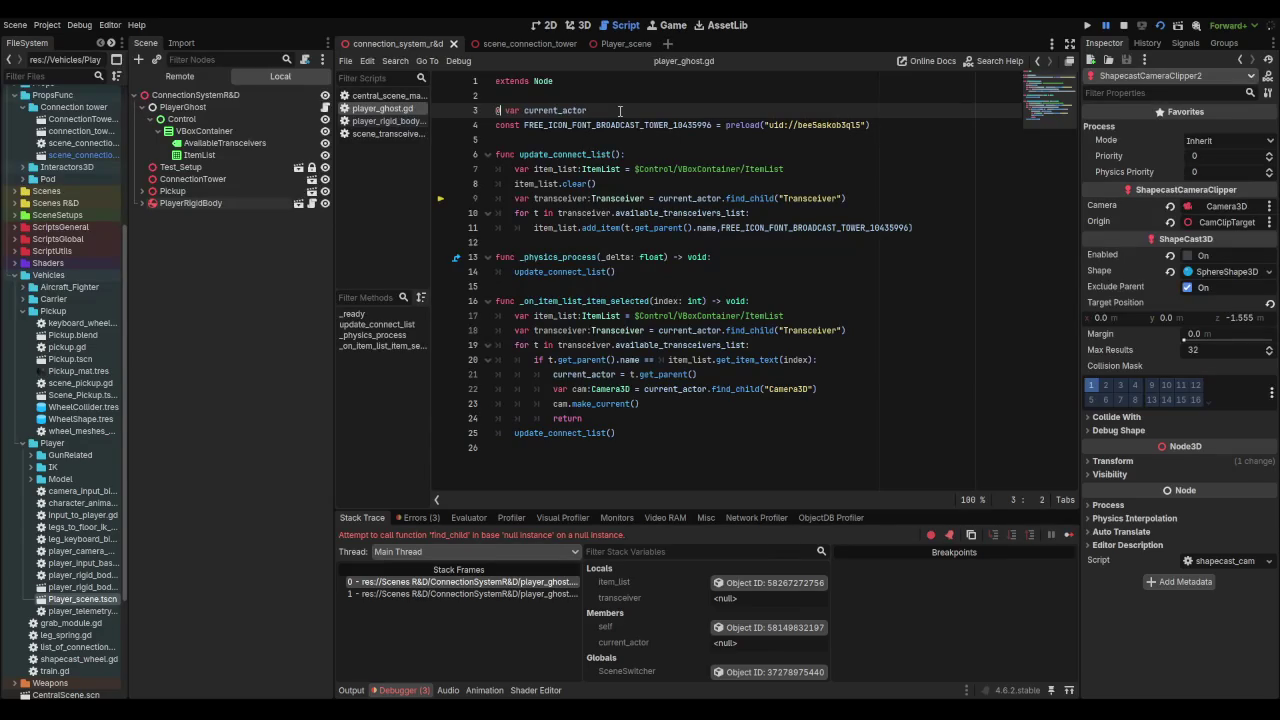
type("@export")
key("Right")
key("Right")
key("Right")
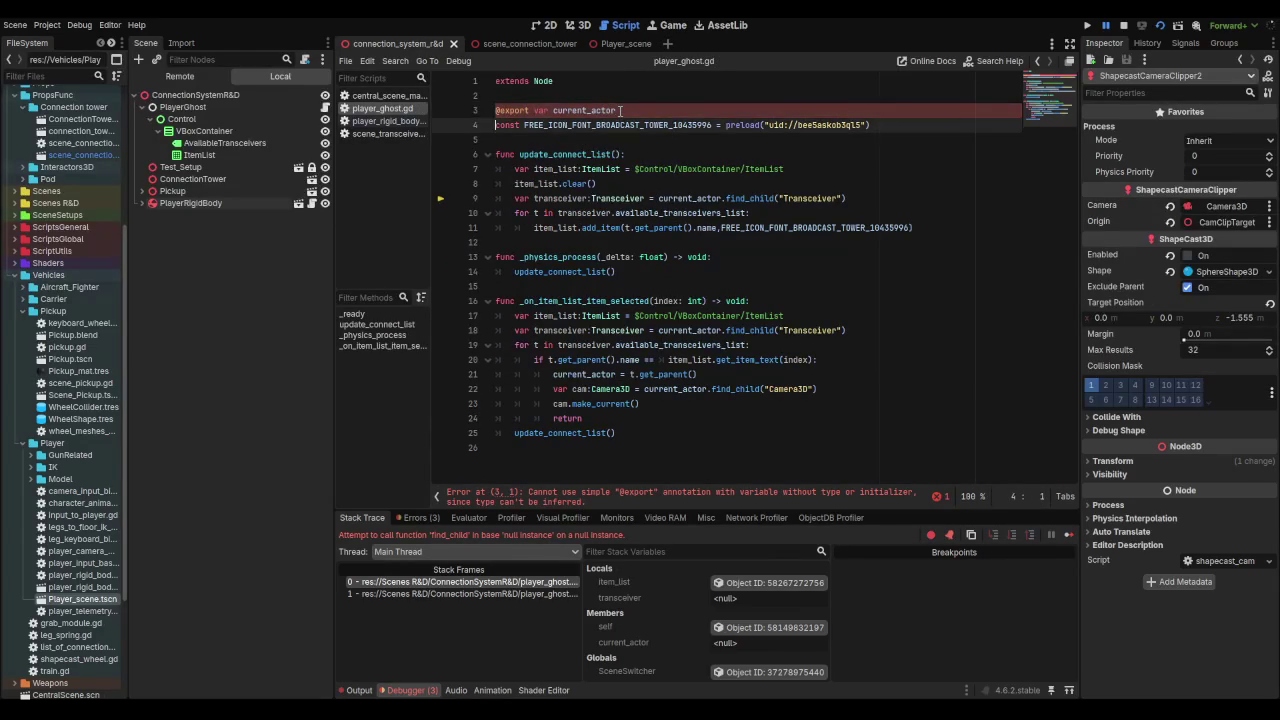
key("Right")
type(":node")
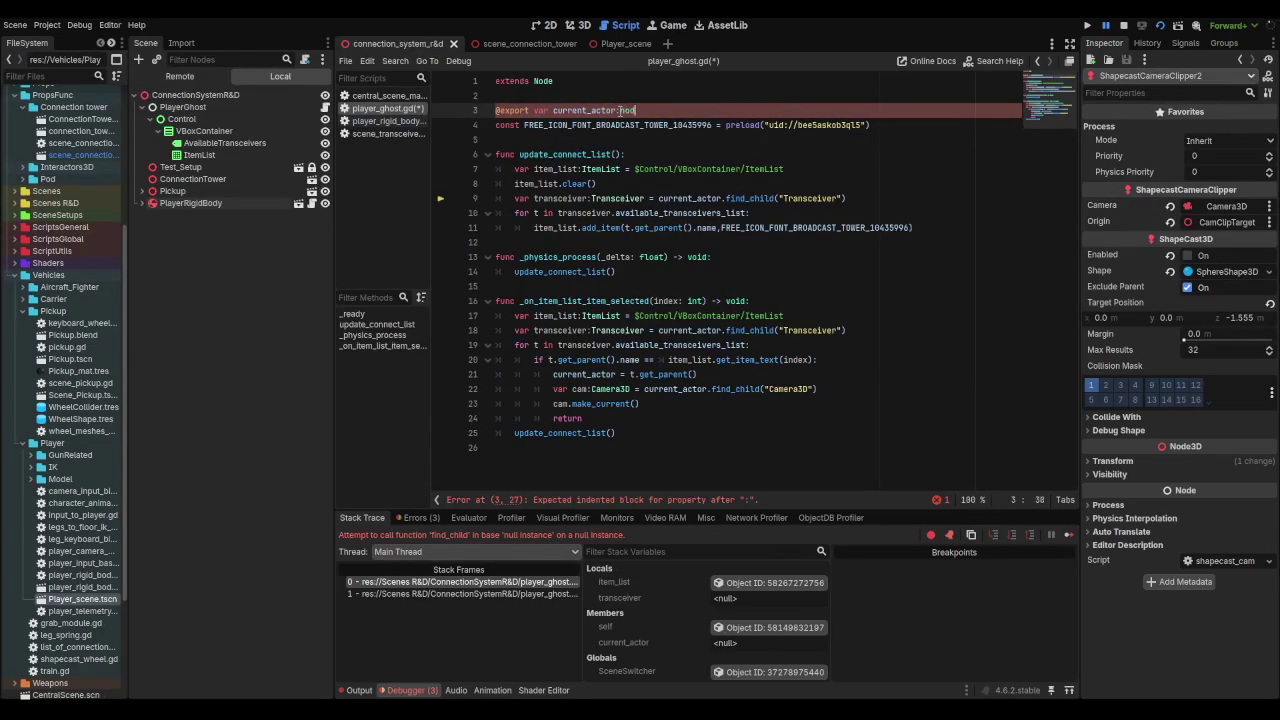
key("Down")
key("Down")
key("Return")
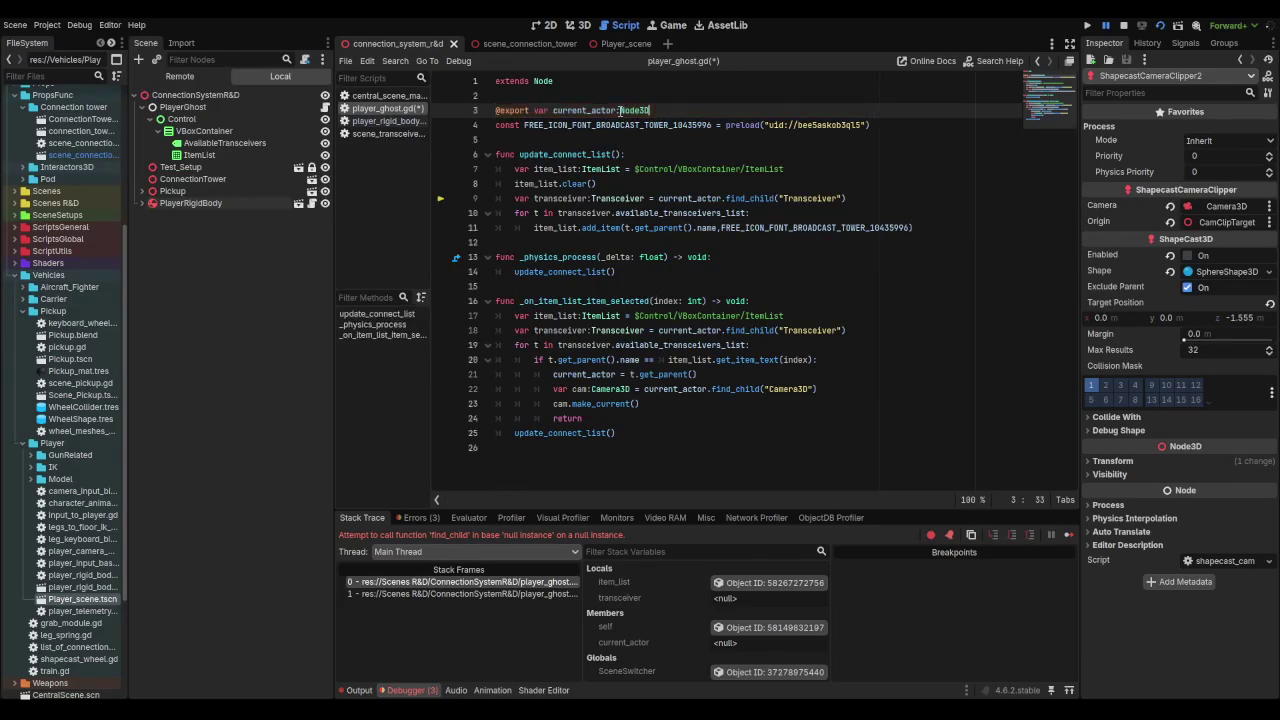
key("ctrl+s")
Step: Assign PlayerRigidBody as PlayerGhost's Current Actor
left_click(618, 111)
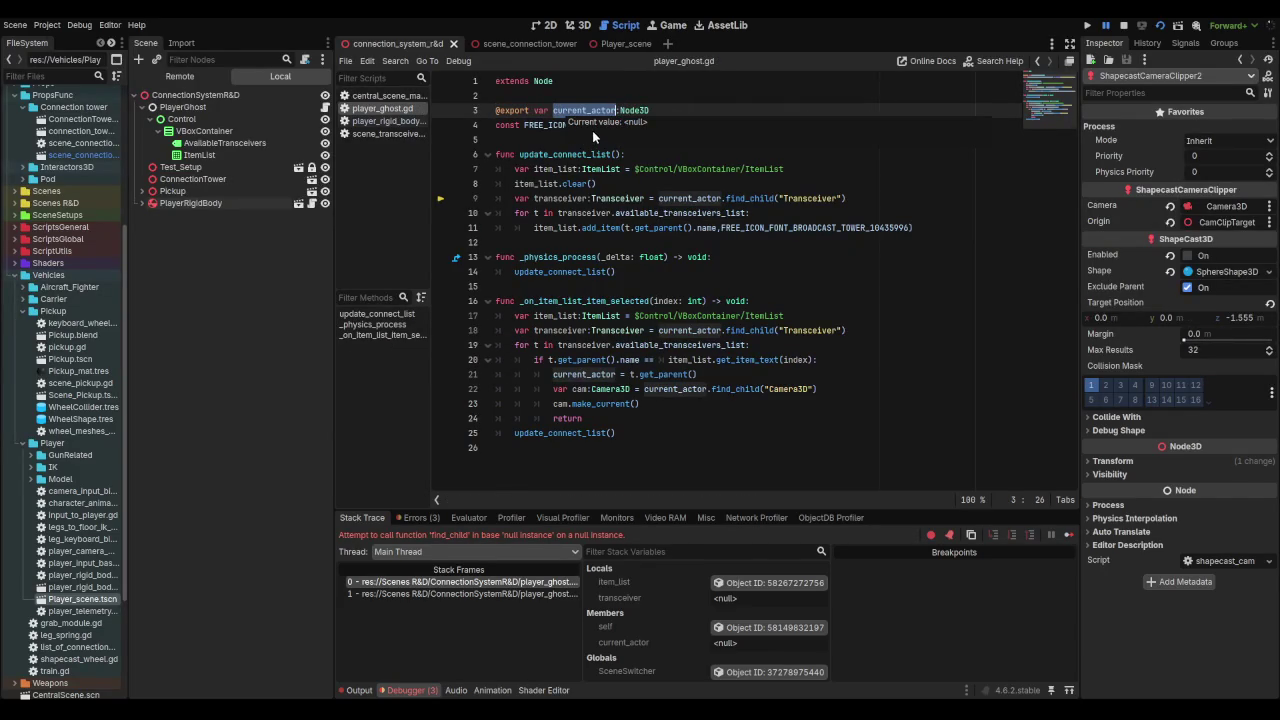
left_click(559, 184)
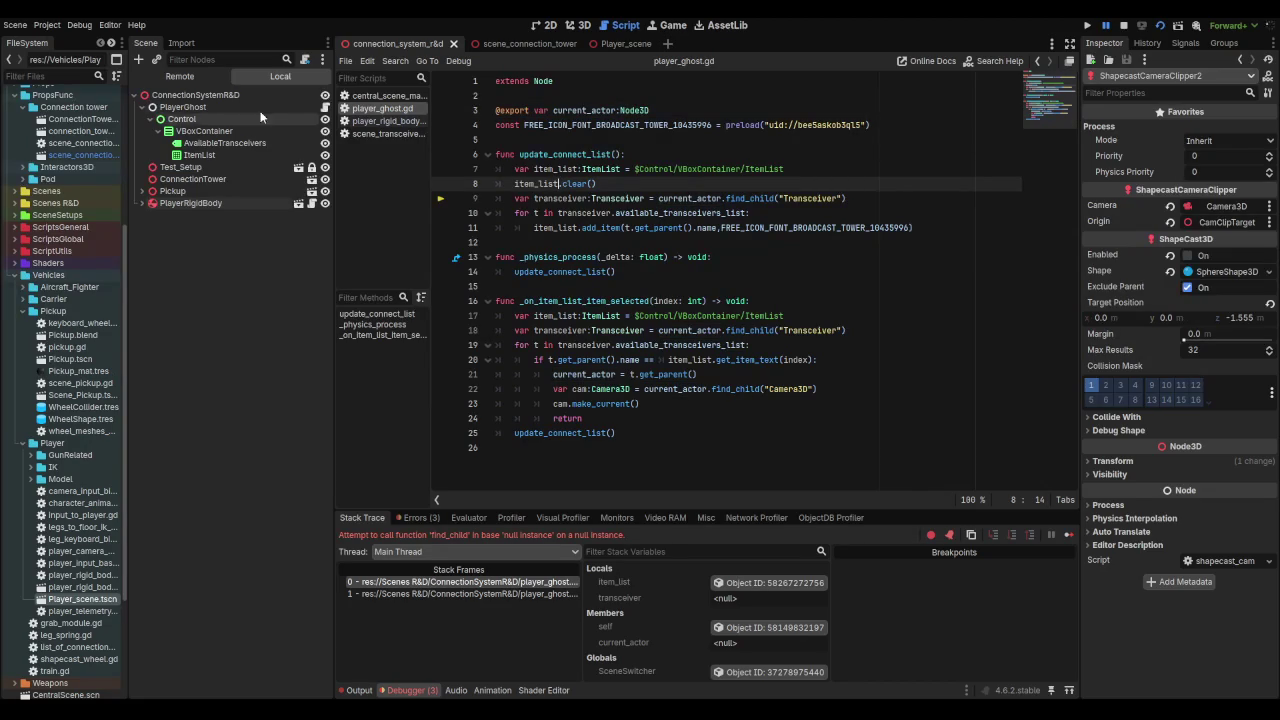
left_click(230, 108)
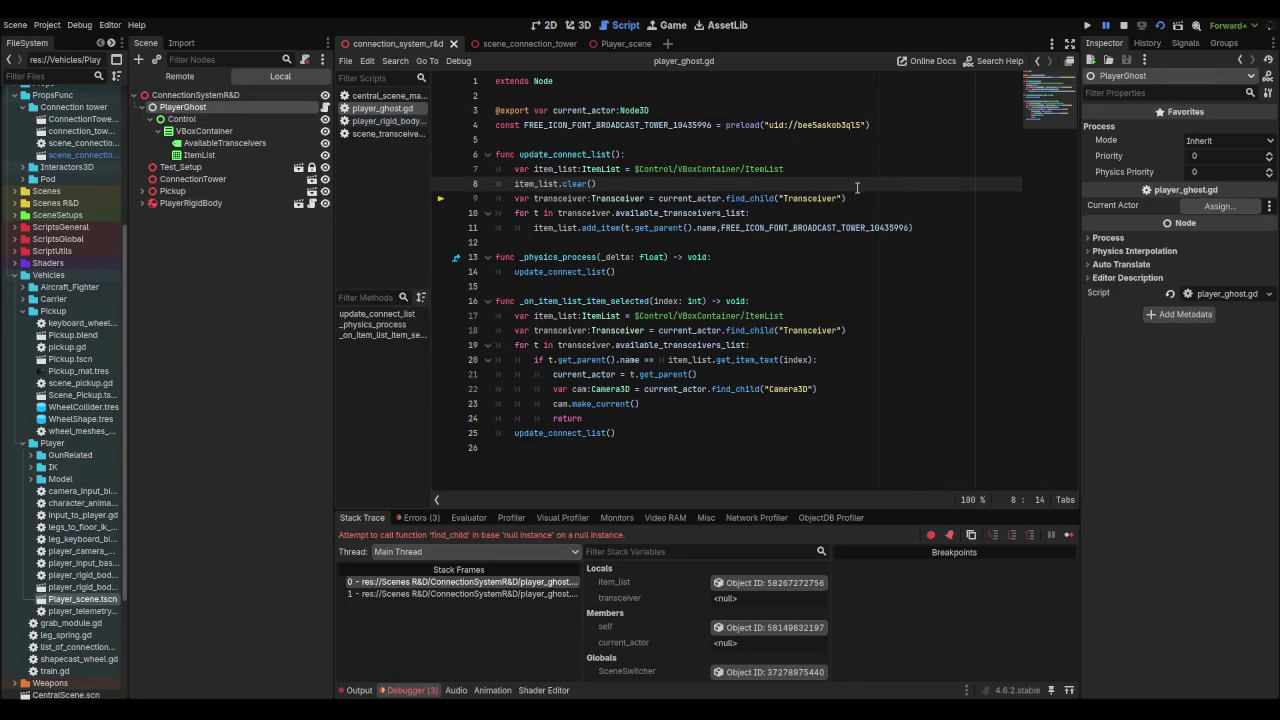
left_click_drag(166, 203, 1235, 210)
Step: Test-run the scene twice, picking Pickup in the in-game transceiver list, then select the Pickup node
key("F5")
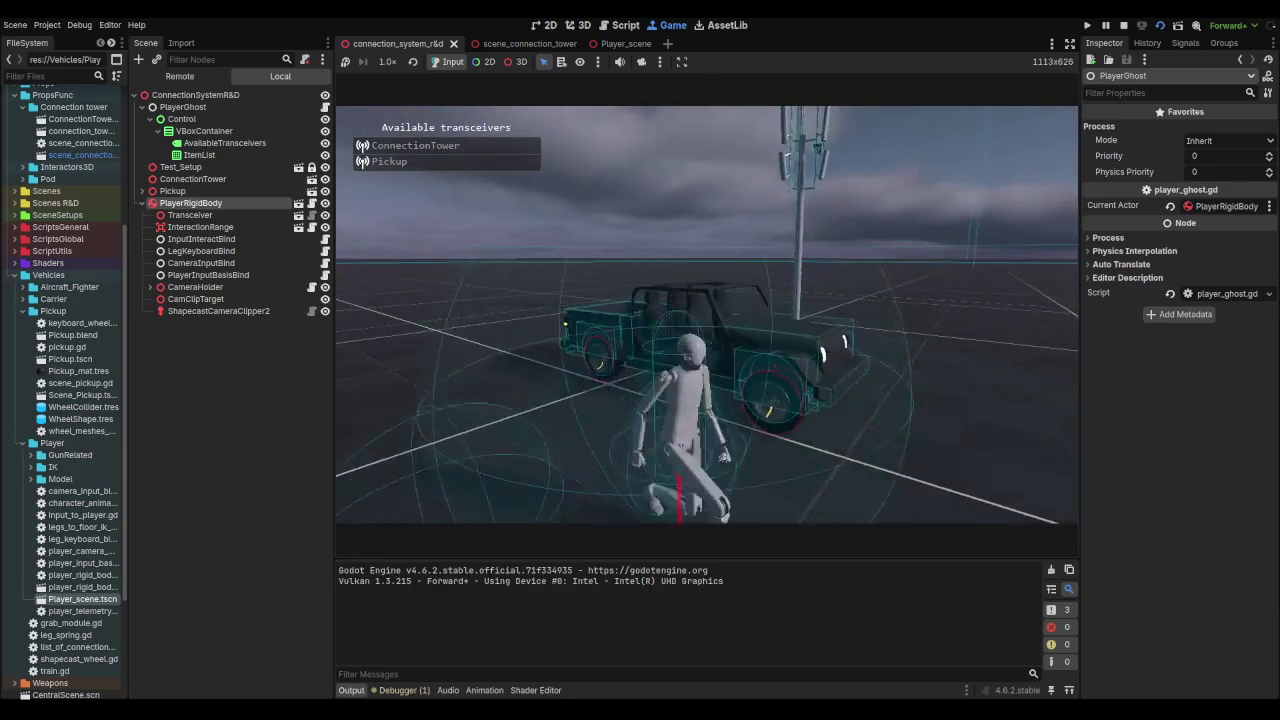
left_click(431, 167)
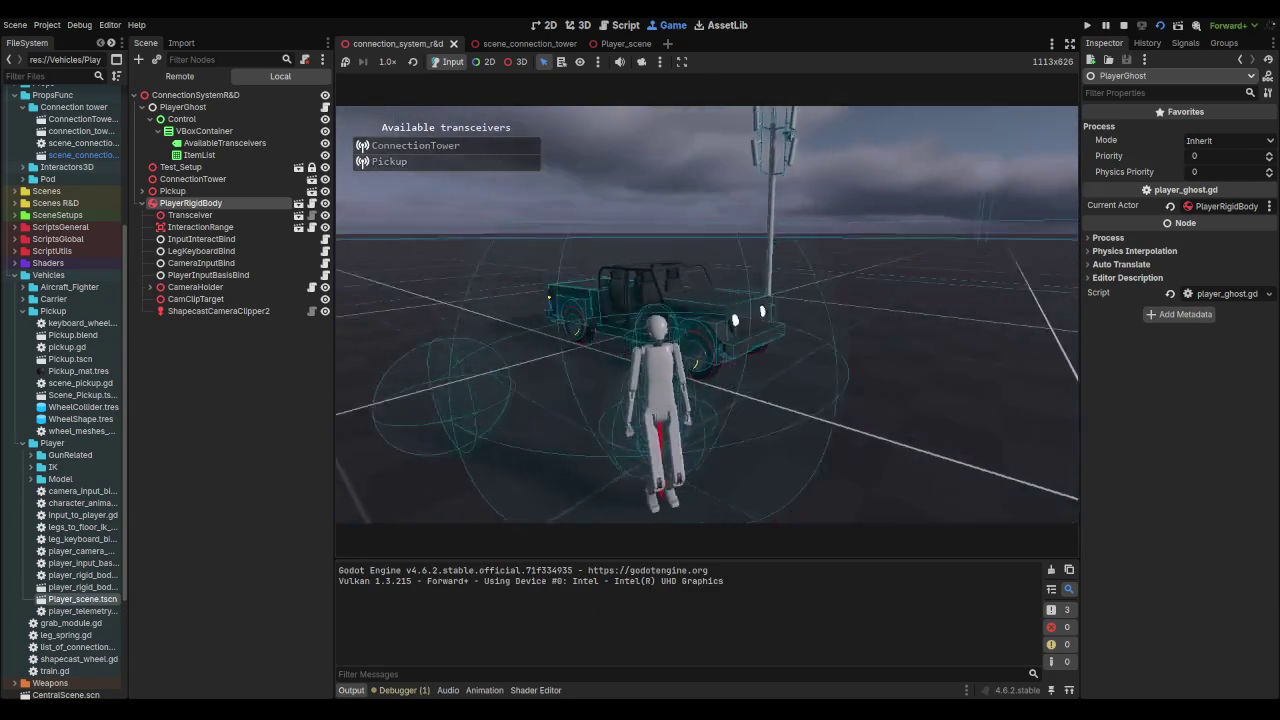
key("F8")
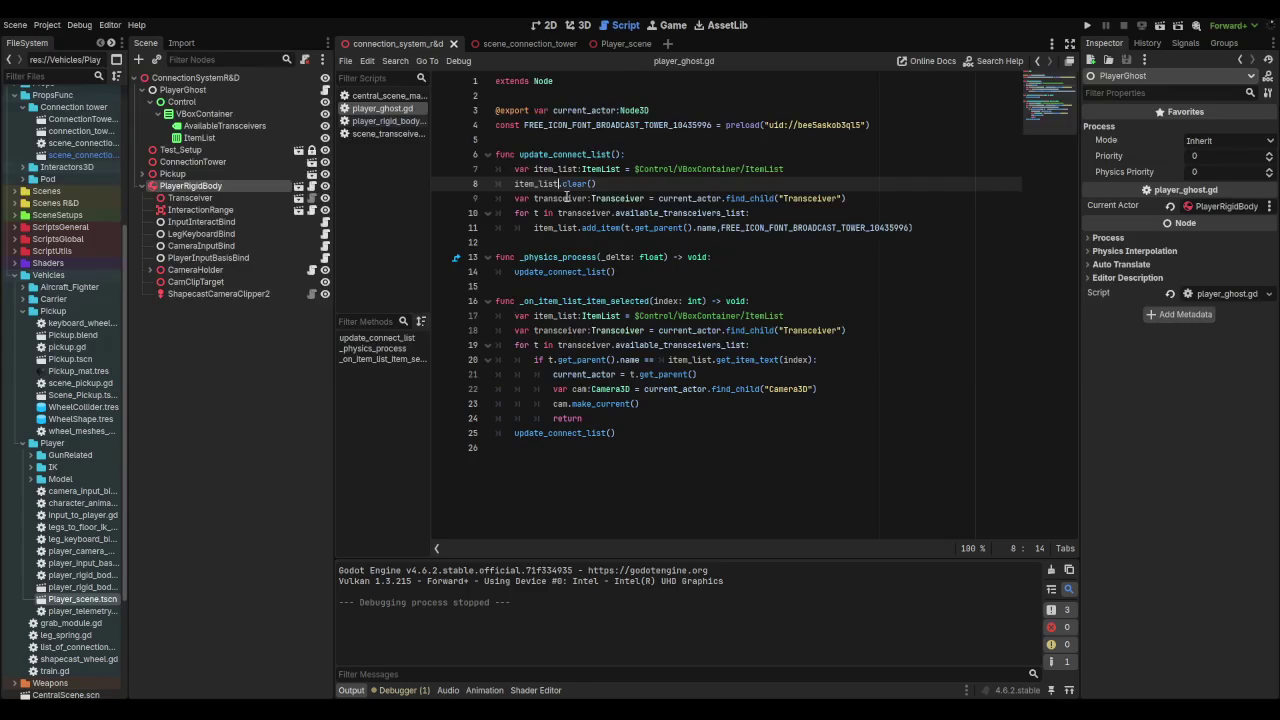
key("F6")
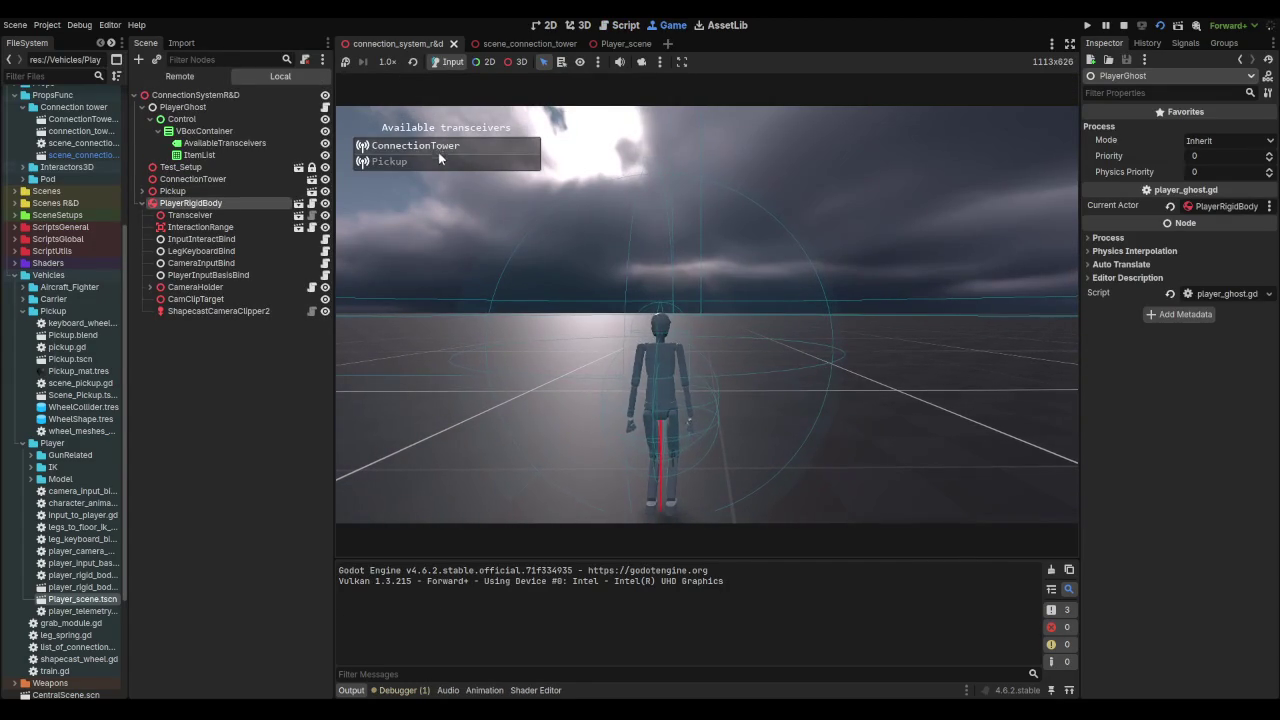
left_click(438, 164)
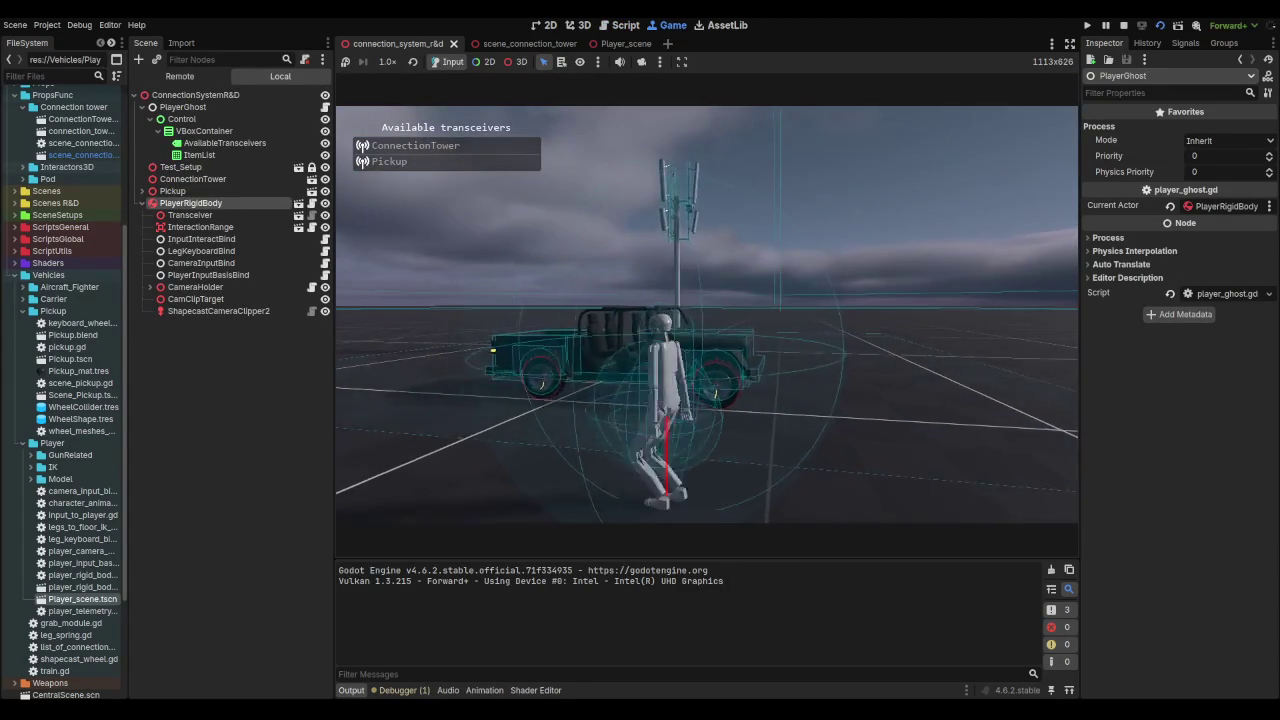
key("F8")
left_click(145, 186)
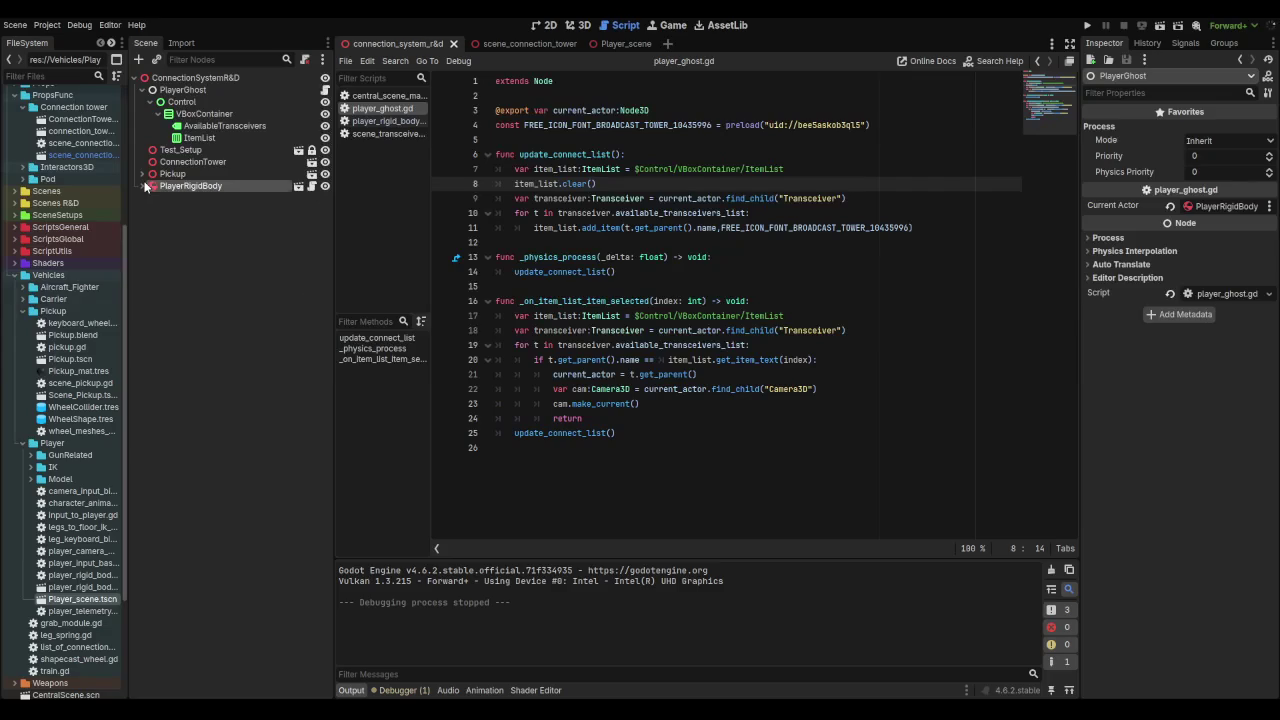
left_click(210, 176)
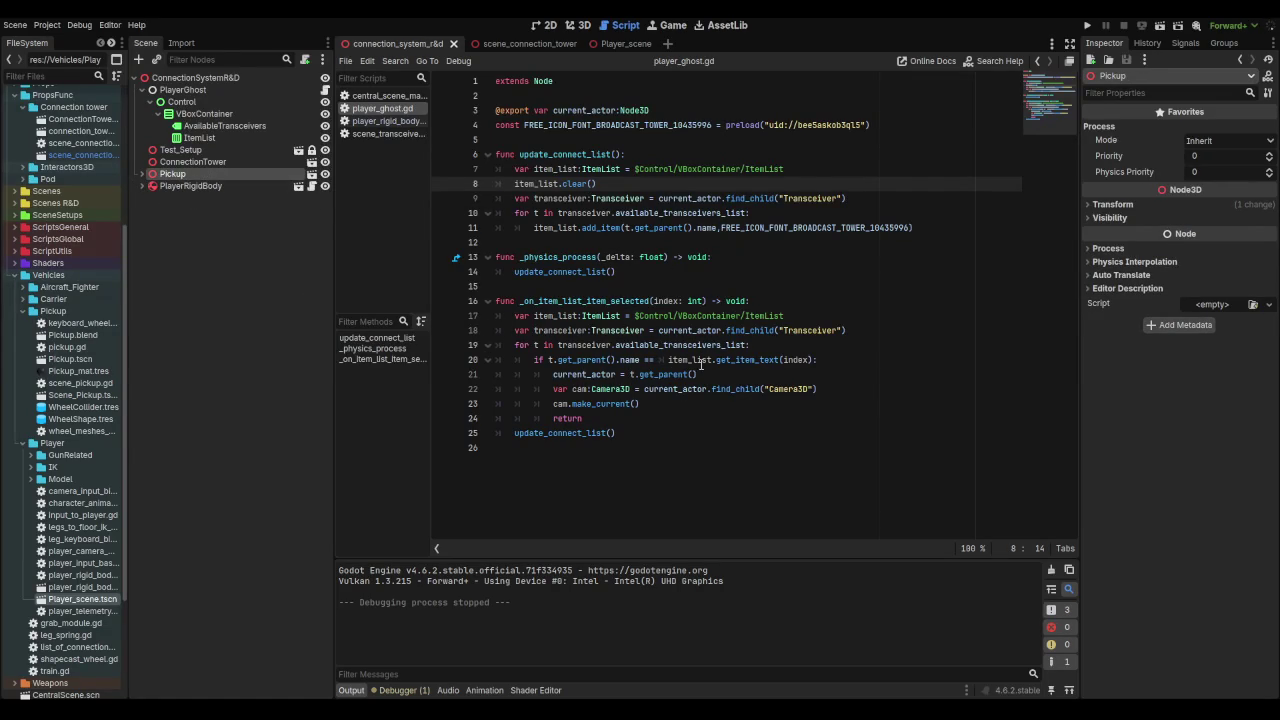
Step: On line 20 of player_ghost.gd, replace the tab before item_list.get_item_text(index) with a space
double_click(565, 301)
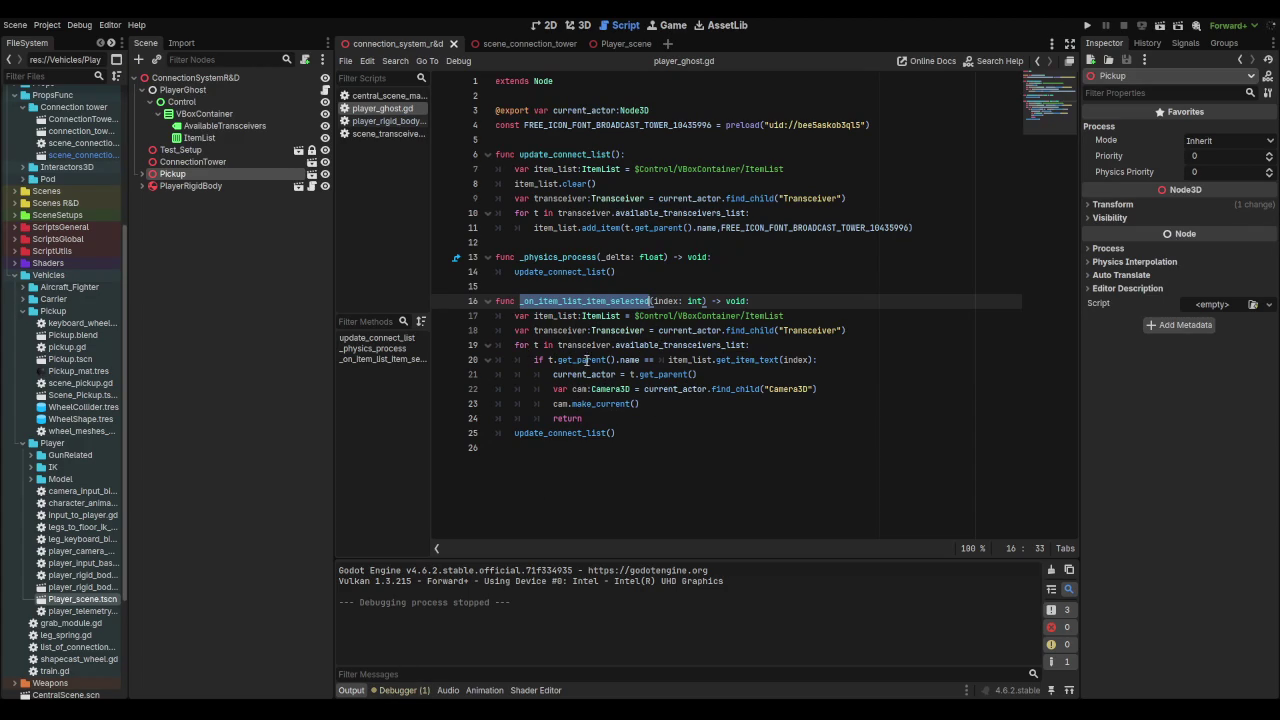
mouse_move(607, 360)
left_click(669, 360)
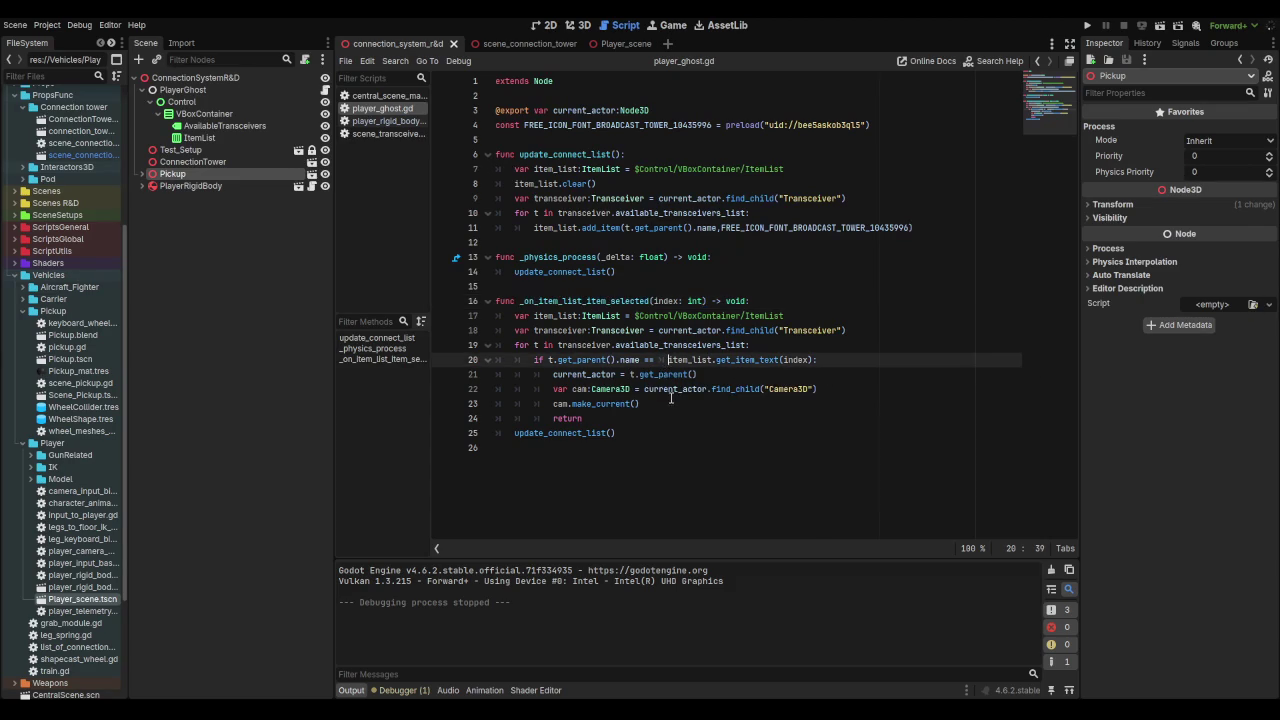
key("BackSpace")
key("BackSpace")
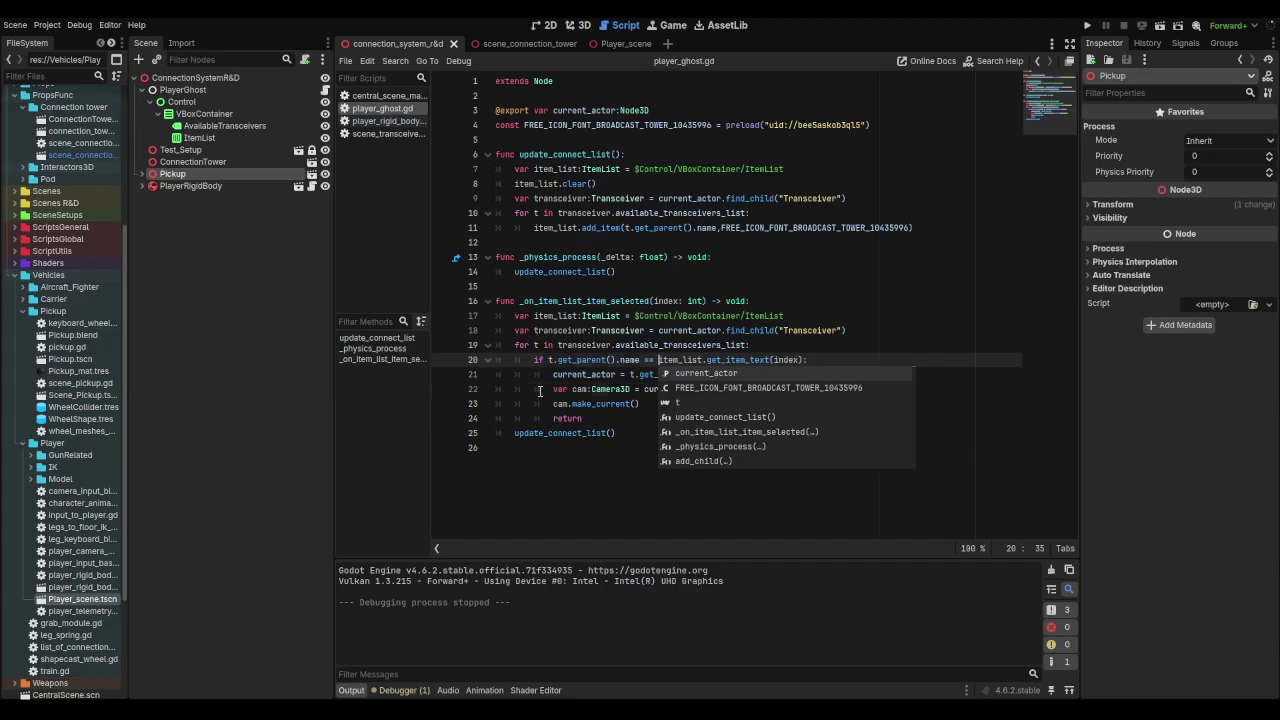
left_click(560, 374)
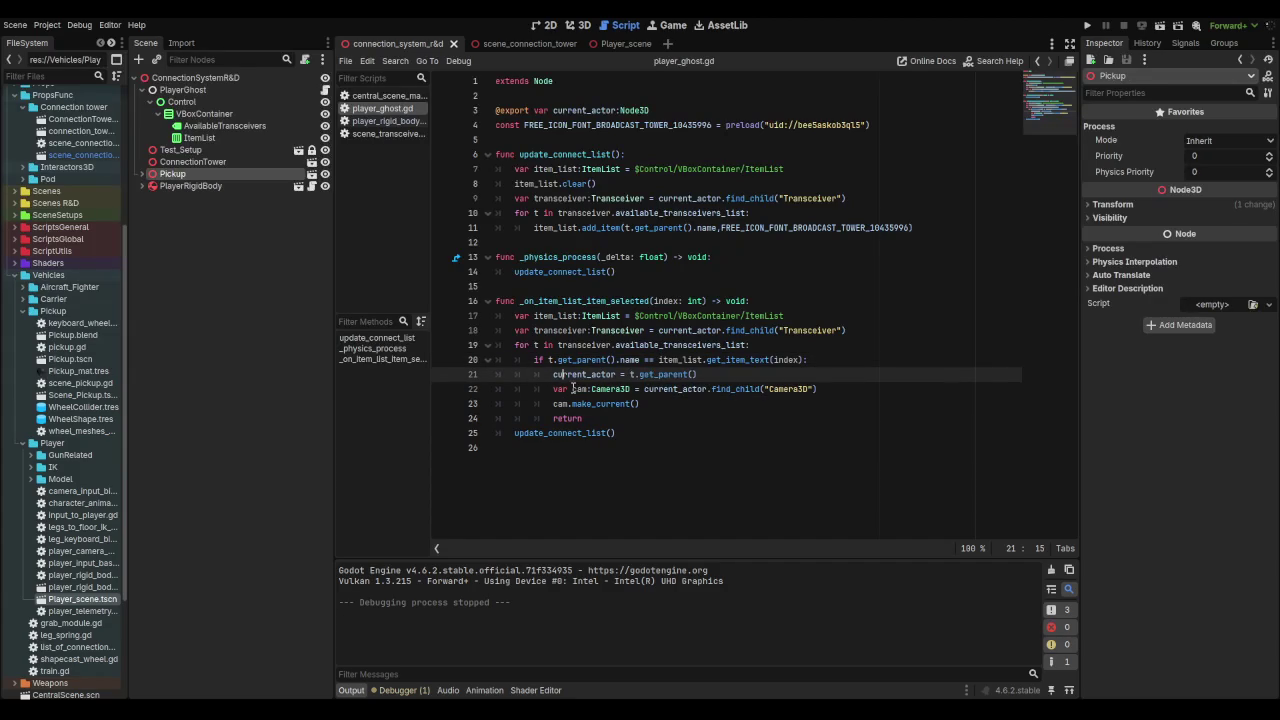
Step: Review the camera lookup and cam.make_current() lines, then return to the 3D scene view
left_click_drag(556, 389, 828, 388)
left_click(828, 388)
left_click_drag(553, 404, 682, 408)
left_click(682, 408)
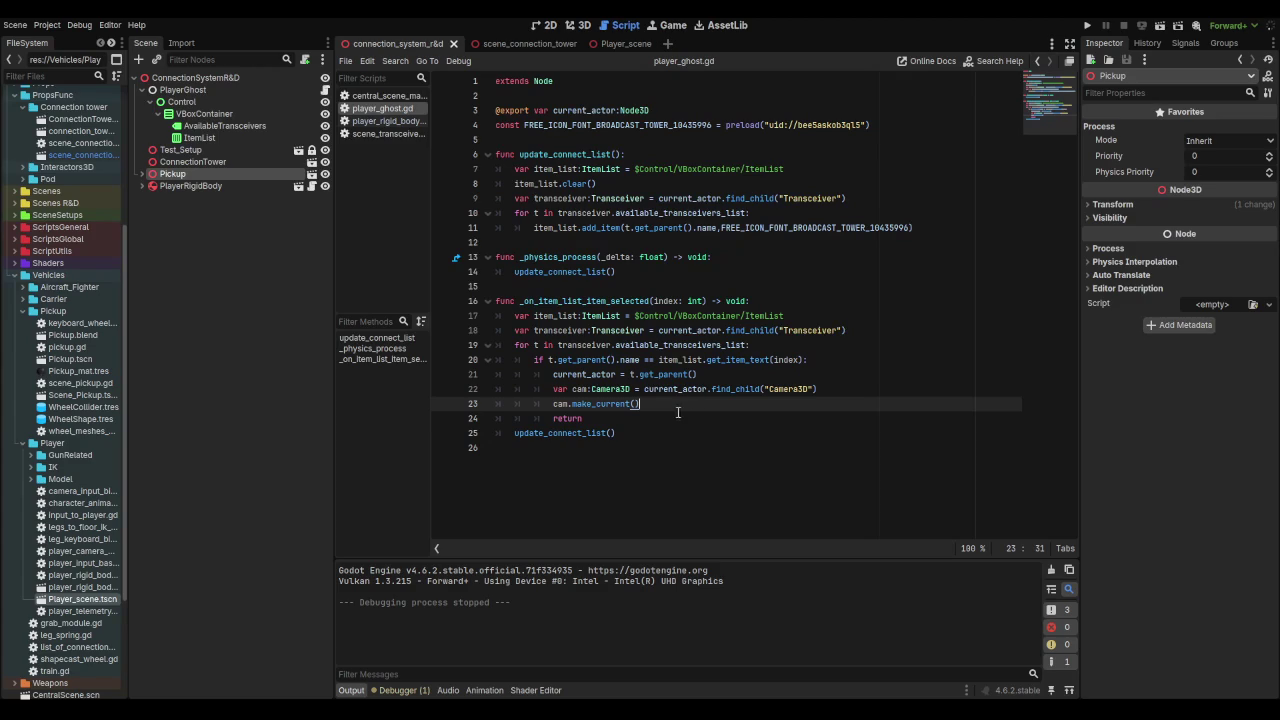
left_click(578, 25)
mouse_move(807, 215)
left_mouse_down()
mouse_move(855, 212)
mouse_move(802, 216)
left_mouse_up()
Step: Expand Pickup and PlayerRigidBody, inspect PlayerInputBasisBind, then frame PlayerRigidBody showing its 70.0 kg mass
left_click(142, 173)
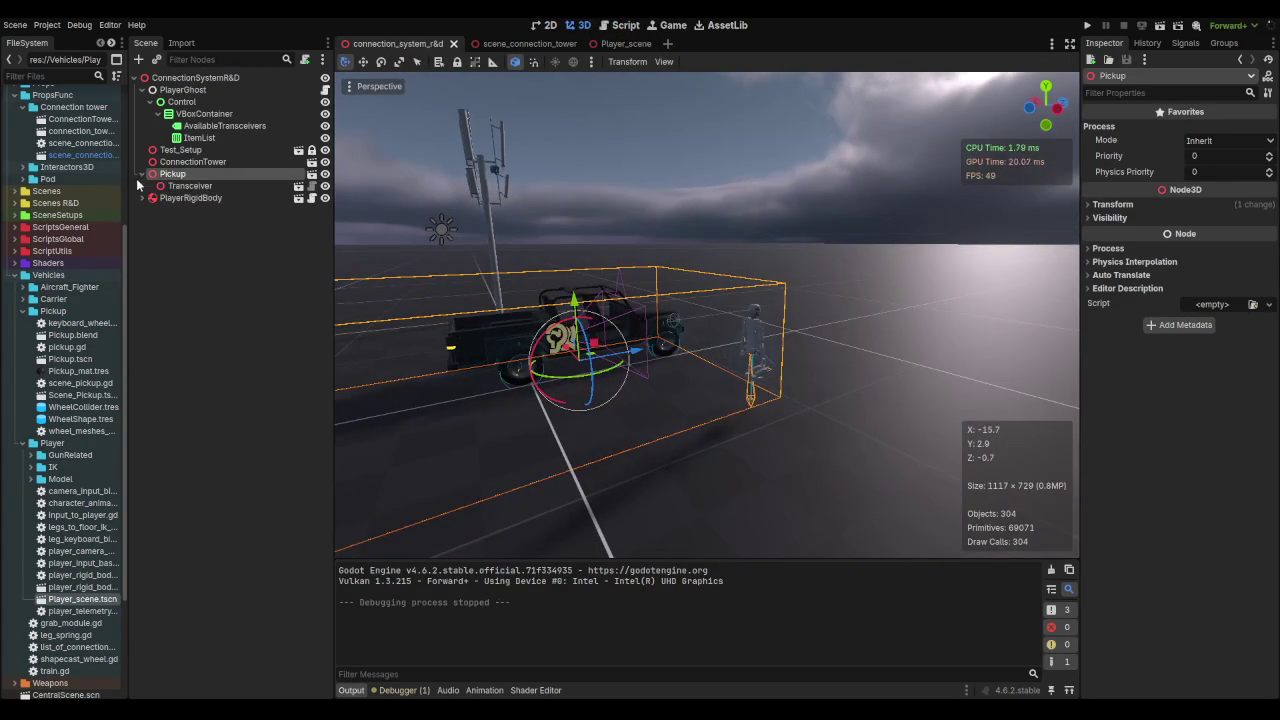
left_click(142, 197)
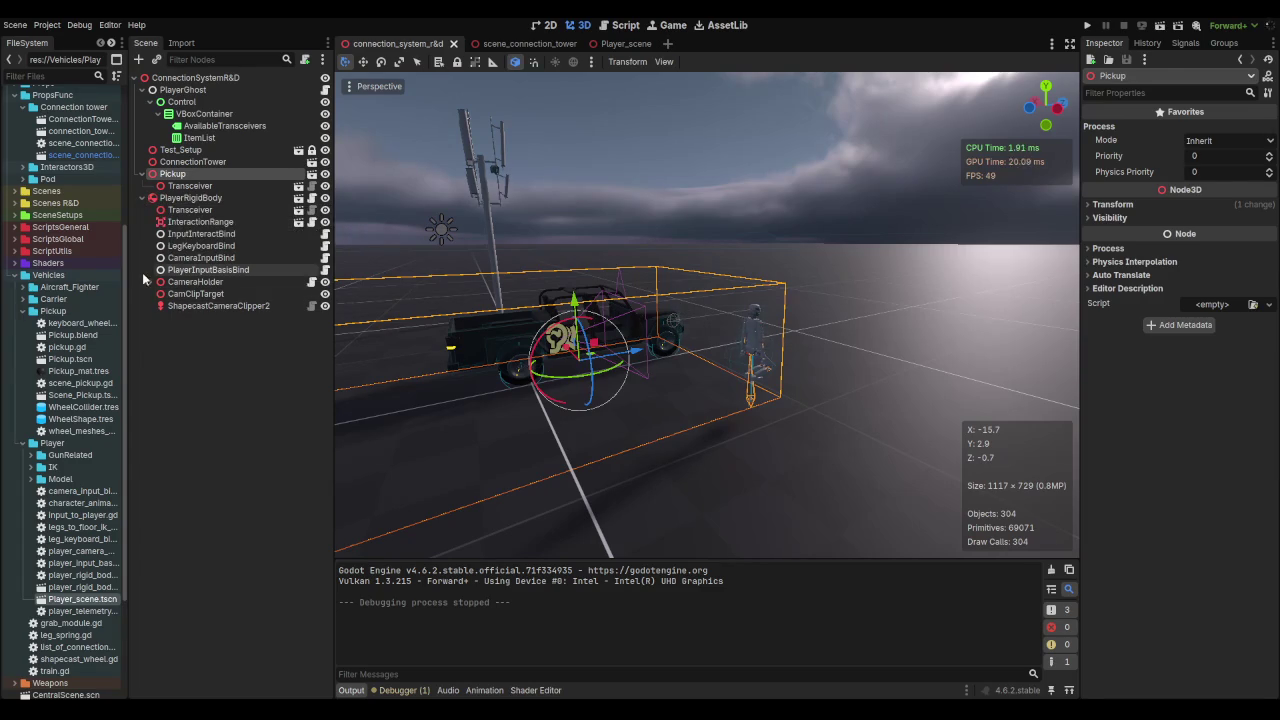
left_click(201, 270)
double_click(201, 270)
left_click(142, 197)
scroll(457, 258, "down", 5)
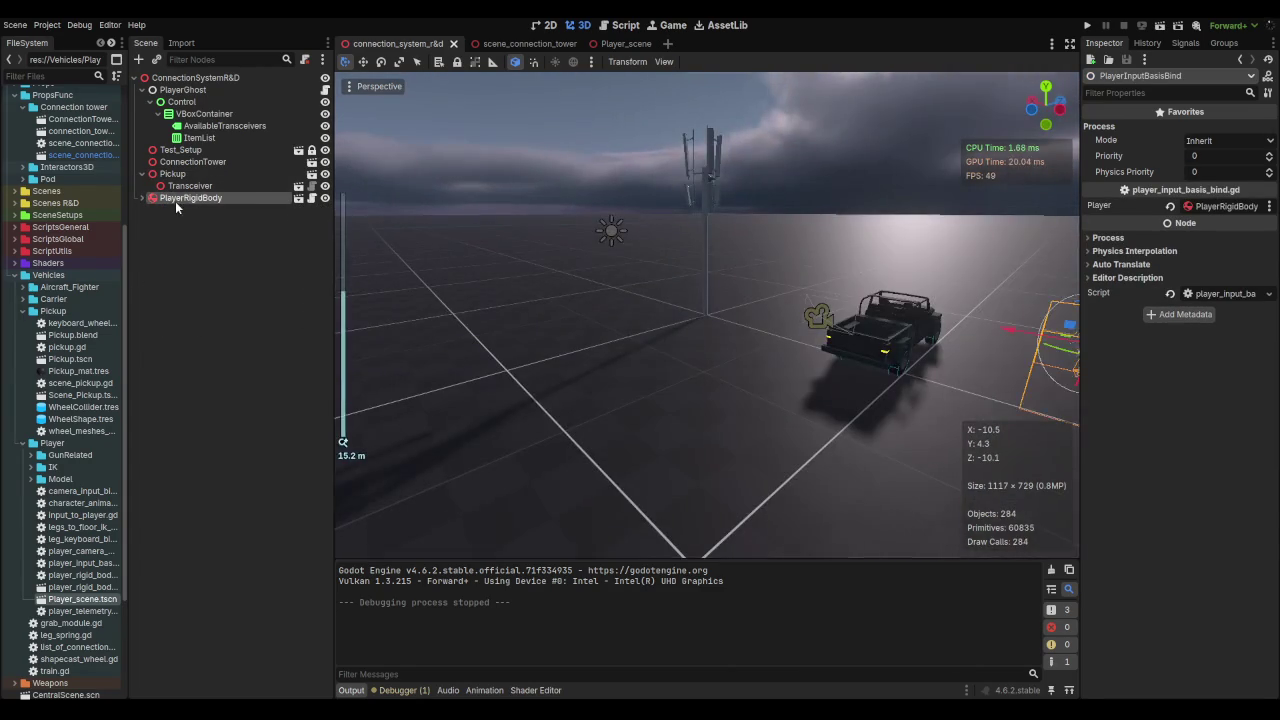
double_click(152, 200)
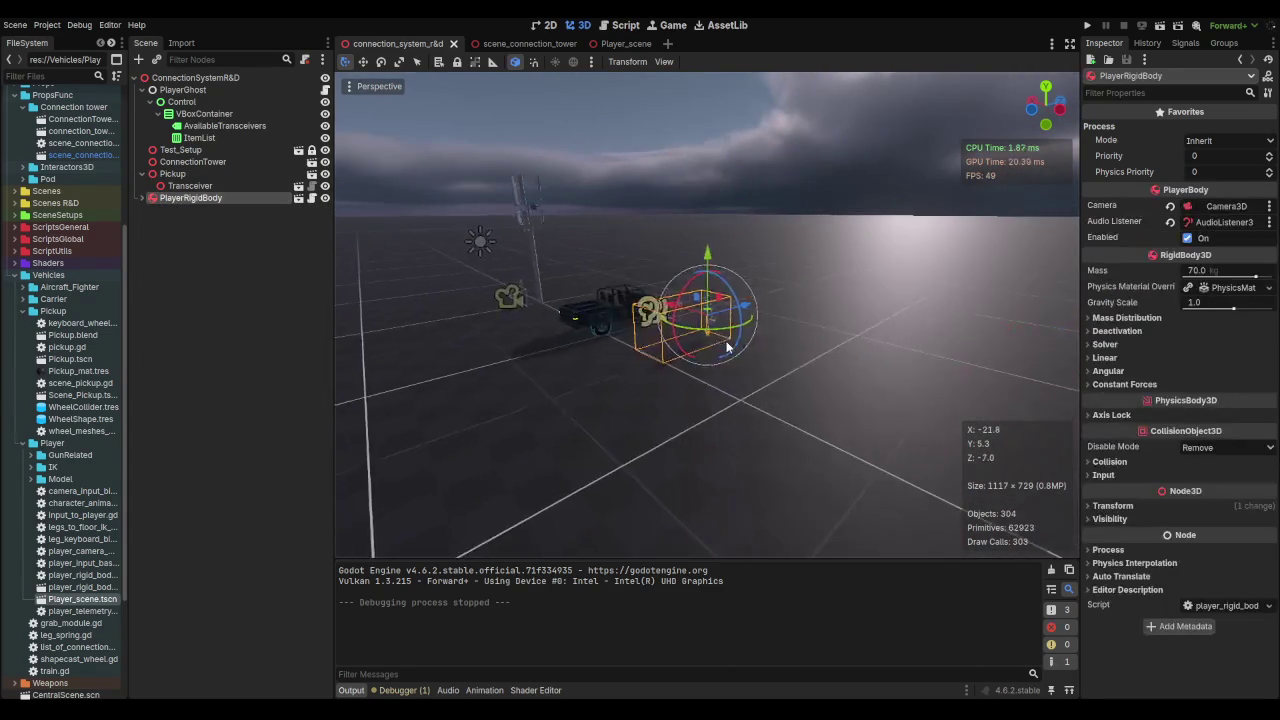
left_click(142, 197)
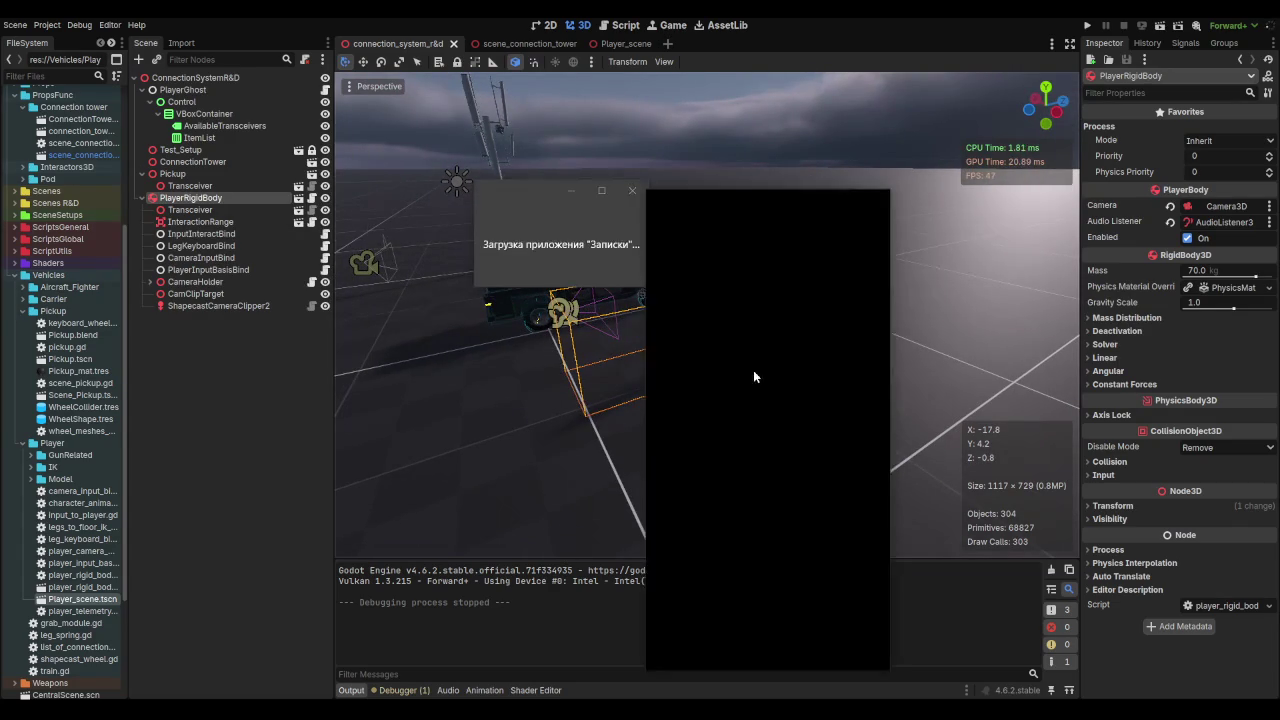
Step: Clear the sticky note, move it right, and type 'Нужен интерфейс для подключения к любому актору в сцене'
key("ctrl+a")
key("BackSpace")
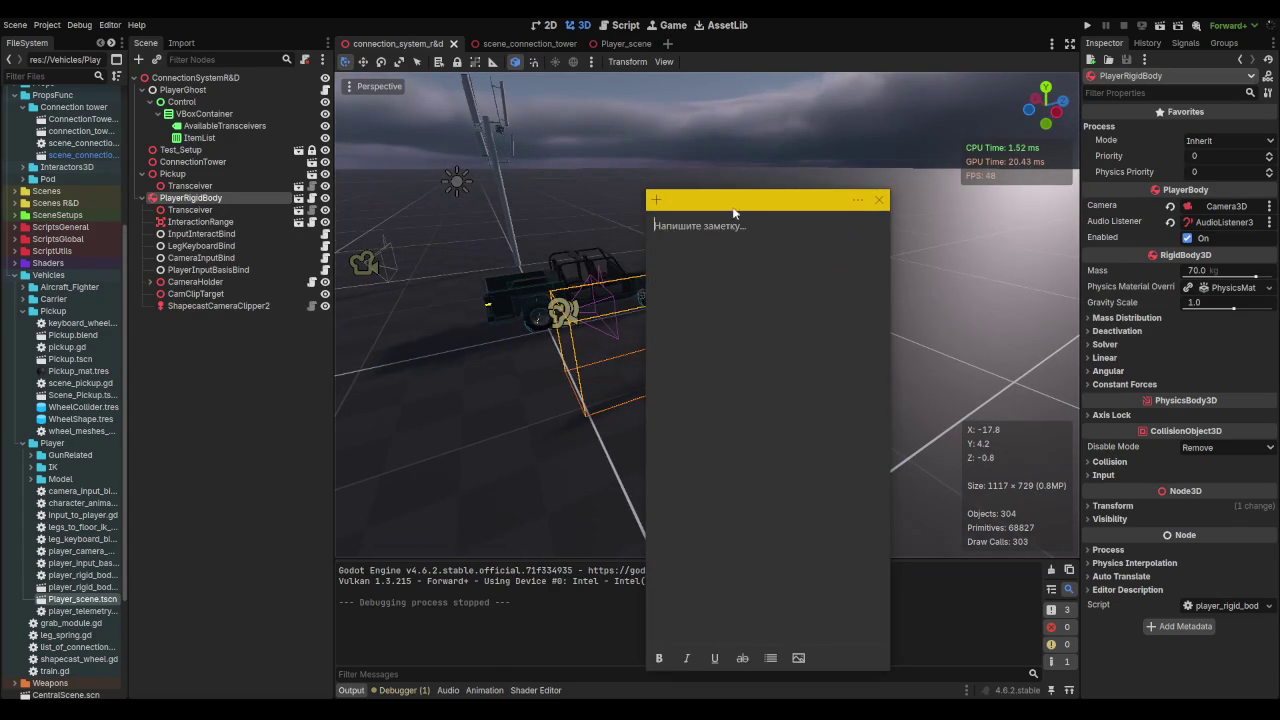
left_click_drag(700, 200, 880, 229)
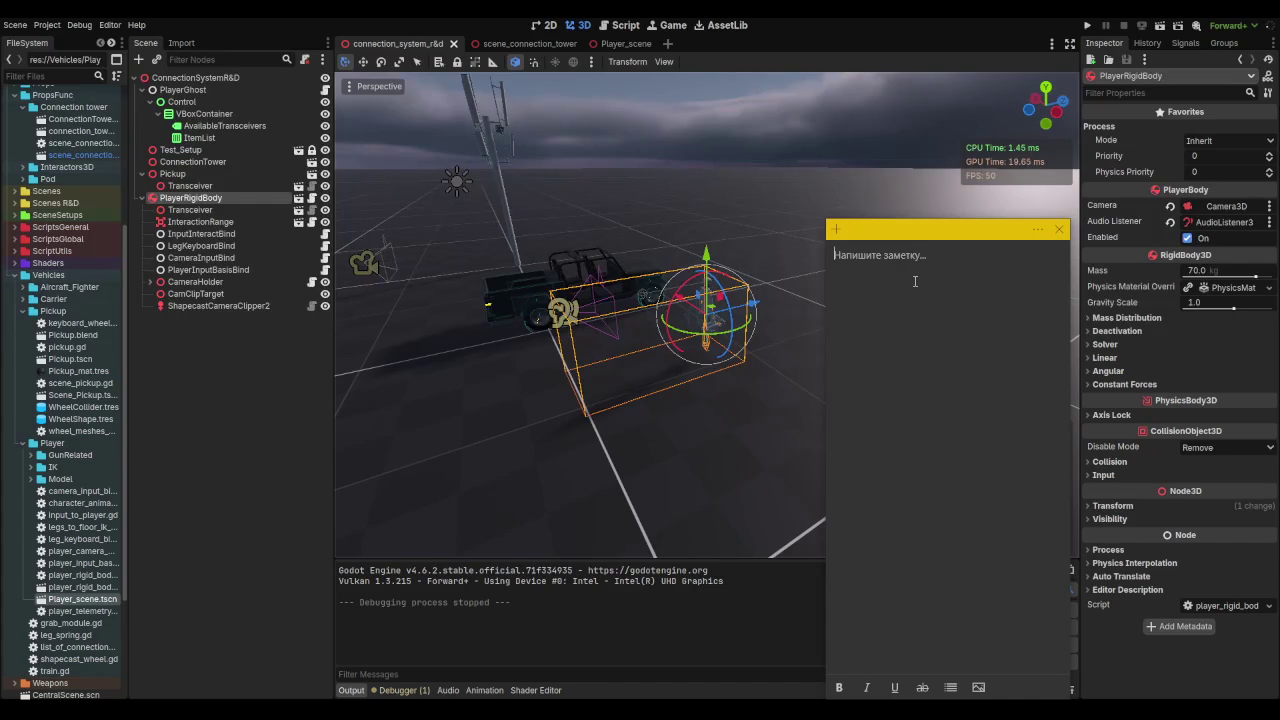
type("Нужен интерфейс")
key("BackSpace")
type("с для")
key("BackSpace")
type("ля подключения к любому о")
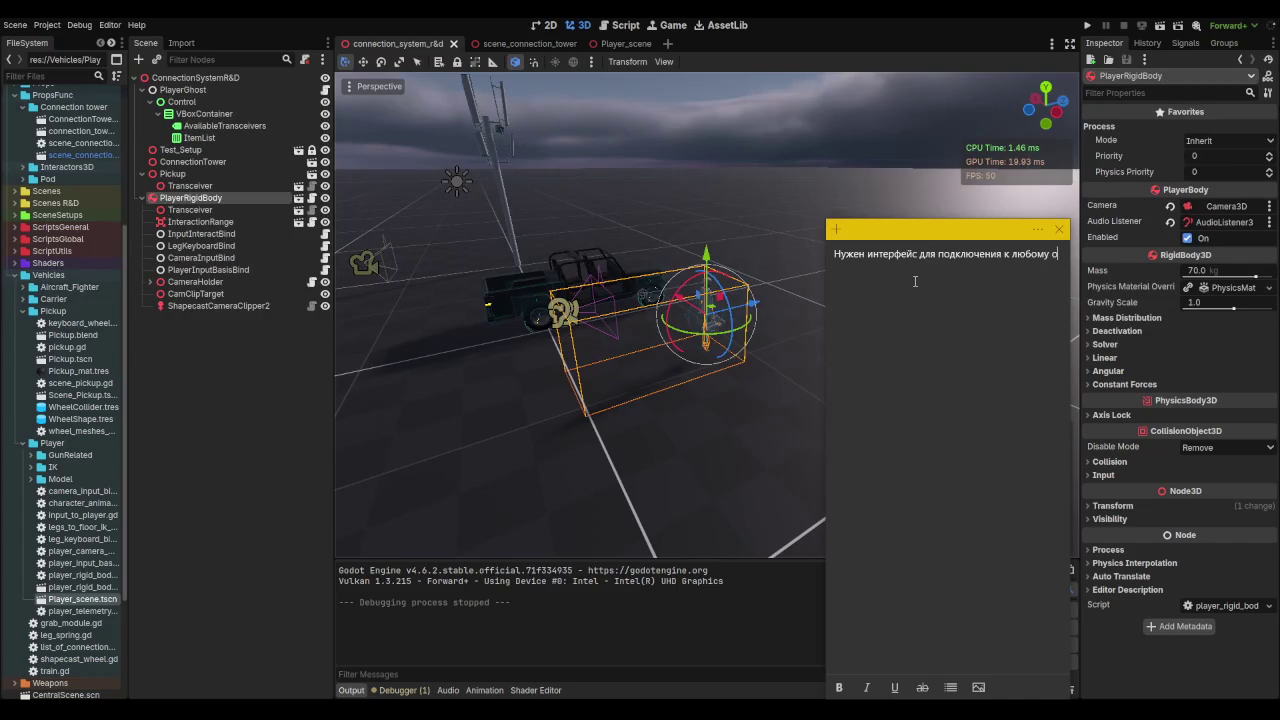
key("BackSpace")
type("актору в сцене")
Step: Add a paragraph: choosing an actor in the list runs the standard control-and-screen handover function
key("Return")
type("при нажатии н")
type("а ")
type("доступных а")
type("кторов")
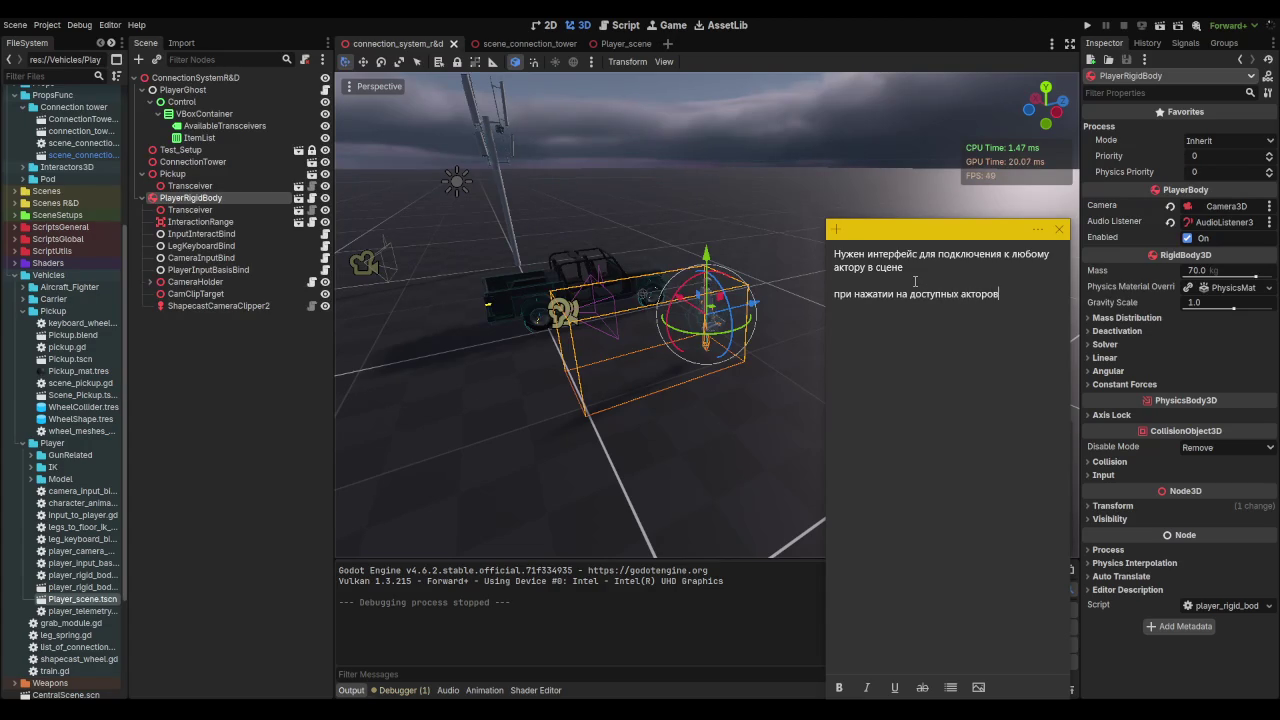
type(" в списке д")
type("олж")
key("BackSpace")
type("ен включаться стандартный")
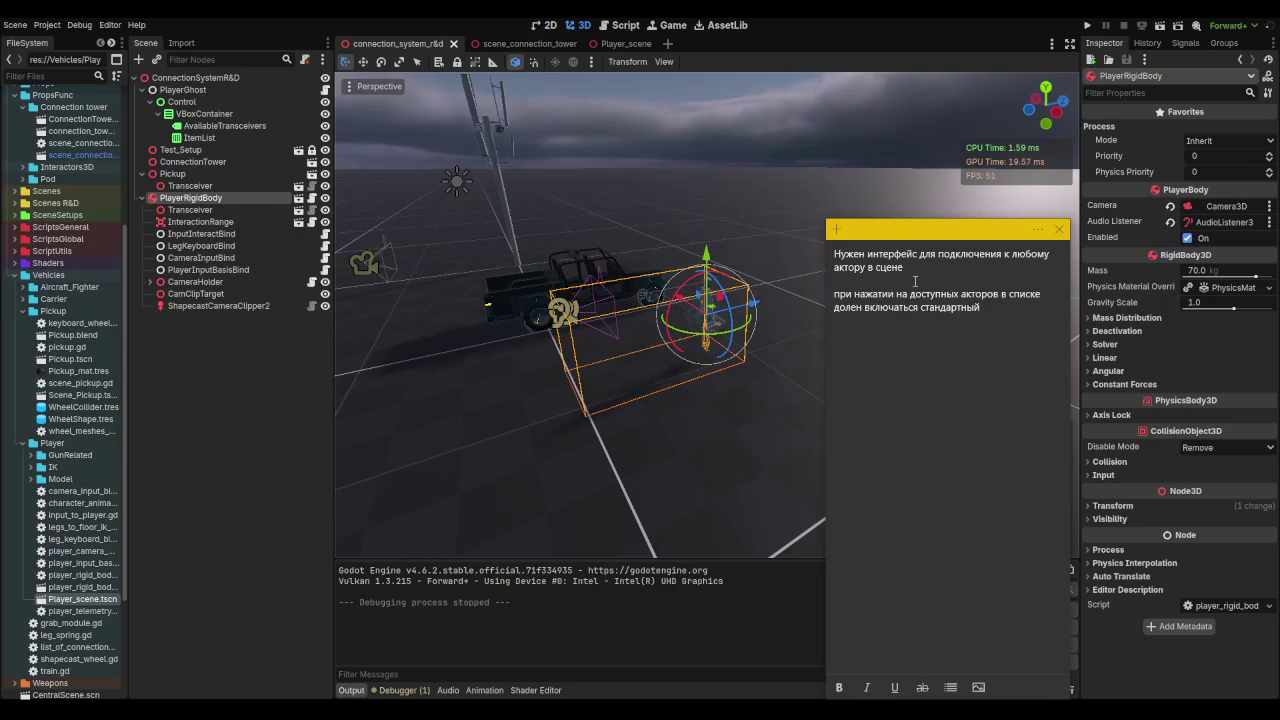
key("BackSpace")
key("BackSpace")
key("BackSpace")
type("ыполняться ста")
type("ндартная фу")
type("нкци")
type("а")
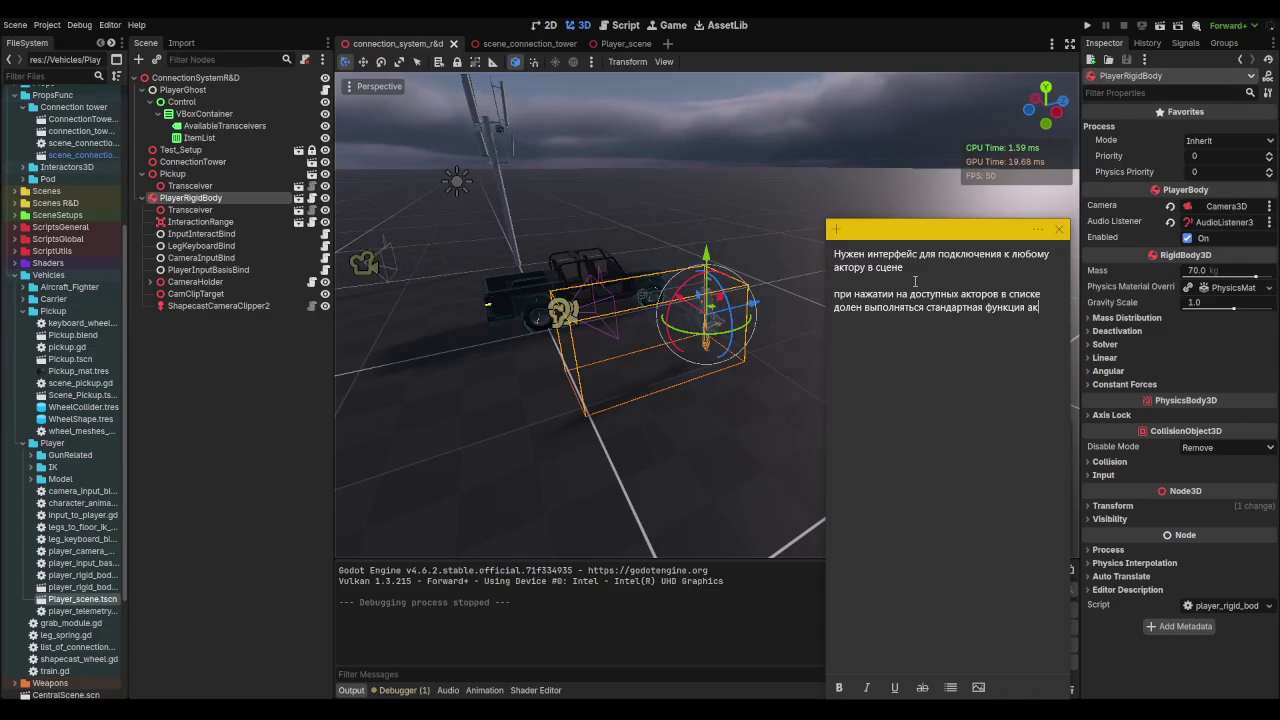
key("BackSpace")
type("передачи управления и вида ")
type("этому актор")
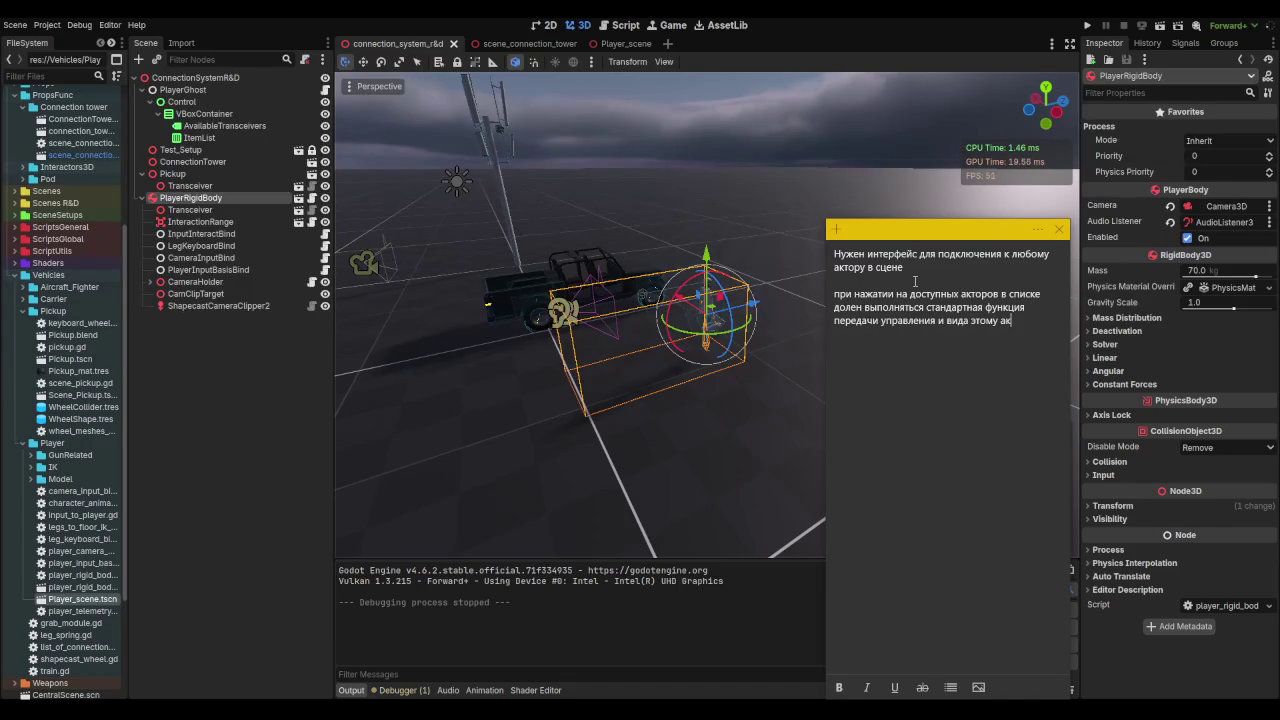
type("у")
key("BackSpace")
key("BackSpace")
key("BackSpace")
type("экрана")
key("Right")
Step: Start a new paragraph and begin typing the function name 'connect_to'
key("Return")
type("например")
key("BackSpace")
key("BackSpace")
key("BackSpace")
type("со")
type("nnect_to")
Step: Complete the line as 'connect_to_actor()', remove the stray text, then bring up player_ghost.gd in Godot
key("BackSpace")
type("_acto")
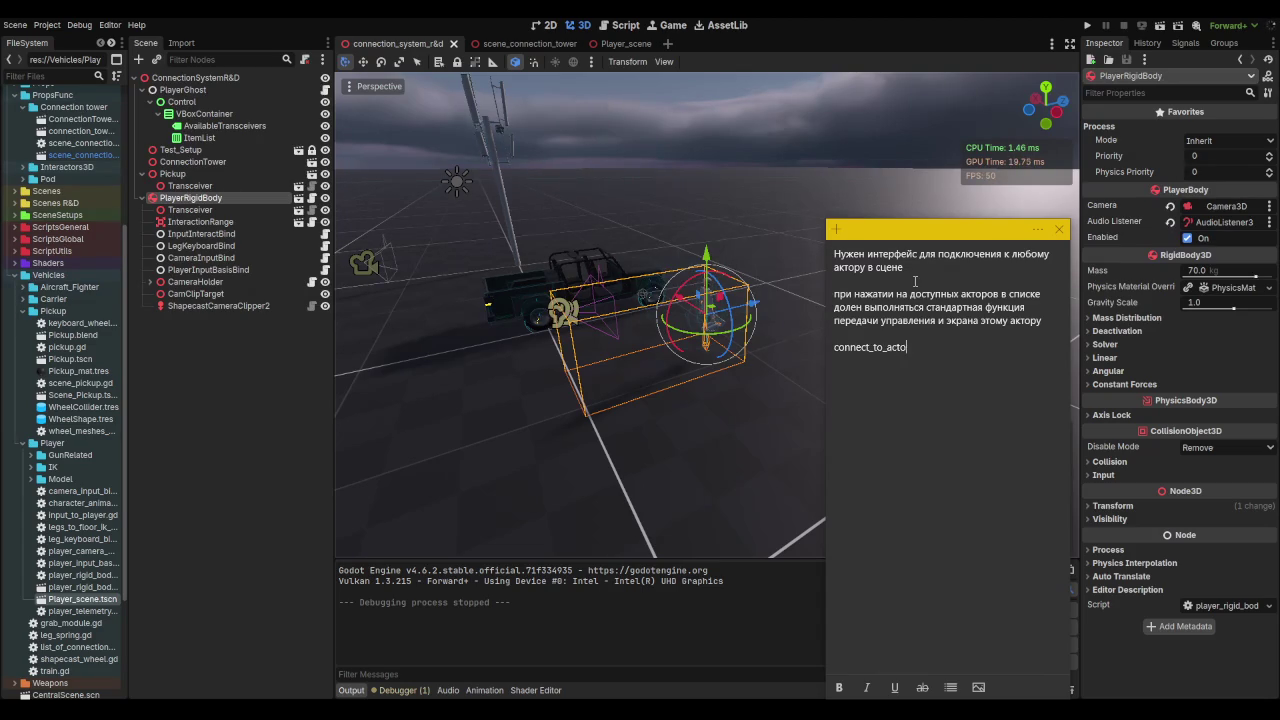
type("r()")
type("??")
key("Return")
type("se")
type("lec")
key("BackSpace")
key("BackSpace")
key("BackSpace")
key("BackSpace")
key("BackSpace")
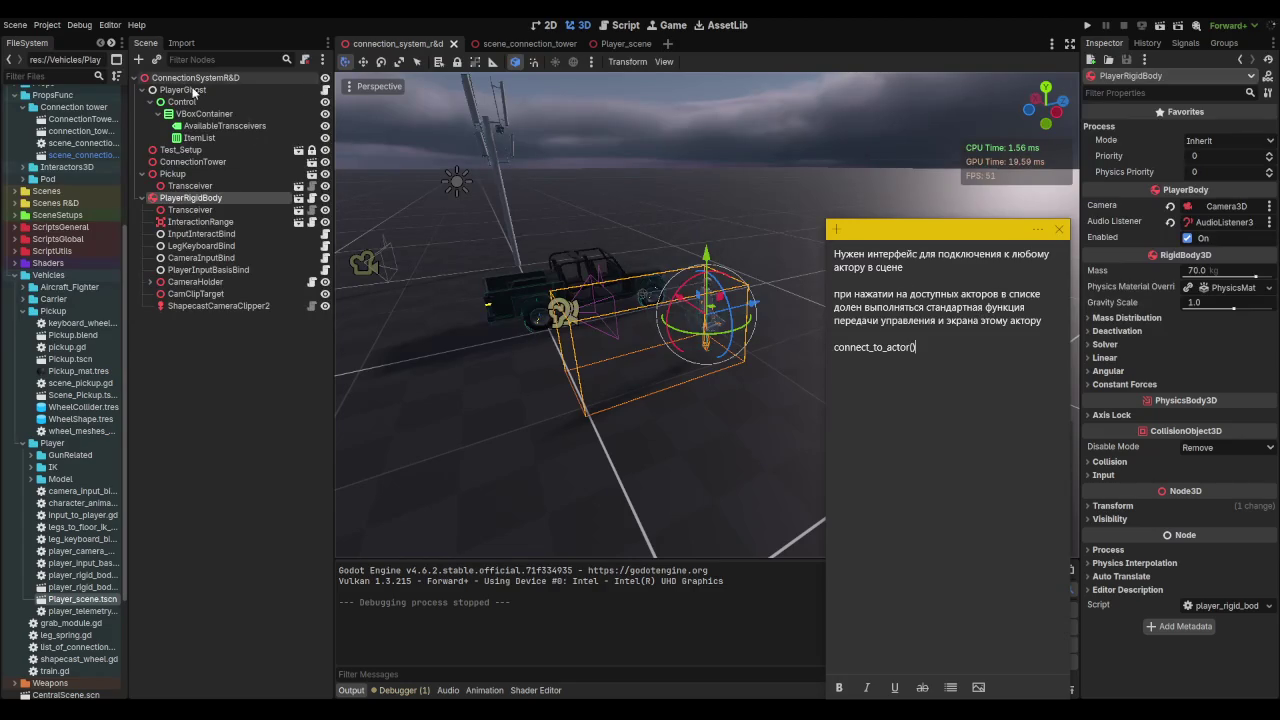
left_click(325, 89)
Step: Start a 'func' line after line 25 of player_ghost.gd, discard it, and return to the note
double_click(561, 301)
left_click(630, 433)
left_click(642, 496)
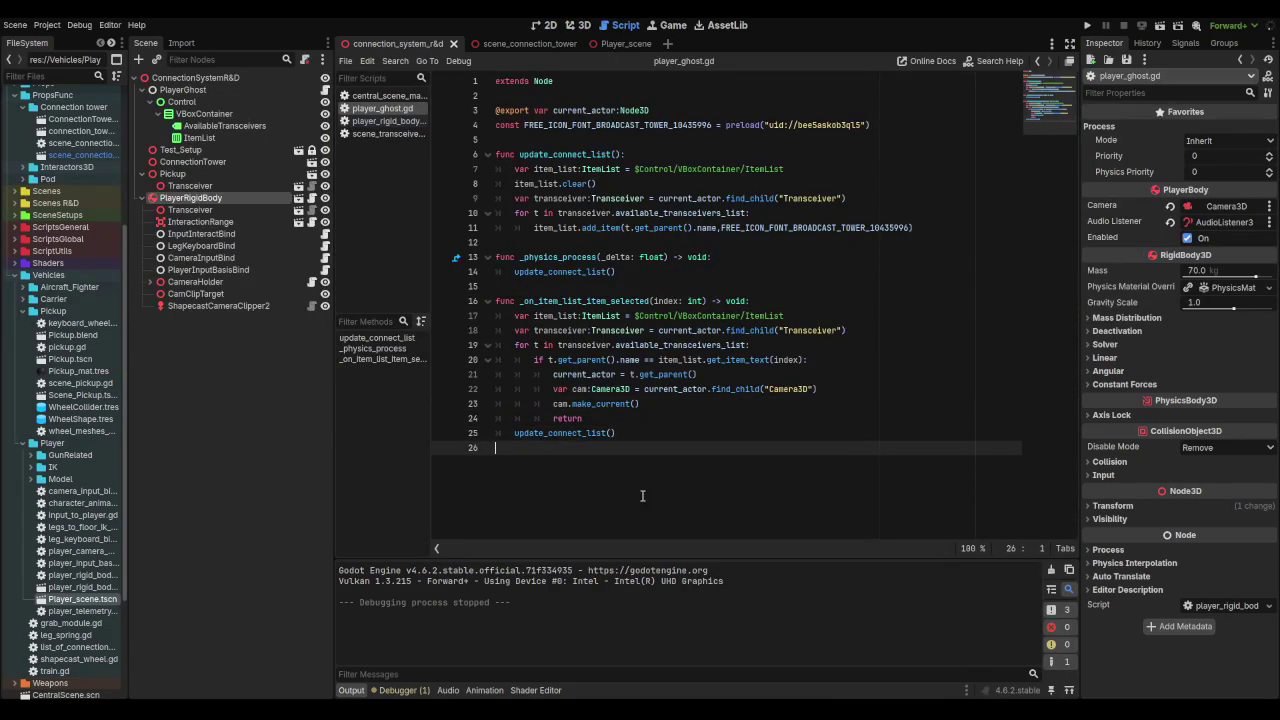
key("Return")
type("func c")
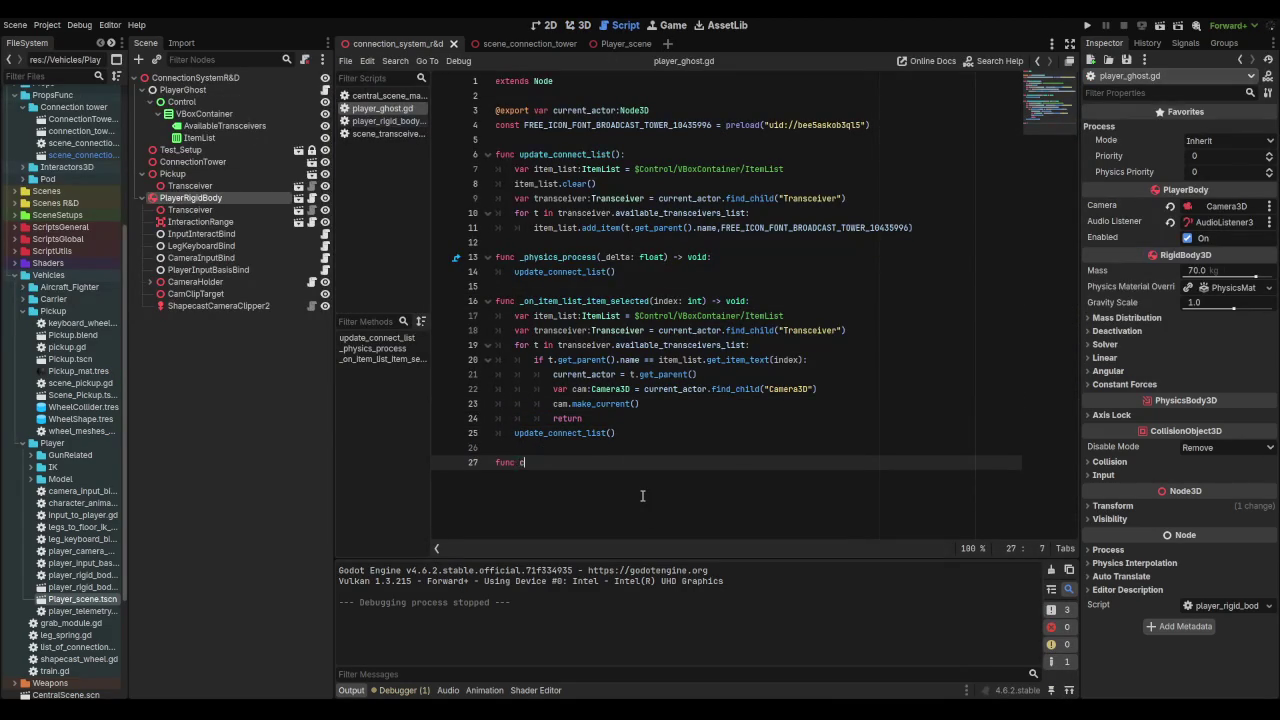
key("BackSpace")
key("BackSpace")
key("BackSpace")
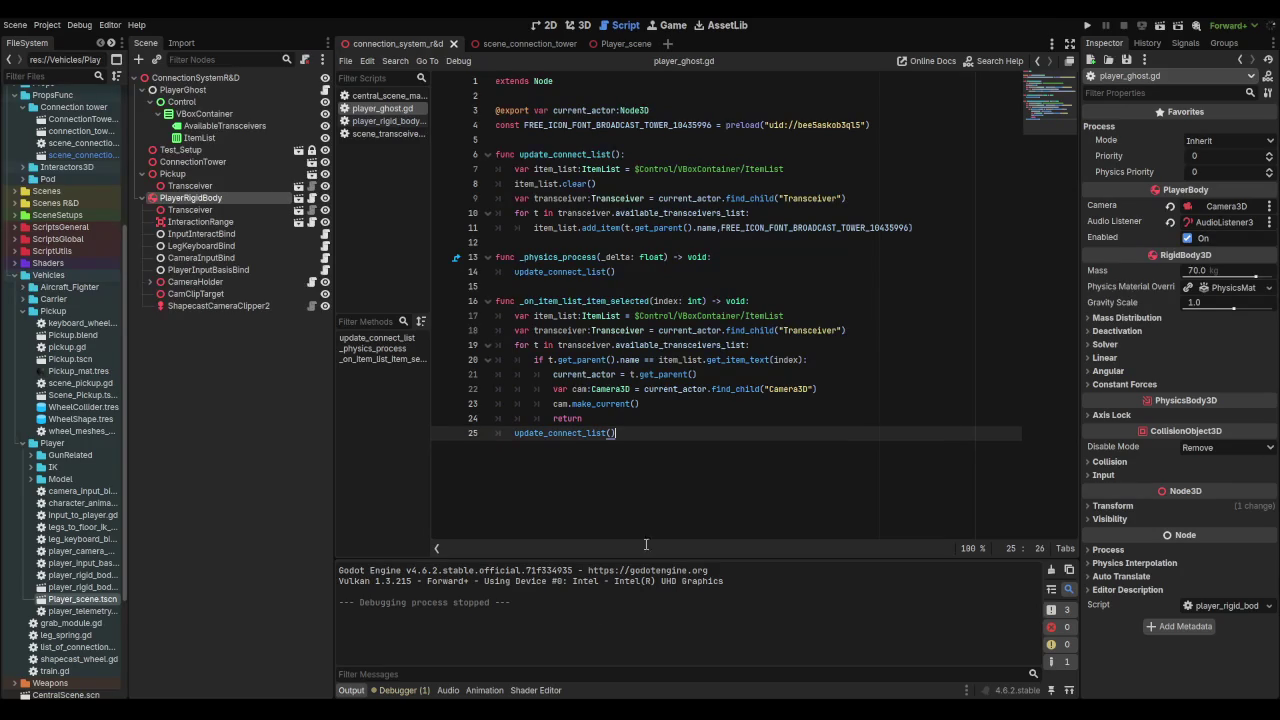
key("alt+Tab")
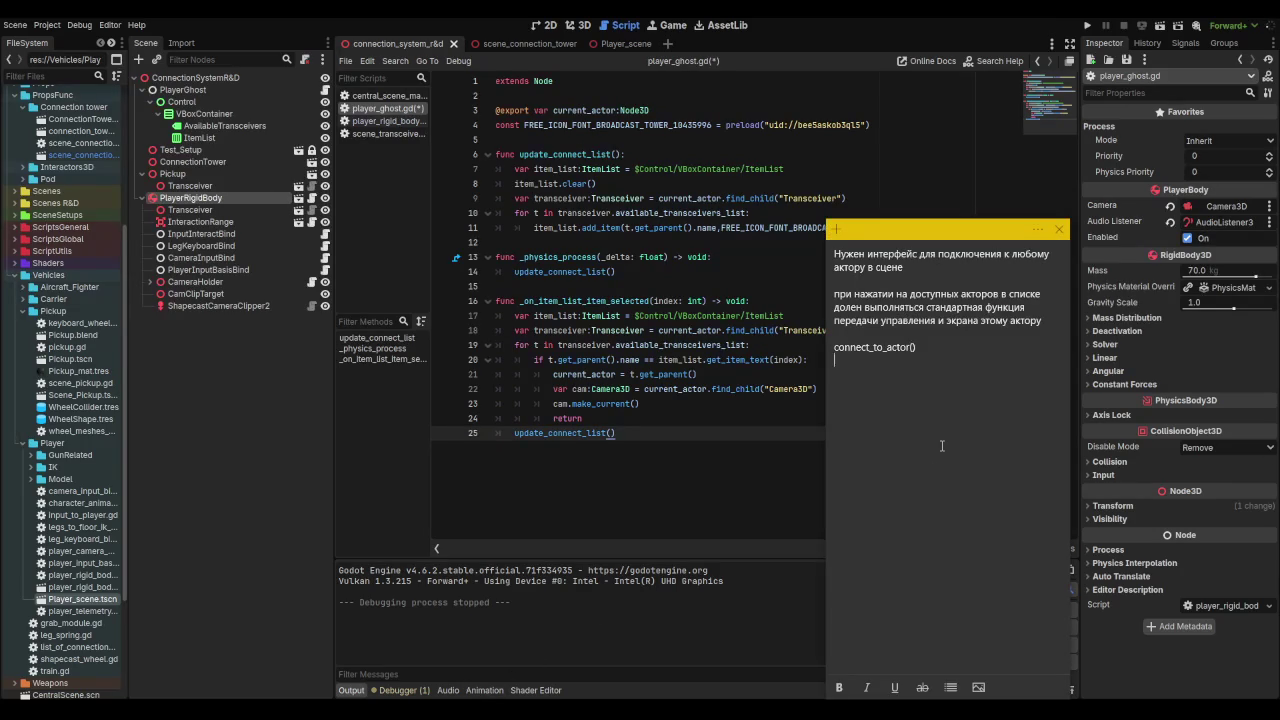
Step: Note that concrete actions live in character functions, not the central script, then begin 'Интерфейс надо сделать'
key("Return")
key("Return")
type("конкрет")
type("ные действи")
type("я определяются")
type(" фу")
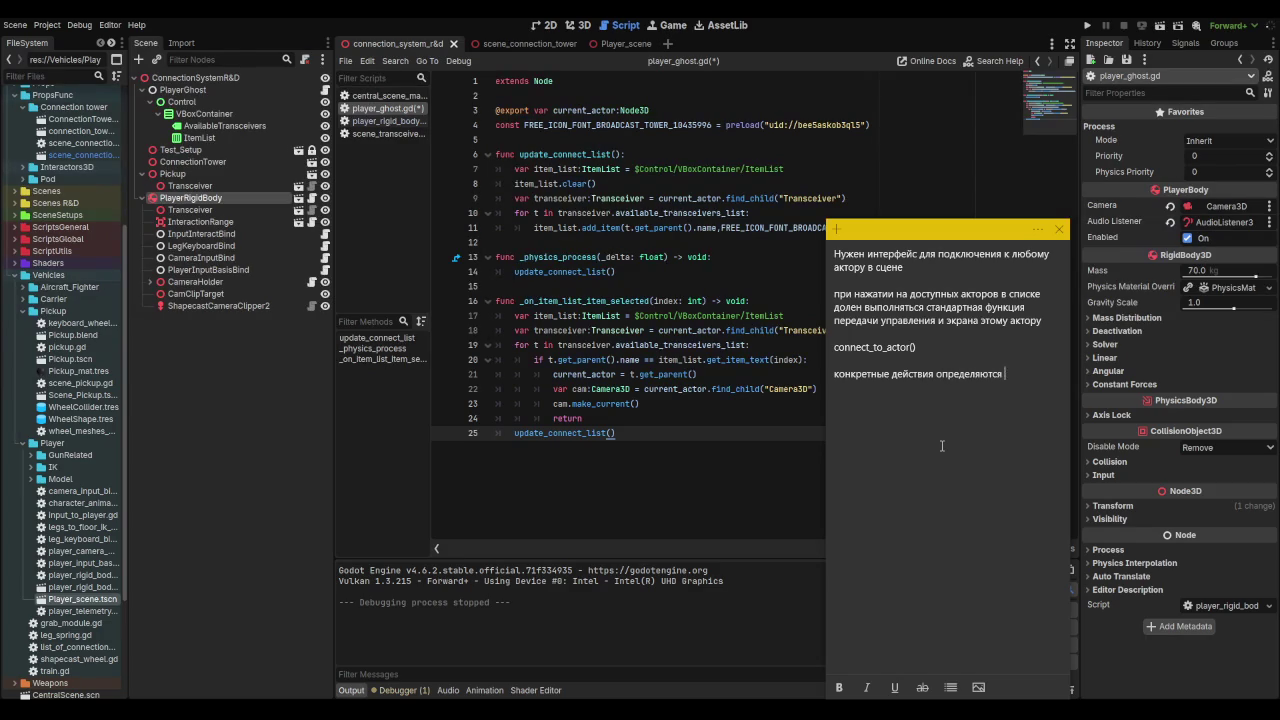
type("нкциями вну")
type("три персонажа а")
type(" не ")
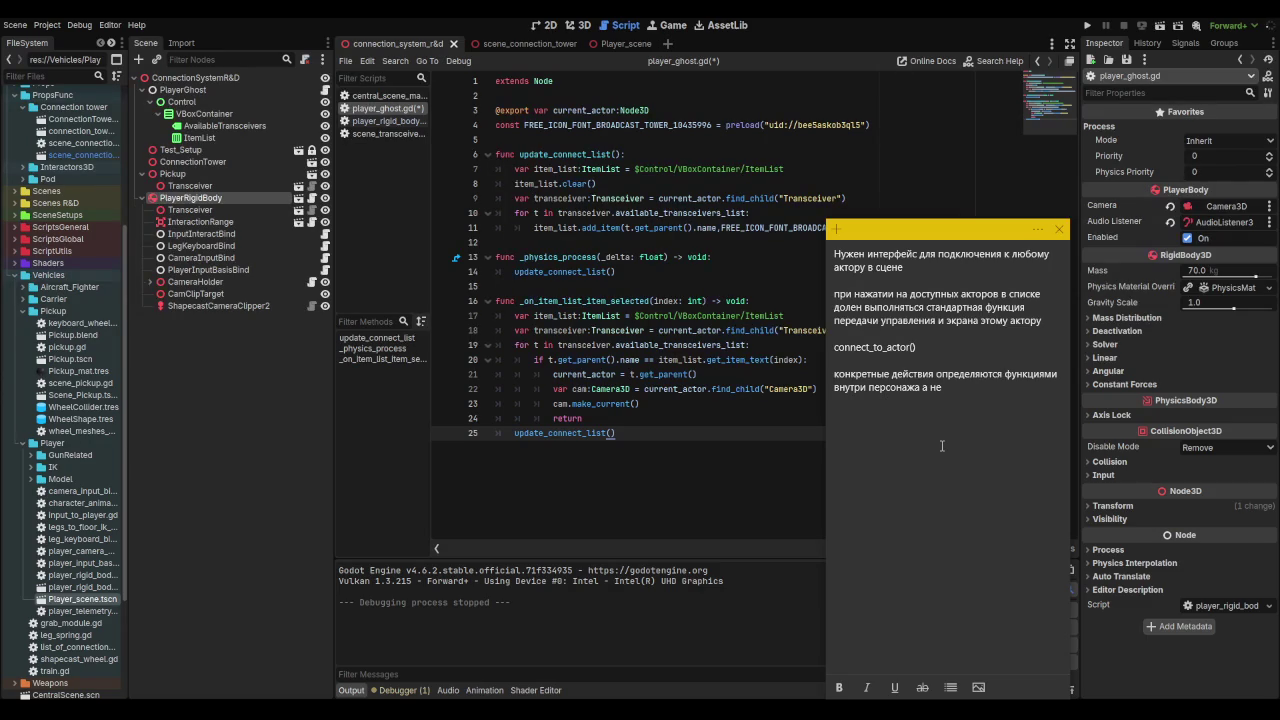
type("внутри цен")
type("трального ")
type("скрипта у")
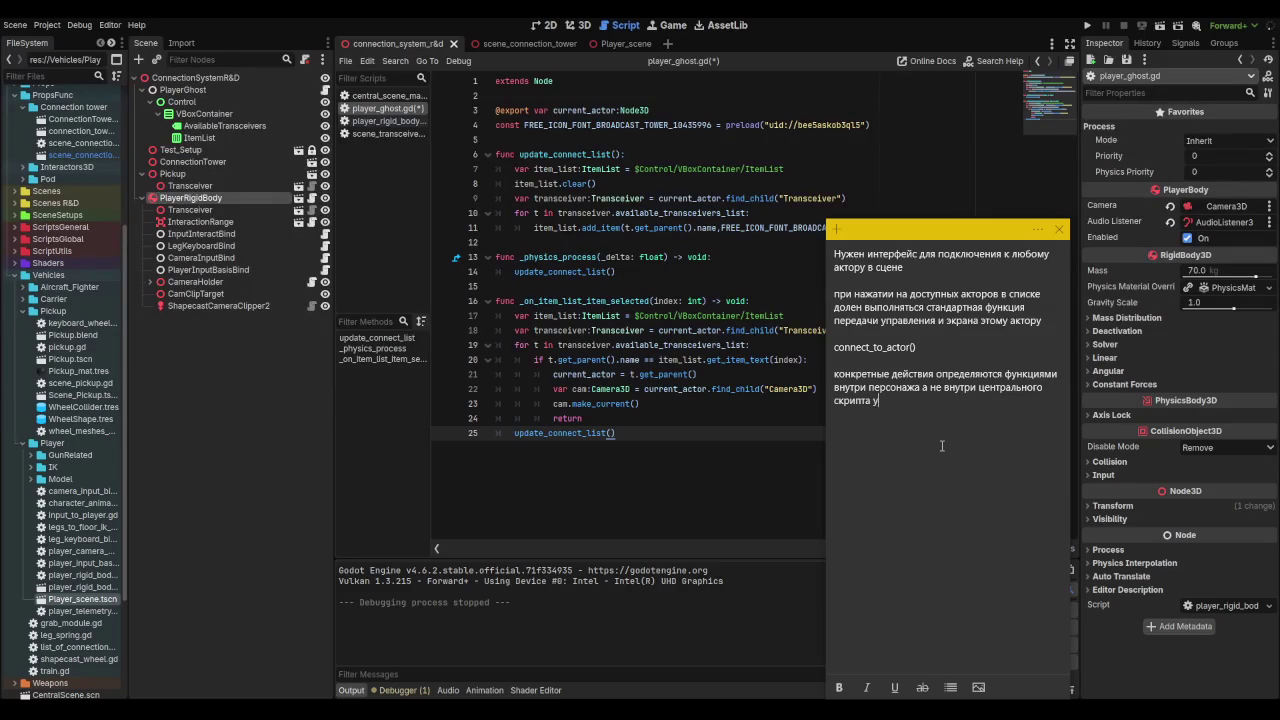
key("BackSpace")
type("чтобы")
type(" не засоря")
type("ть скрипт ")
type("определителями класса персон")
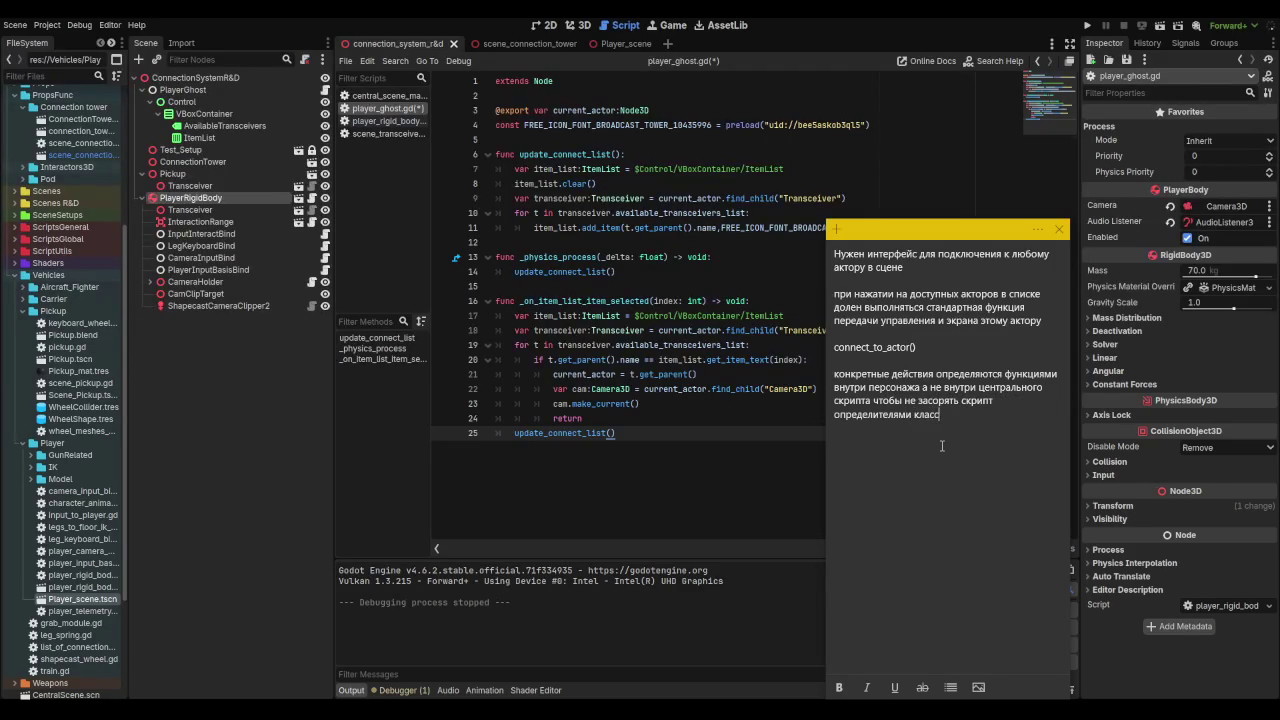
type("ажа")
left_click_drag(834, 413, 1005, 413)
left_click(1011, 412)
key("Return")
type("Интерфейс надо сделать")
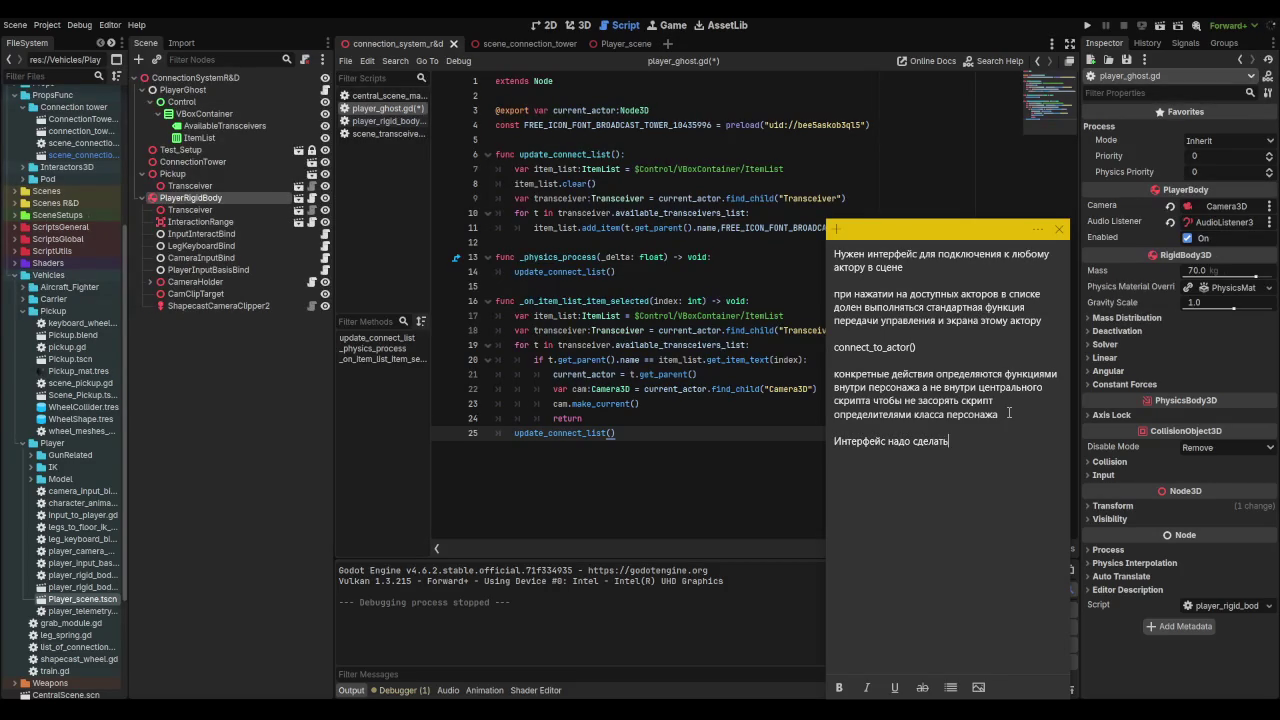
Step: Add the point 'отдельный нодой со скриптом', discarding the second numbered-point attempts
key("Return")
type("1.")
type(" отдельны")
type("й нодой со с")
type("криптом")
key("Return")
type("2ю")
key("BackSpace")
type("............")
key("BackSpace")
key("BackSpace")
key("BackSpace")
key("BackSpace")
key("BackSpace")
key("BackSpace")
key("BackSpace")
type("м")
key("Return")
key("BackSpace")
key("BackSpace")
Step: Begin the reason: 'потому что внутренние методы актора'
type("потому что ")
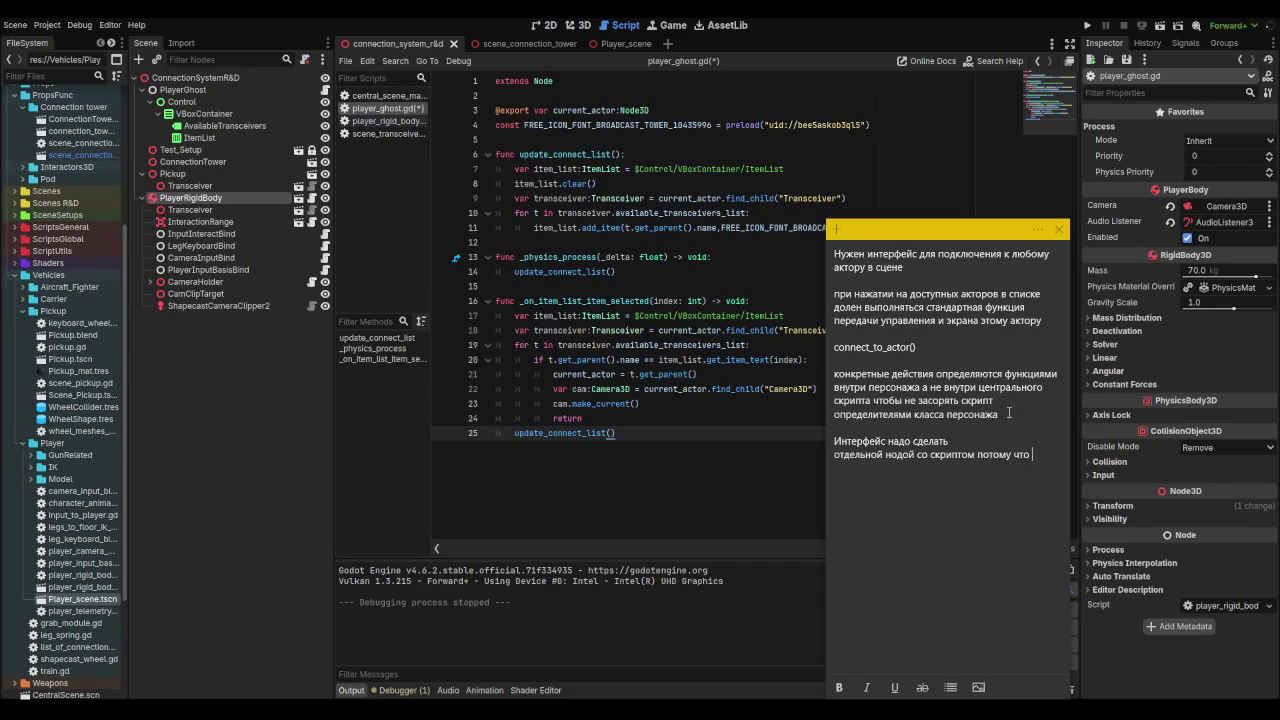
type("вну")
type("тренние методы ")
type("актора ")
type("по")
key("BackSpace")
key("BackSpace")
key("BackSpace")
type("по")
Step: Reword the reason: the object's internal methods serve itself, while all control code lives outside
key("BackSpace")
key("BackSpace")
key("BackSpace")
type("обьекта в ")
type("целом")
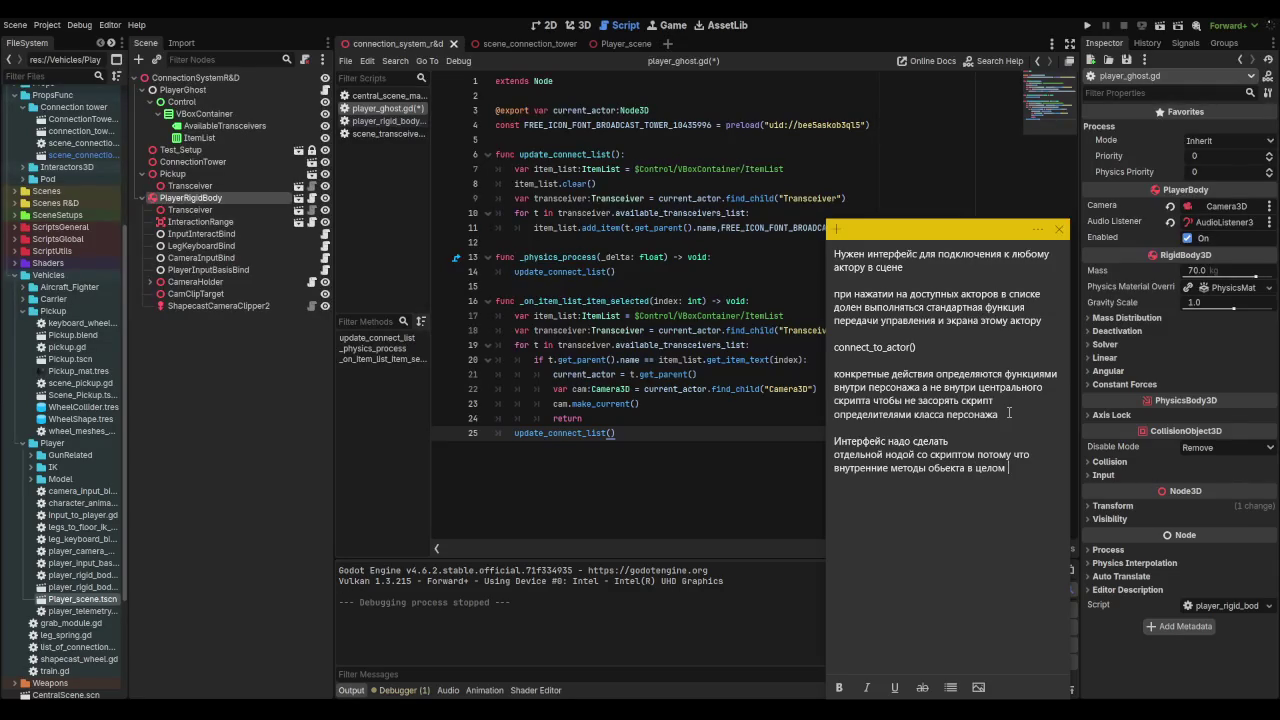
type("с")
key("BackSpace")
type("в выбранно")
type("й пара")
type("дигме создан")
type("ы для него самог")
type("о, а ве")
type("сь управляющий")
type(" код ")
type("нахрд")
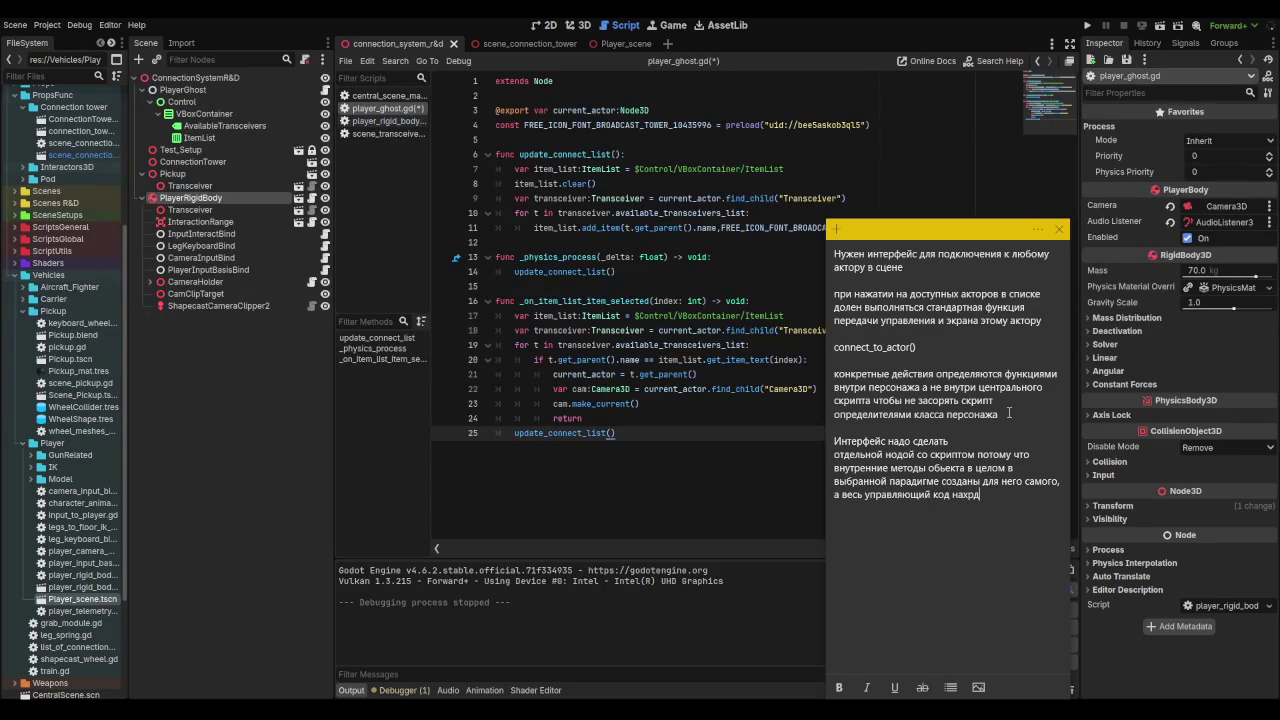
key("BackSpace")
key("BackSpace")
type("одится снаружи")
key("BackSpace")
type("и???")
Step: Number the internal-methods line '1.' and end it with ', как и код управления.'
key("Up")
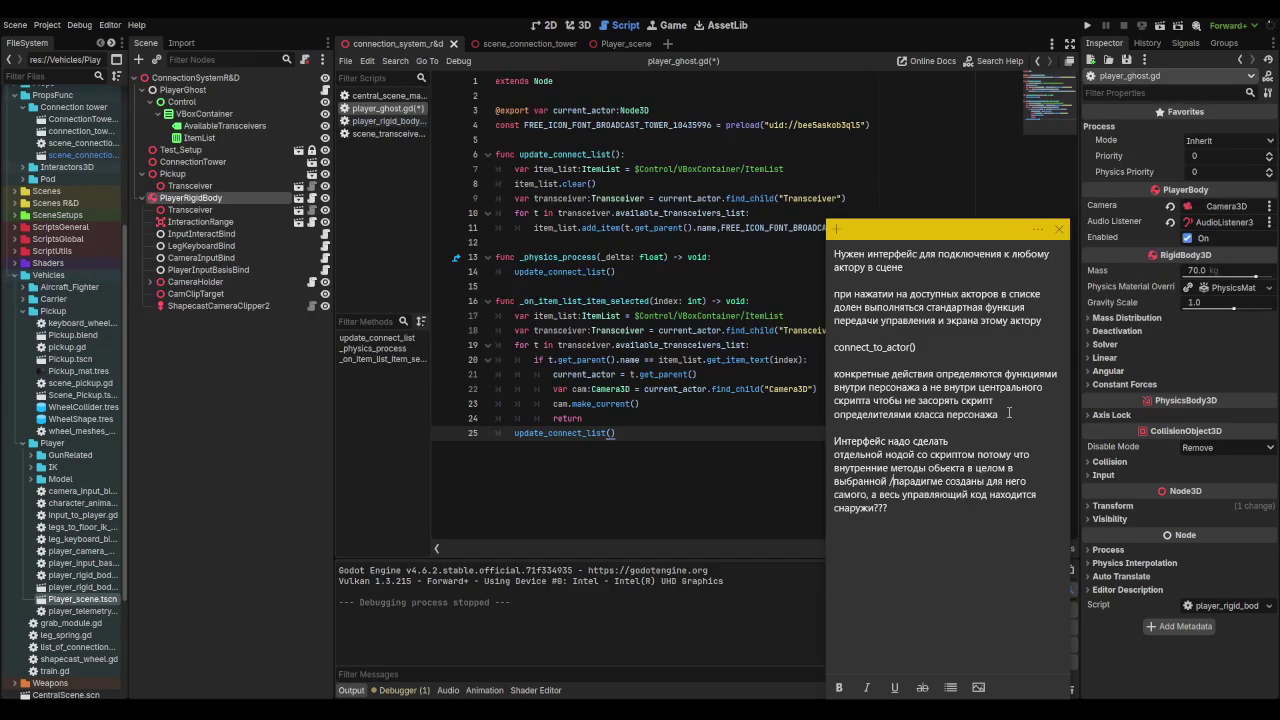
key("Up")
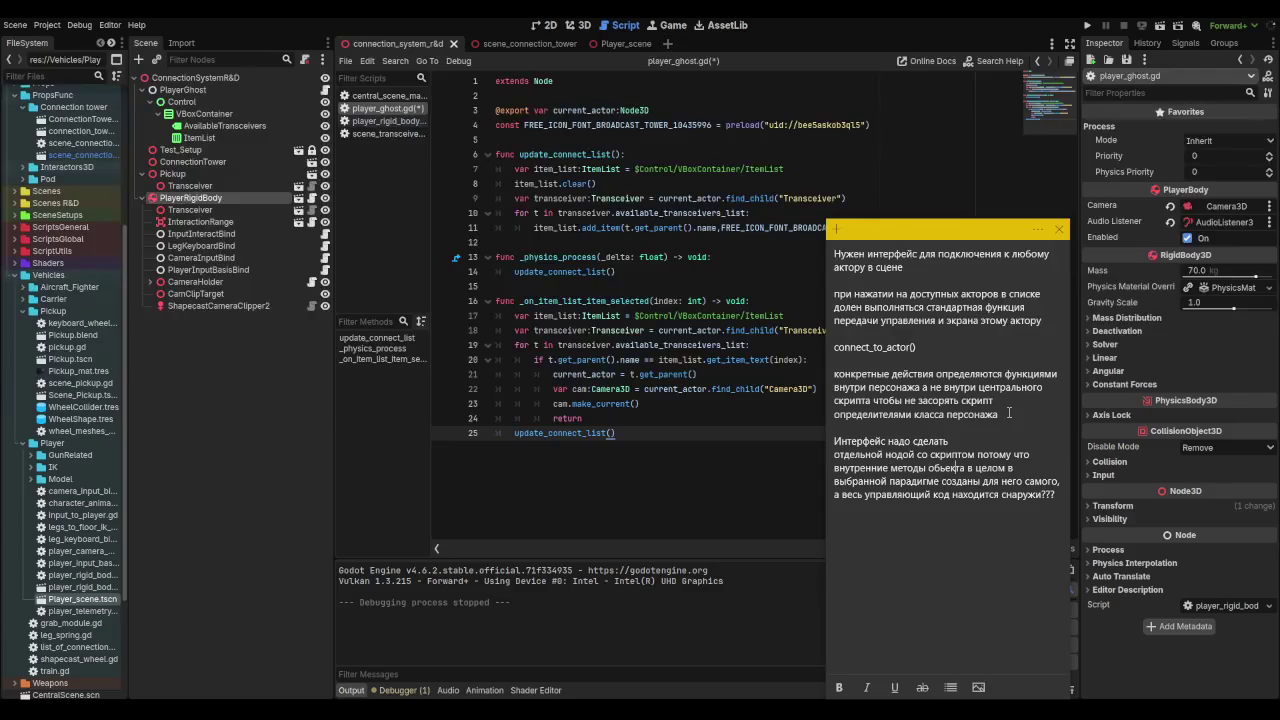
key("Up")
type("1.")
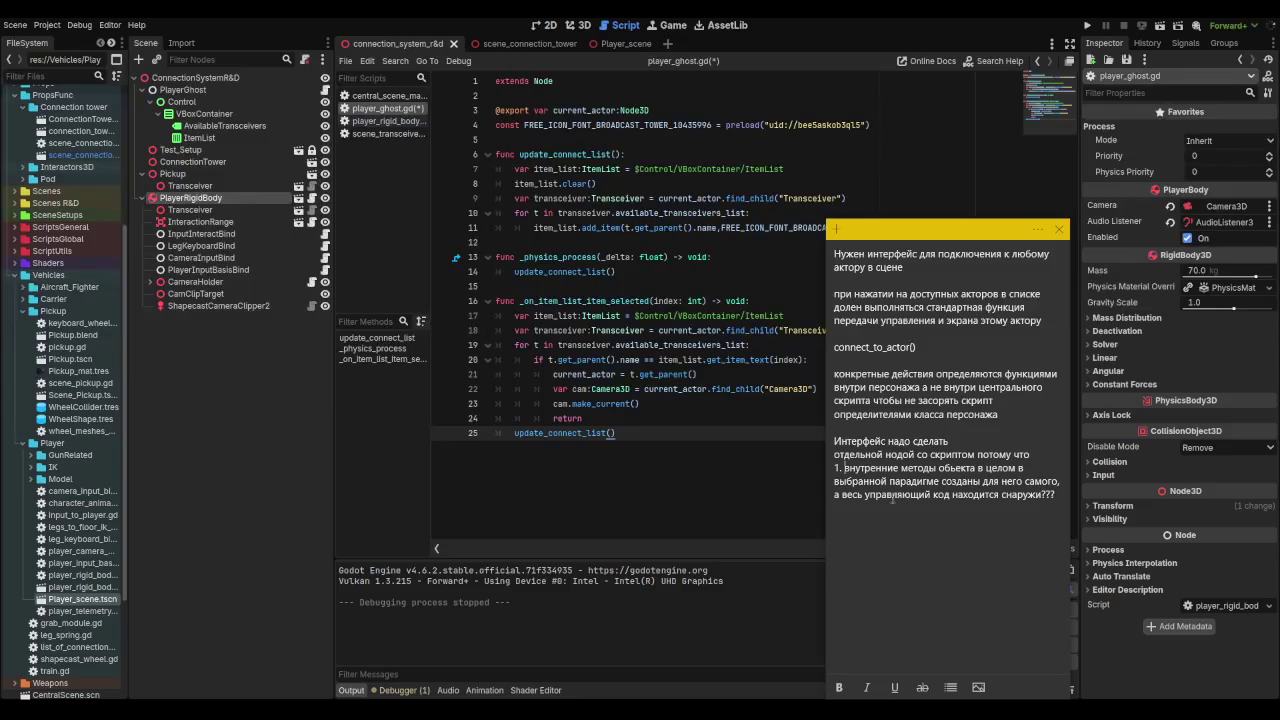
left_click(1052, 500)
key("Return")
type("2.")
key("BackSpace")
key("BackSpace")
key("BackSpace")
type(", как и код управления")
type(" к")
key("BackSpace")
key("BackSpace")
type(".")
Step: Start a new 'в итоге' paragraph with the line 'трансивер получ'
key("Return")
type("агаа")
key("BackSpace")
key("BackSpace")
key("BackSpace")
key("Return")
key("Return")
type("в итоге")
key("Return")
type("трансивер ")
type("получ")
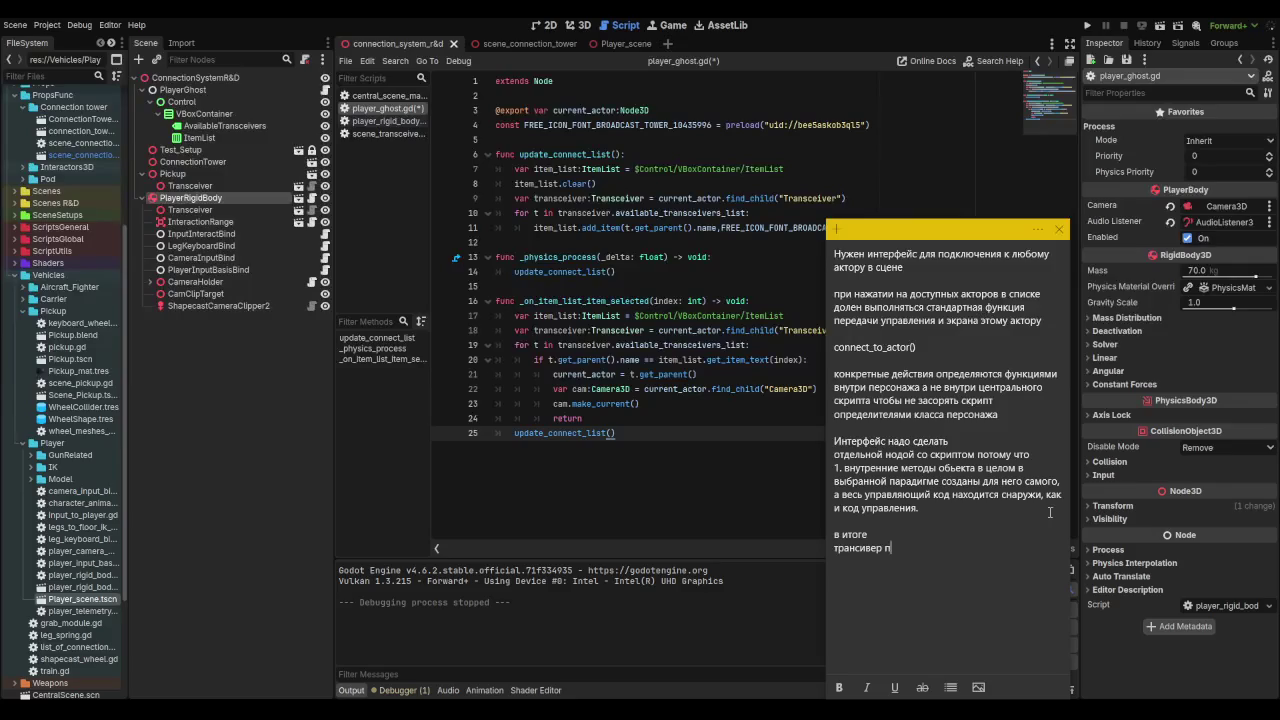
Step: Write 'трансивер при попытке подключения вызывает свою родительскую ноду,' correcting the wording along the way
key("BackSpace")
key("BackSpace")
key("BackSpace")
type("при поп")
type("ытке подкл")
type("ючеи")
type("ия ")
type("вызывае")
type("т свое")
type("го родителя")
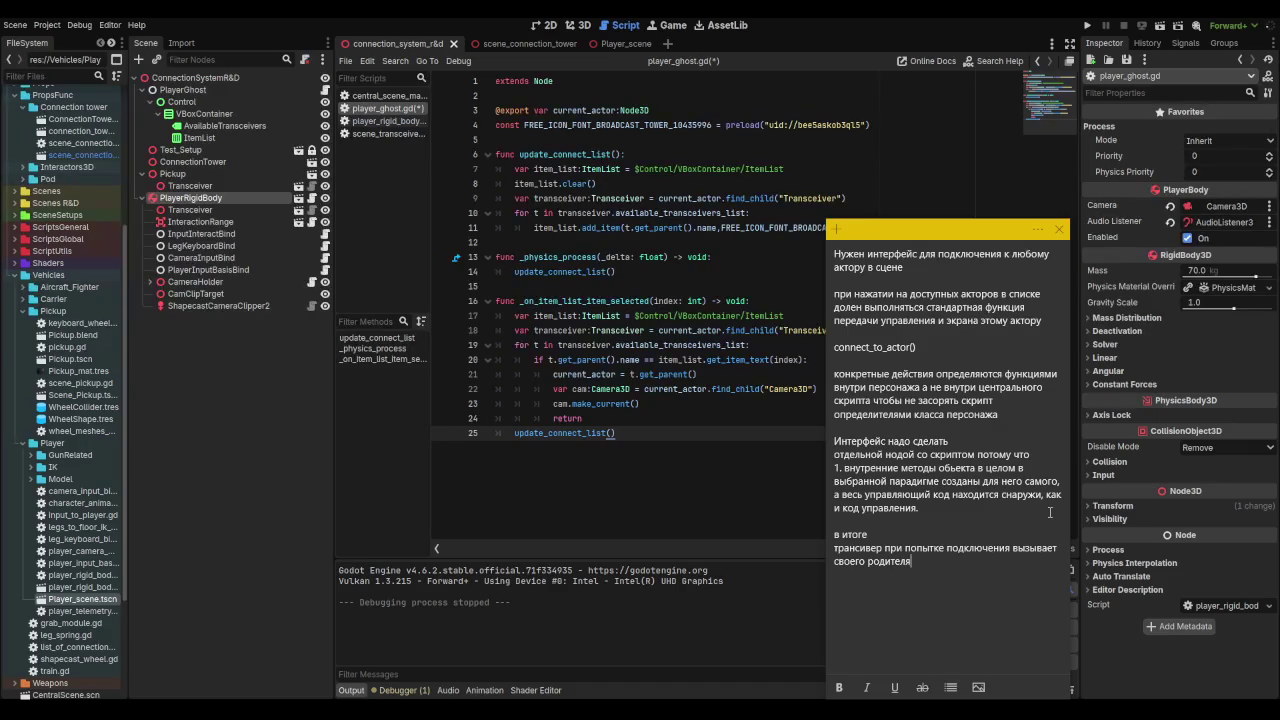
key("BackSpace")
key("BackSpace")
key("BackSpace")
type("ю родительску")
type("ю ноду,")
Step: Replace the ellipsis with 'находит в потомках скрипт связанный с активацией вида и управления актора'
type("......")
key("BackSpace")
key("BackSpace")
key("BackSpace")
type("...")
key("BackSpace")
type("находит")
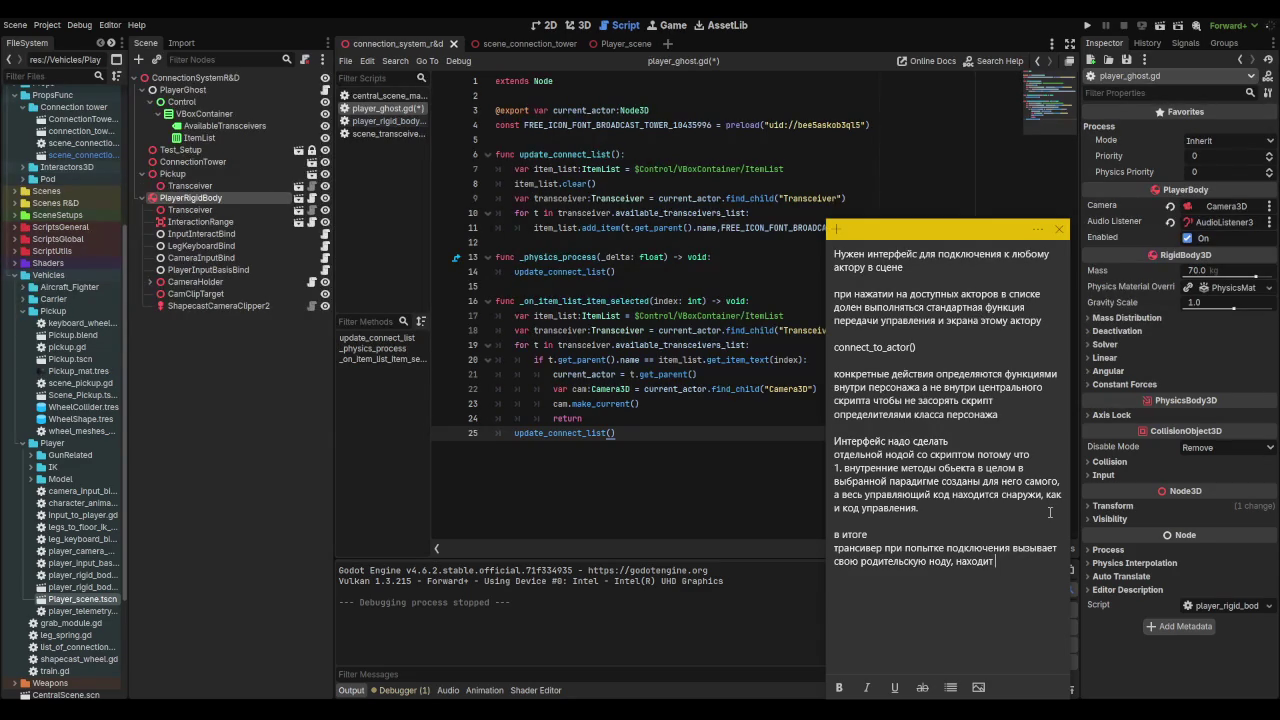
type("с")
key("BackSpace")
type("в потомках ")
type("скрипт связа")
type("нный с акти")
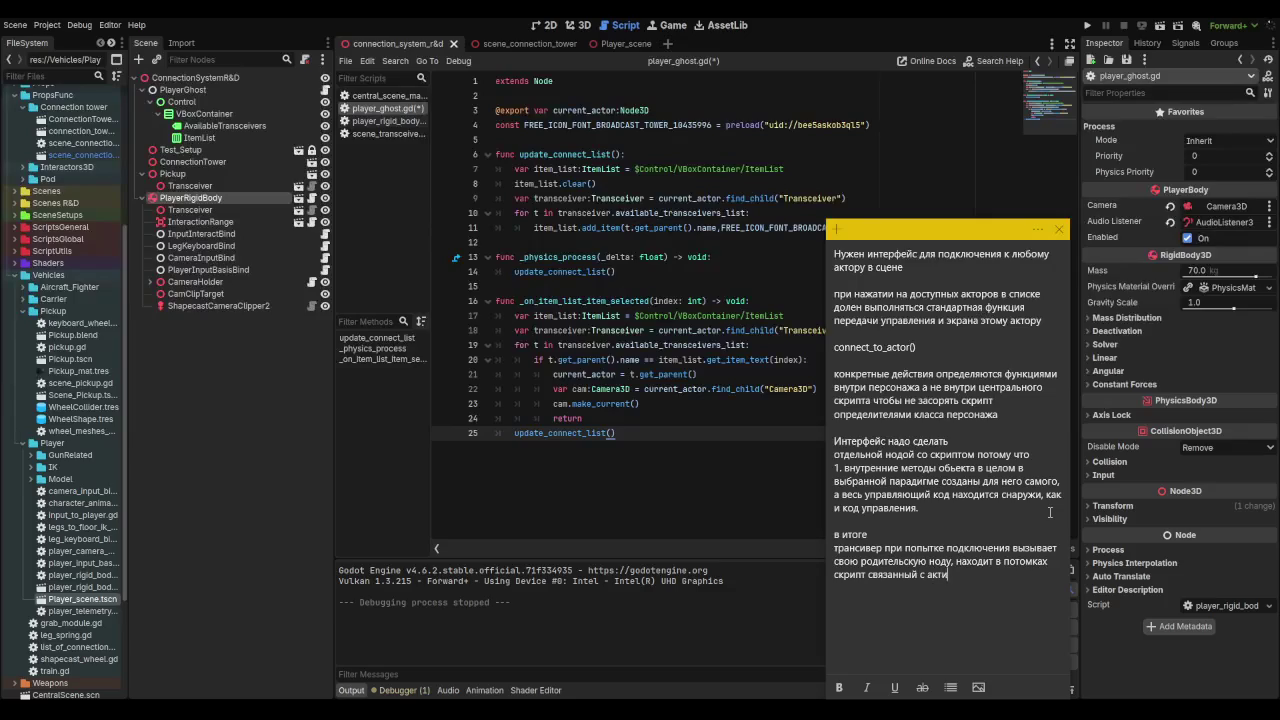
type("вацией ")
type("вида и упра")
type("вления актоора")
key("BackSpace")
key("BackSpace")
type("а")
type(" и ж")
key("BackSpace")
Step: Finish with 'вызывает функцию для активации и деактивации.' and add '+- устраивает???' below
type("вызыва")
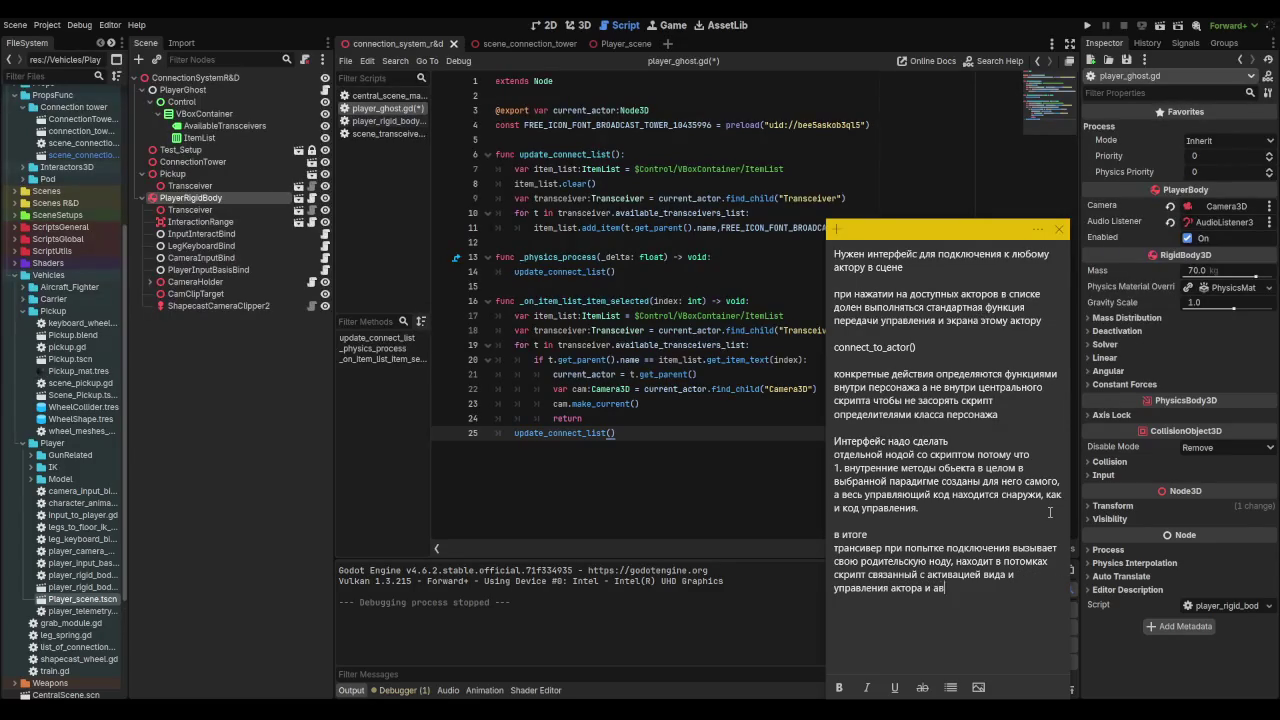
type("ет в нём ")
type("запуск")
key("BackSpace")
key("BackSpace")
key("BackSpace")
type("нем запуск")
key("BackSpace")
key("BackSpace")
key("BackSpace")
type("функцию для з")
key("BackSpace")
type("активации.")
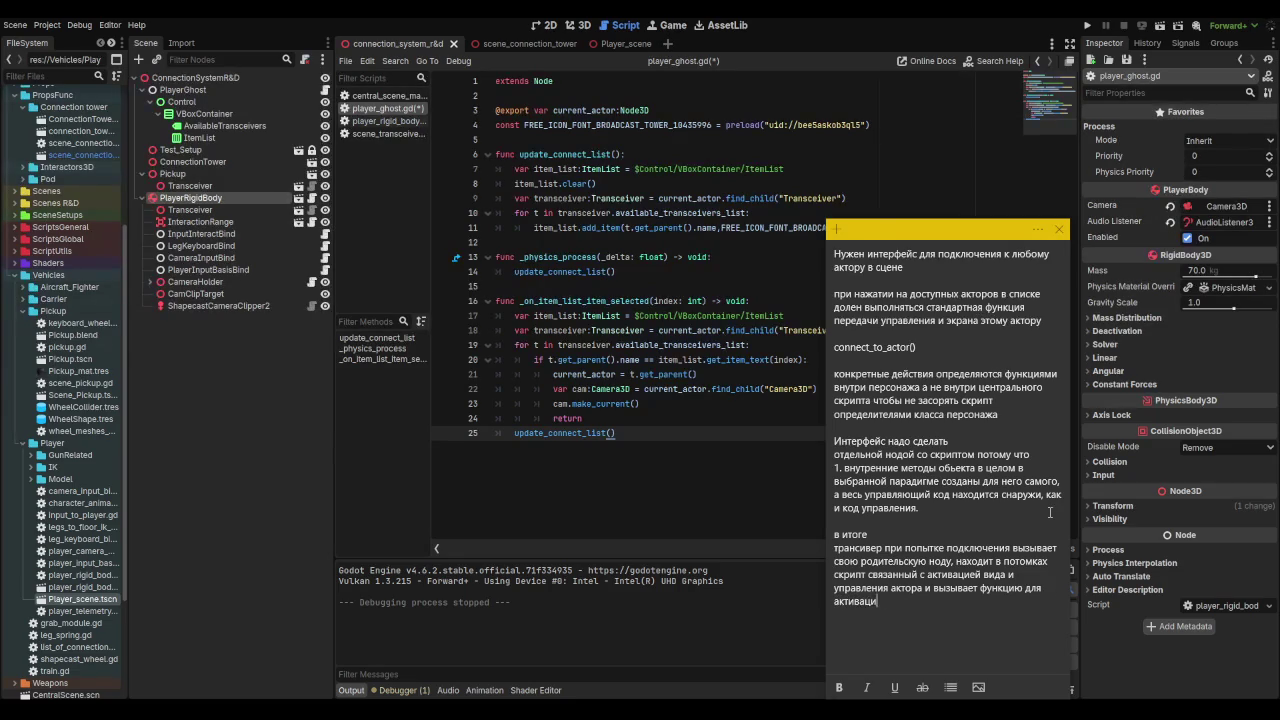
key("BackSpace")
type("и деакт")
type("ивации.")
key("Return")
key("Return")
type("+")
type("- устра")
type("ивает???")
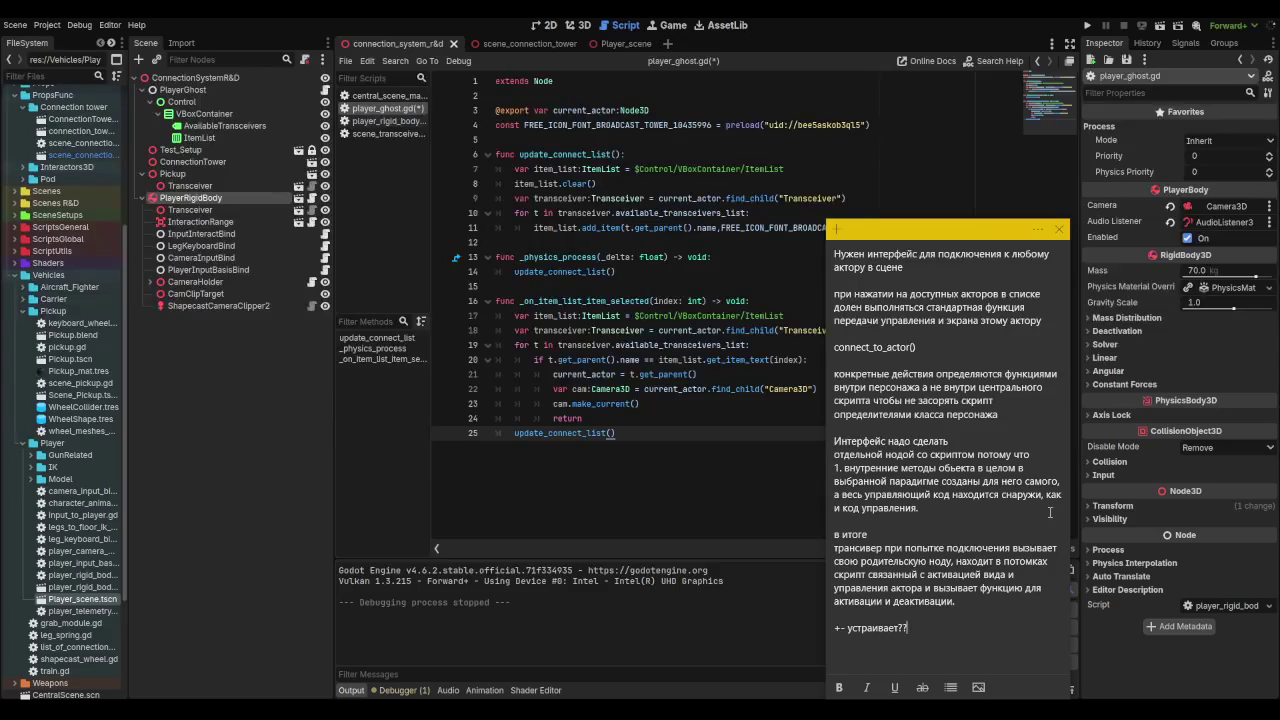
Step: Erase the '+- устраивает???' line, leaving an empty line under 'активации и деактивации.'
key("BackSpace")
key("BackSpace")
key("BackSpace")
key("Return")
key("BackSpace")
key("Return")
Step: Add 'Активатор разный для всех типов акторов, для максимальной пластичности, но у всех активаторов есть одинаково названная функция'
type("Активатор ")
type("разный для")
type(" всех типов т")
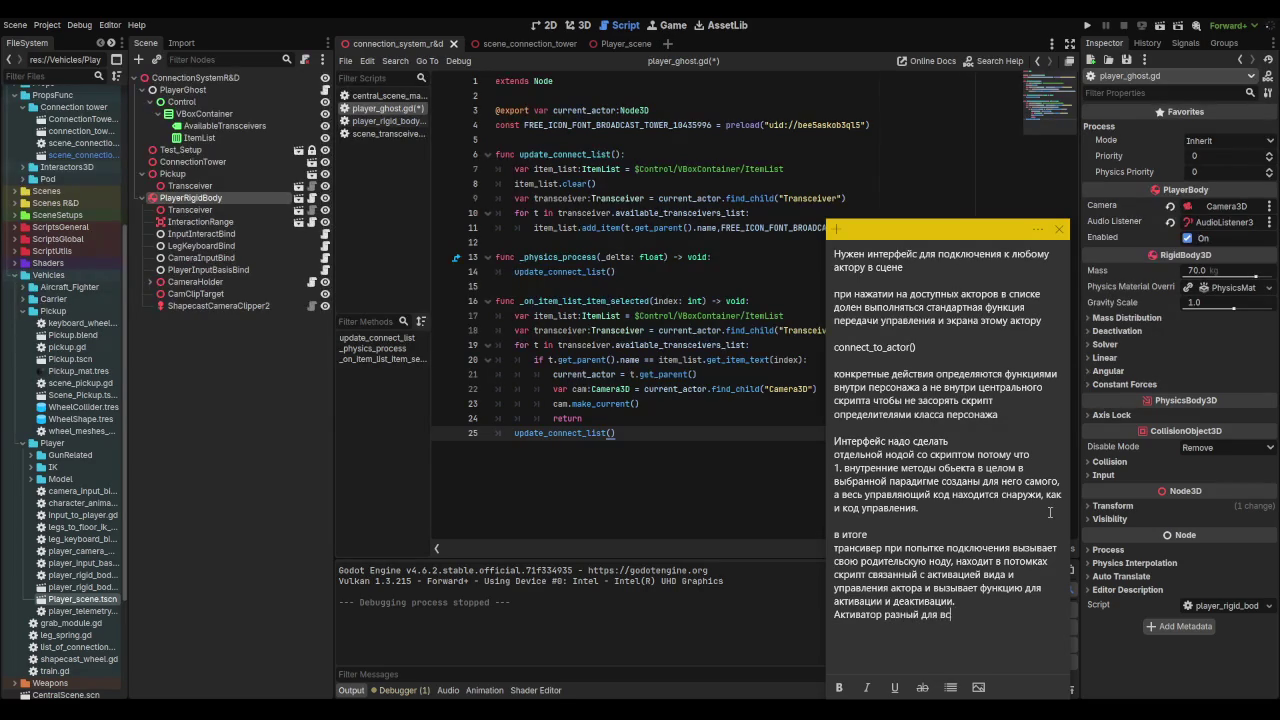
key("BackSpace")
type("акторов,")
type(" для мас")
key("BackSpace")
type("ксимально")
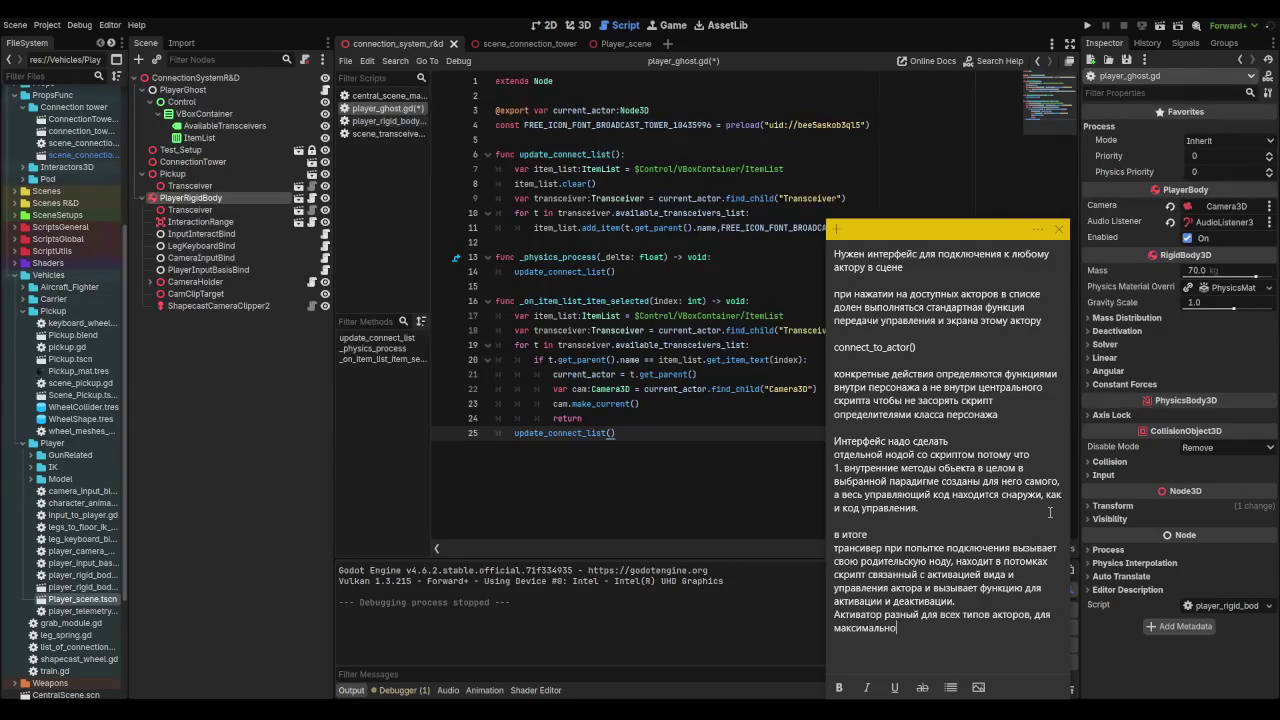
type("й пластичнос")
type("ти")
type("??")
key("BackSpace")
key("BackSpace")
type(", но у ")
type("всех акти")
type("ваторо")
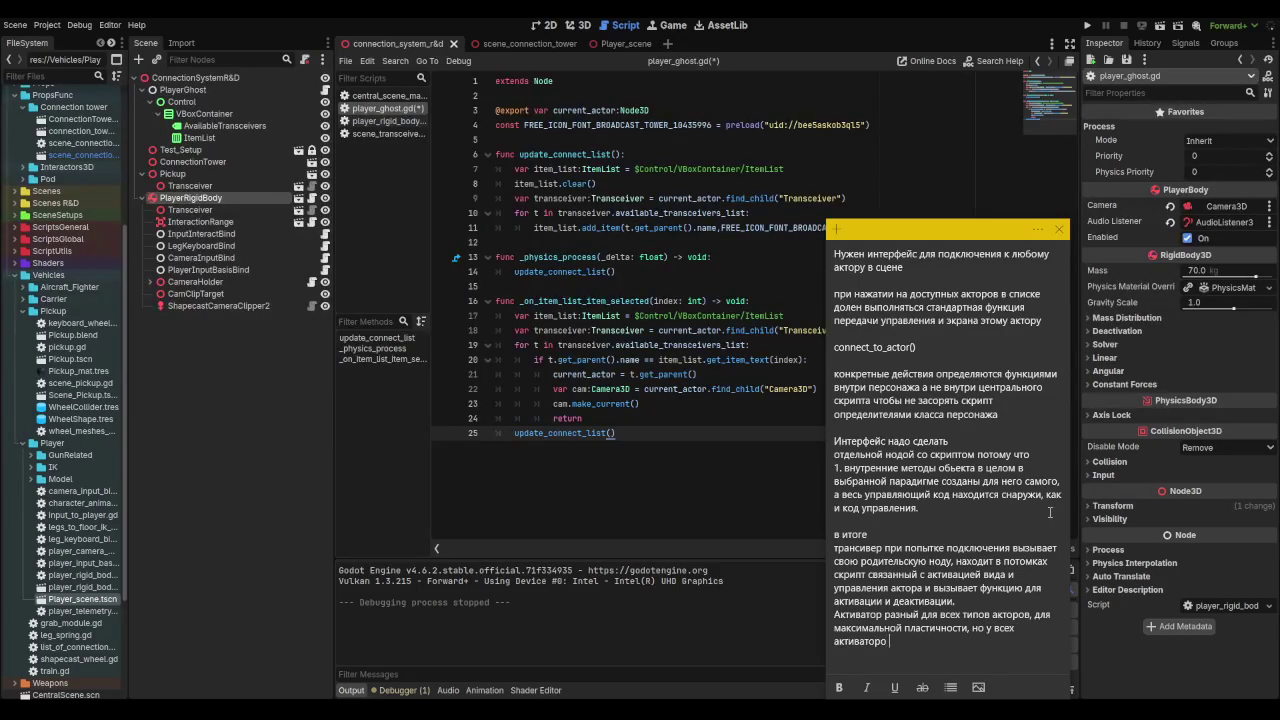
type("в ест")
type("ь одинаково н")
type("азванная")
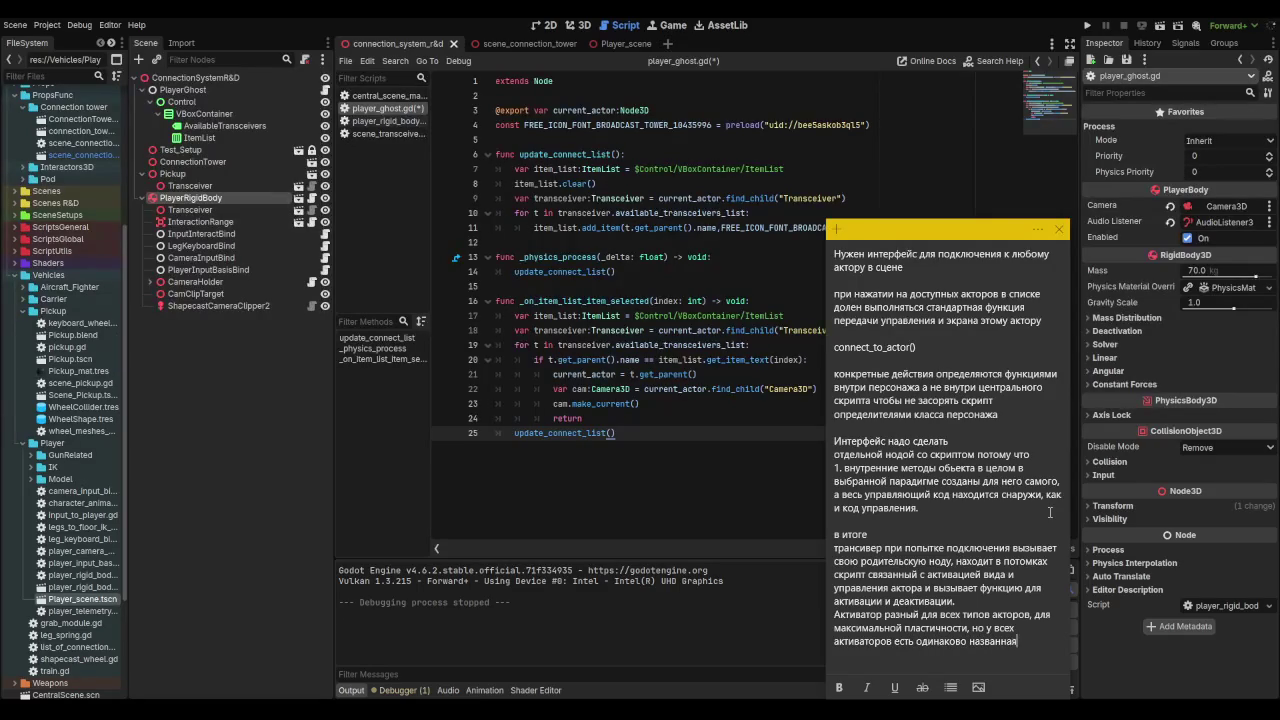
type(" функция")
Step: List 'enable_all() disable_all()' on a new line, then bring Godot's script editor forward
left_click_drag(834, 347, 880, 344)
left_click(1062, 645)
key("Return")
type("Е")
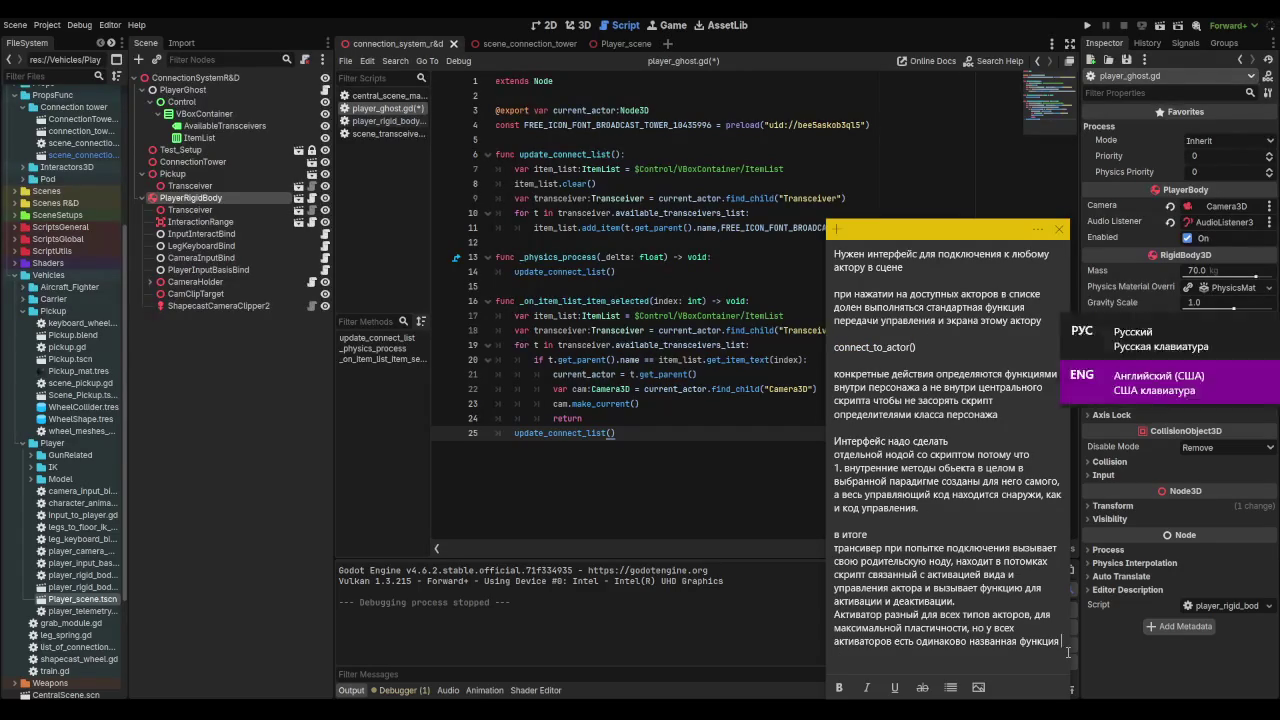
type("nable_a")
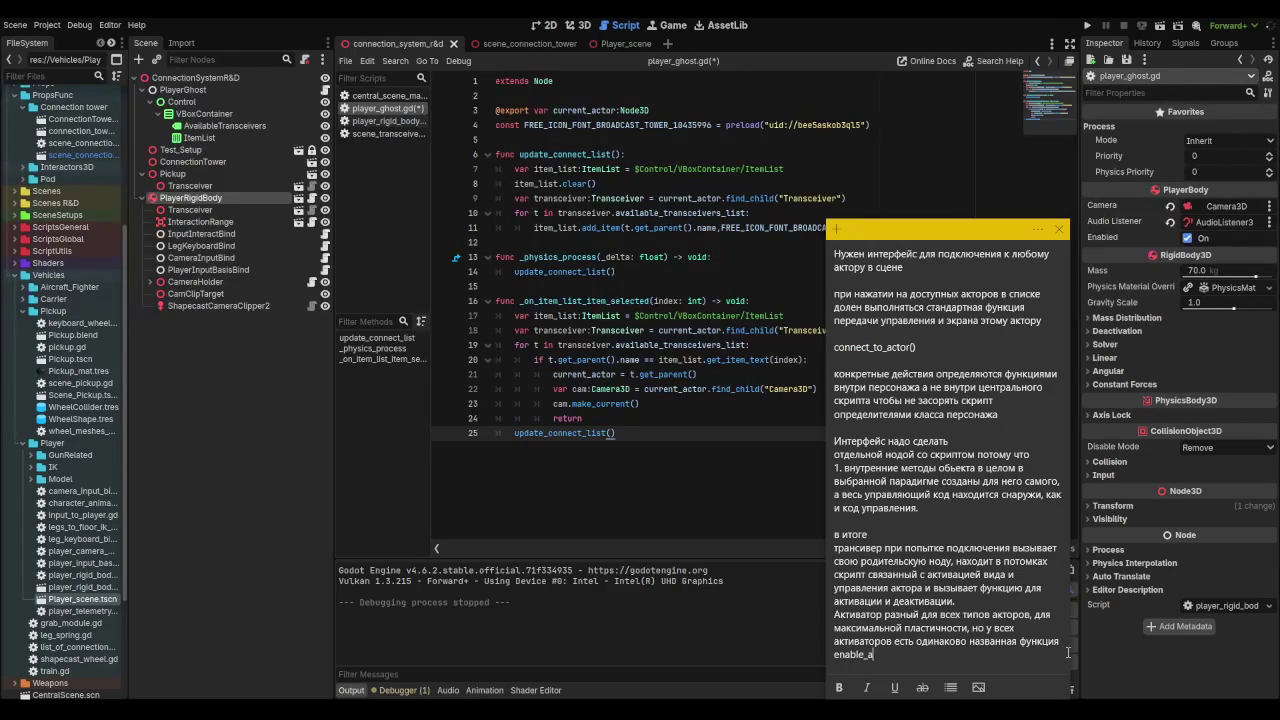
type("ll()) disab")
type("le_all()")
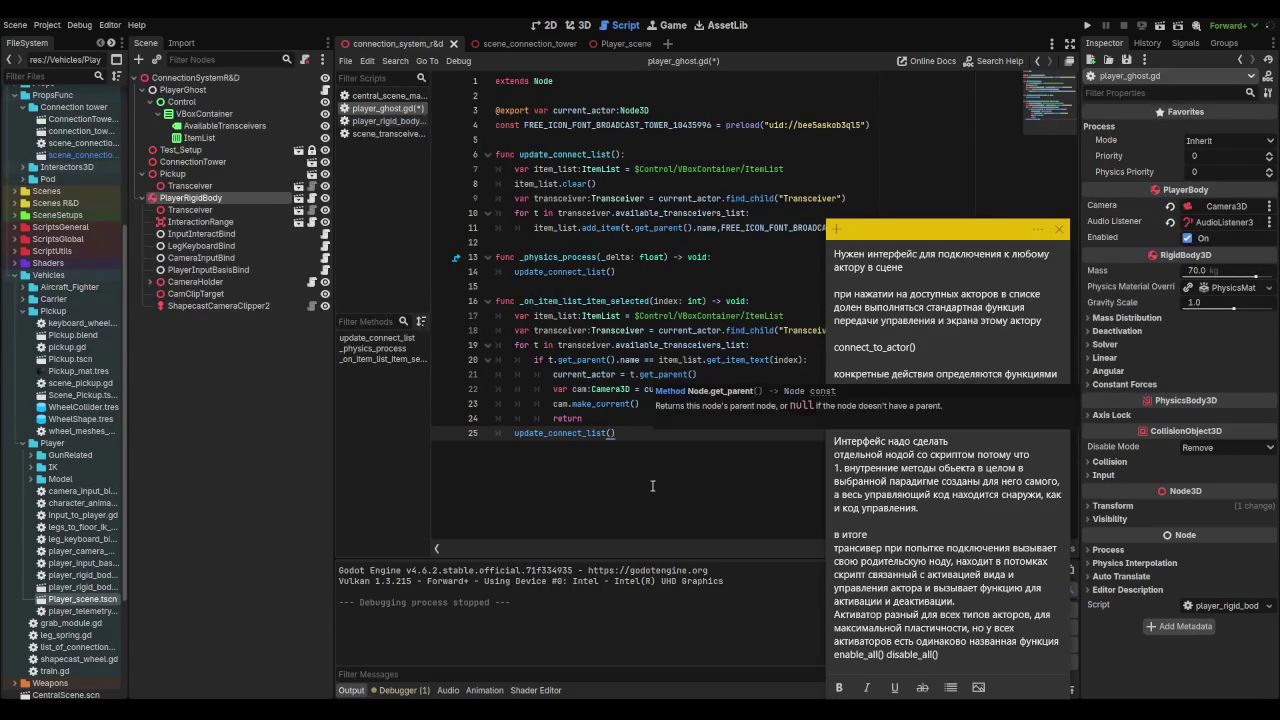
left_click_drag(940, 655, 834, 641)
left_click(962, 654)
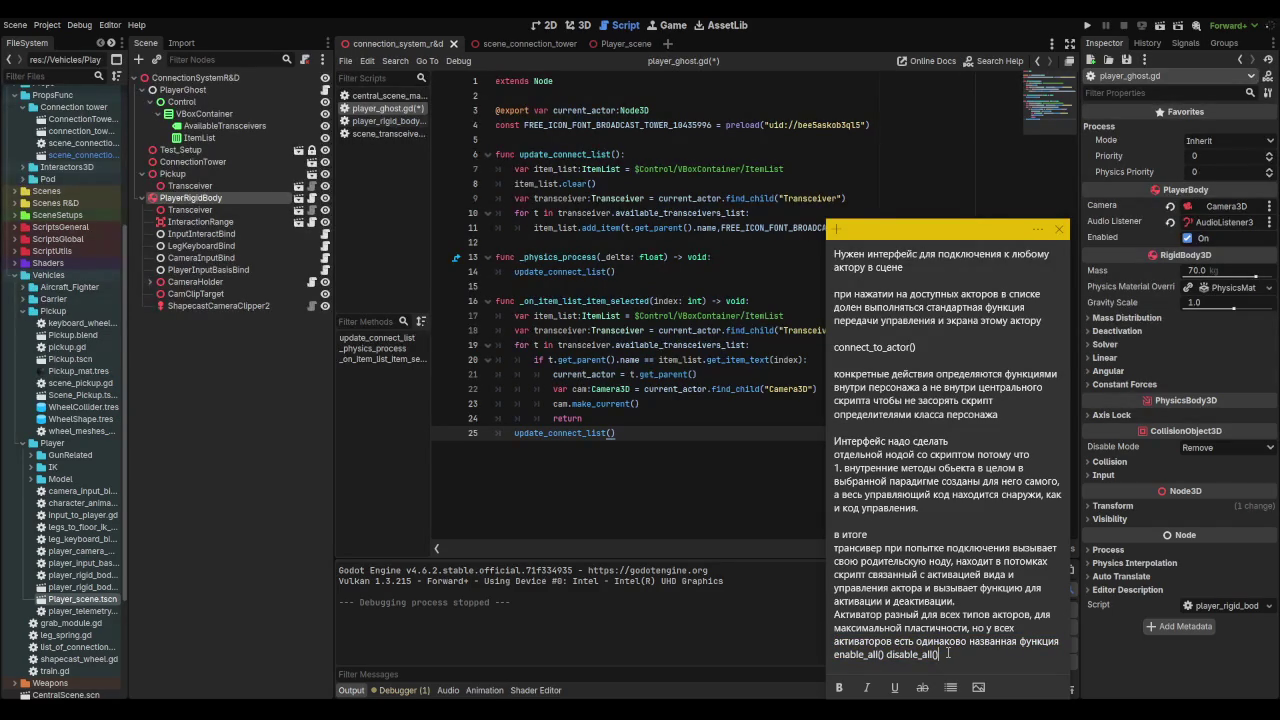
left_click(524, 315)
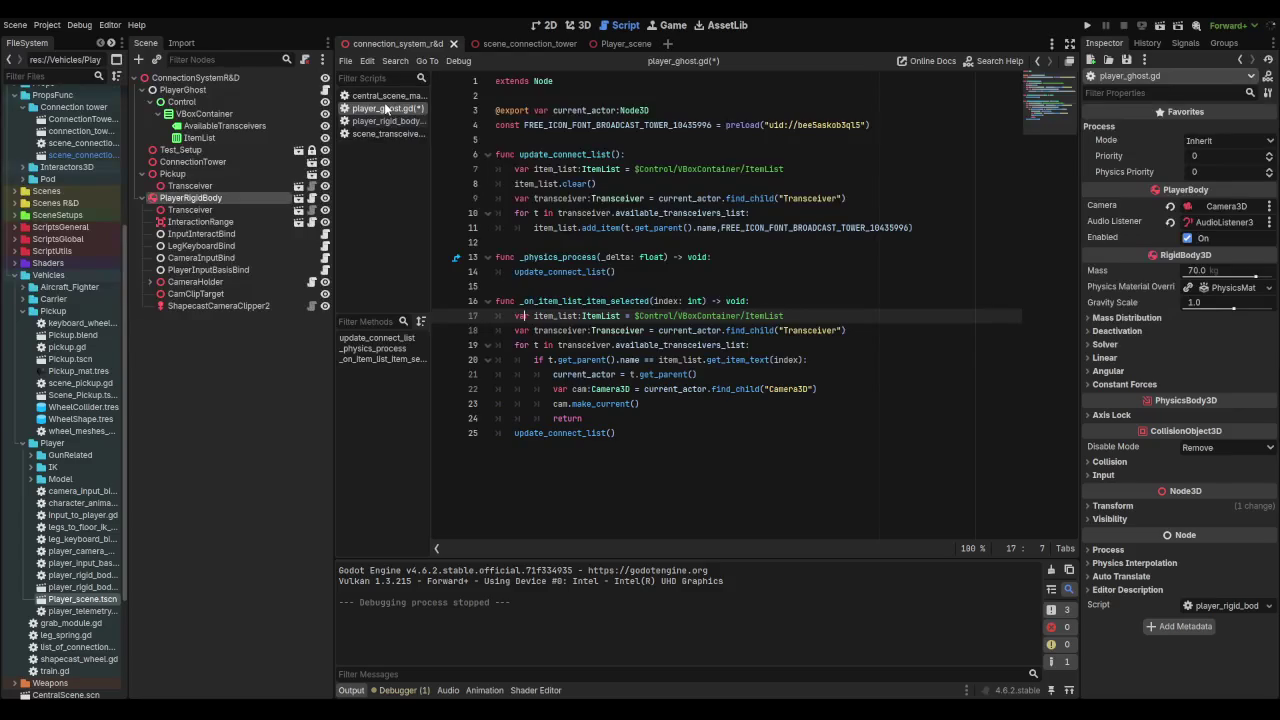
Step: Create a new script named Activator.gd inheriting Node from the script editor's File menu
left_click(495, 96)
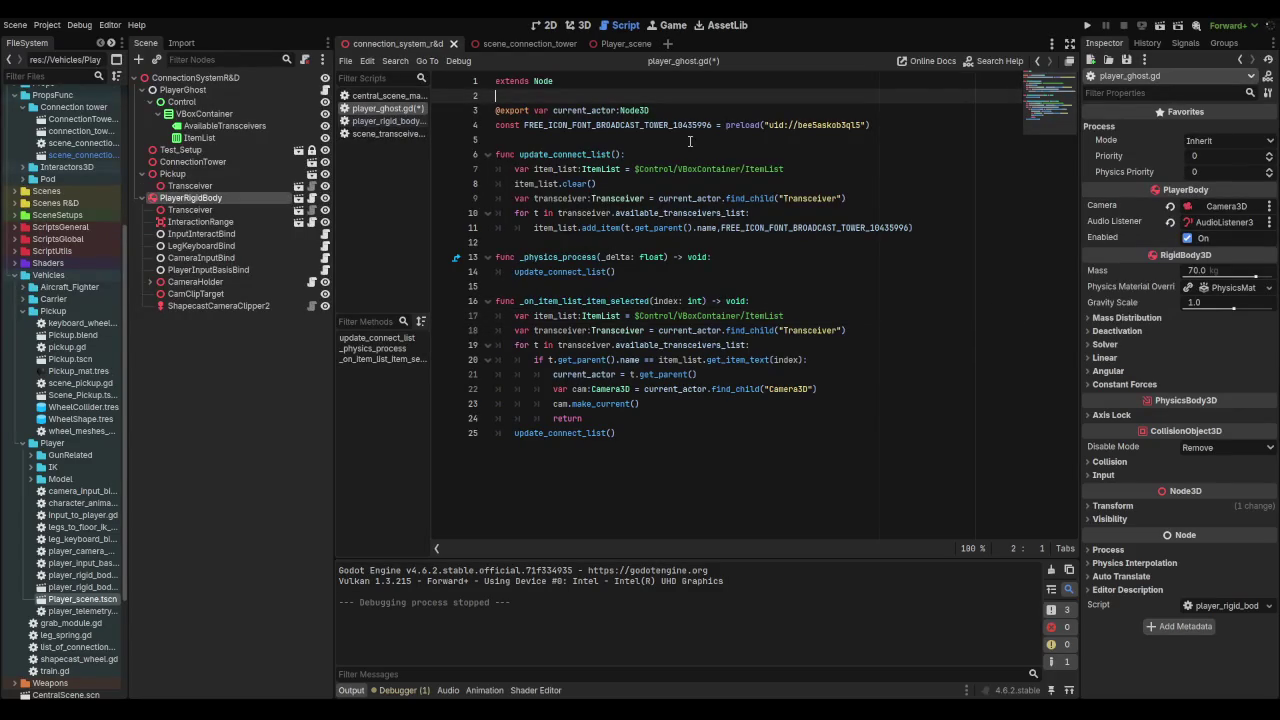
left_click(345, 61)
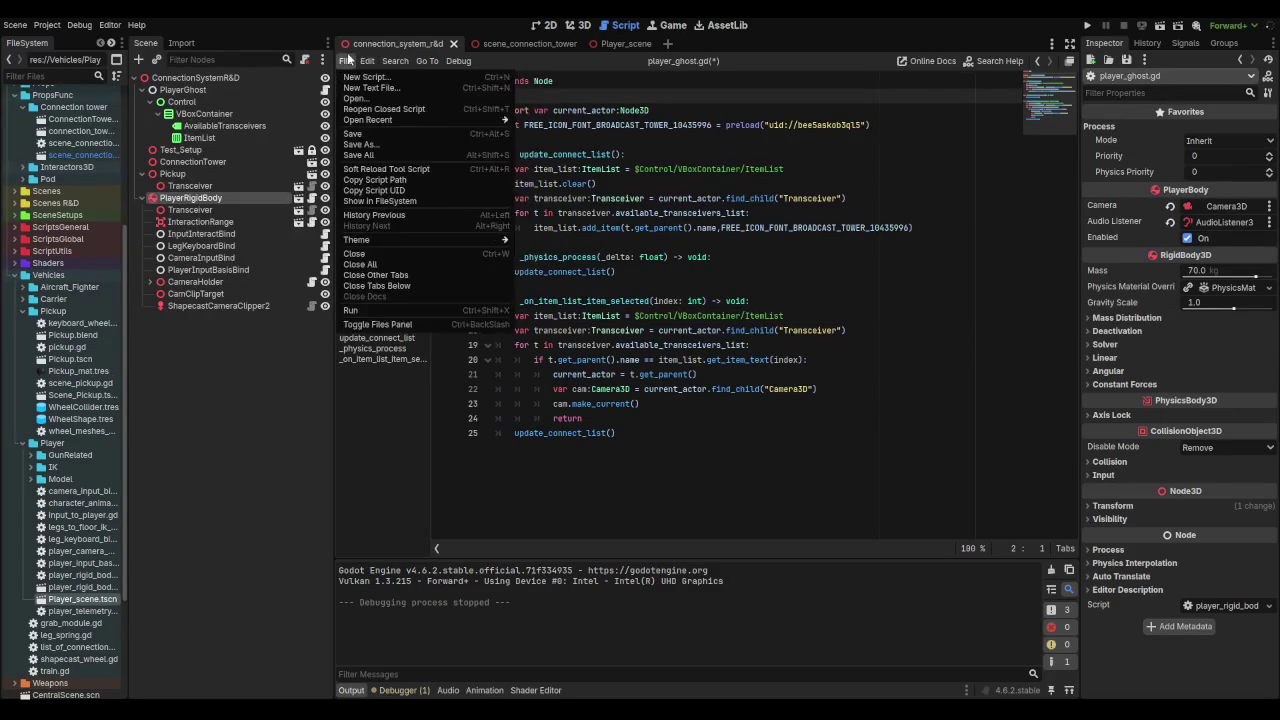
left_click(349, 77)
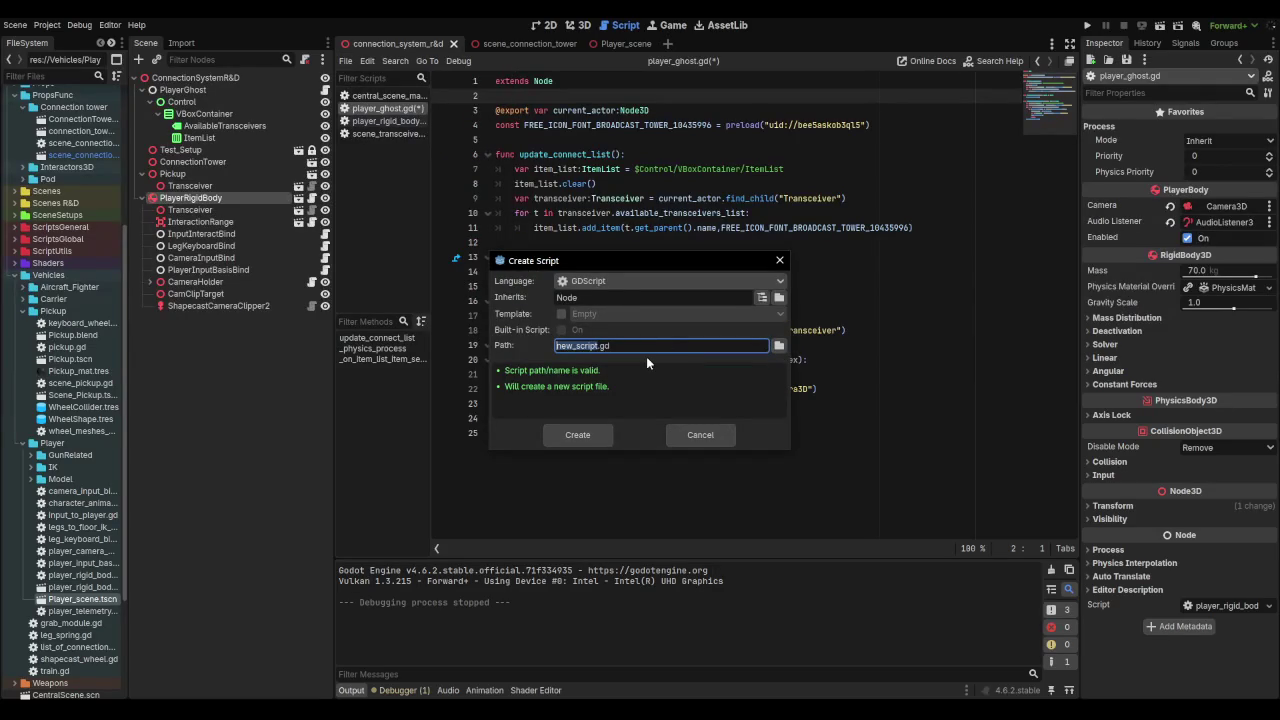
type("Activator")
left_click(578, 441)
left_click(676, 102)
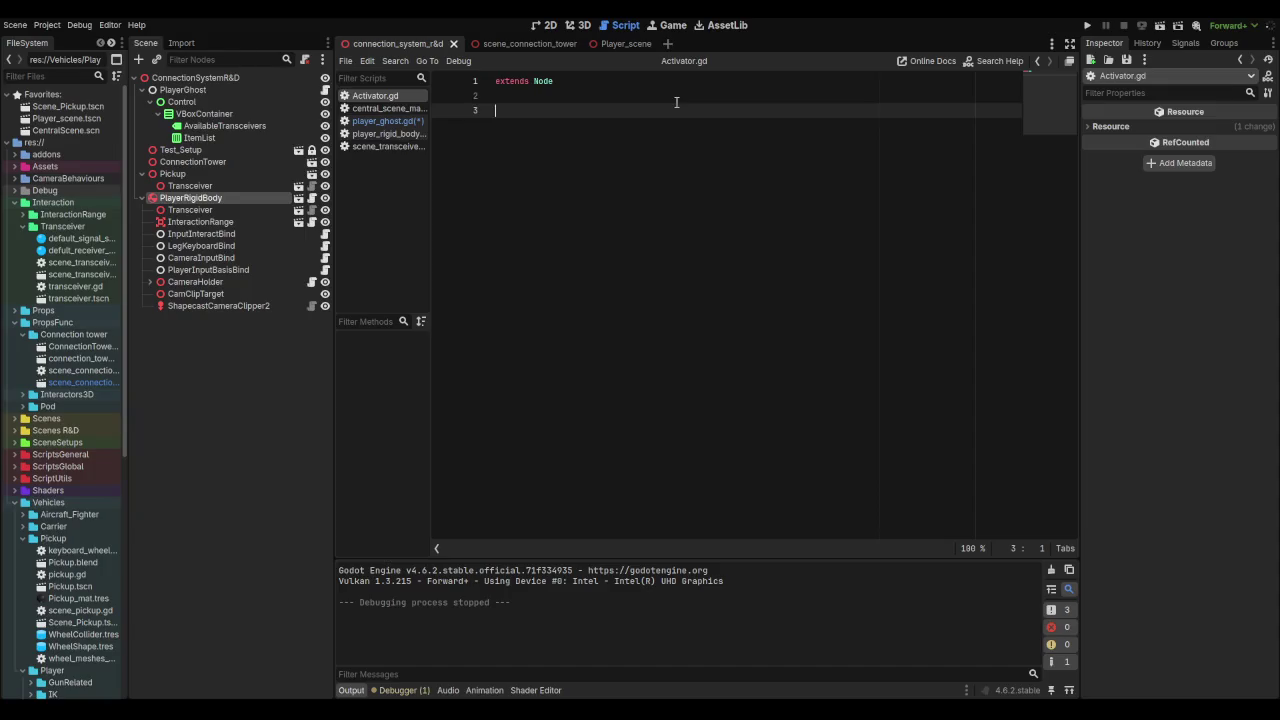
Step: Replace the template with 'class_name activator' and save the script
type("func")
key("BackSpace")
key("BackSpace")
key("BackSpace")
type("n")
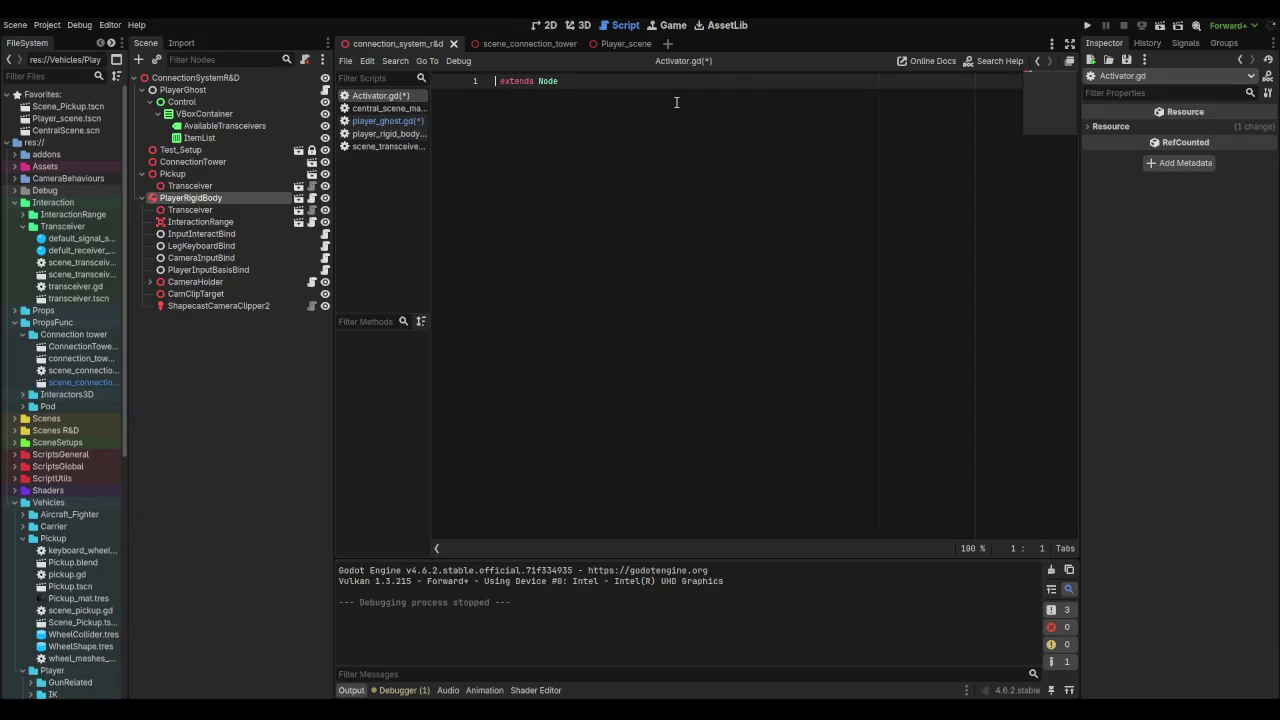
type("lass_name a")
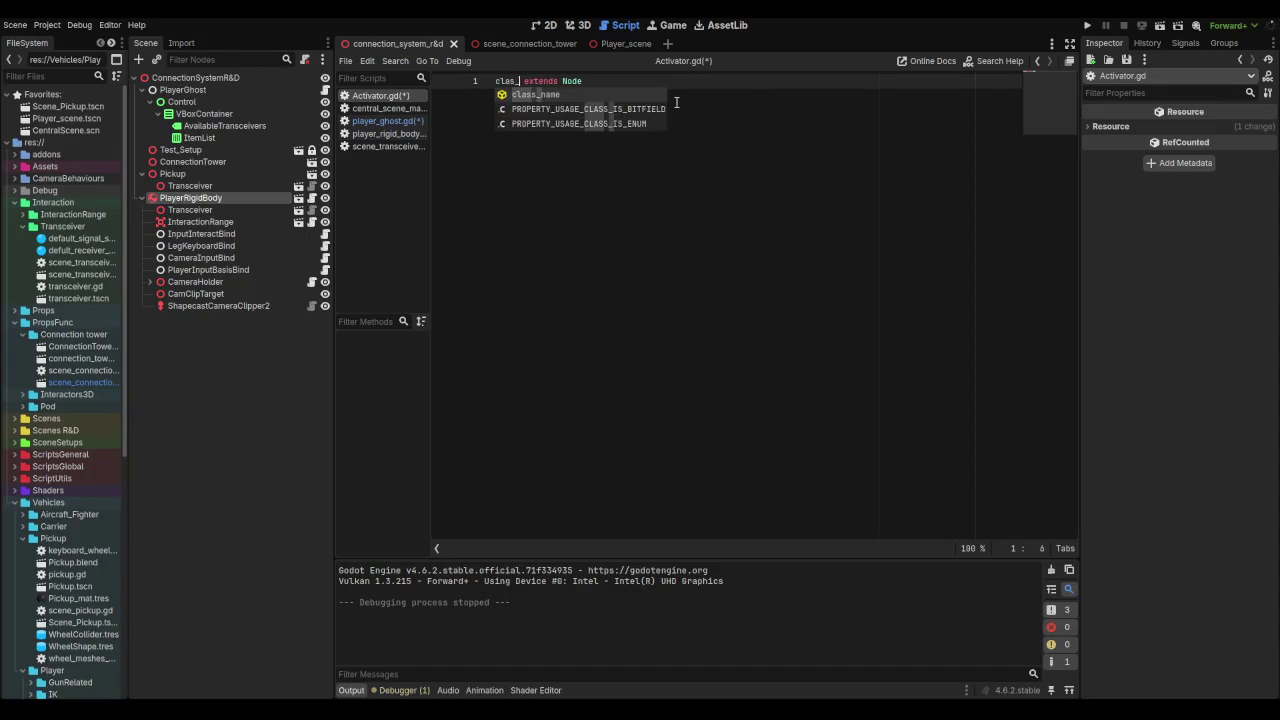
type("ctiva")
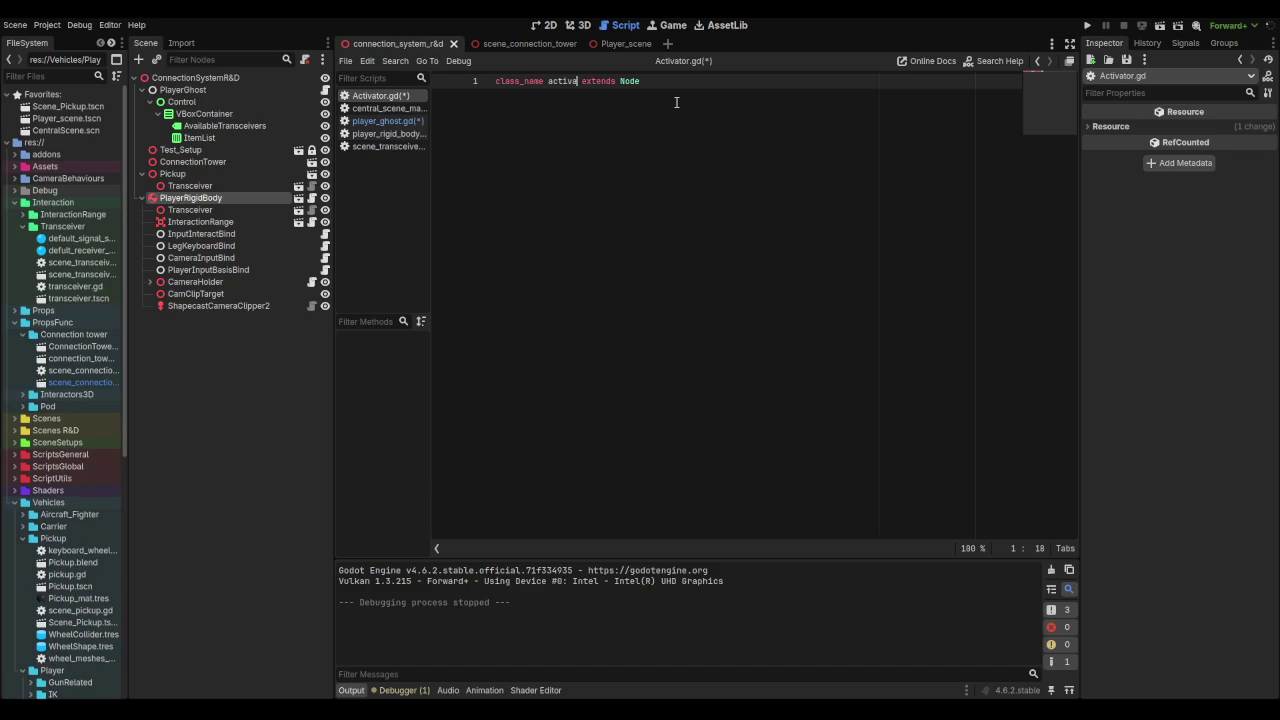
type("tor")
key("End")
key("ctrl+s")
key("Home")
key("Return")
key("Up")
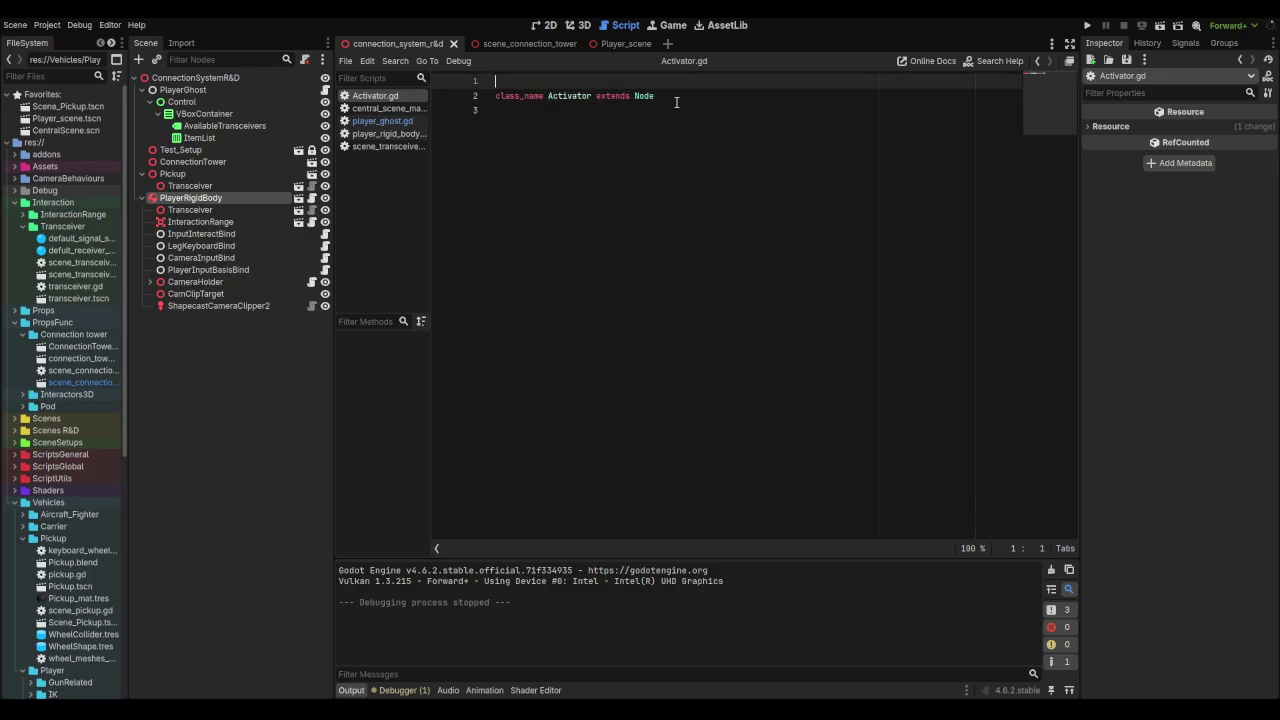
type("@a")
key("Return")
left_click(684, 116)
key("Return")
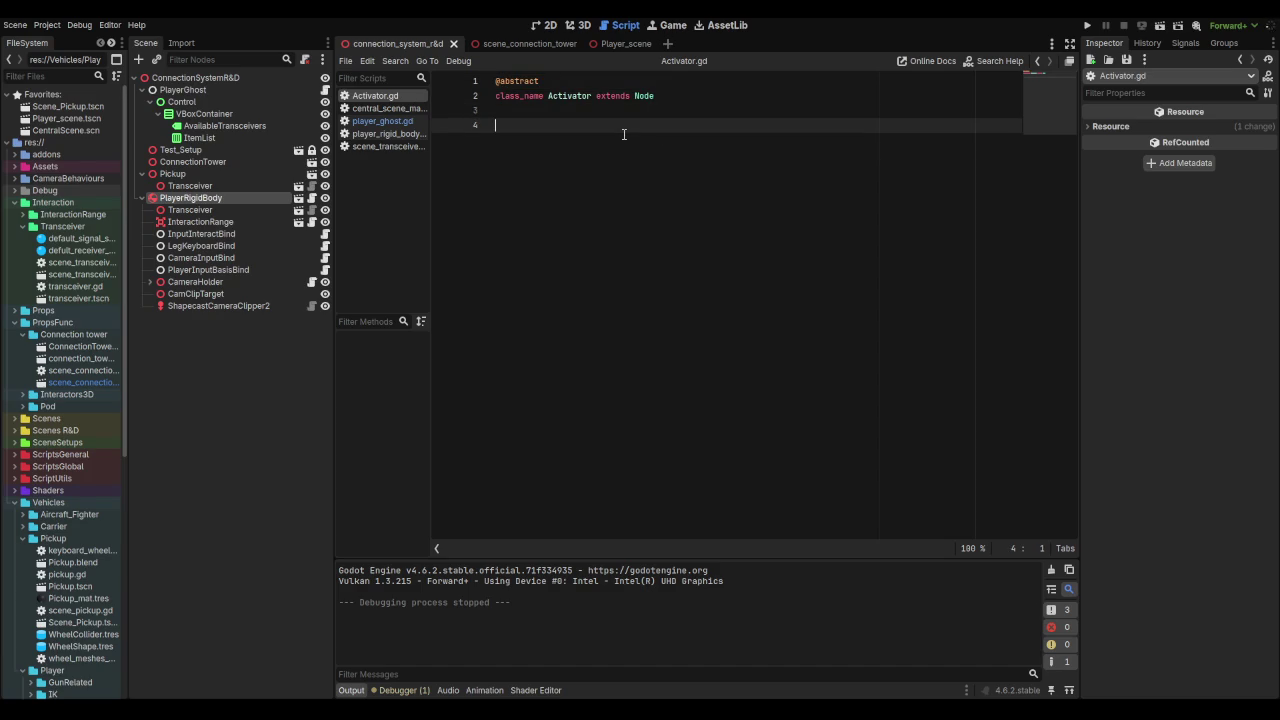
type("func ")
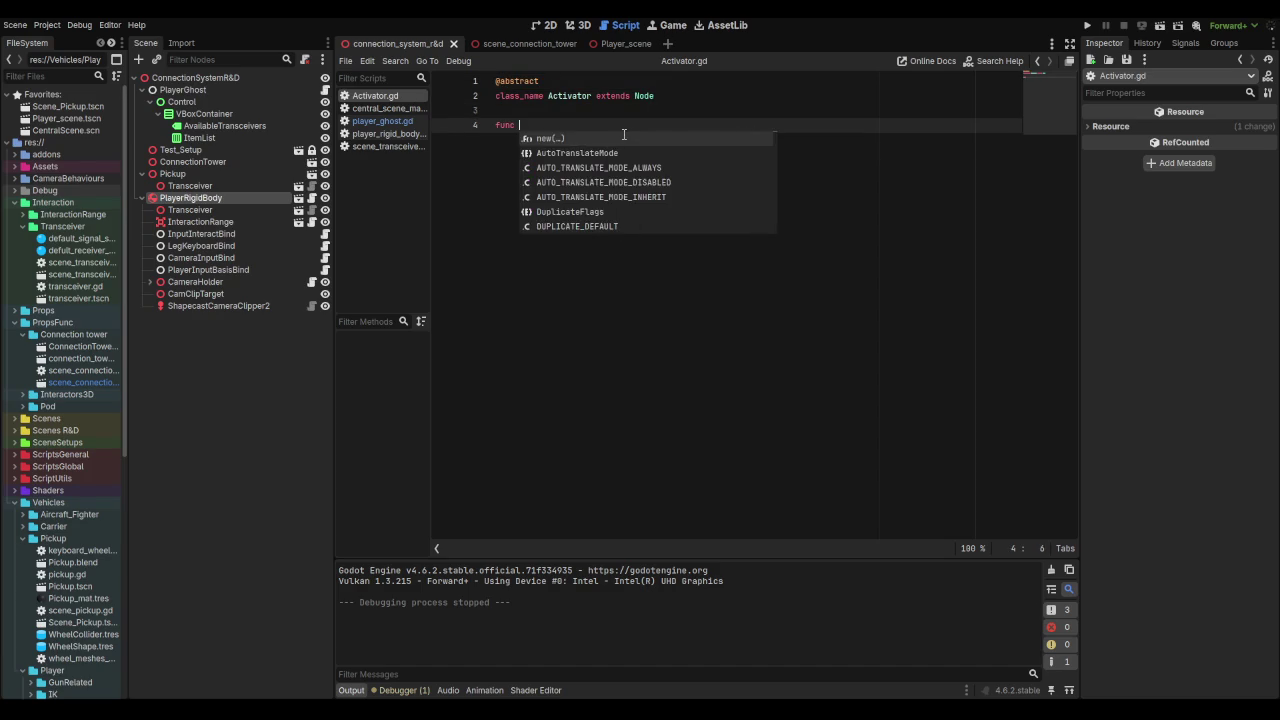
type("enable")
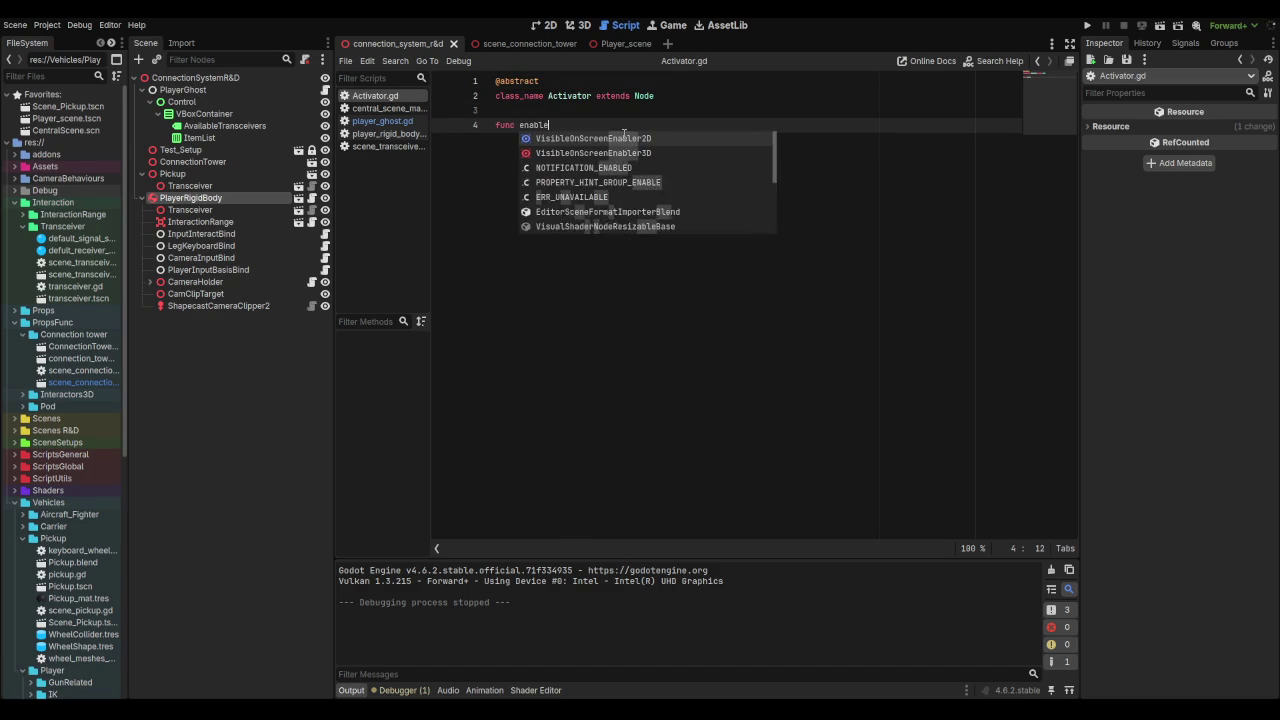
type("_all()")
key("Return")
key("Return")
type("func disable")
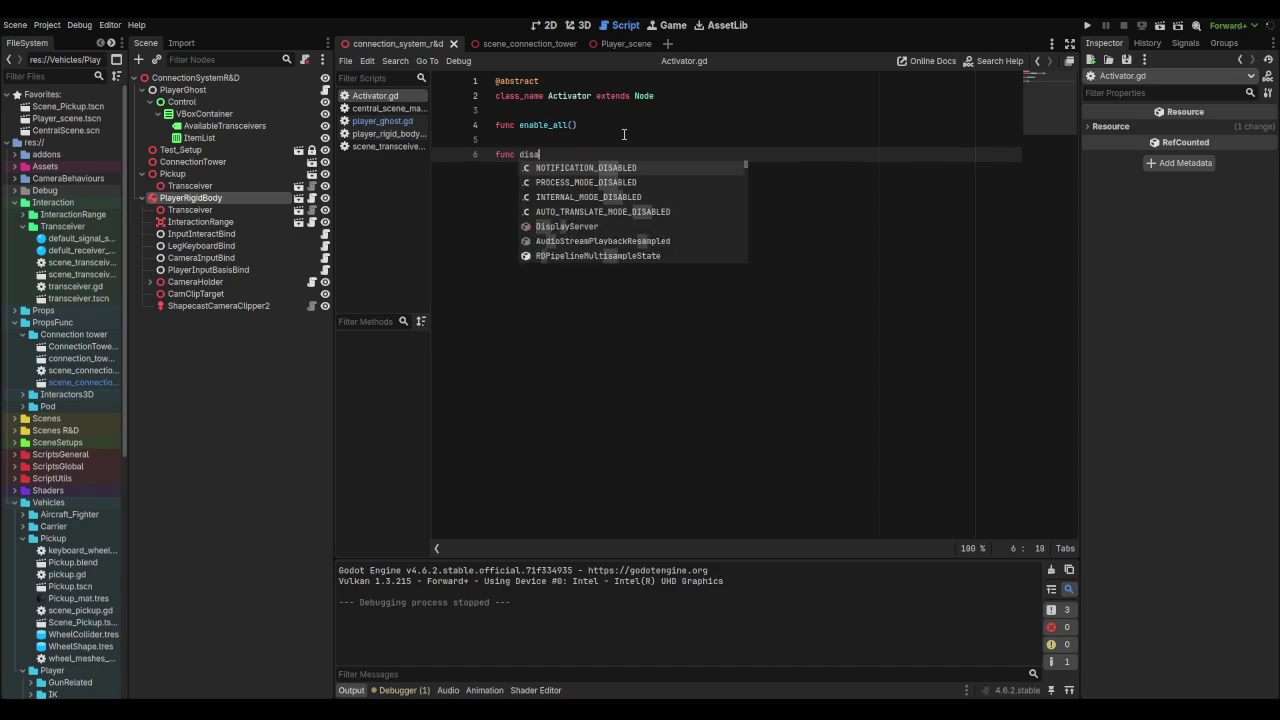
type("_al")
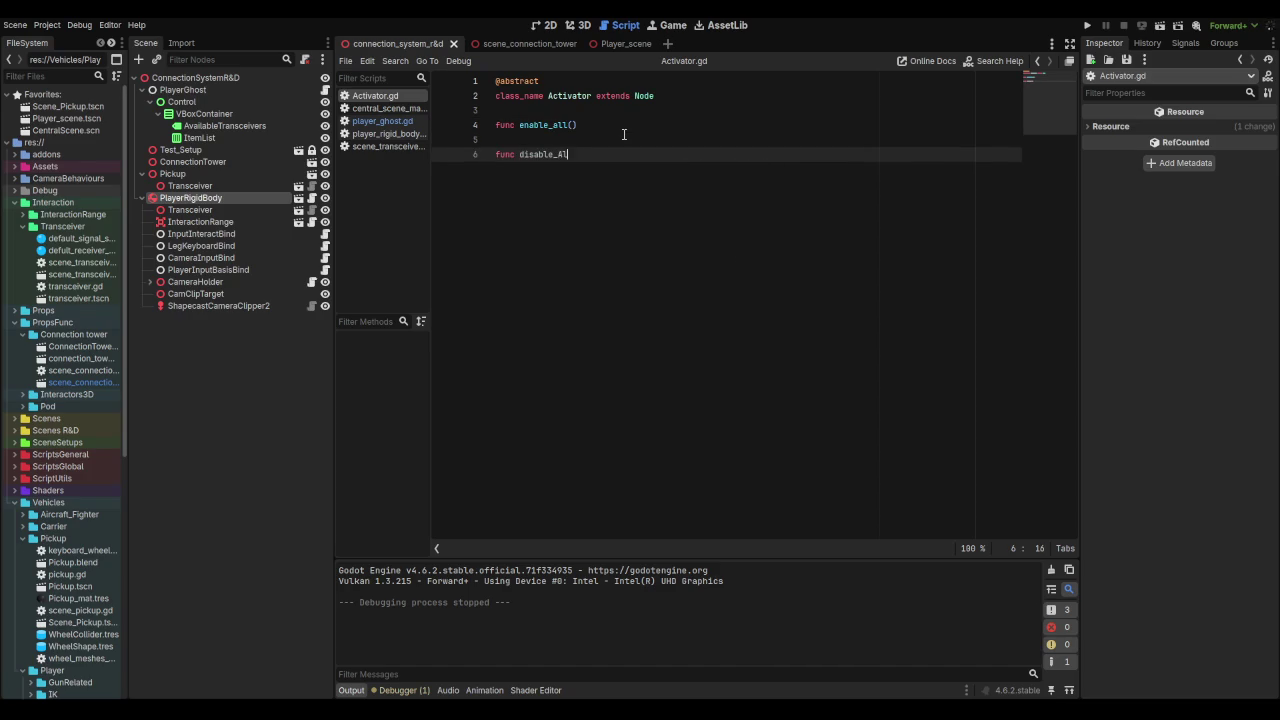
type("l()")
key("ctrl+s")
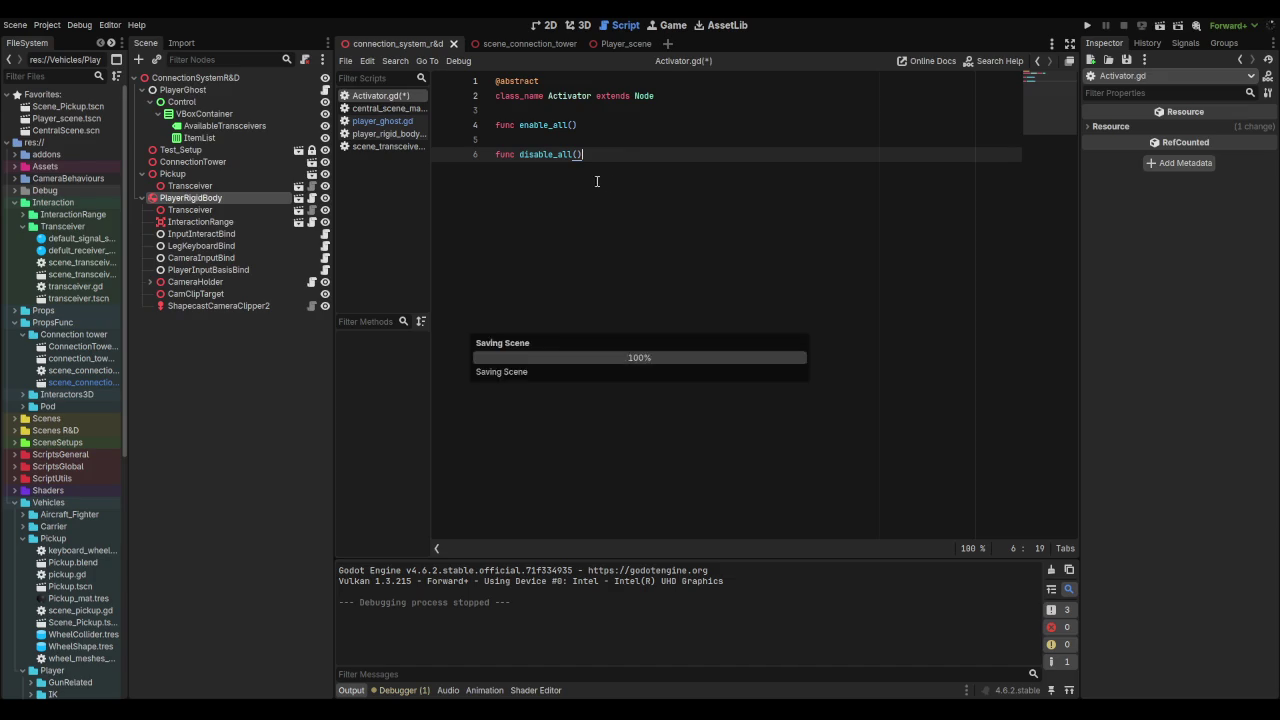
left_click(603, 127)
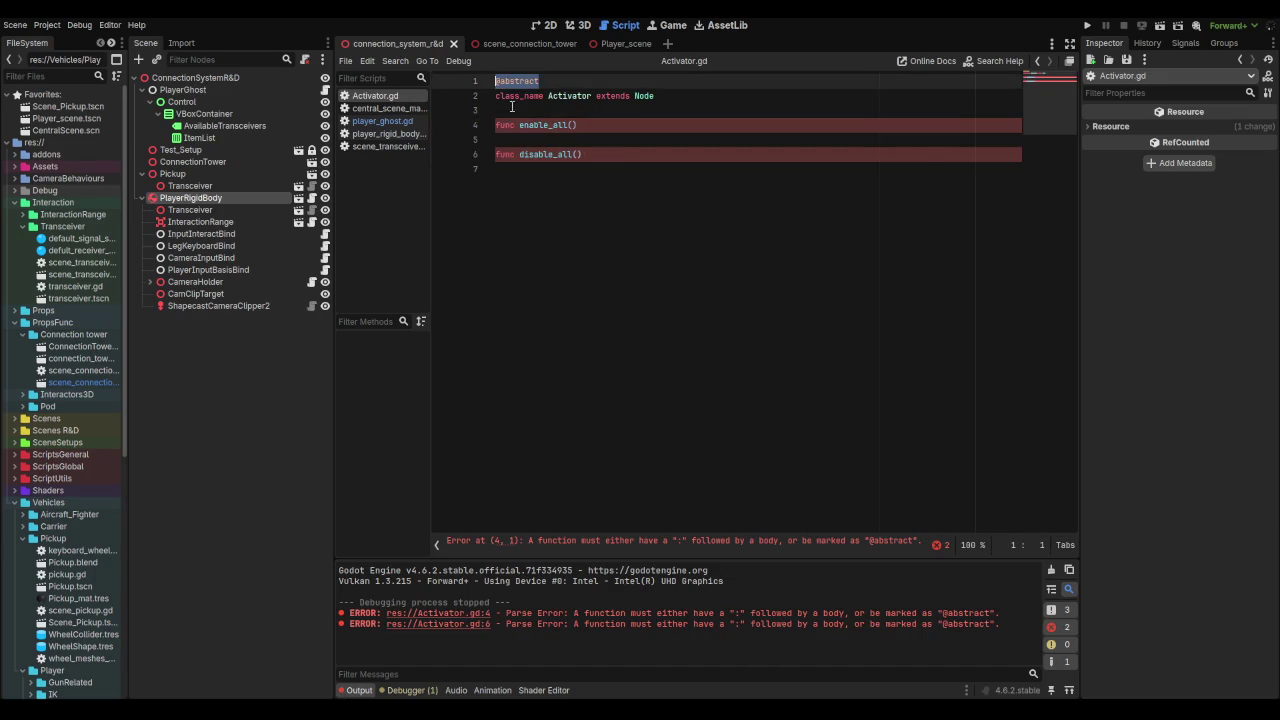
left_click(560, 110)
type("@abstract")
left_click(560, 140)
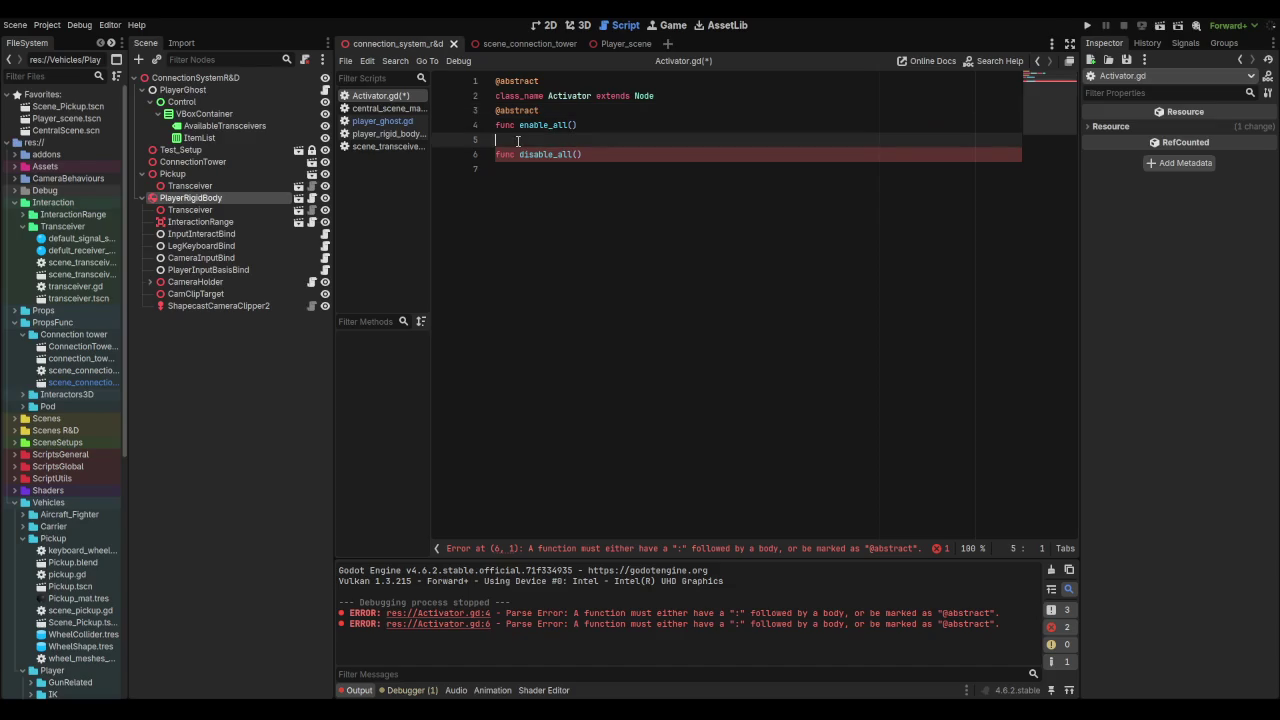
type("@abstract")
left_click(716, 110)
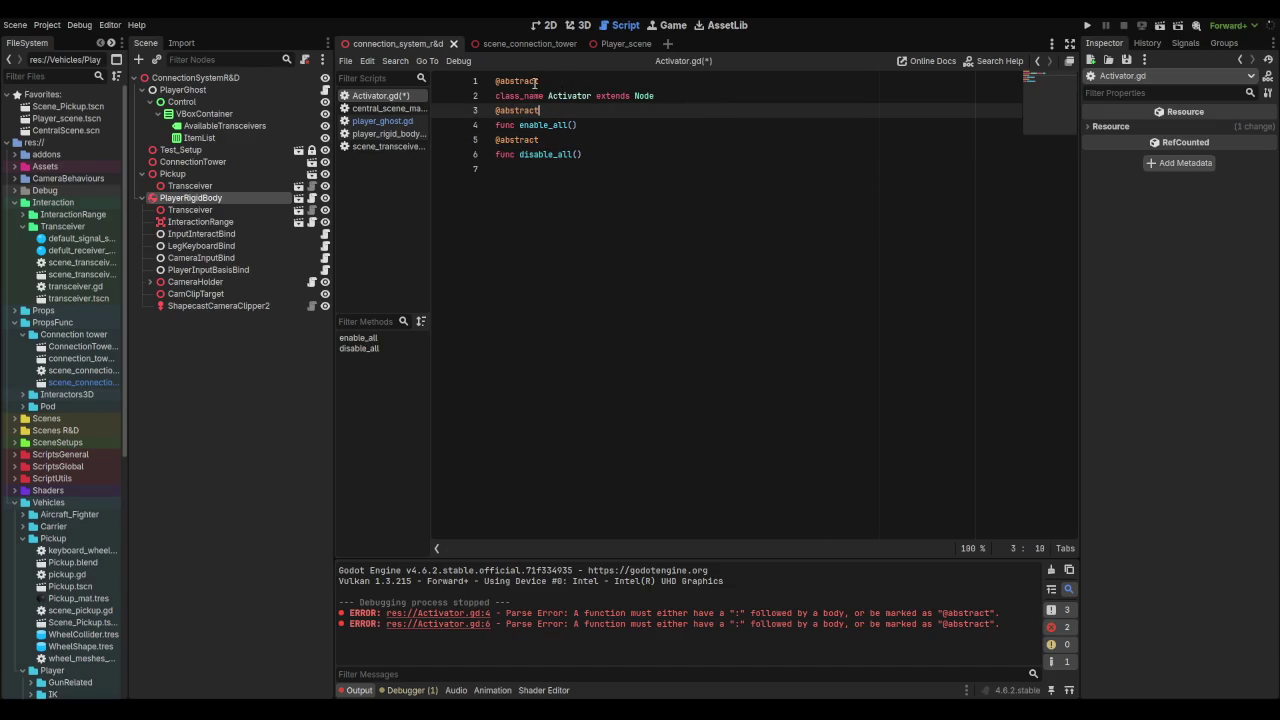
Step: Switch to Firefox and start typing 'gdscri' in a new tab
key("alt+Tab")
left_click(342, 24)
type("gdscri")
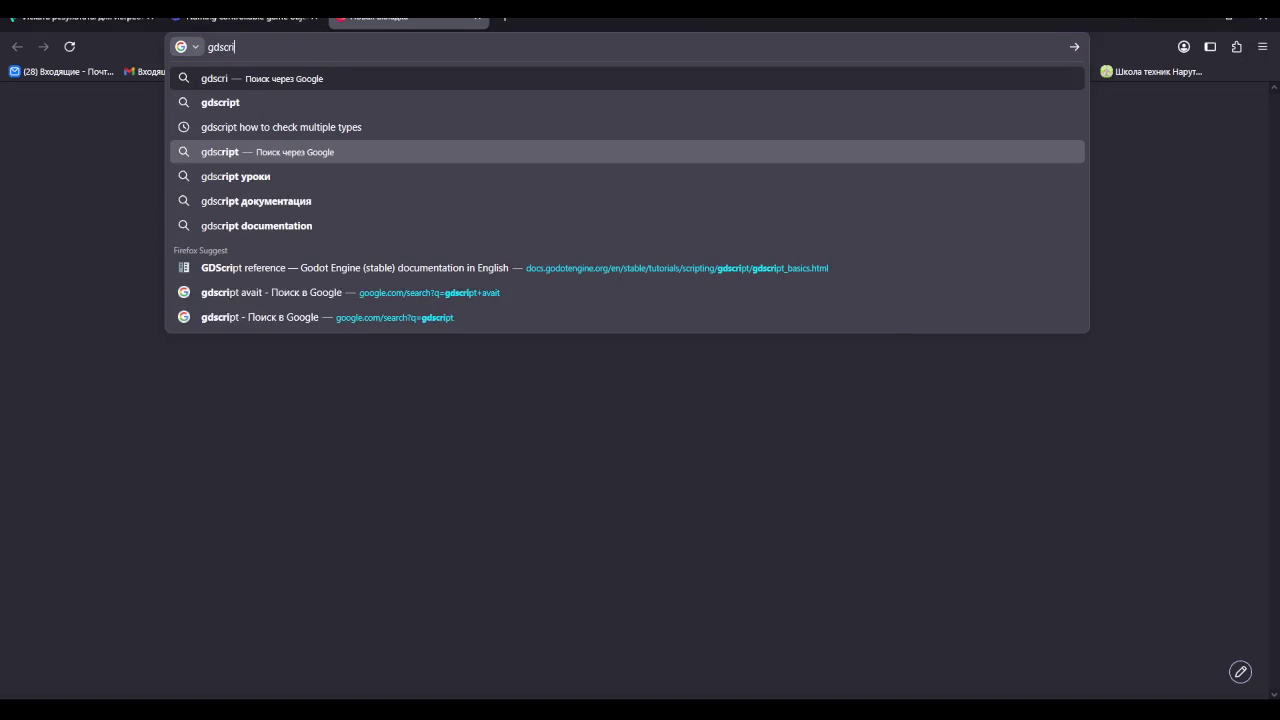
Step: Google 'gdscript' and open the Godot Docs GDScript reference result
key("BackSpace")
key("BackSpace")
type("cript")
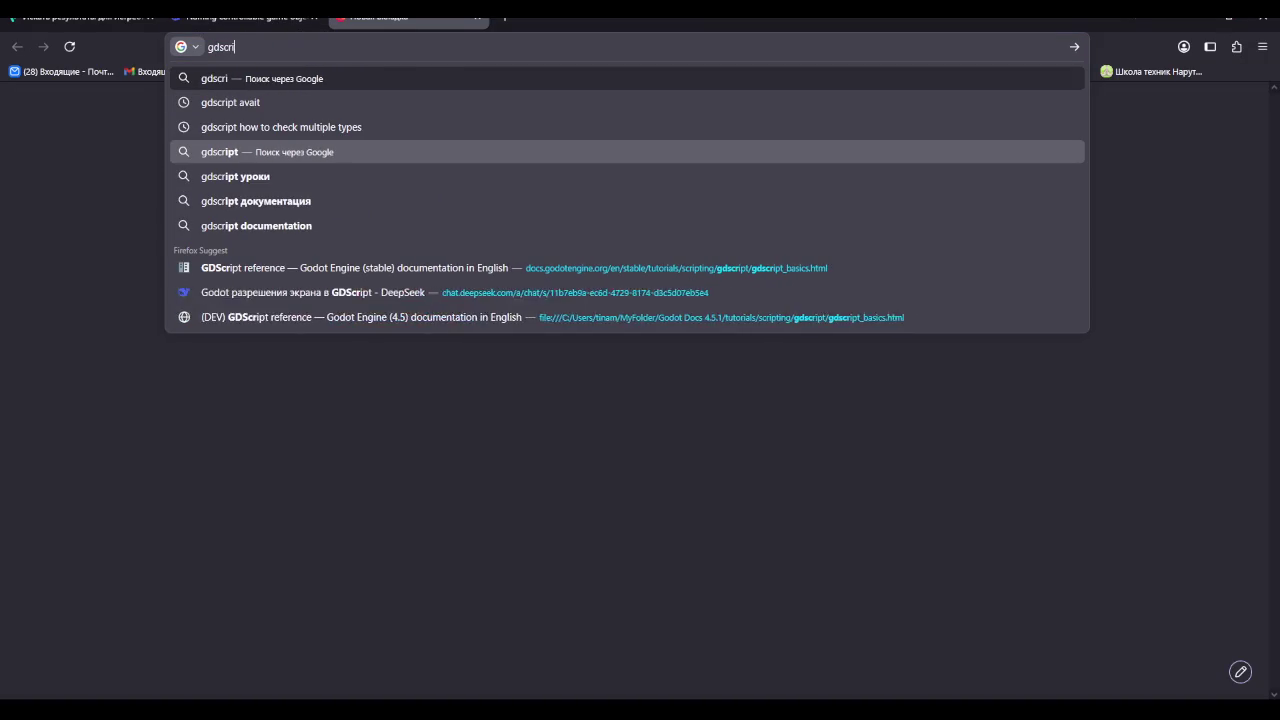
left_click(564, 151)
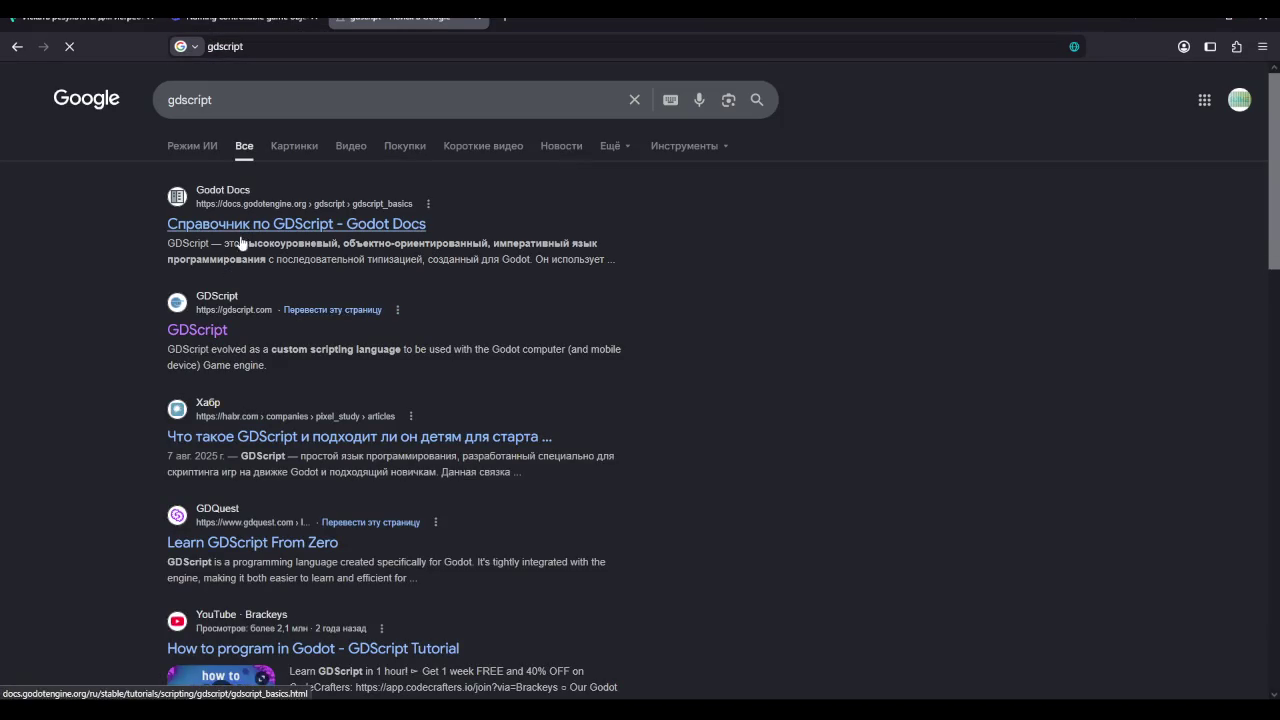
left_click(198, 330)
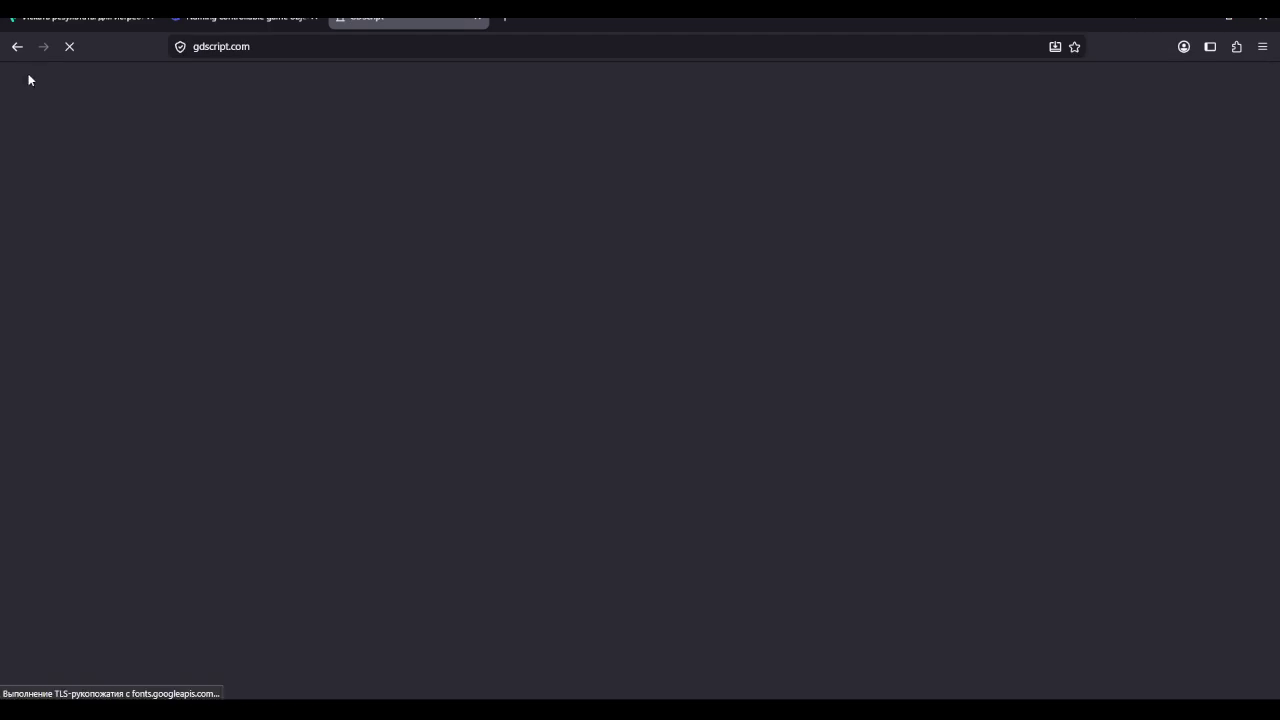
left_click(17, 46)
left_click(273, 225)
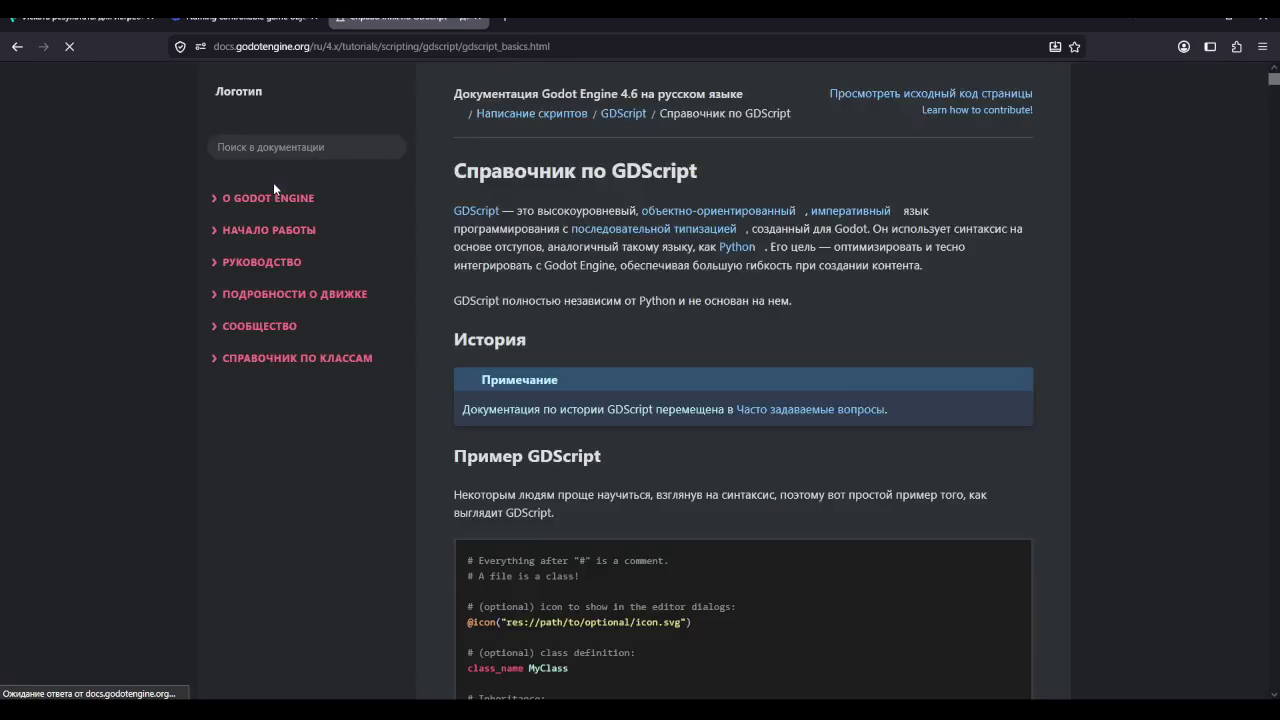
left_click(320, 152)
type("g")
key("BackSpace")
type("gds")
key("BackSpace")
key("BackSpace")
key("BackSpace")
type("@a")
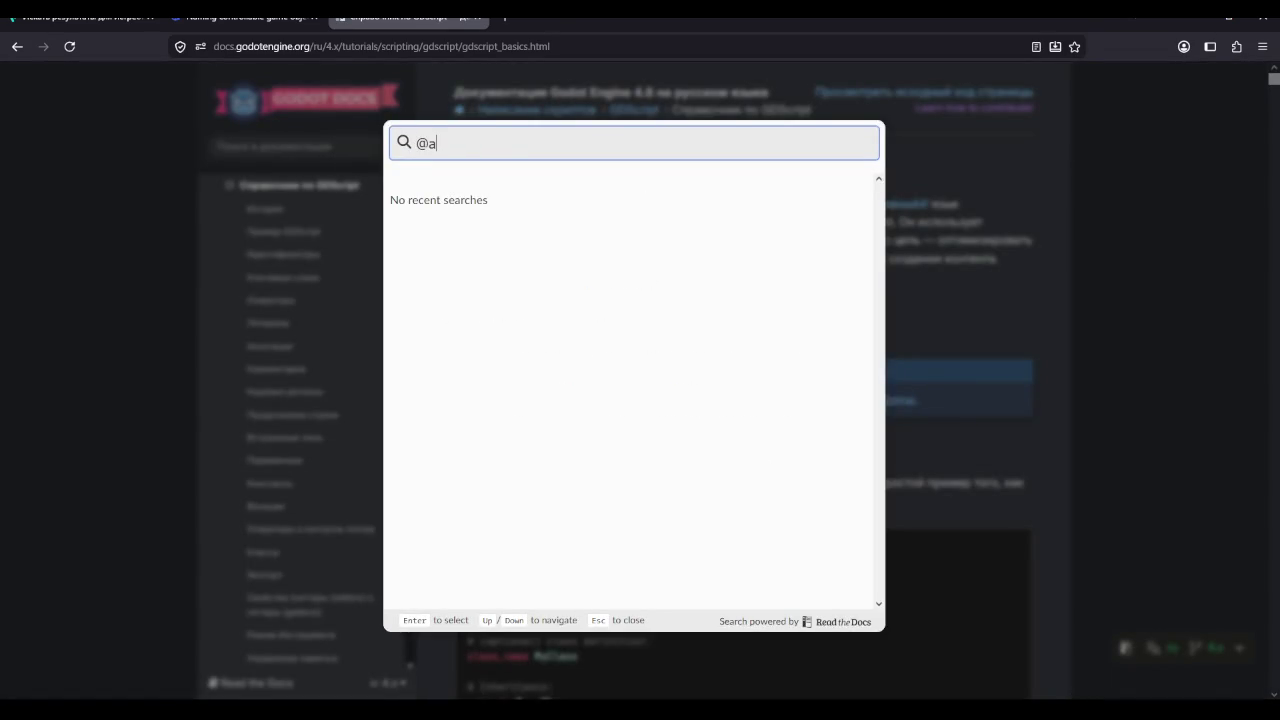
type("bstract")
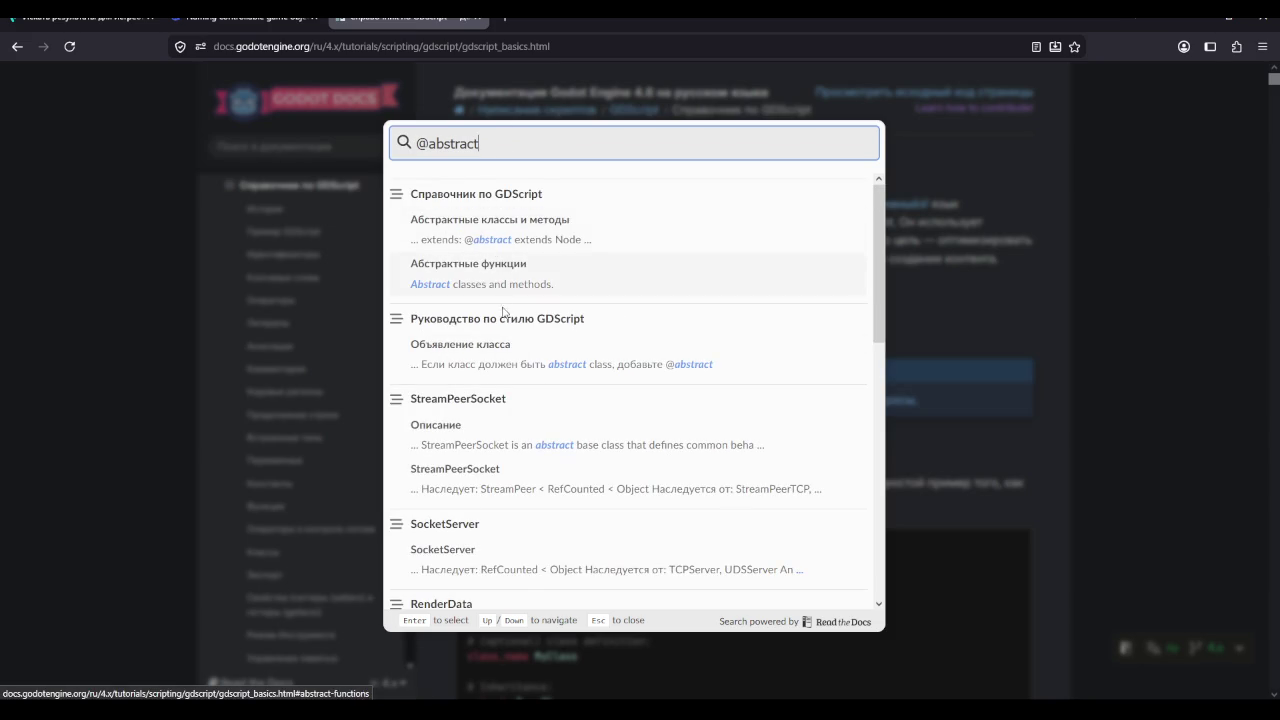
Step: Open the 'Абстрактные классы и методы' result and read down to the AbstractClass example
left_click(497, 222)
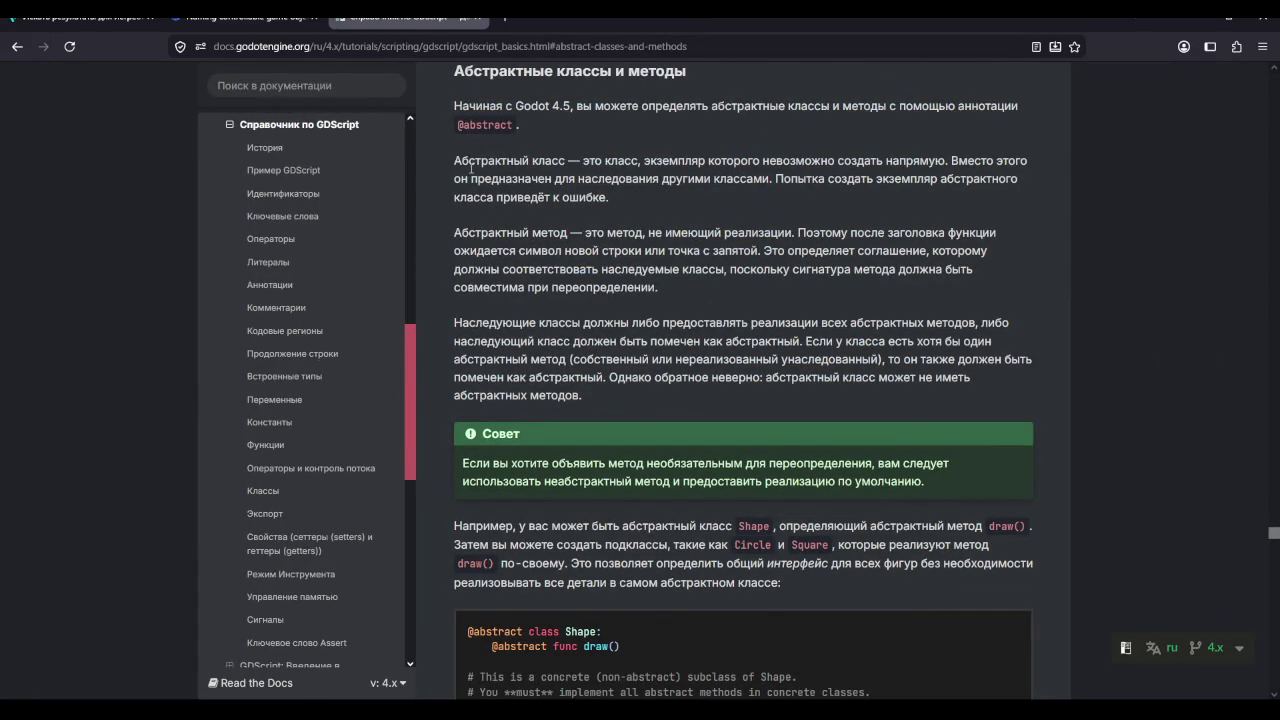
scroll(571, 322, "down", 3)
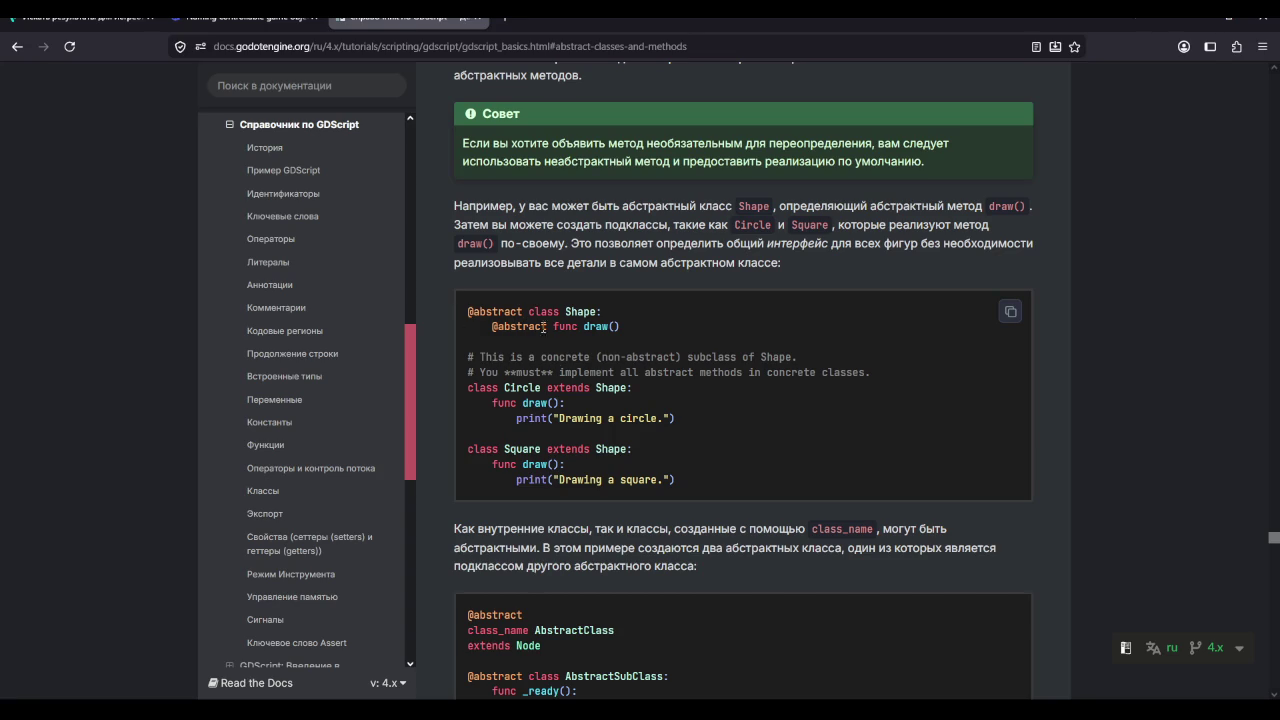
scroll(652, 366, "up", 2)
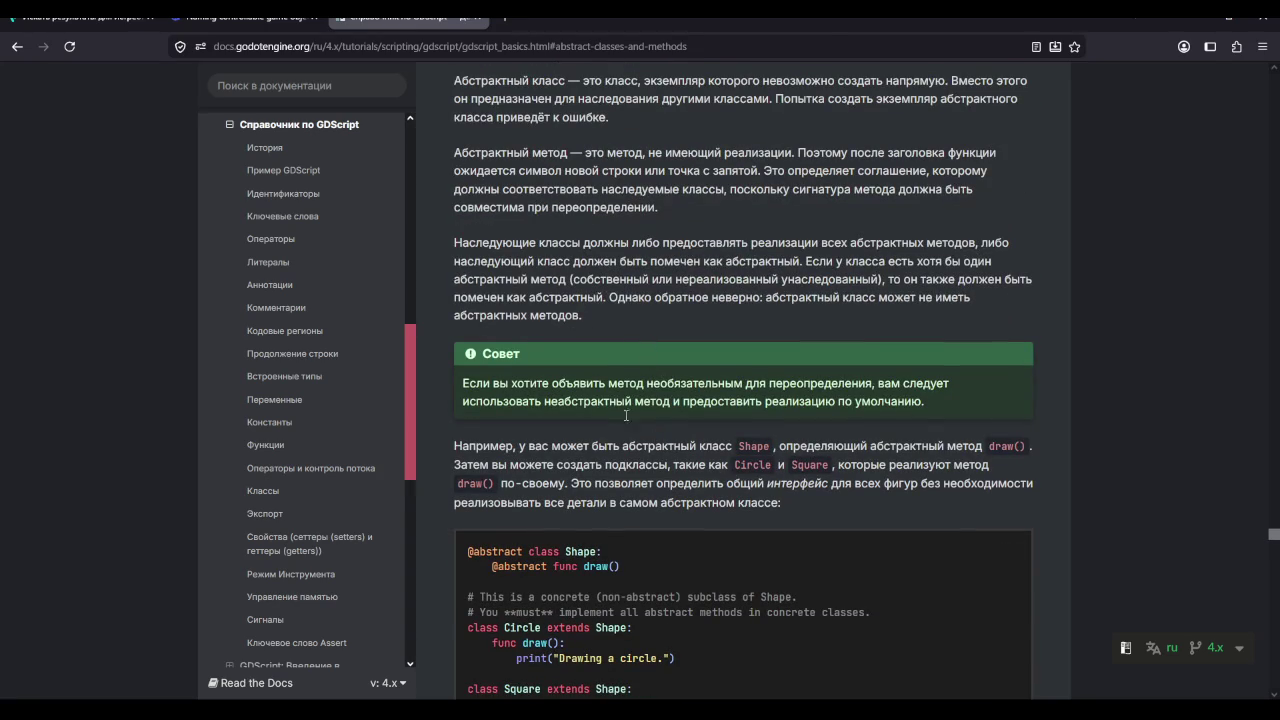
scroll(593, 398, "up", 2)
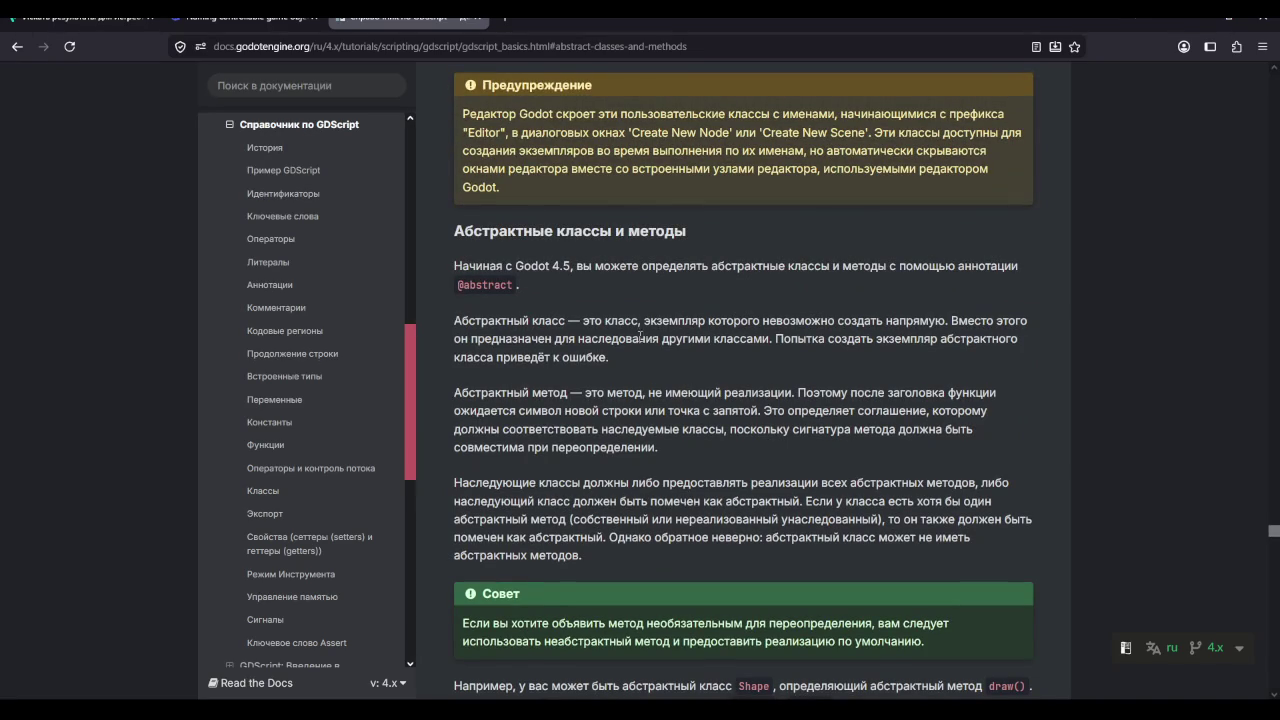
scroll(543, 376, "down", 3)
scroll(541, 377, "down", 2)
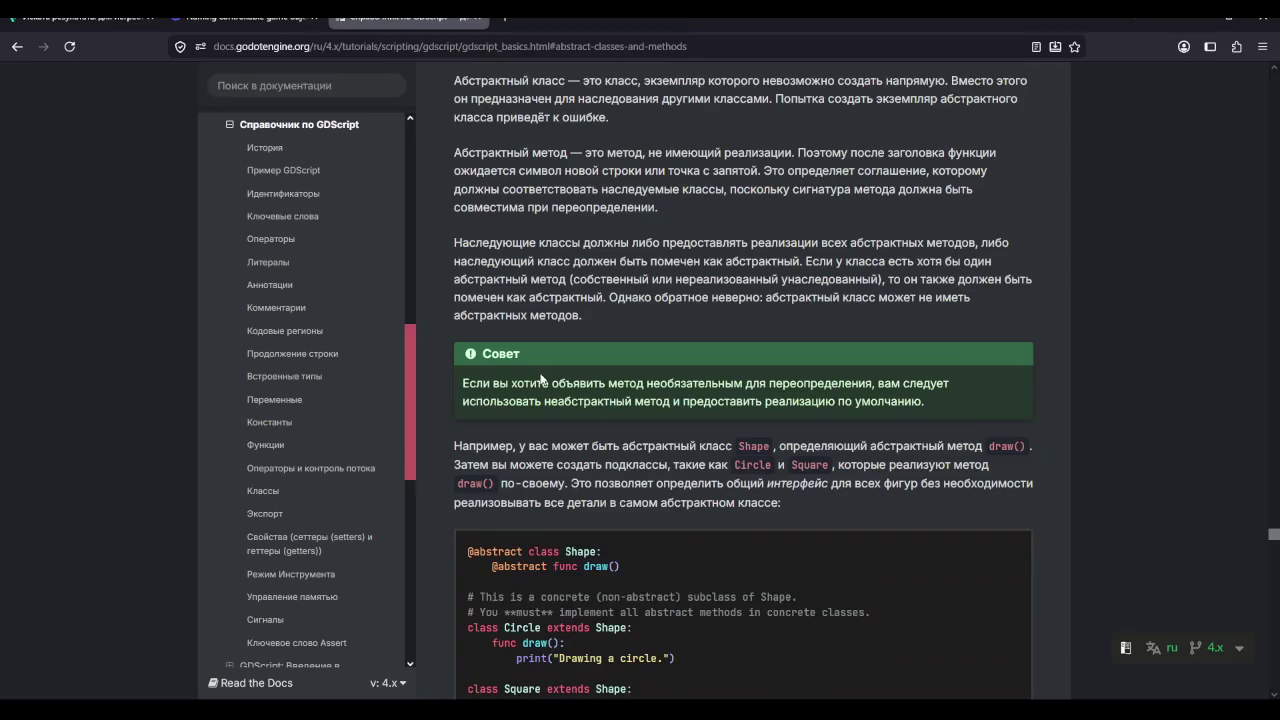
scroll(541, 366, "down", 10)
scroll(541, 366, "down", 2)
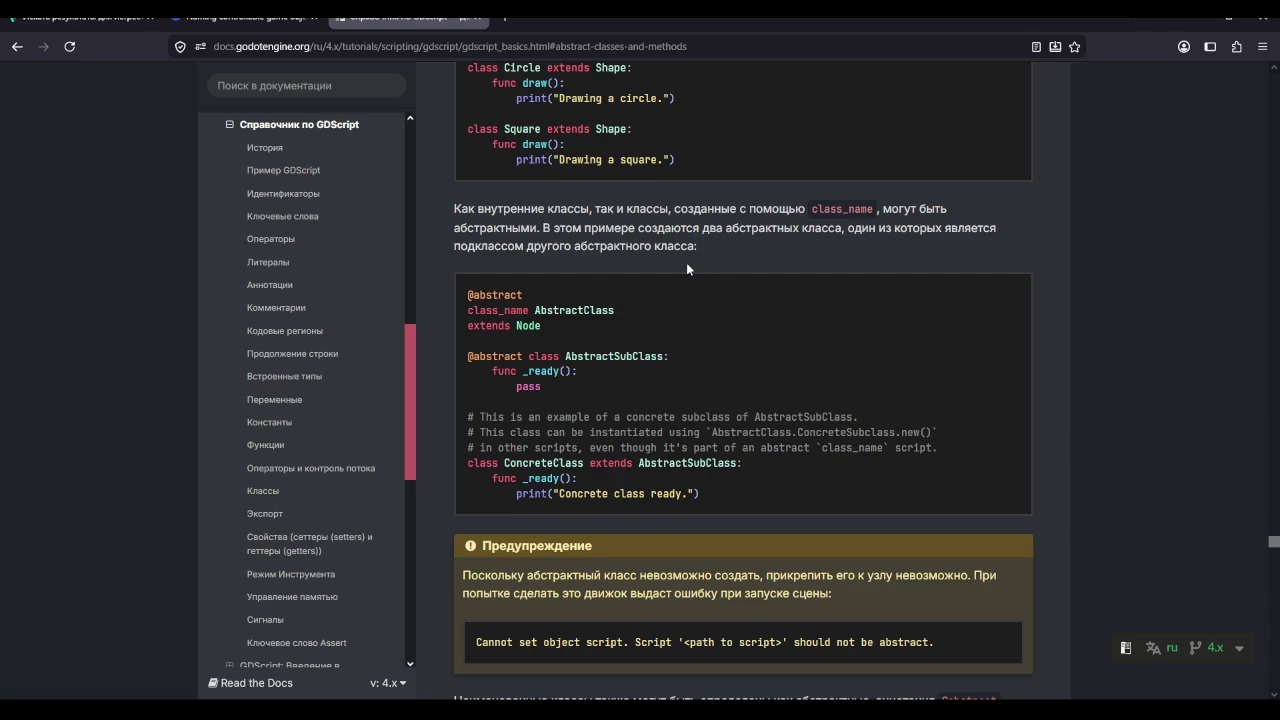
Step: Scroll the GDScript docs from abstract classes through inheritance to the state.gd/idle.gd constructor examples
scroll(686, 262, "down", 5)
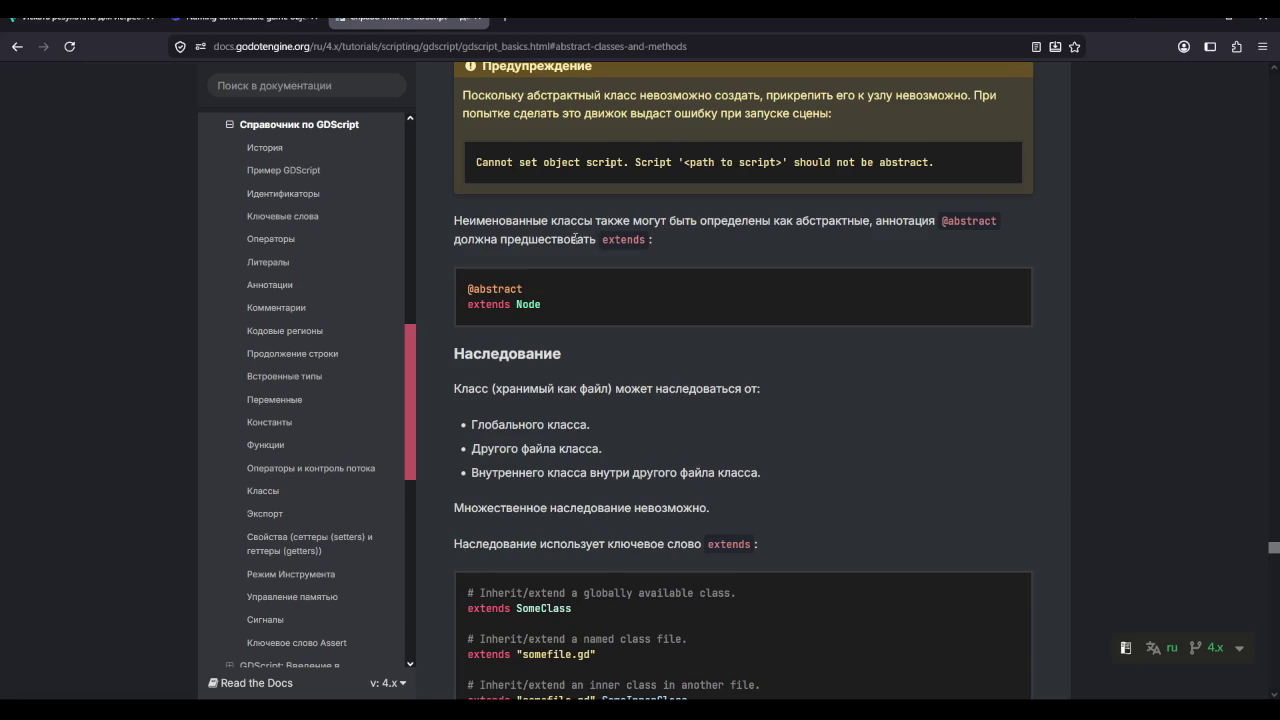
scroll(578, 240, "down", 3)
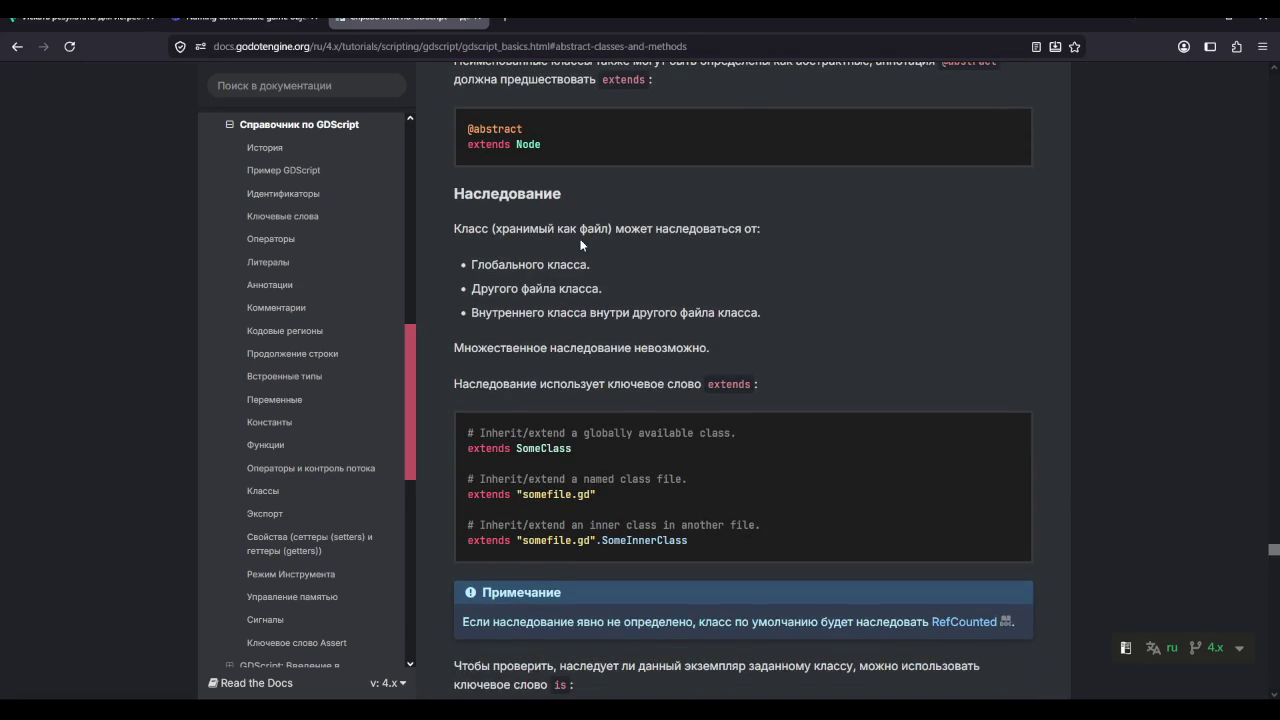
scroll(580, 243, "down", 15)
scroll(580, 243, "down", 1)
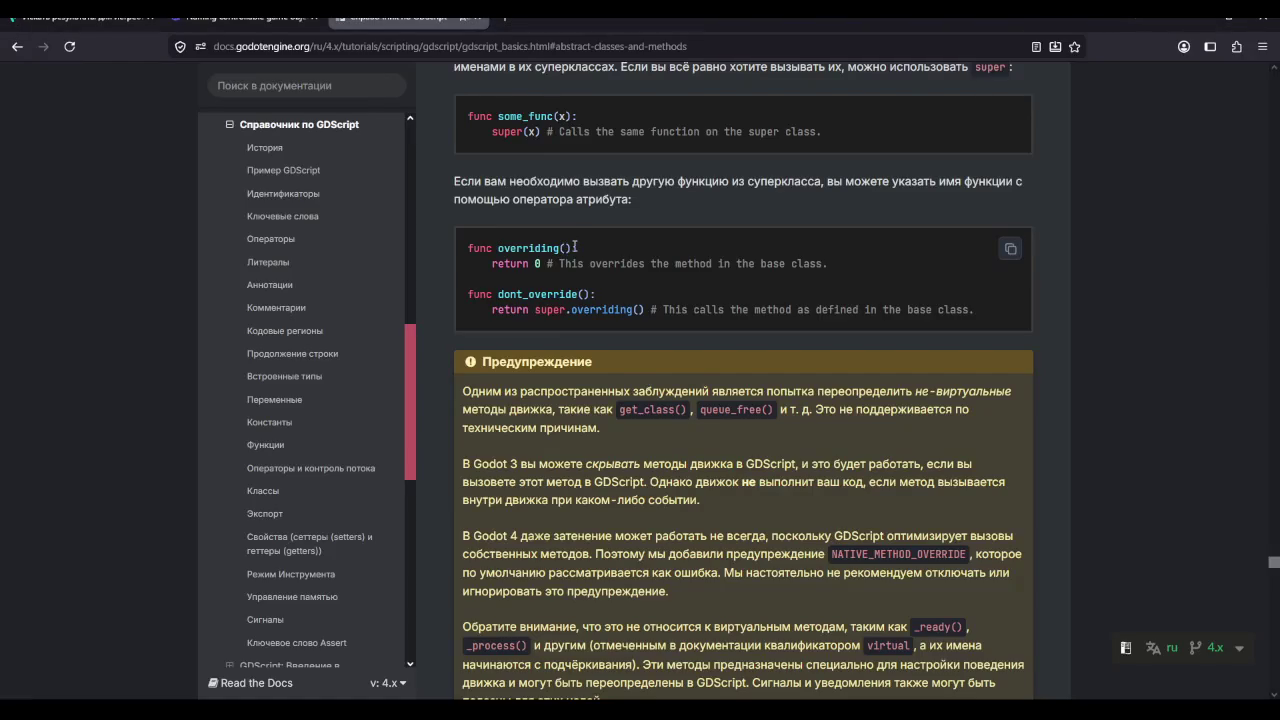
scroll(575, 246, "down", 5)
scroll(576, 245, "down", 5)
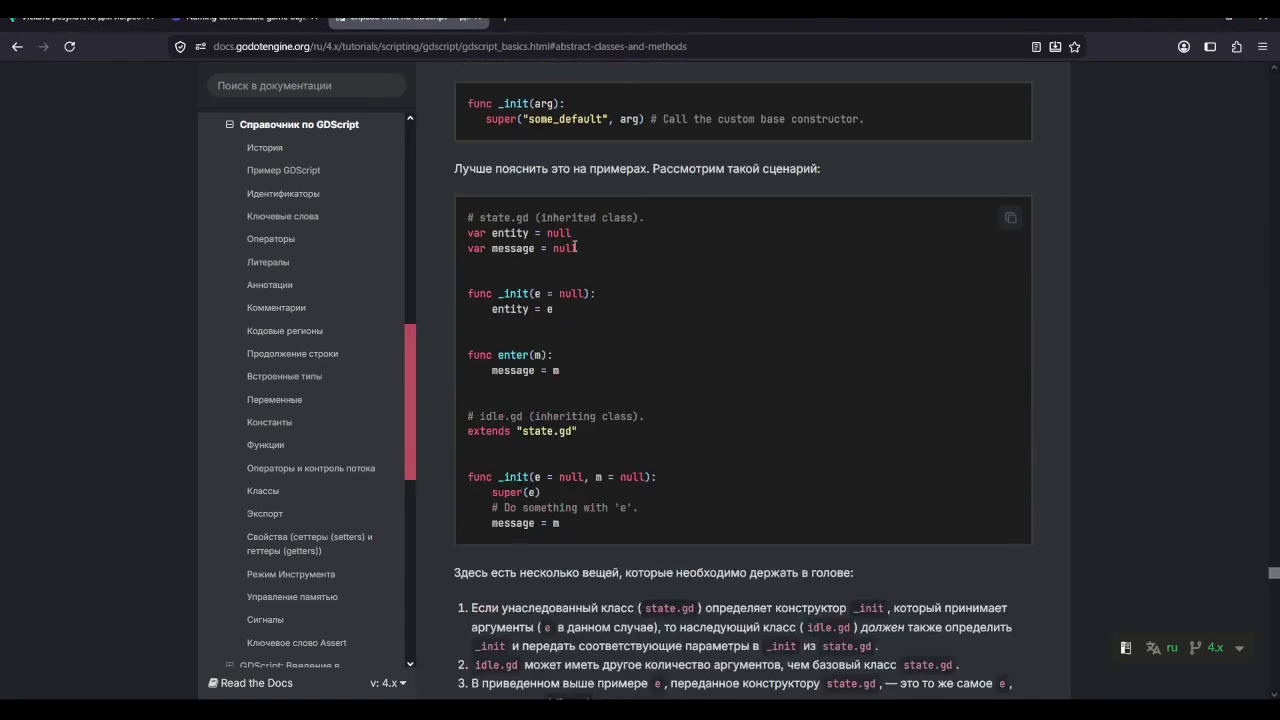
scroll(573, 244, "down", 3)
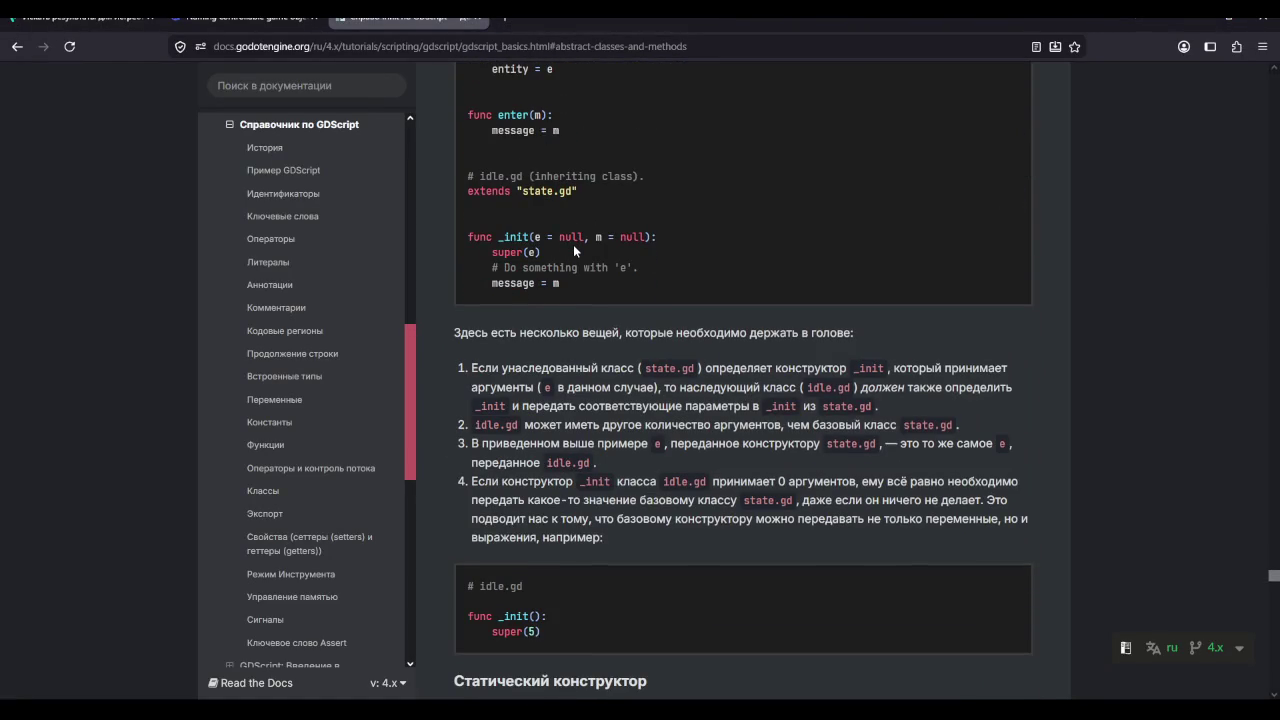
scroll(573, 244, "up", 2)
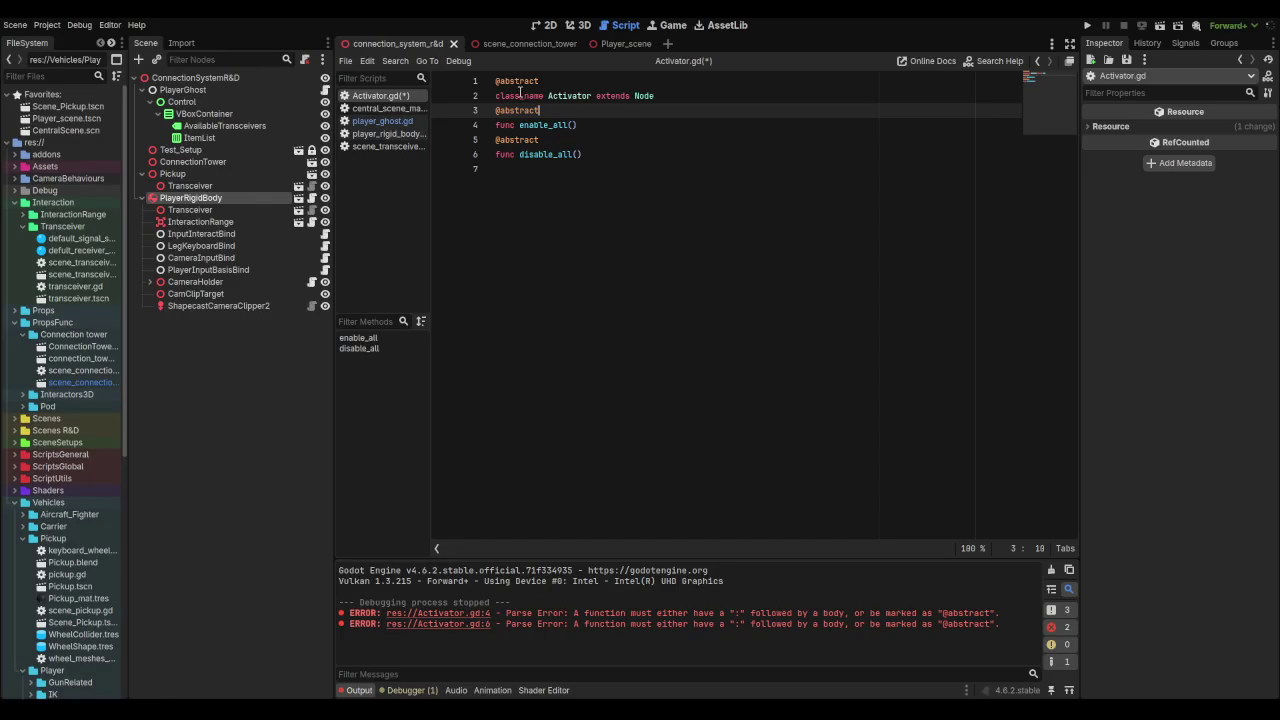
left_click(501, 95)
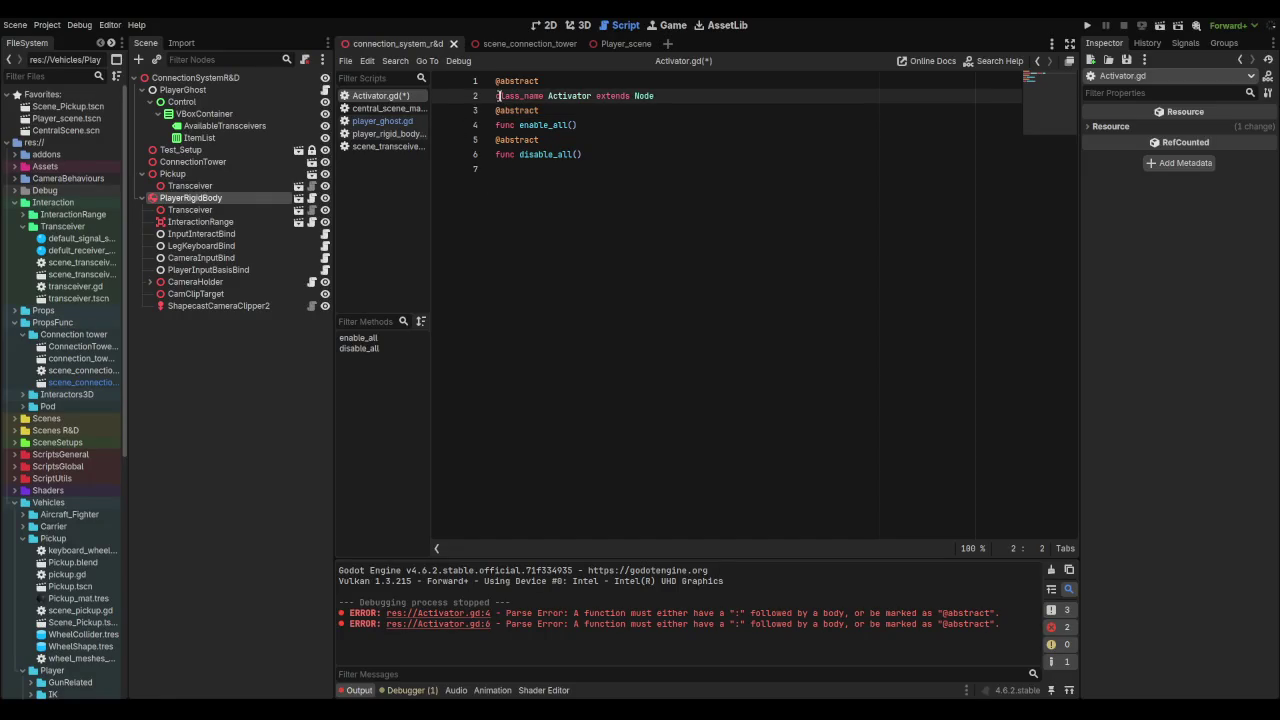
key("BackSpace")
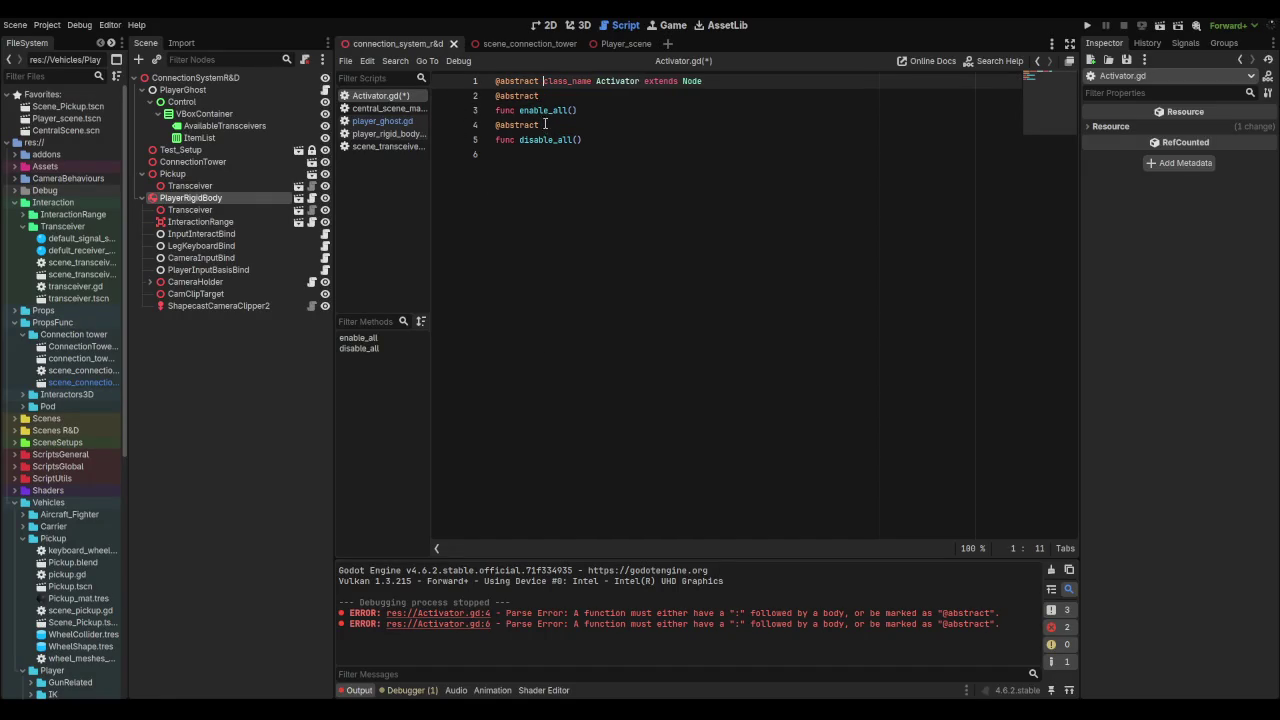
left_click(694, 87)
key("Return")
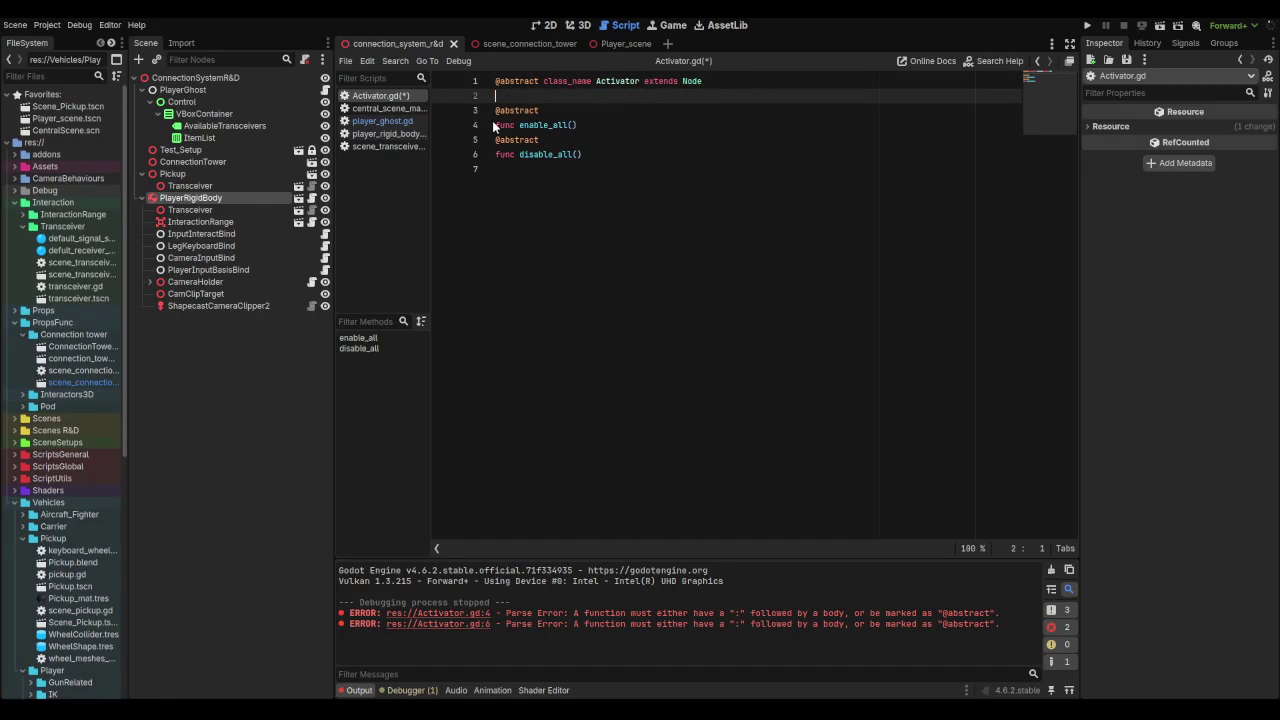
left_click(495, 125)
key("BackSpace")
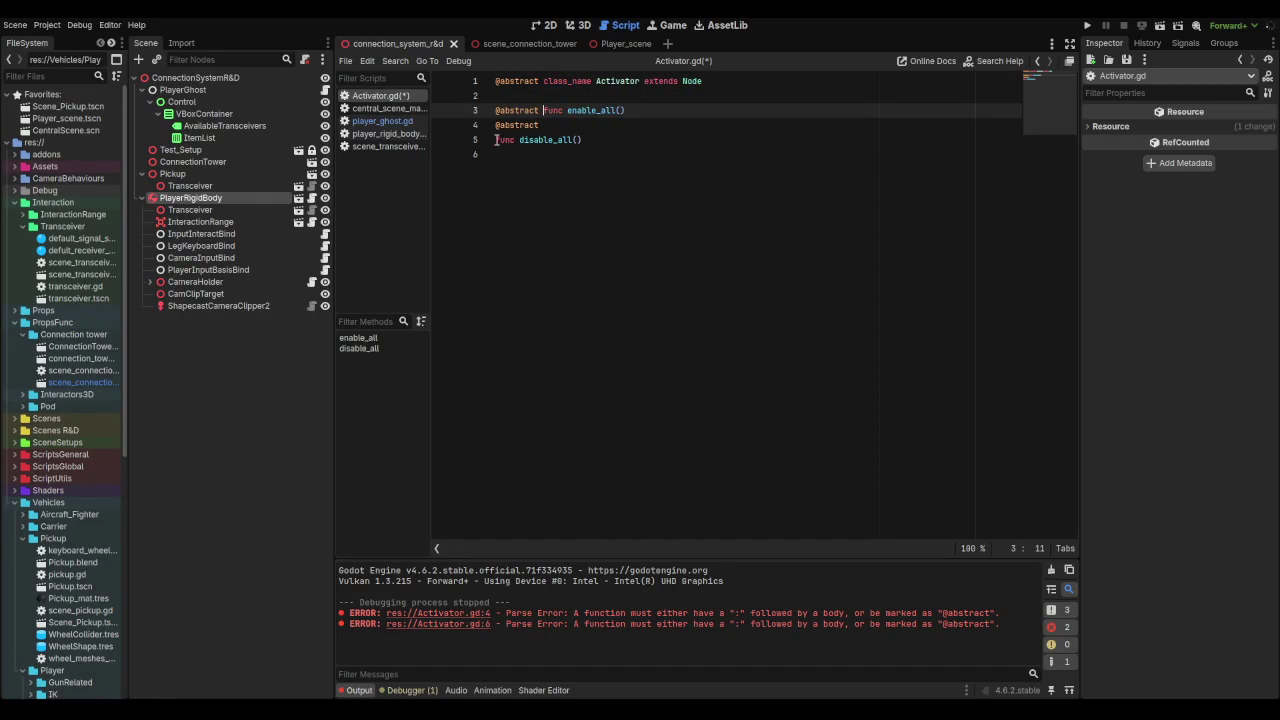
left_click(495, 140)
key("BackSpace")
mouse_move(545, 110)
left_mouse_down()
mouse_move(447, 128)
mouse_move(470, 126)
left_mouse_up()
left_click(486, 110)
key("ctrl+Delete")
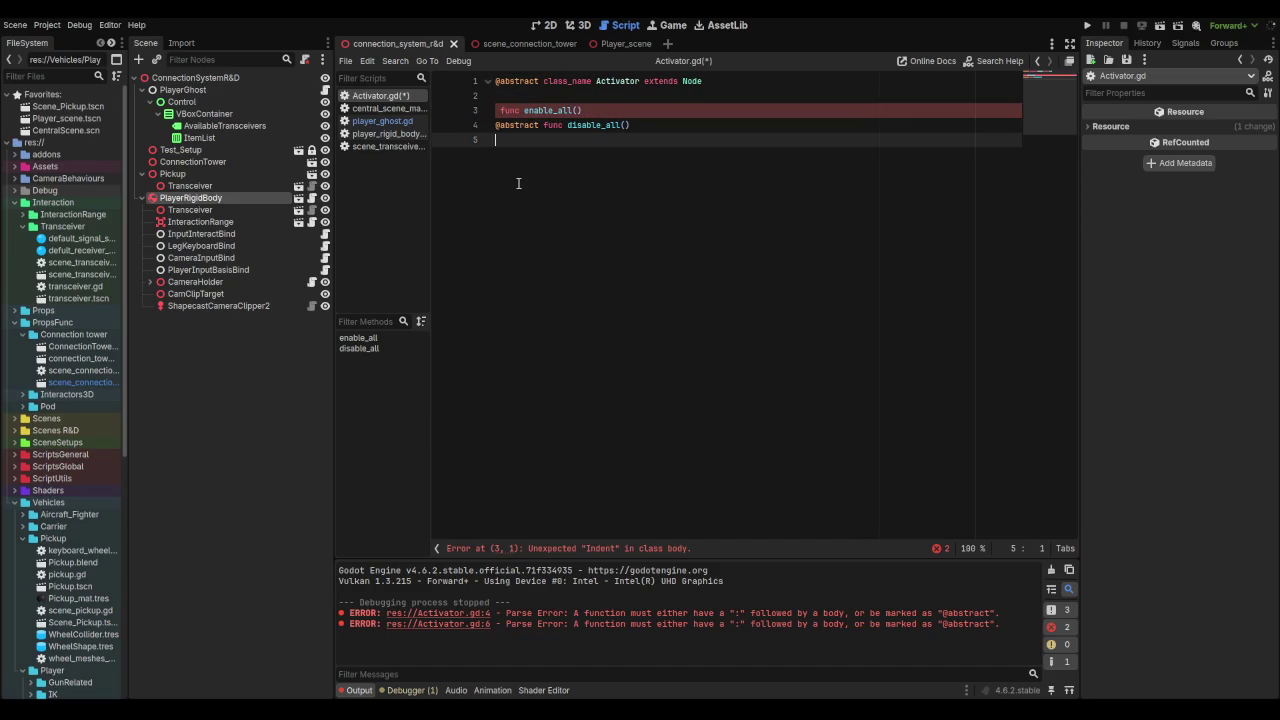
key("ctrl+z")
left_click(602, 170)
key("ctrl+s")
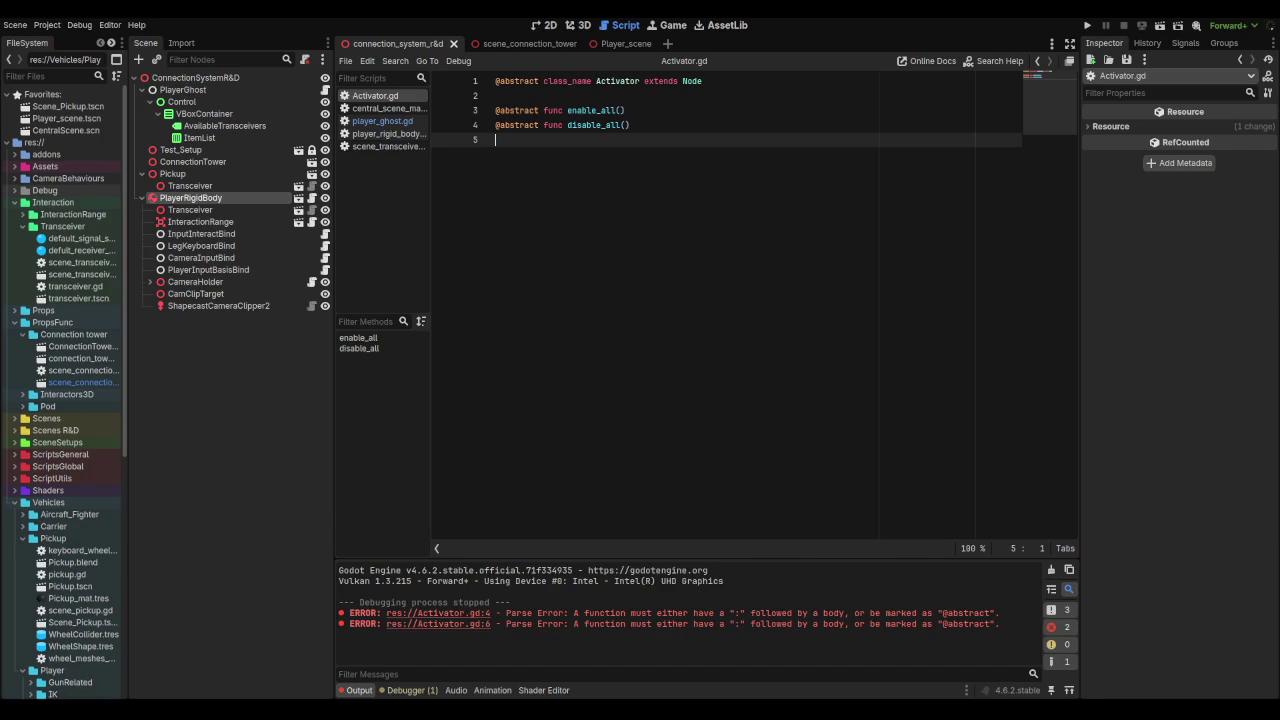
key("alt+Tab")
left_click(1131, 380)
Step: Send two chat questions: 'а чё он так работает?' and 'почему функции остаются не абстрактными?'
type("а чё он так работает")
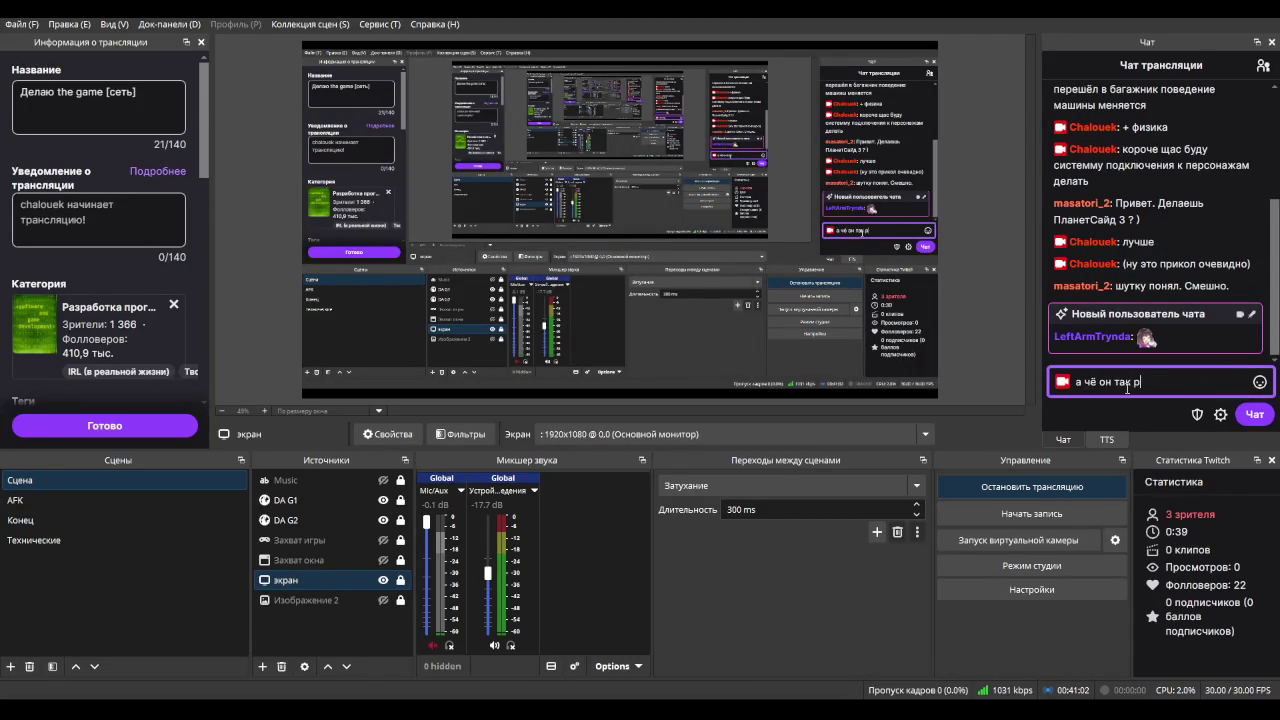
type("?")
key("Return")
type("п")
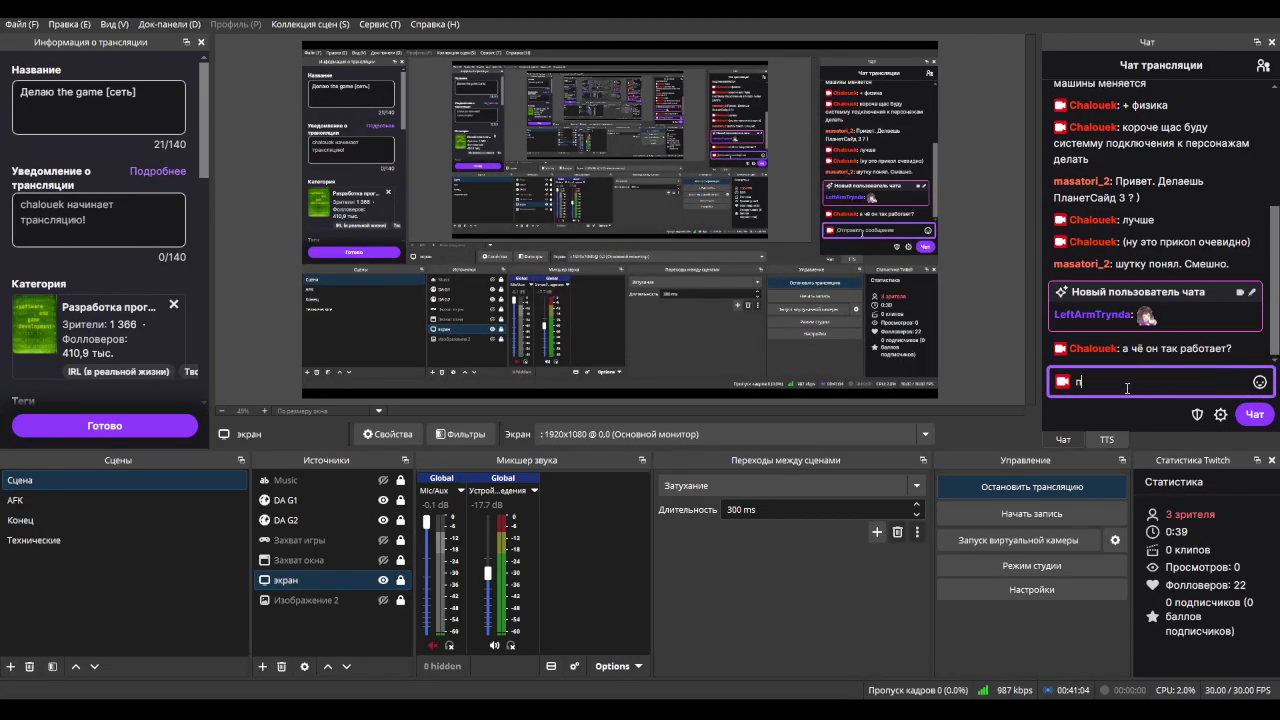
type("очему функции остаются ")
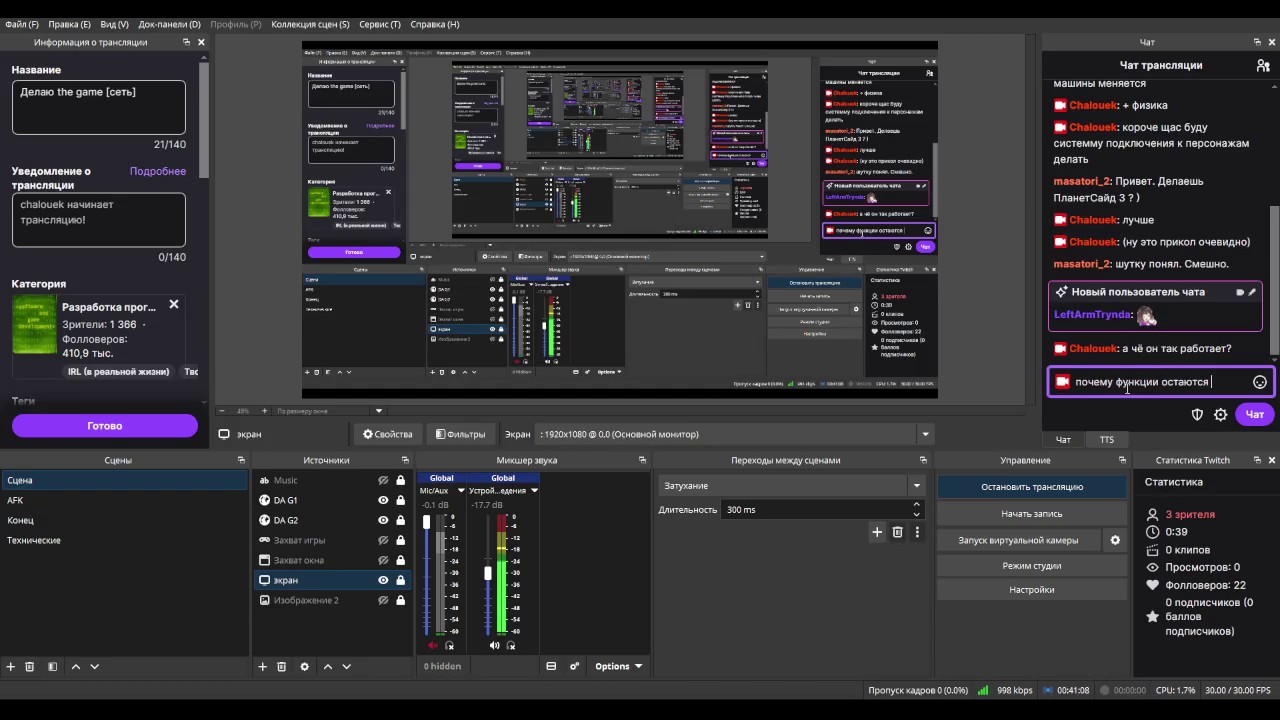
type("не абстрактными?")
key("Return")
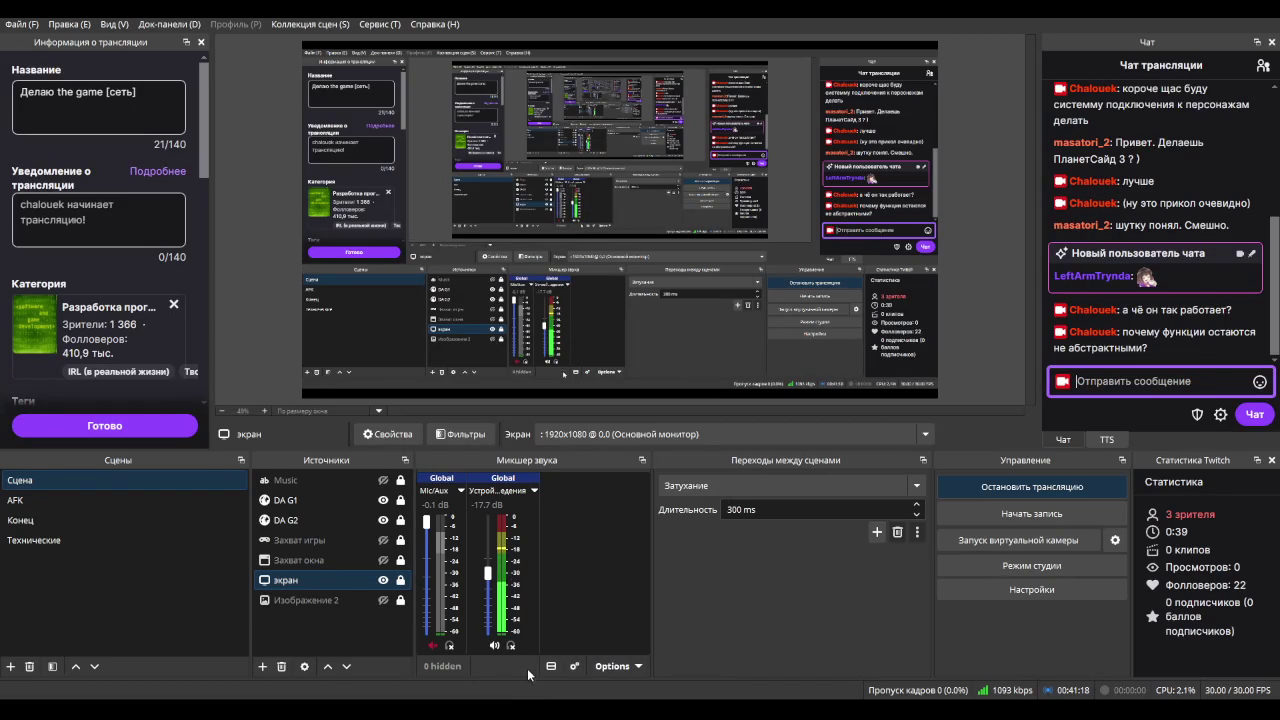
key("alt+Tab")
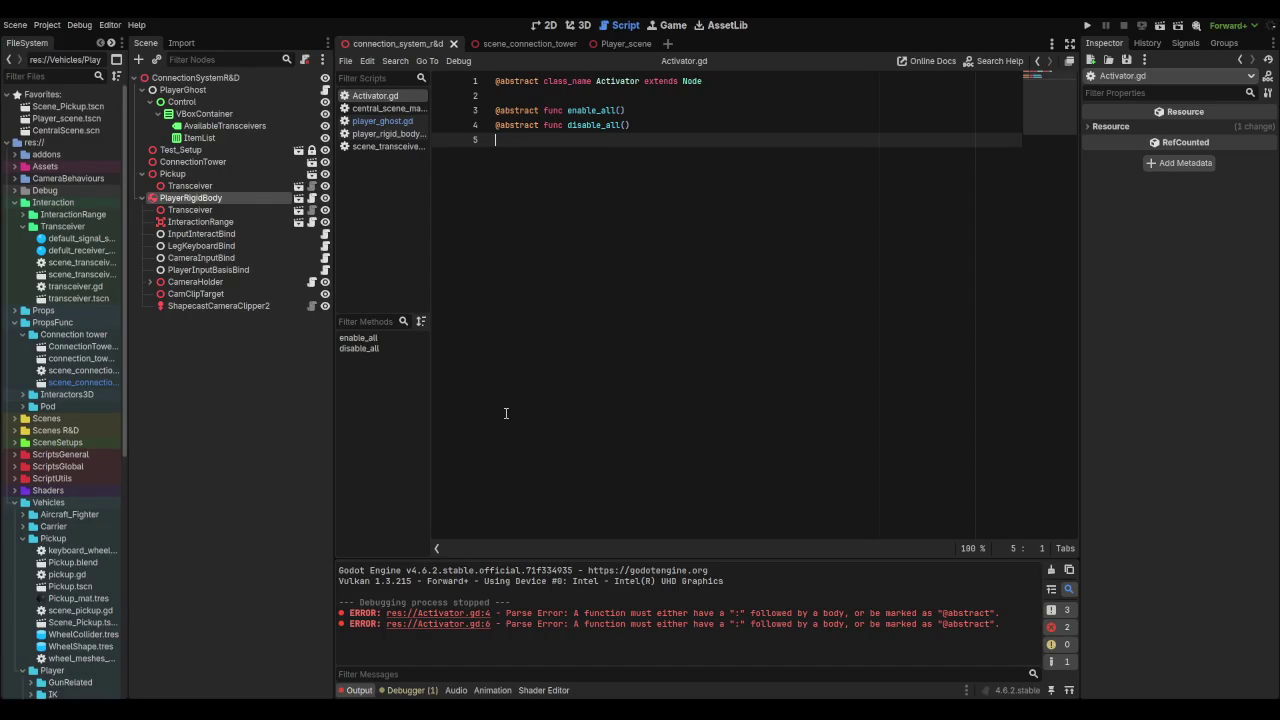
Step: Review the GDScript constructor examples in Firefox again, then go to the DeepSeek conversation
mouse_move(555, 712)
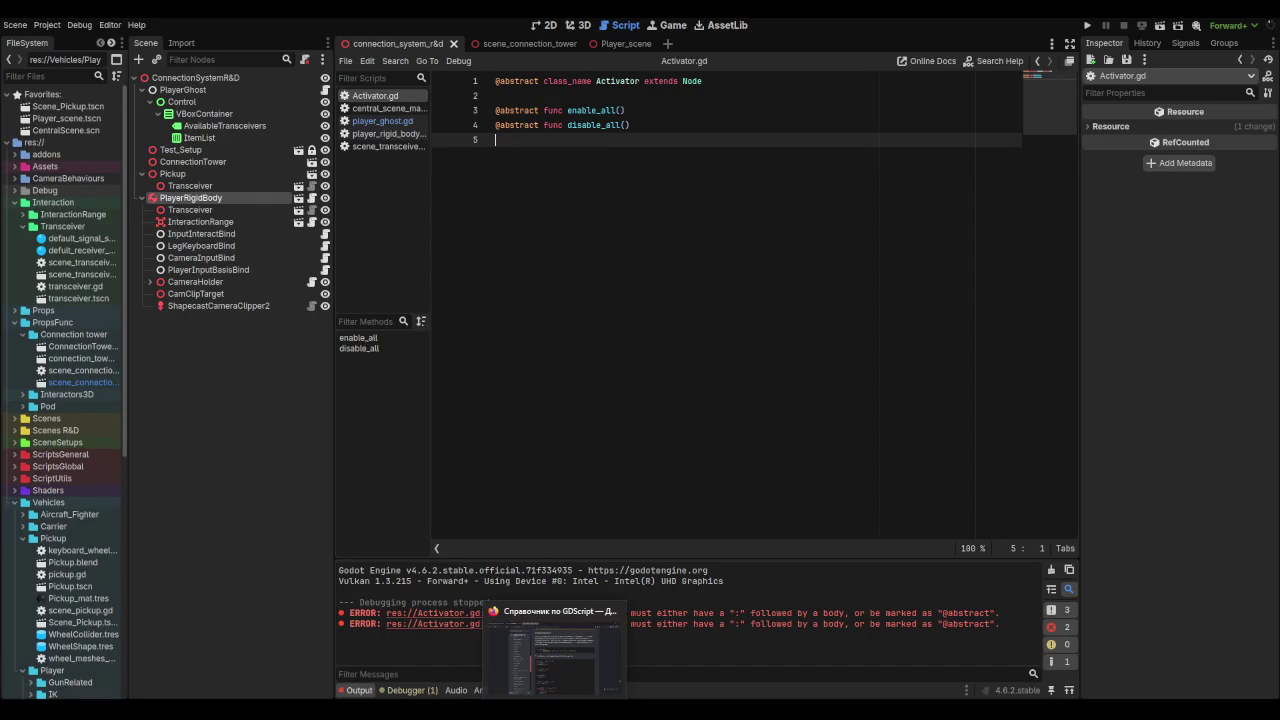
left_click(555, 655)
scroll(611, 390, "down", 4)
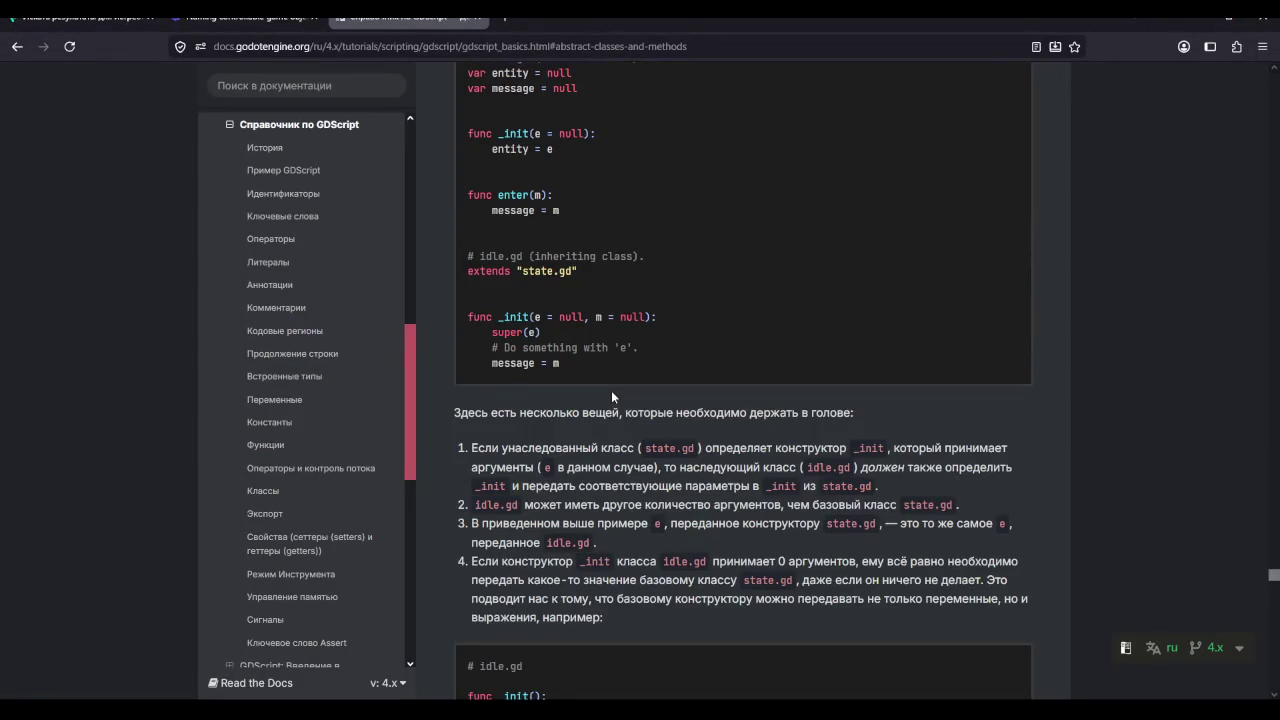
scroll(612, 396, "up", 3)
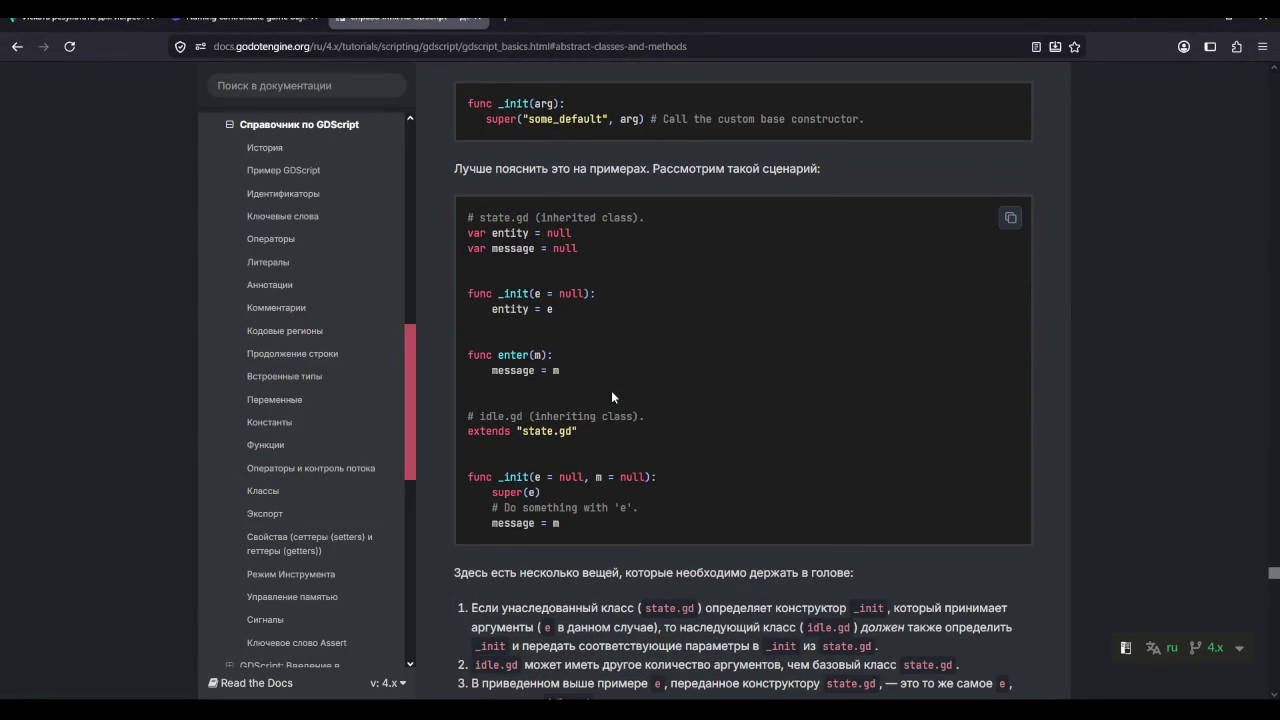
scroll(611, 391, "down", 8)
scroll(611, 397, "down", 3)
scroll(611, 397, "up", 6)
left_click(245, 17)
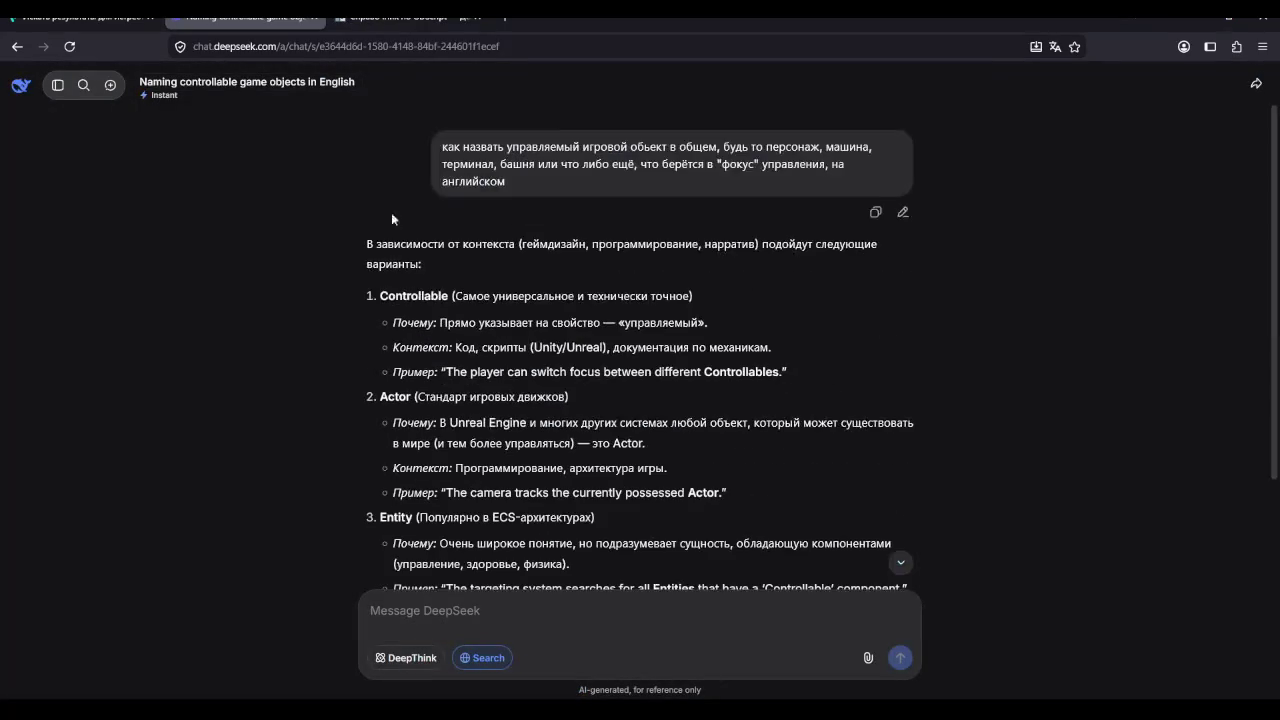
left_click(57, 87)
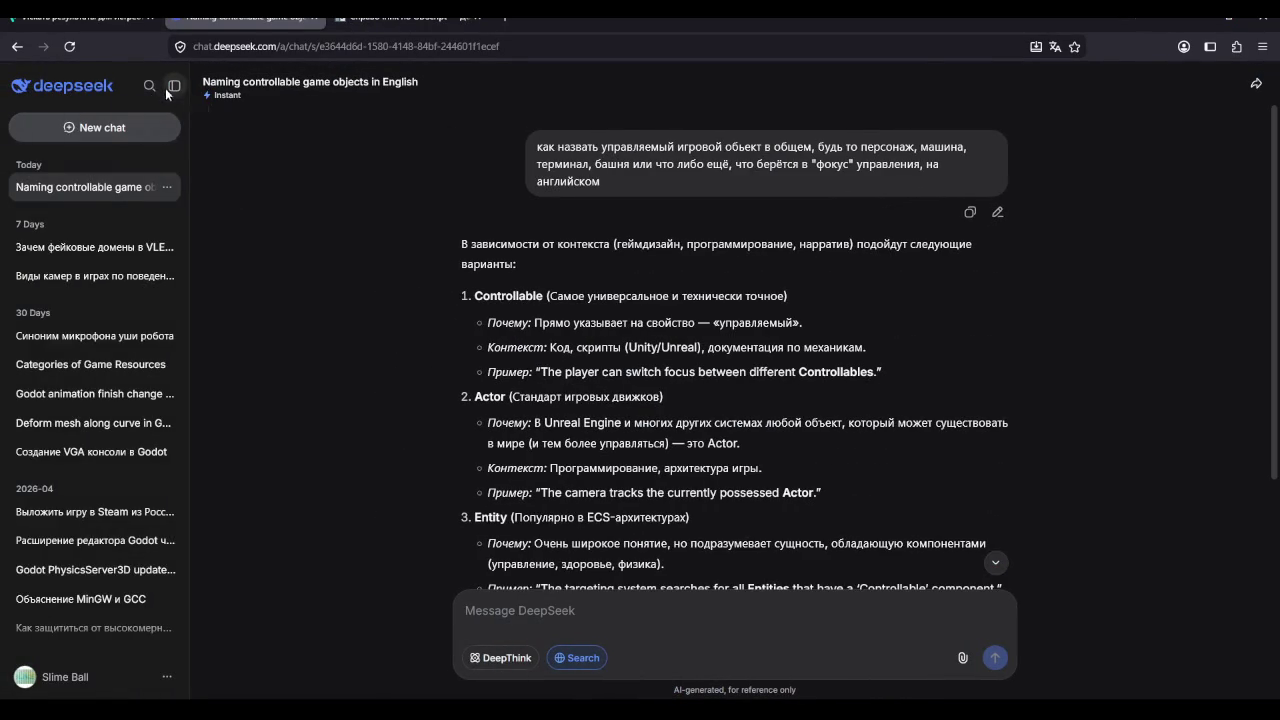
left_click(170, 88)
scroll(678, 490, "down", 4)
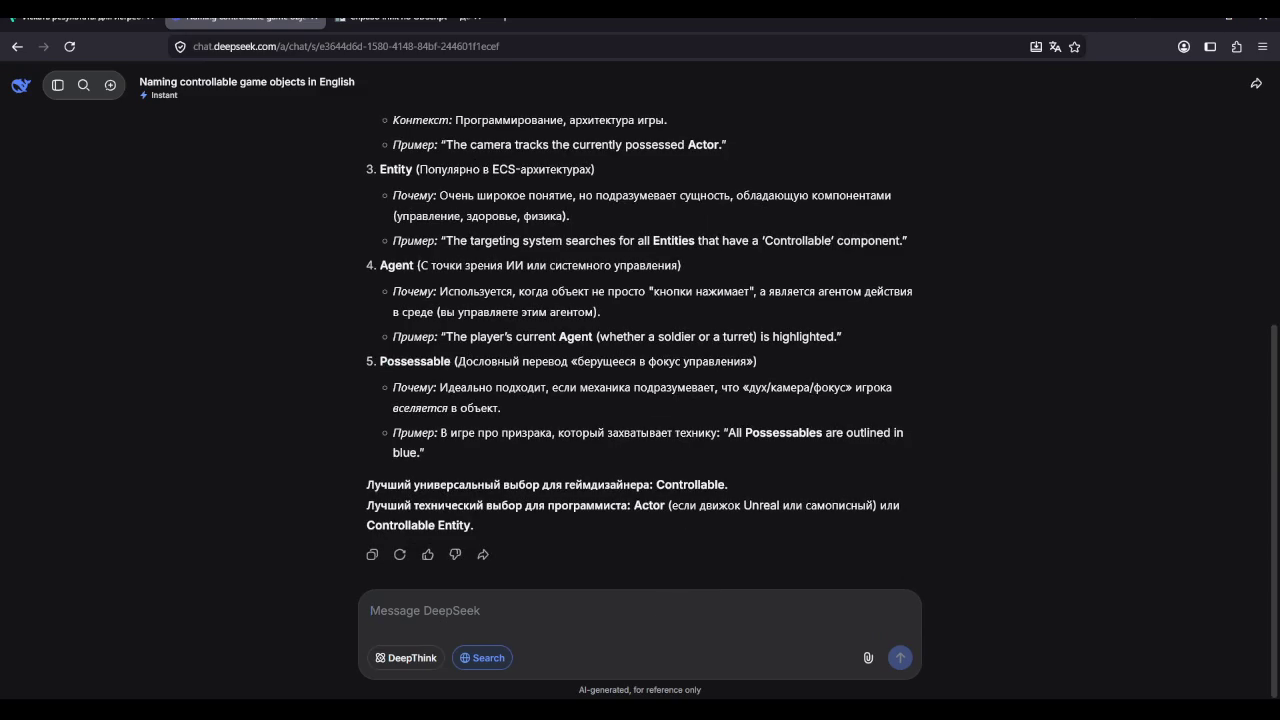
type("Как на")
key("BackSpace")
key("BackSpace")
key("BackSpace")
key("BackSpace")
key("BackSpace")
key("BackSpace")
type("как работает \"")
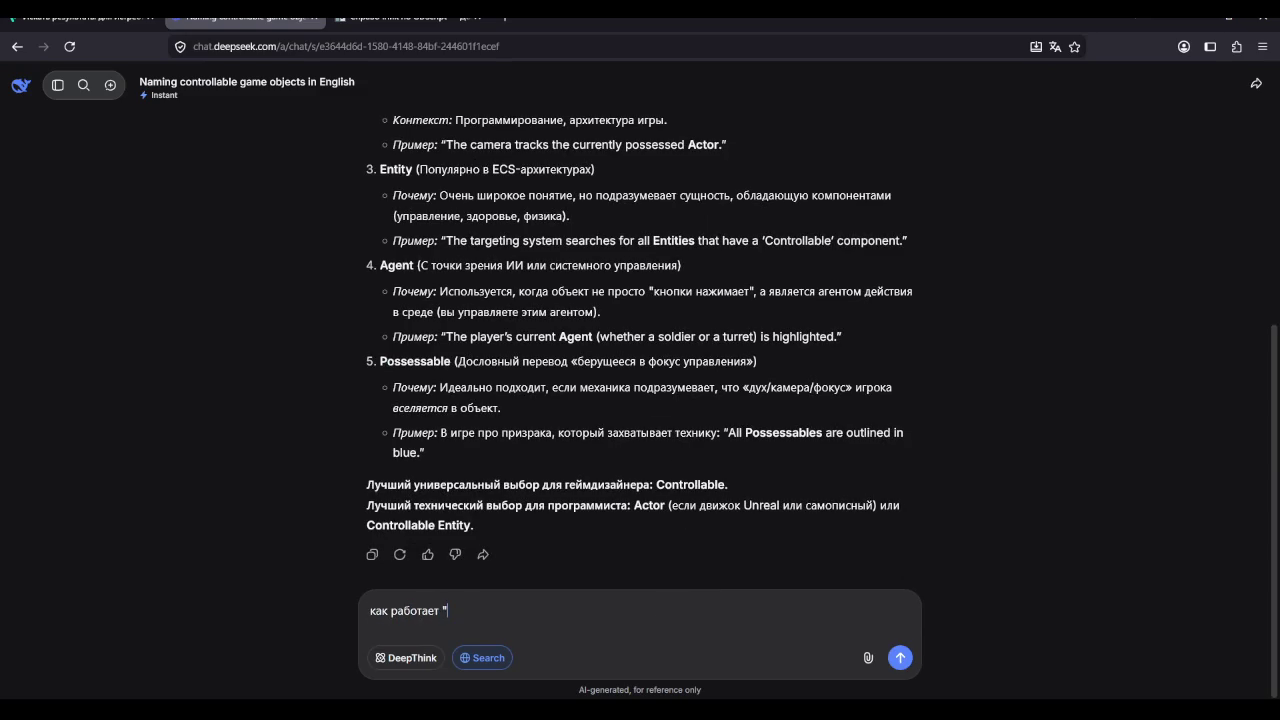
key("BackSpace")
type("@abstract в go")
type("dot, поч")
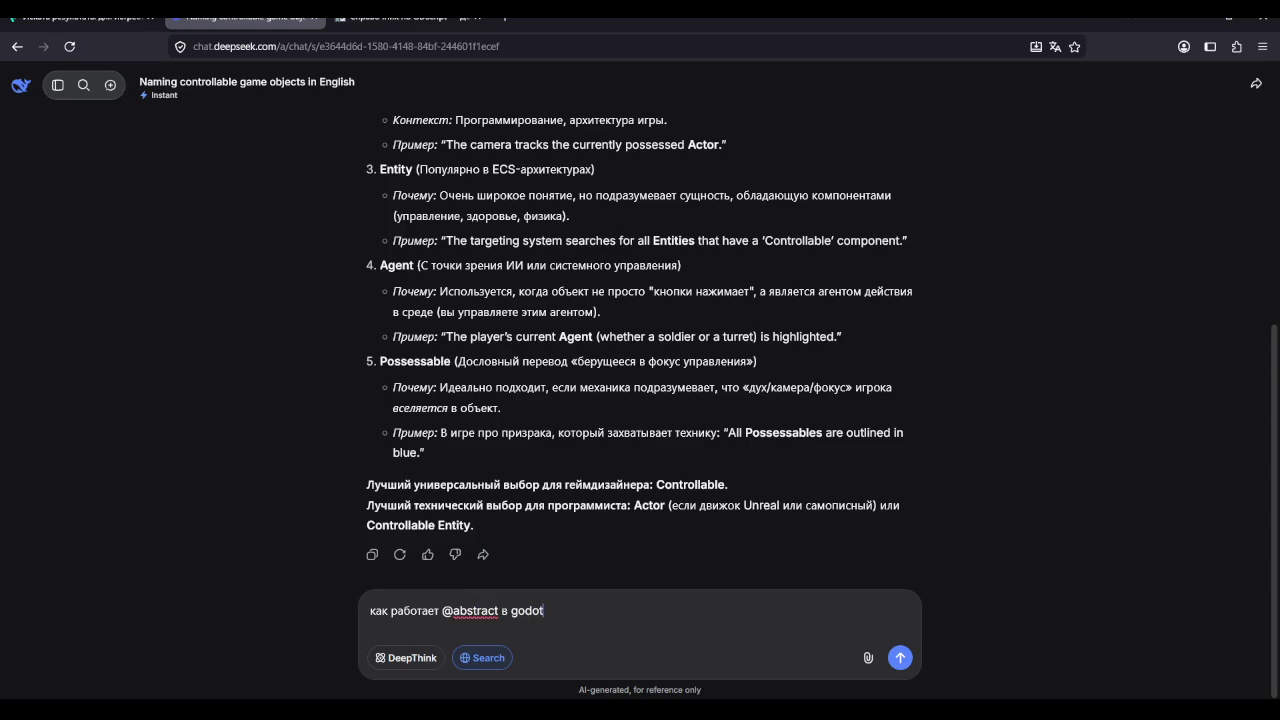
type("ему функции ")
type("абс")
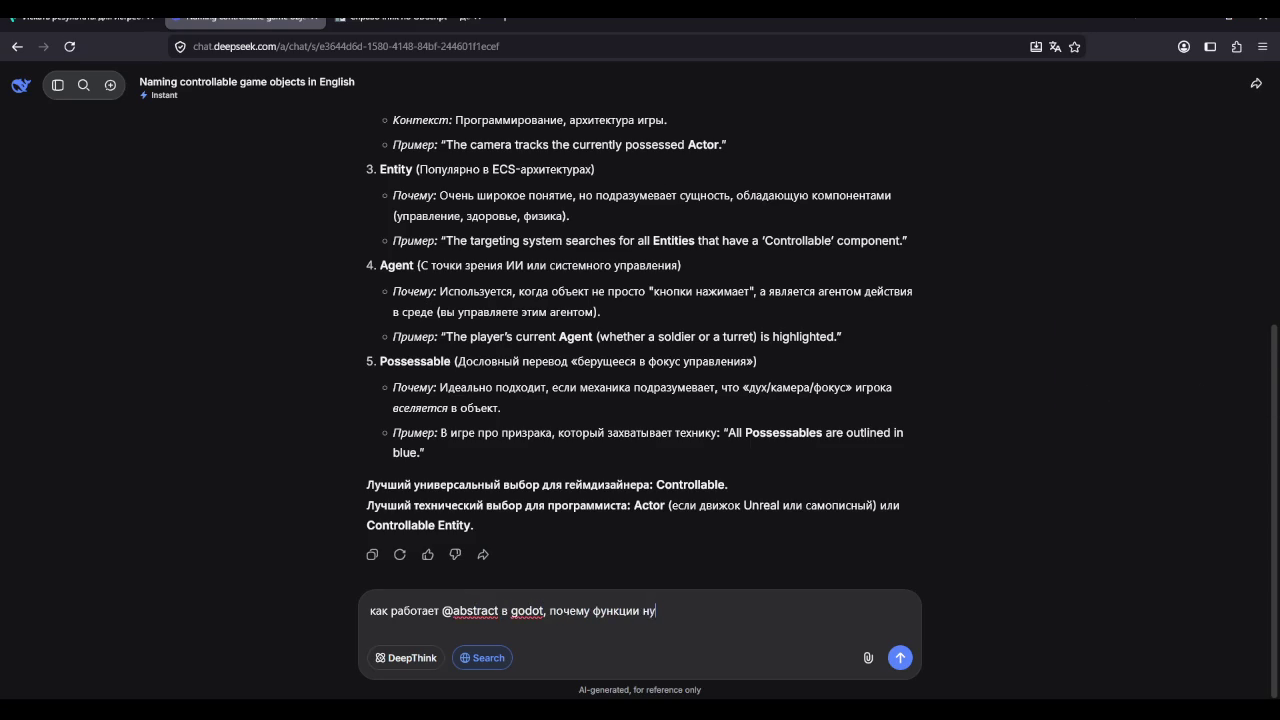
type("трактного кла")
type("сса нужно обоз")
type("начать а")
type("бстр")
key("BackSpace")
key("BackSpace")
key("BackSpace")
type("этим")
key("BackSpace")
key("BackSpace")
key("BackSpace")
key("BackSpace")
type("сн")
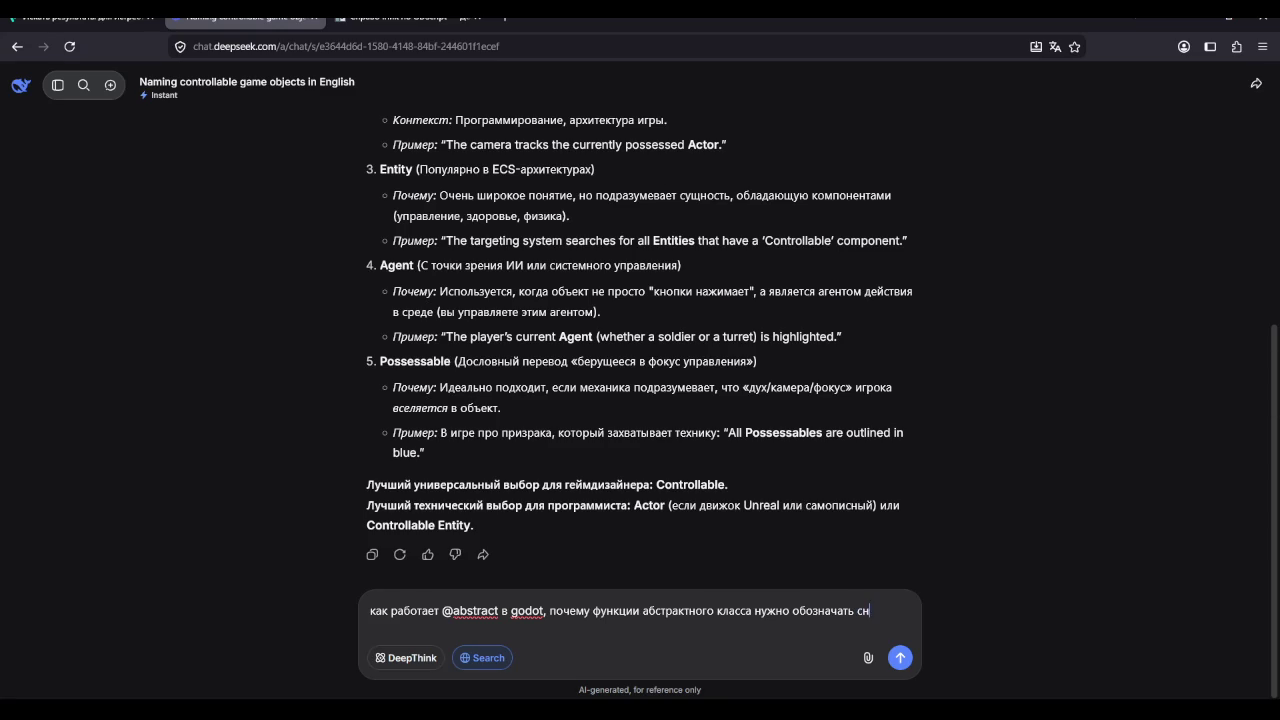
type("ова @abs")
type("tract")
key("BackSpace")
key("BackSpace")
key("BackSpace")
type("act")
key("Return")
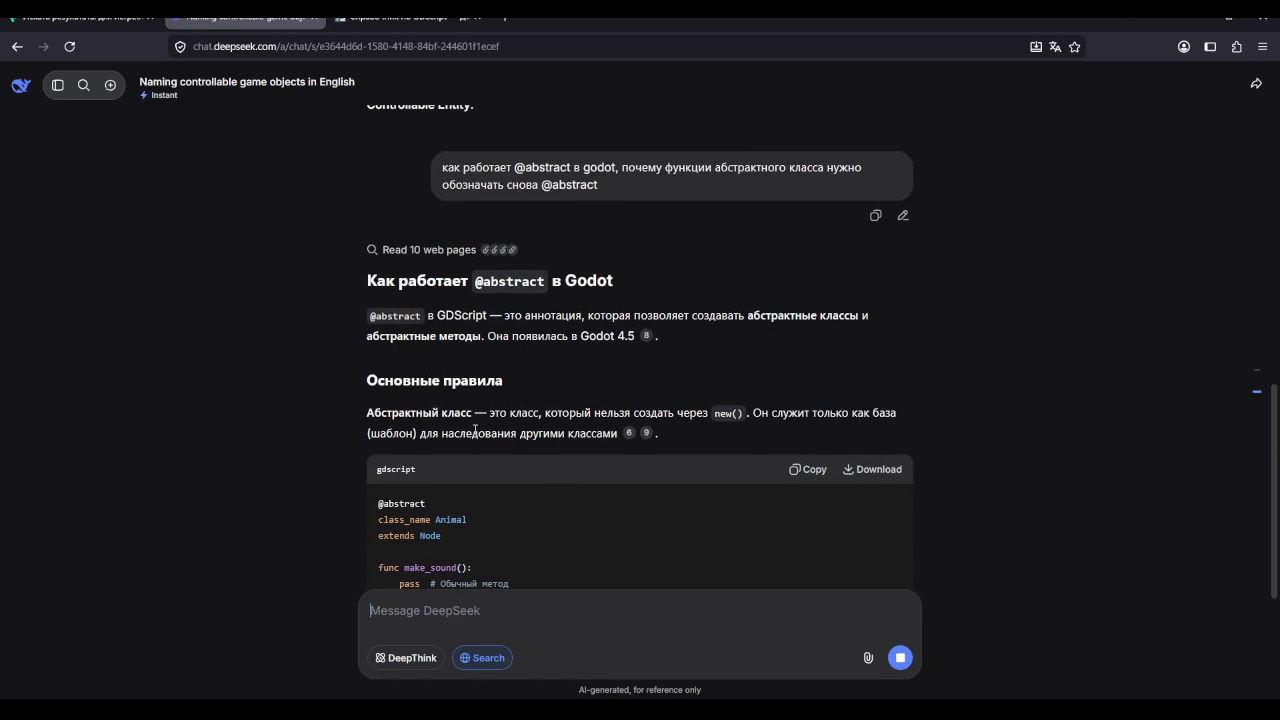
scroll(520, 415, "down", 1)
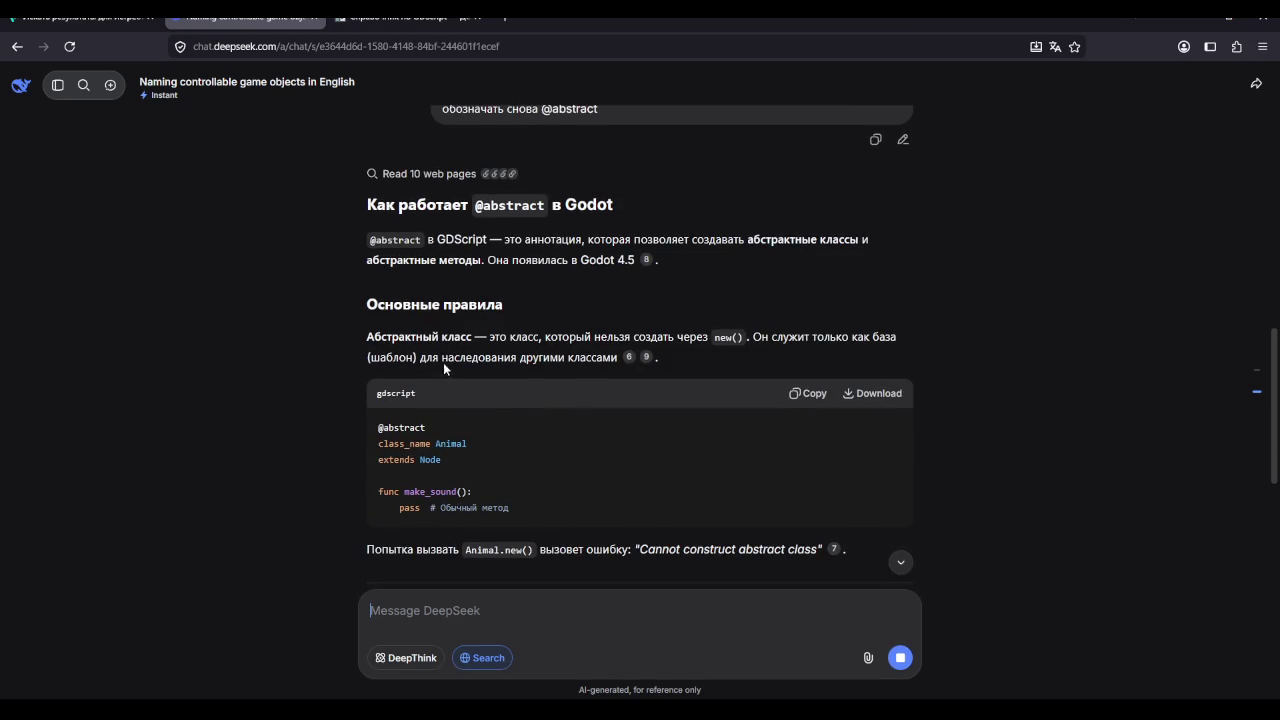
scroll(435, 375, "down", 2)
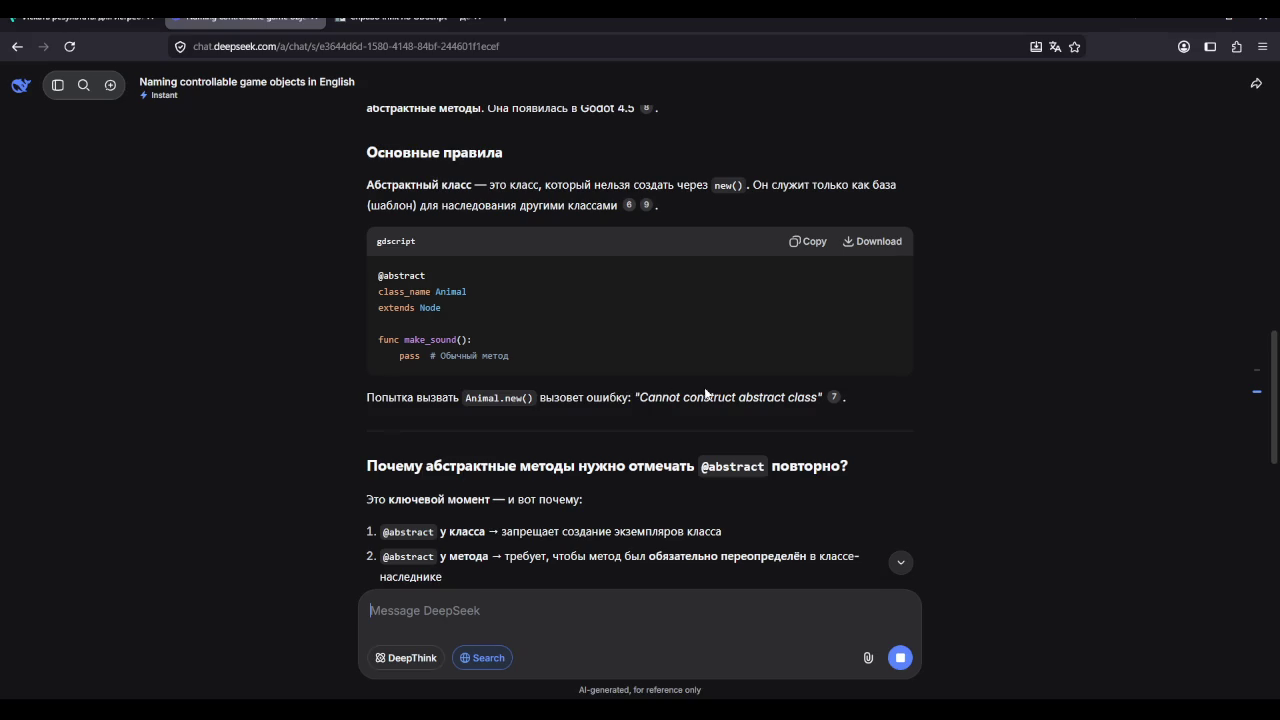
scroll(630, 422, "down", 1)
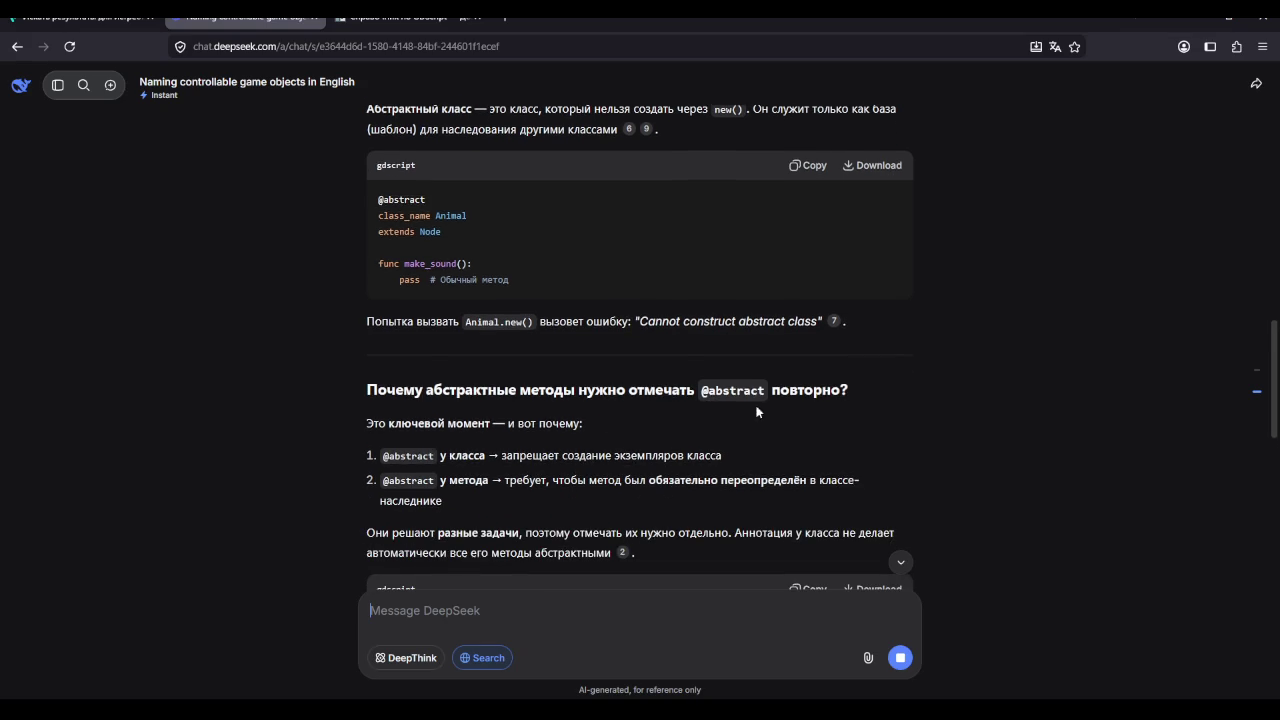
scroll(430, 400, "down", 1)
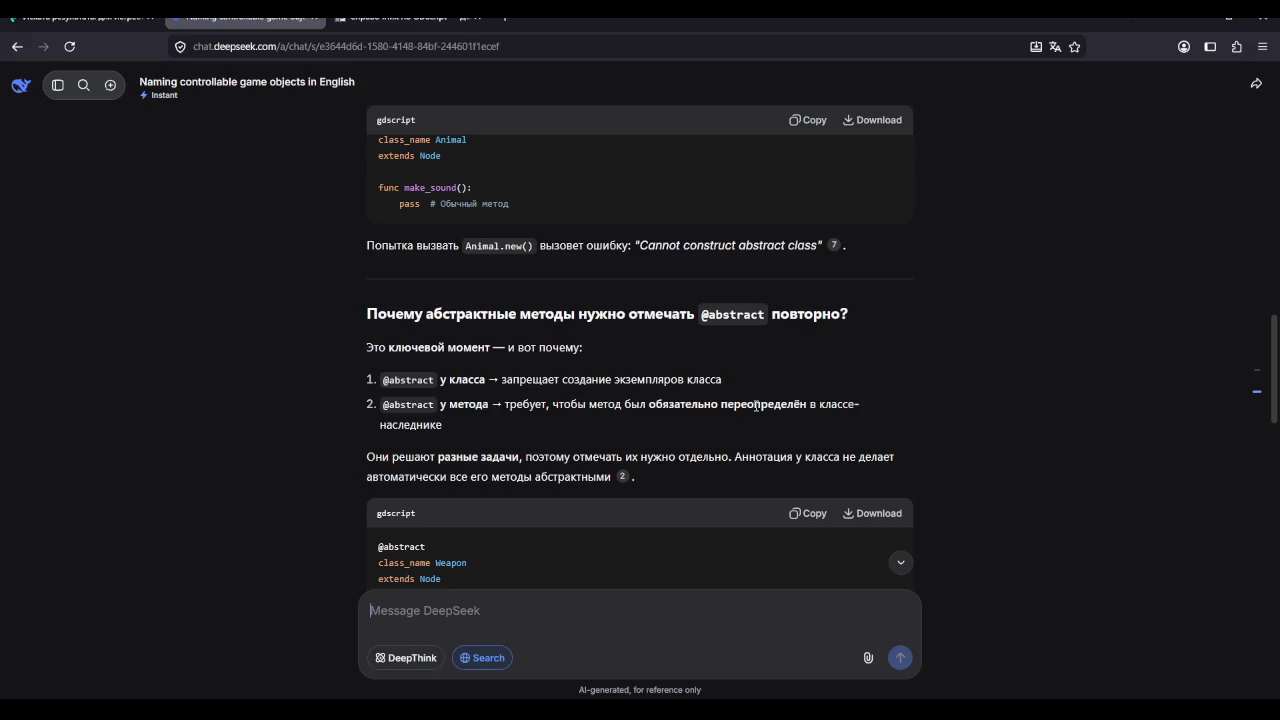
scroll(755, 408, "down", 2)
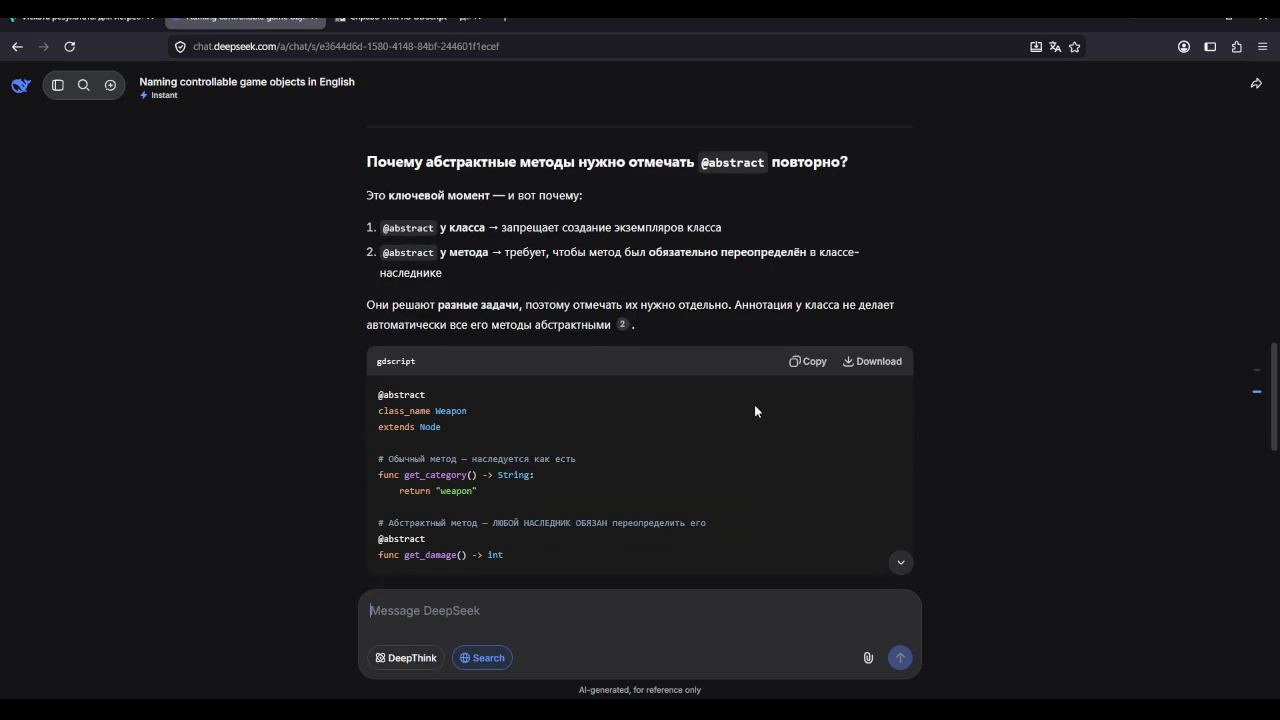
scroll(755, 408, "down", 2)
scroll(590, 515, "down", 4)
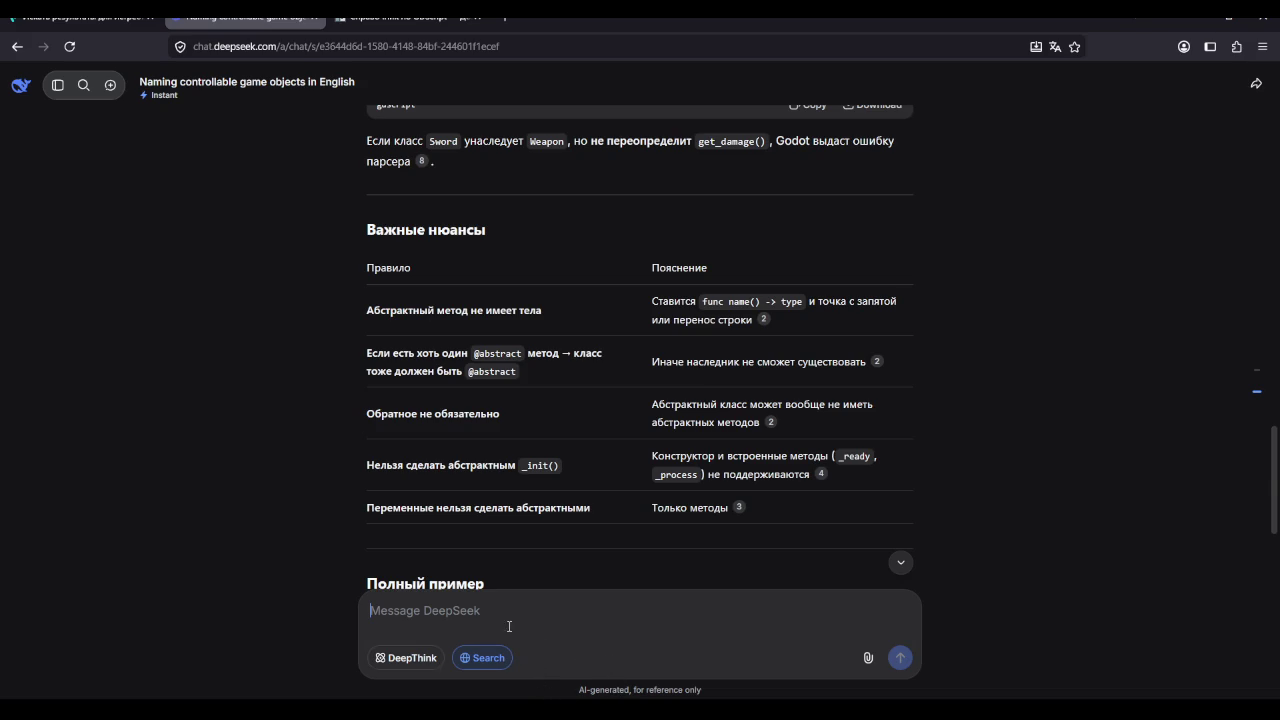
scroll(535, 650, "down", 6)
Step: Reply 'пон' in the stream chat, then return to Activator.gd in Godot
key("alt+Tab")
left_click(1136, 380)
type("d")
key("BackSpace")
type("пон")
key("Return")
key("alt+Tab")
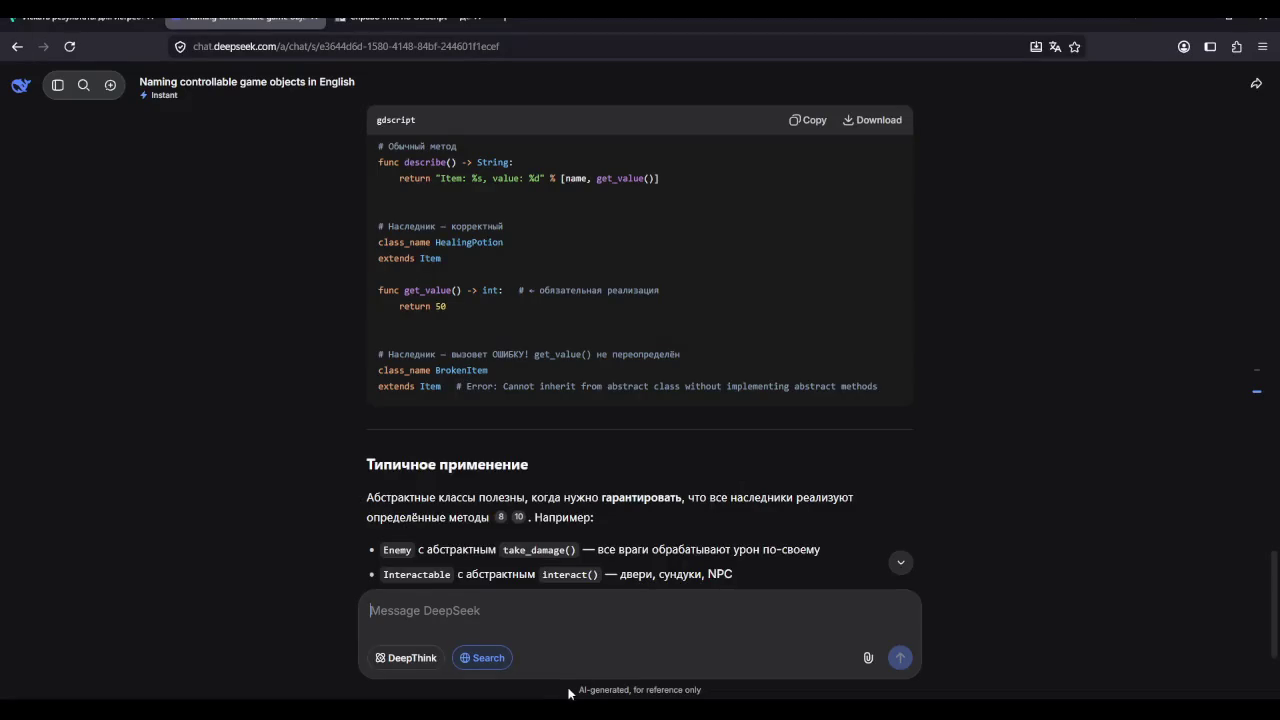
scroll(459, 434, "down", 2)
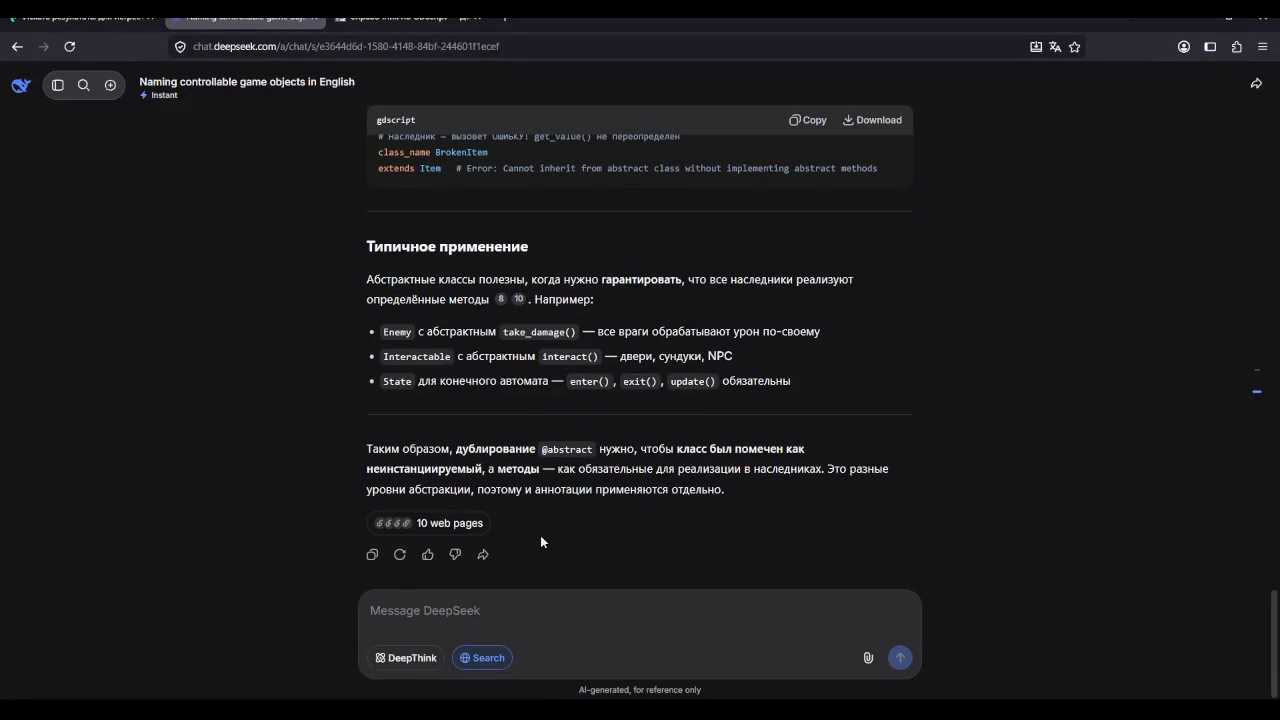
key("alt+Tab")
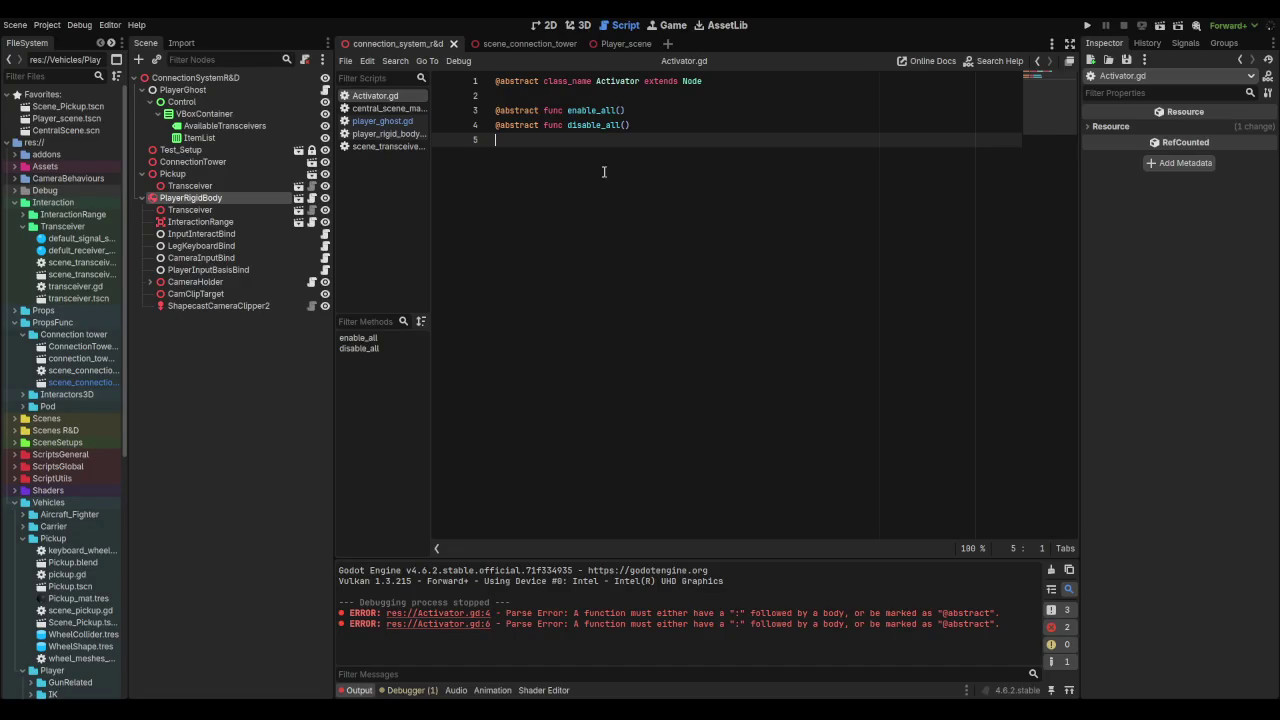
key("alt+Tab")
left_click_drag(940, 575, 966, 666)
left_click(966, 643)
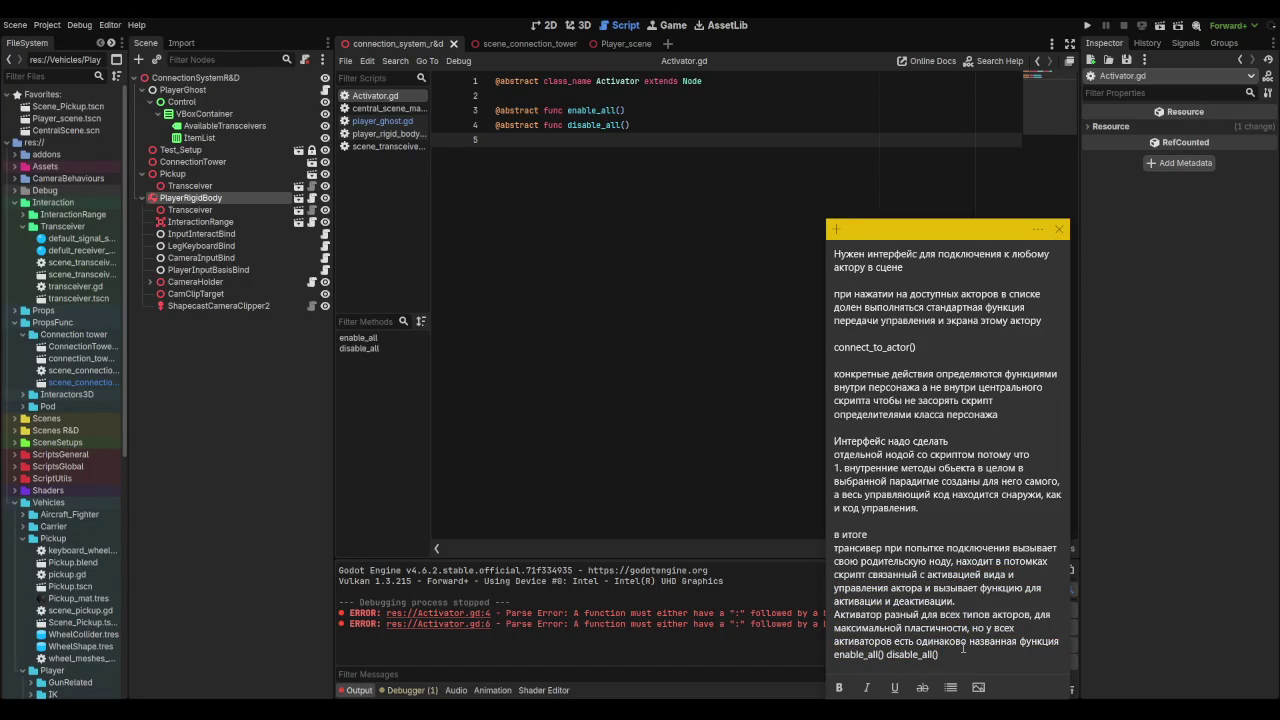
left_click(957, 653)
left_click(542, 292)
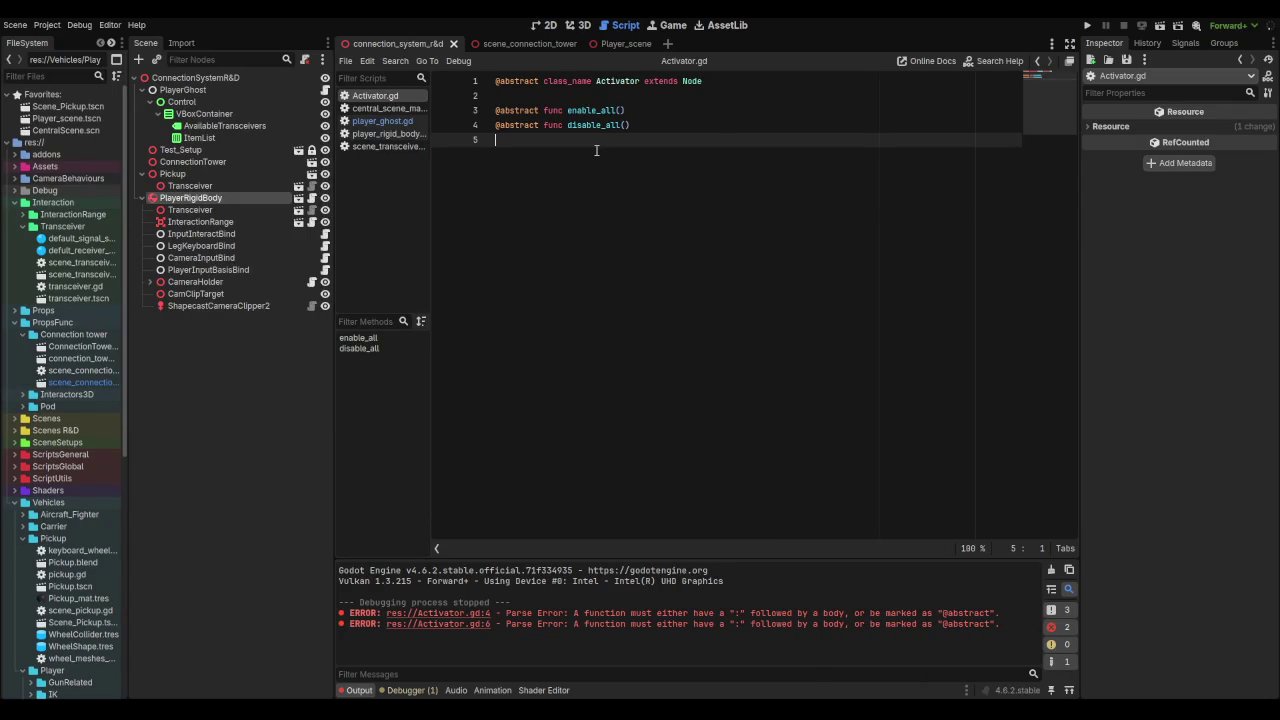
left_click(377, 123)
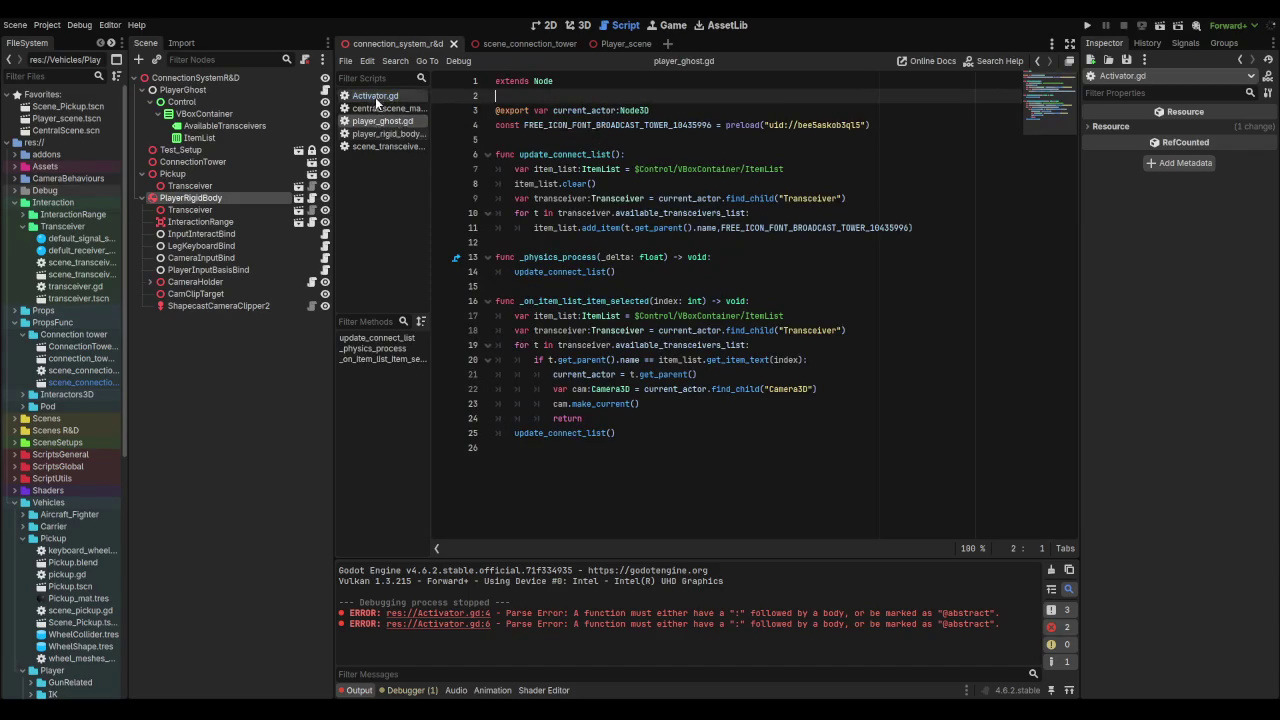
left_click(375, 96)
left_click(376, 122)
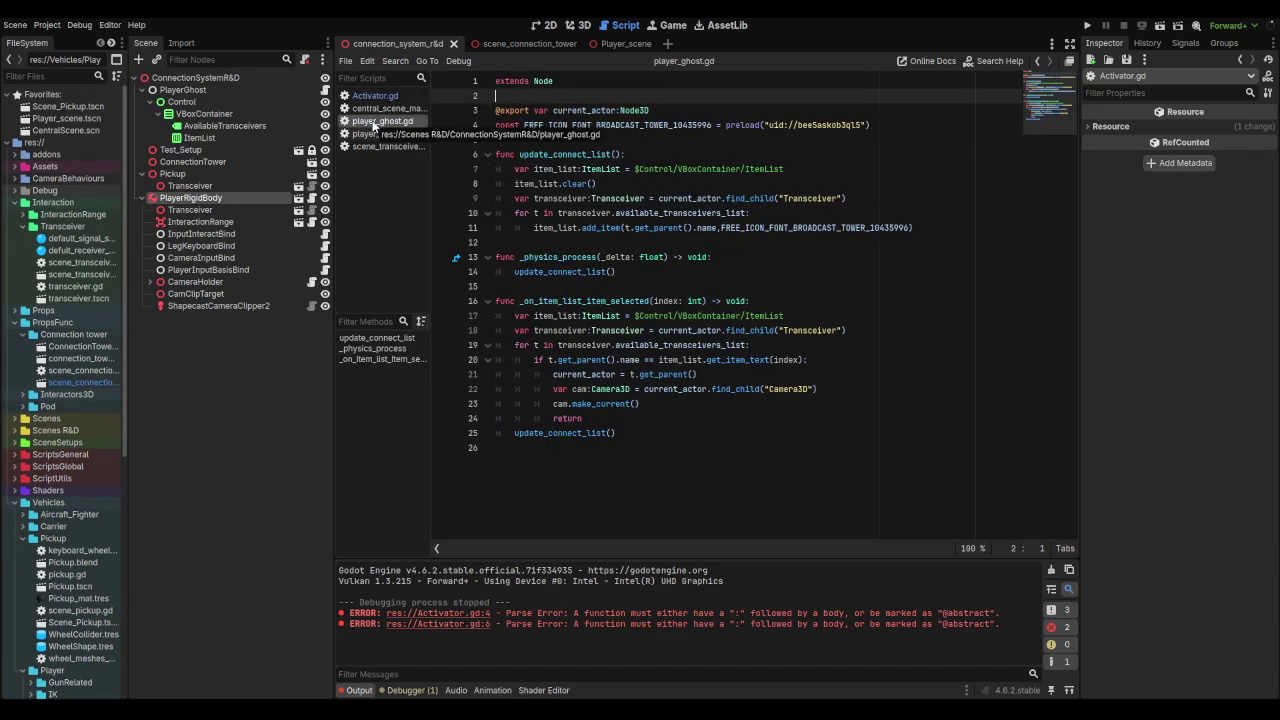
left_click(374, 97)
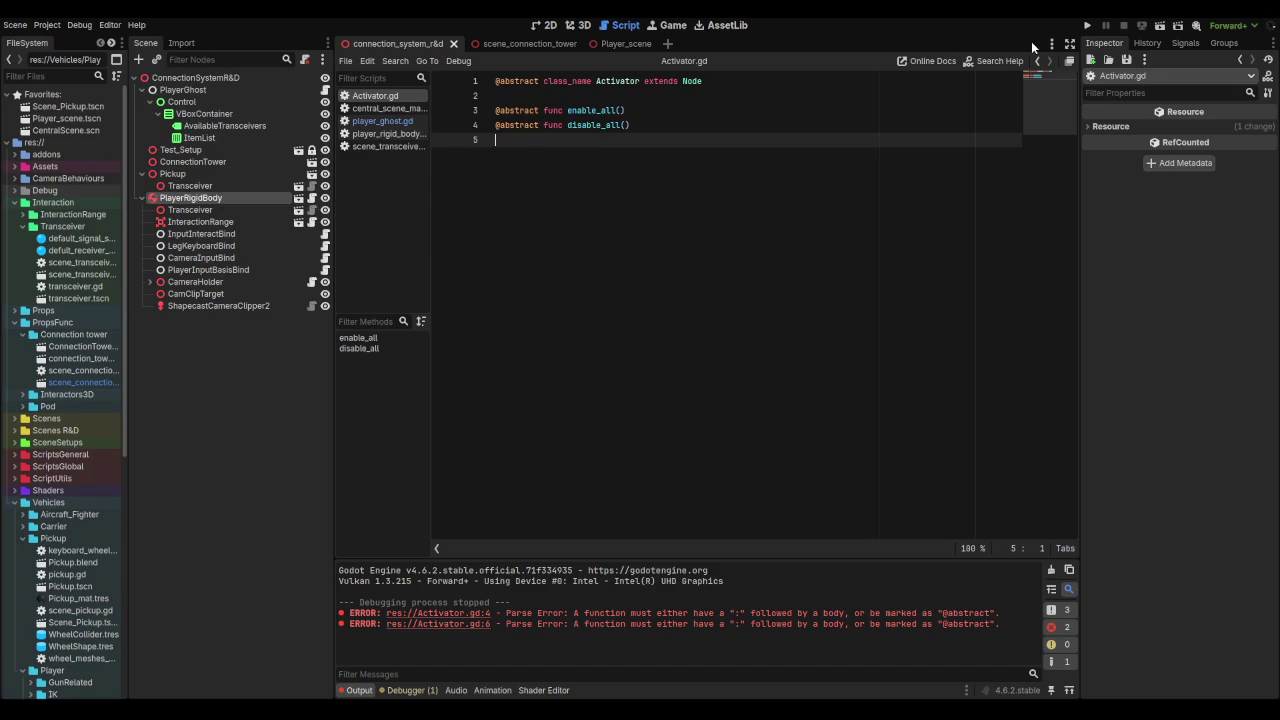
left_click(995, 60)
type("activator")
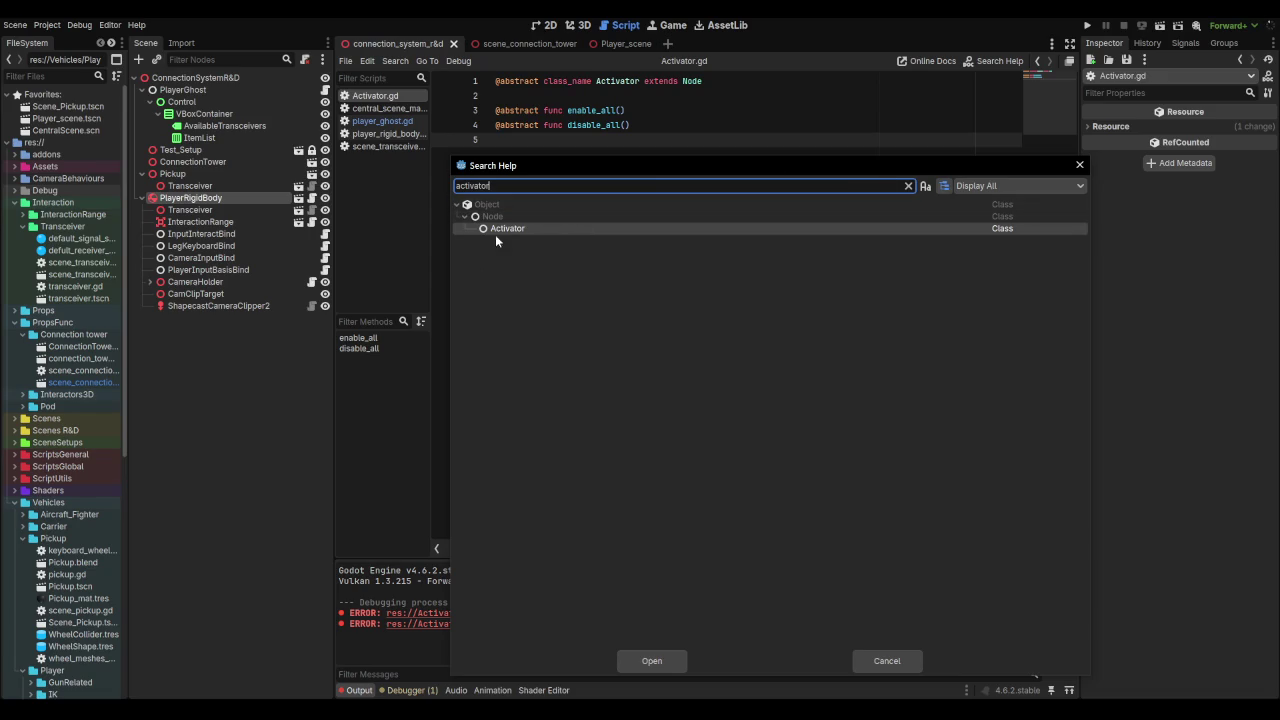
left_click(1079, 164)
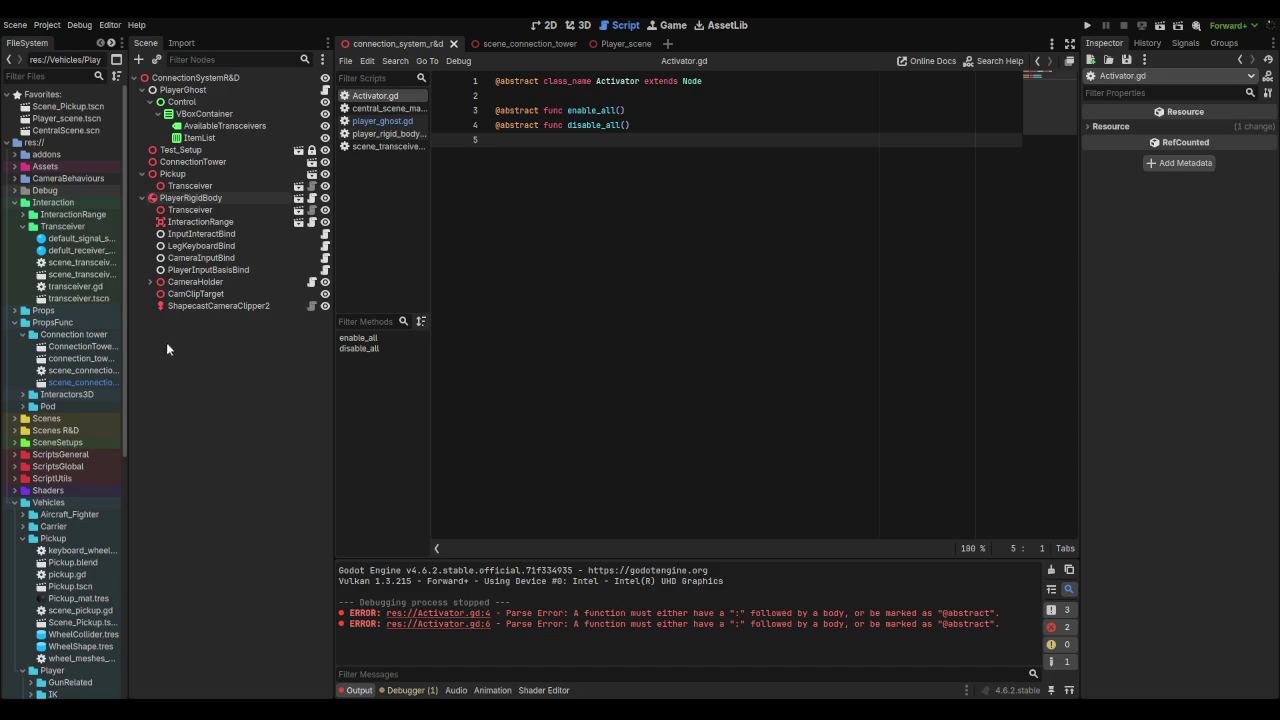
Step: Add a plain Node child under PlayerRigidBody and name it PlayerActivator
right_click(188, 198)
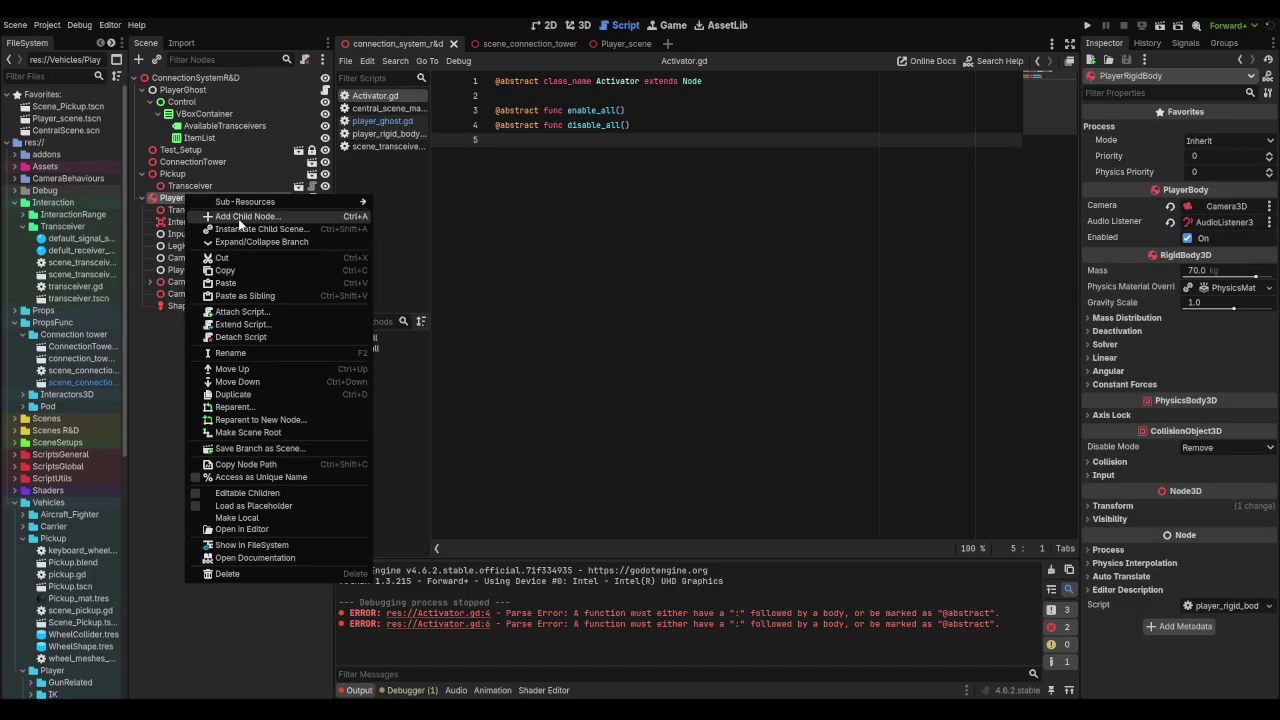
left_click(238, 218)
double_click(484, 187)
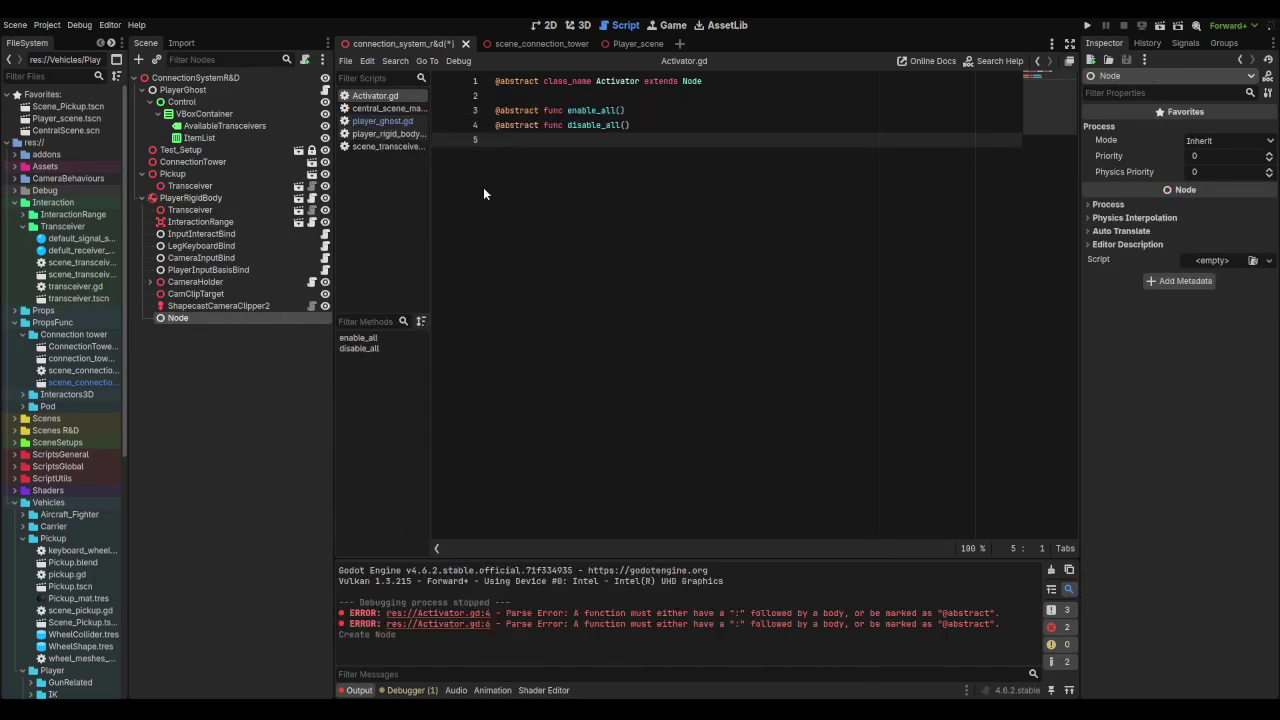
double_click(247, 321)
key("BackSpace")
key("BackSpace")
key("BackSpace")
type("Player")
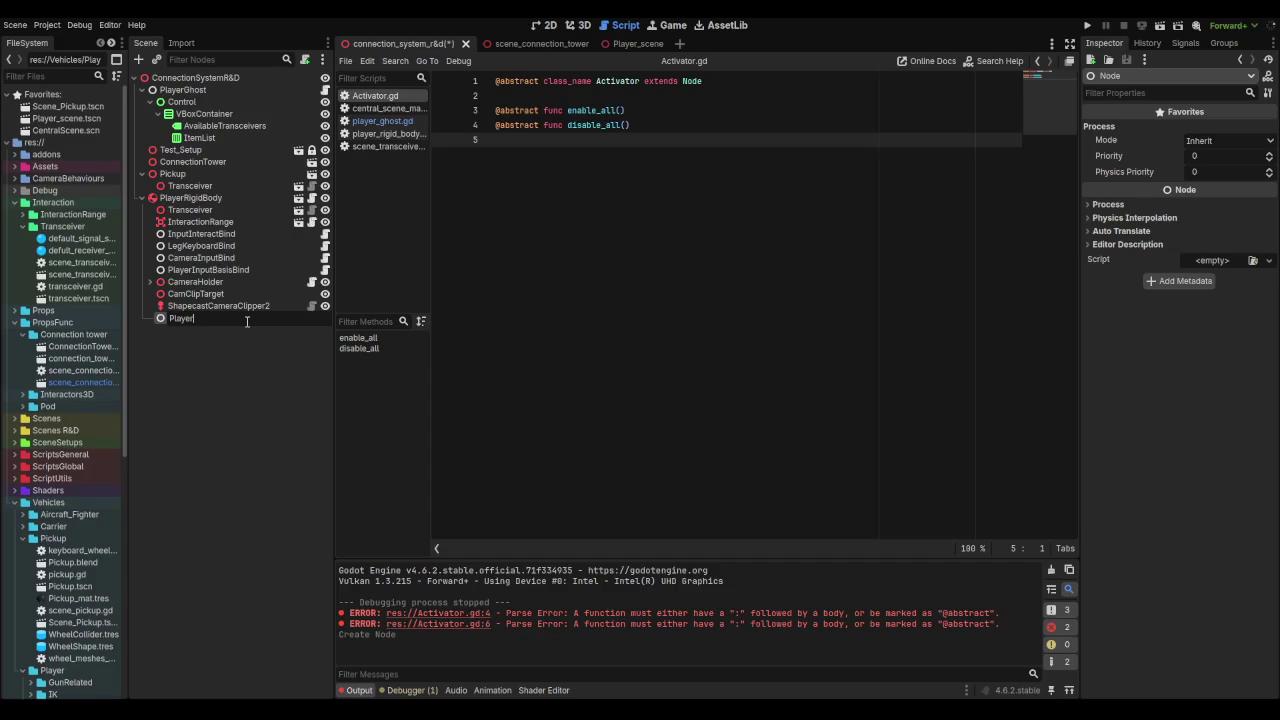
key("BackSpace")
key("BackSpace")
key("BackSpace")
type("Act")
type("v")
key("BackSpace")
key("BackSpace")
type("ivator")
key("Return")
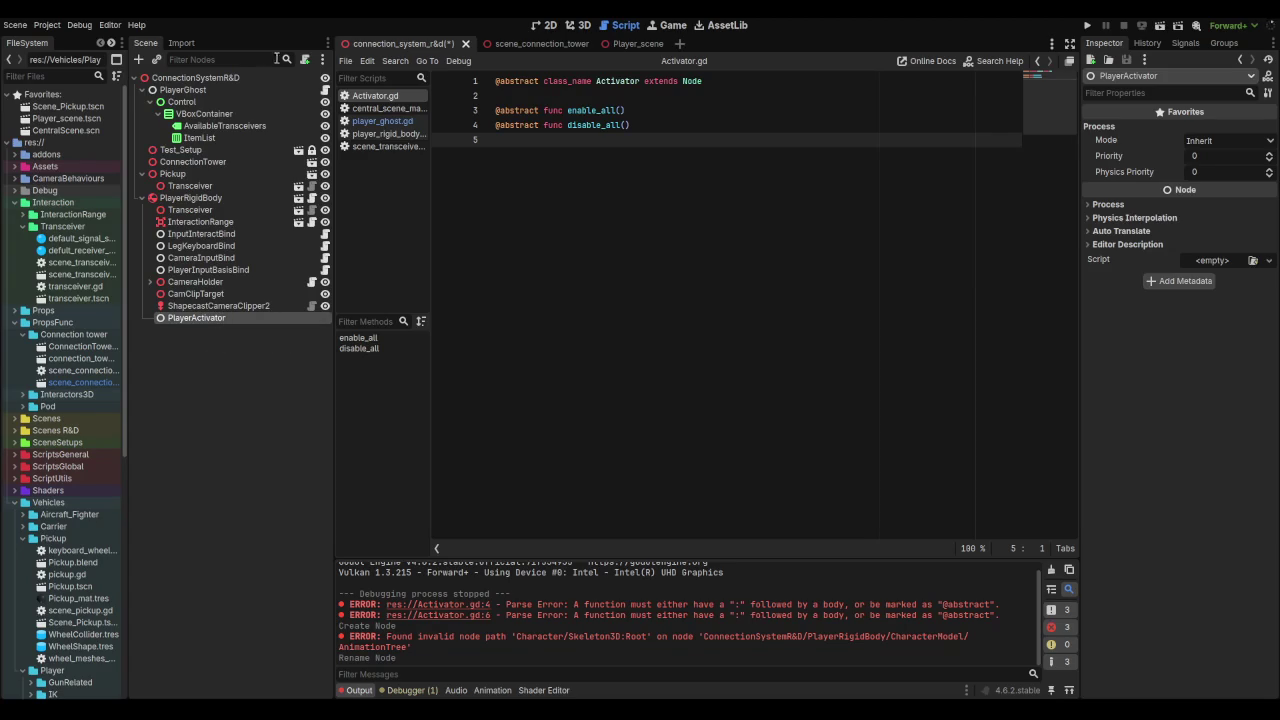
Step: Attach a new script player_activator.gd to PlayerActivator, inheriting from Activator
left_click(305, 61)
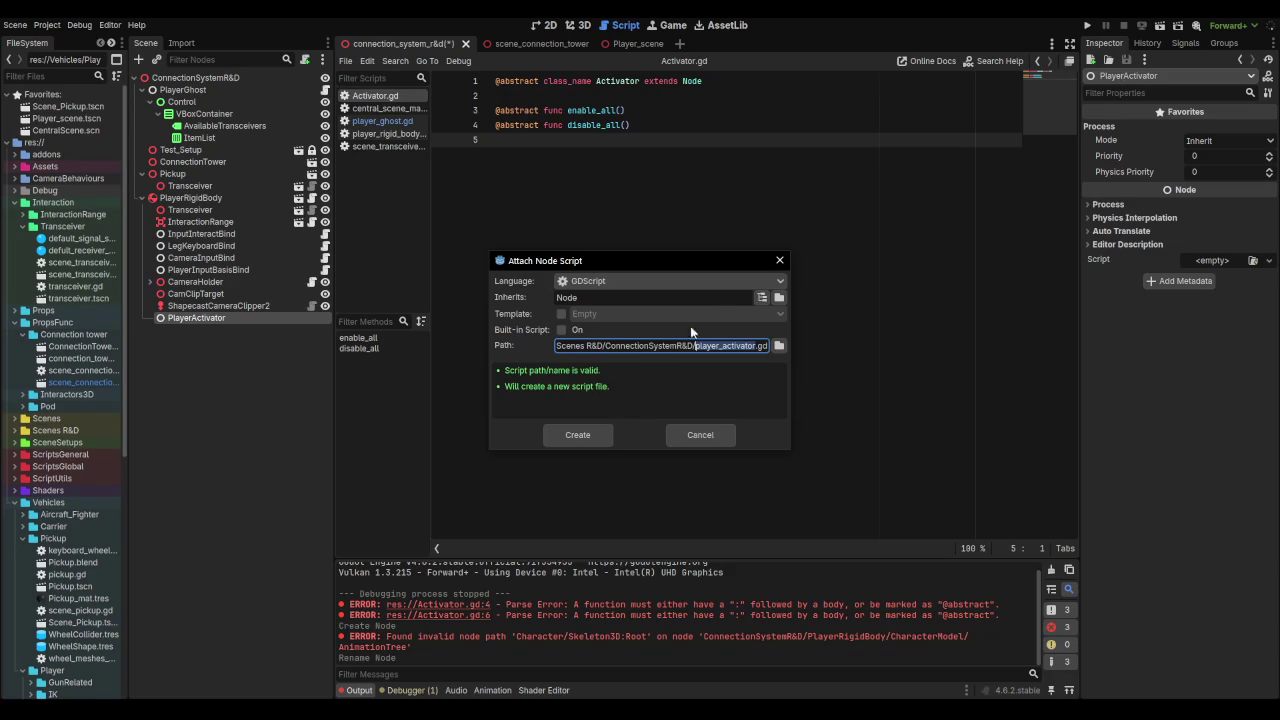
left_click(762, 297)
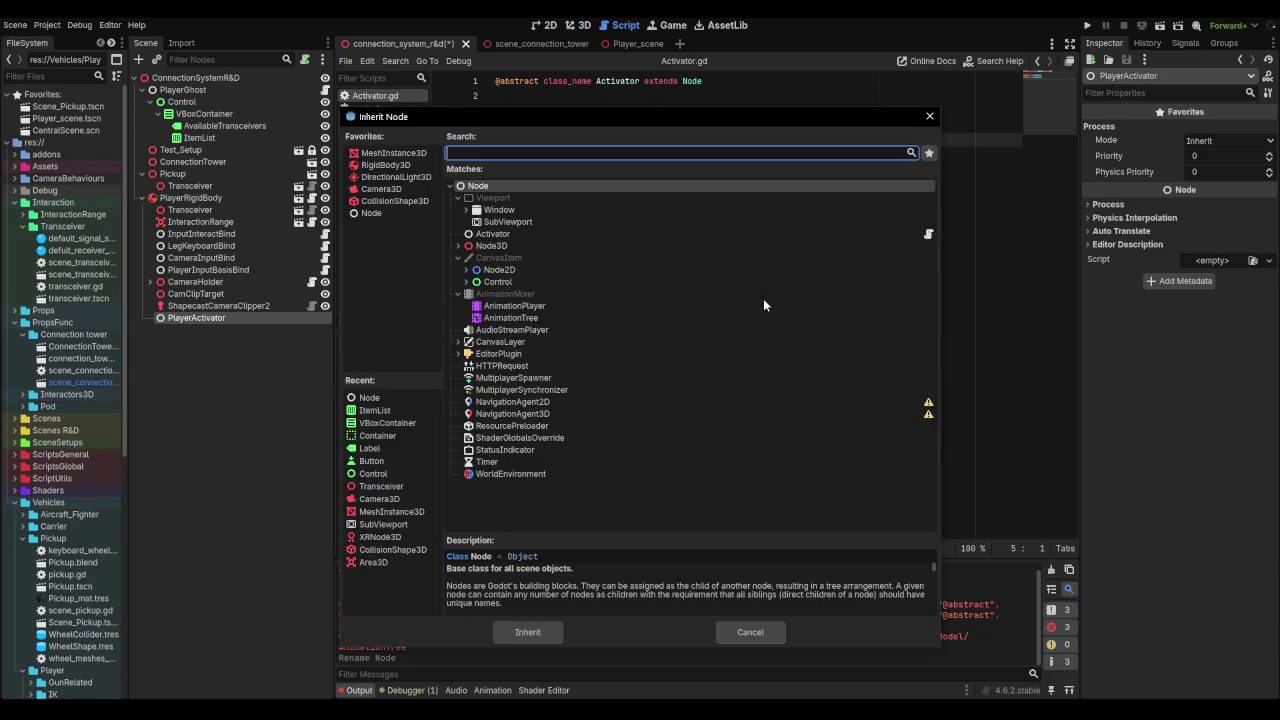
double_click(488, 235)
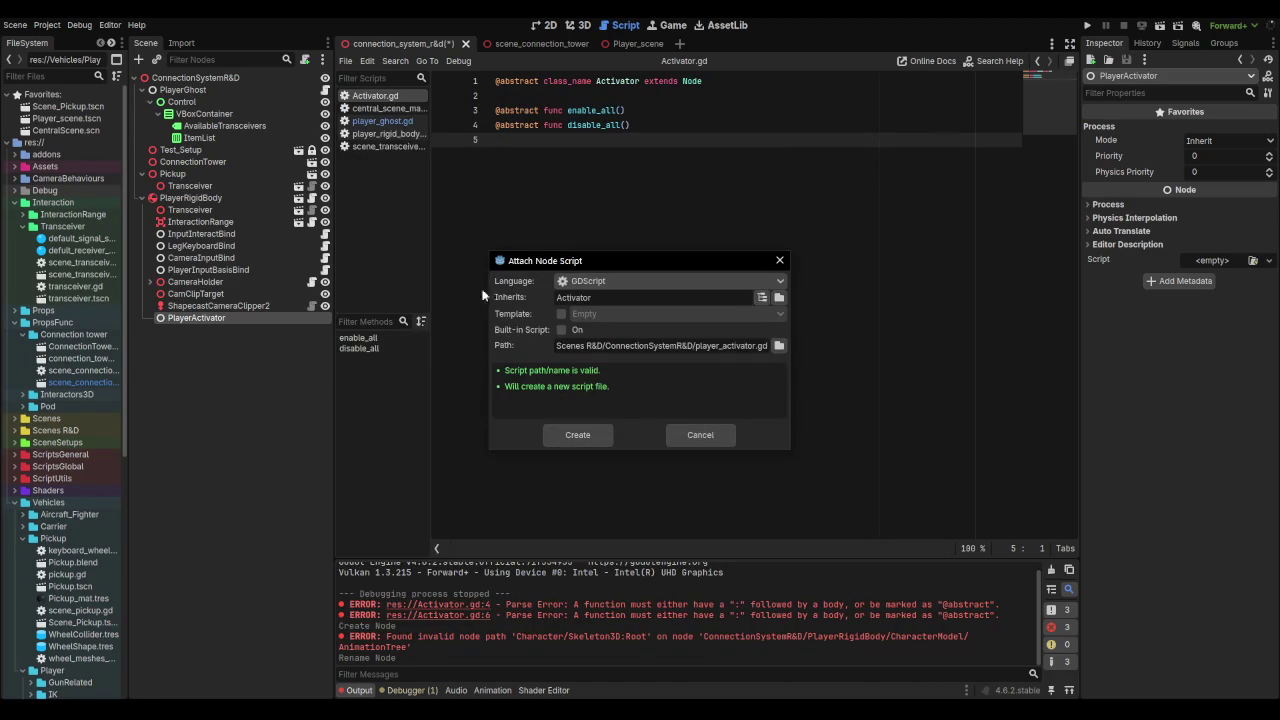
left_click(596, 436)
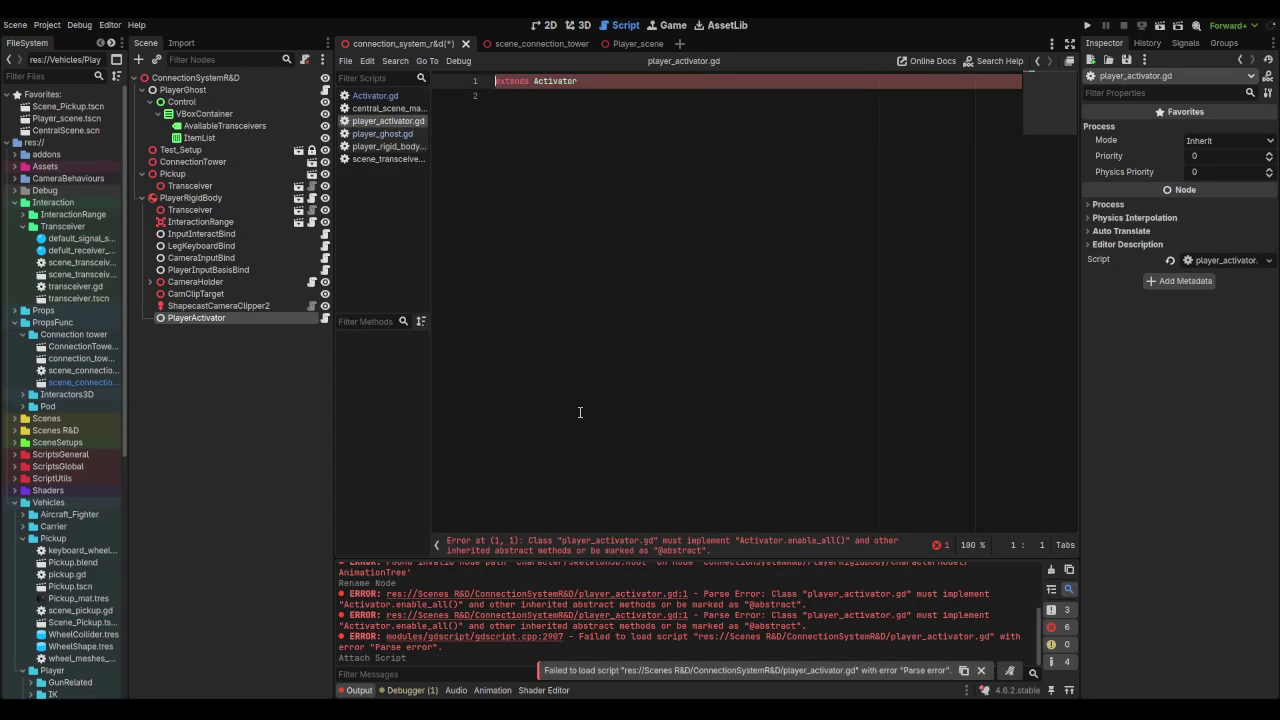
Step: Write func enable_all(): under extends Activator in player_activator.gd
left_click(579, 412)
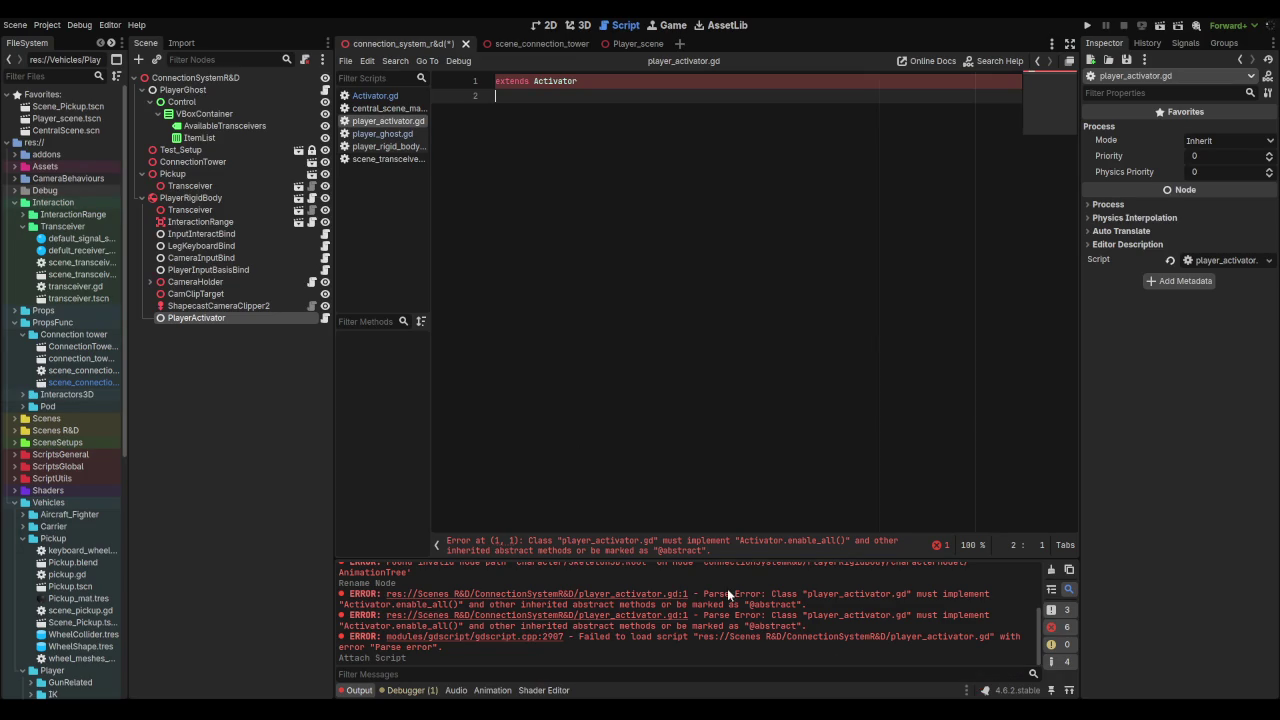
left_click(368, 96)
left_click(390, 121)
key("Return")
type("enabl")
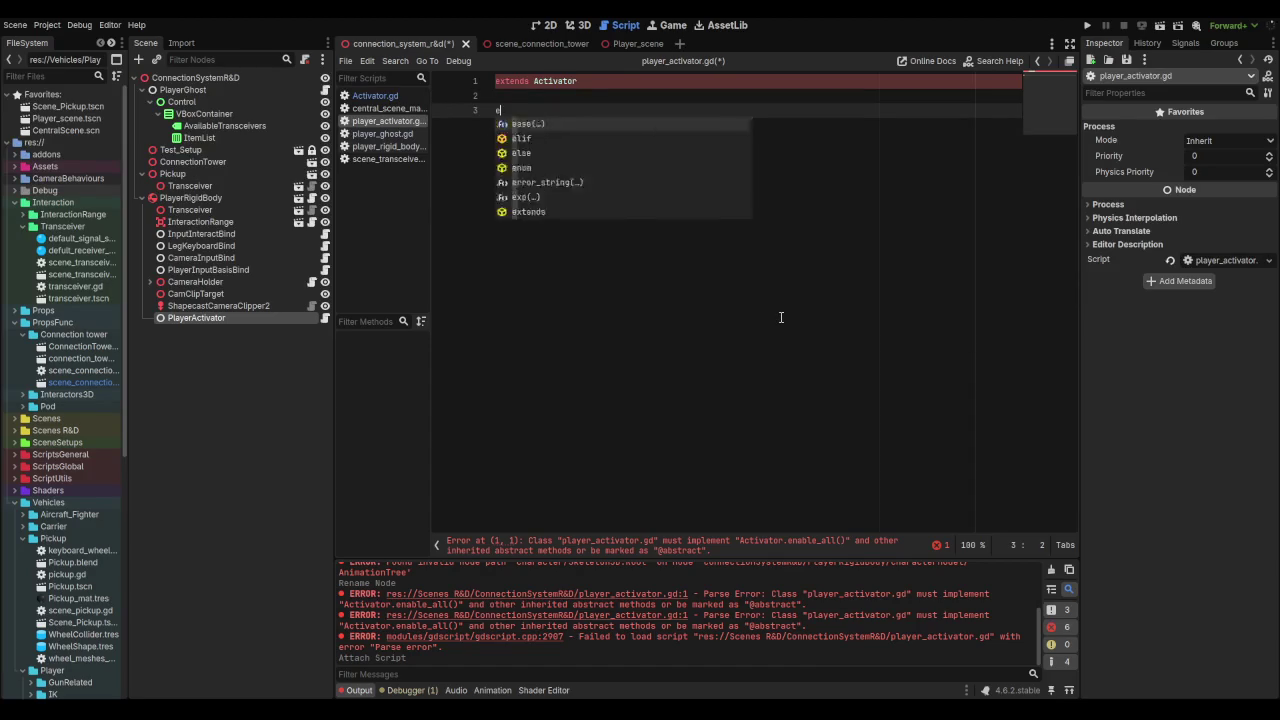
key("BackSpace")
key("BackSpace")
type("bl")
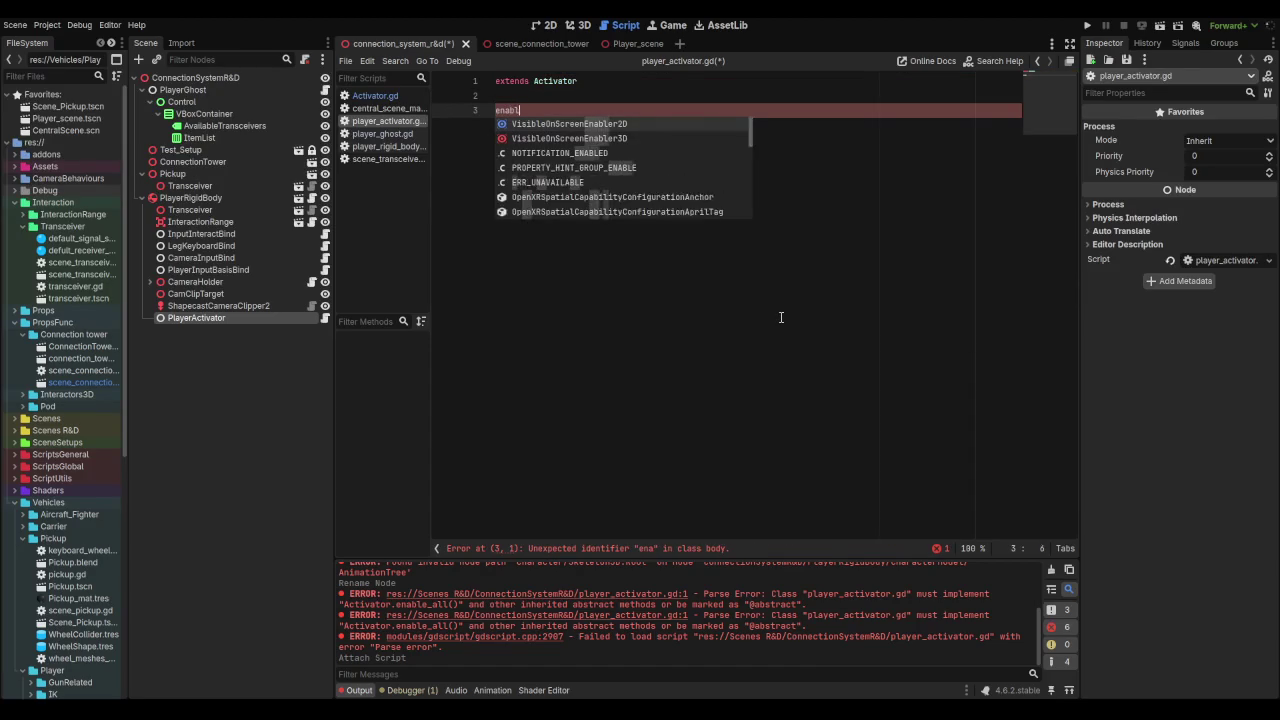
type("e_all():")
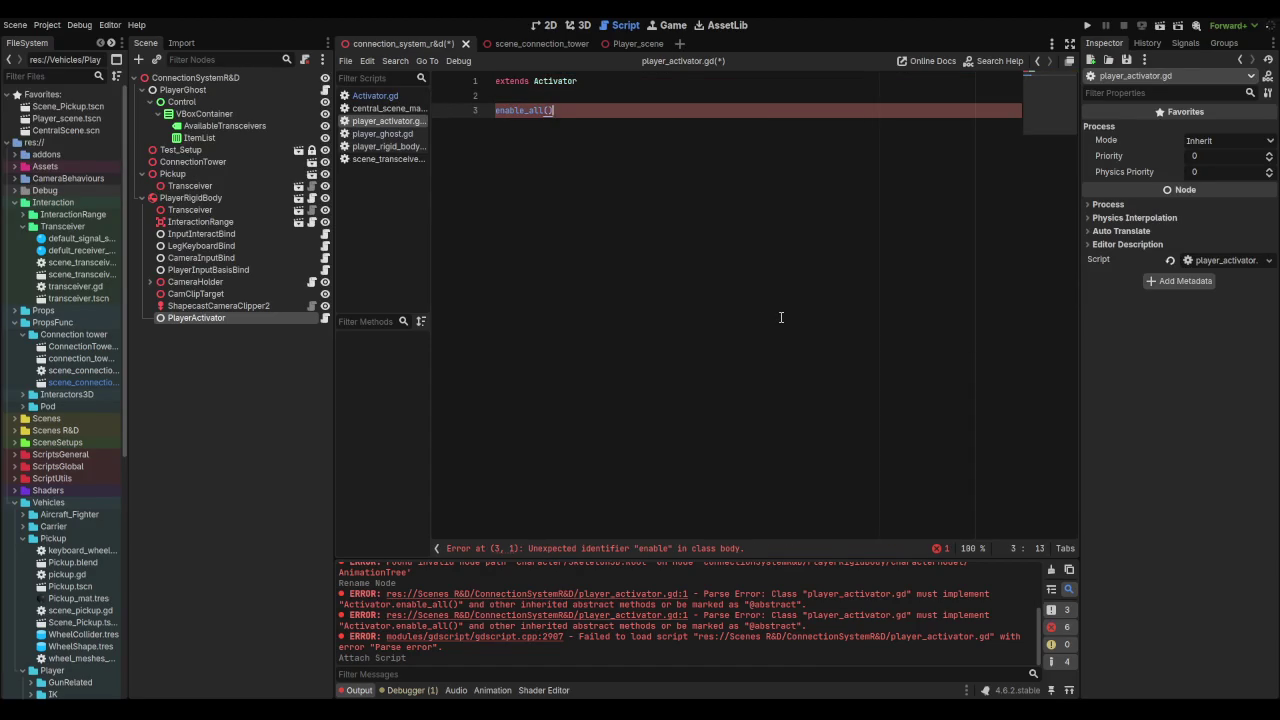
key("Left")
key("Left")
key("Left")
type("func")
Step: Add func disable_all():, give both functions pass bodies, and save
key("Return")
key("Return")
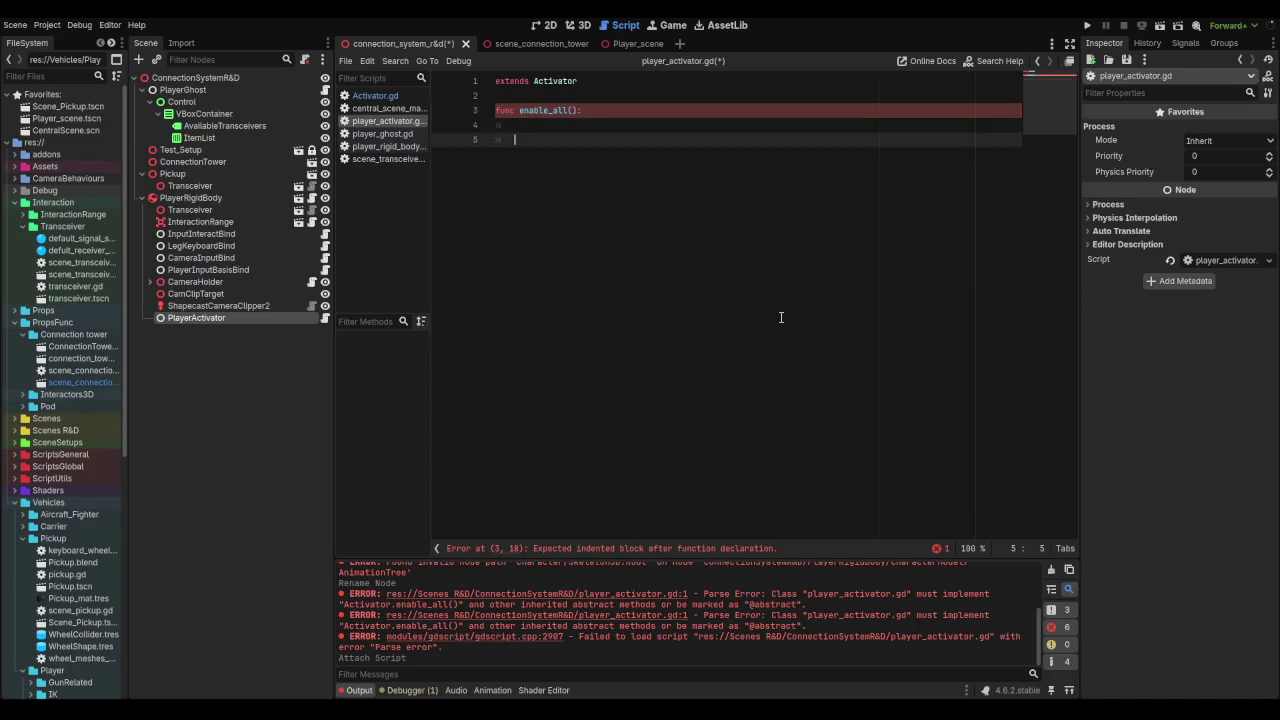
type("func disab")
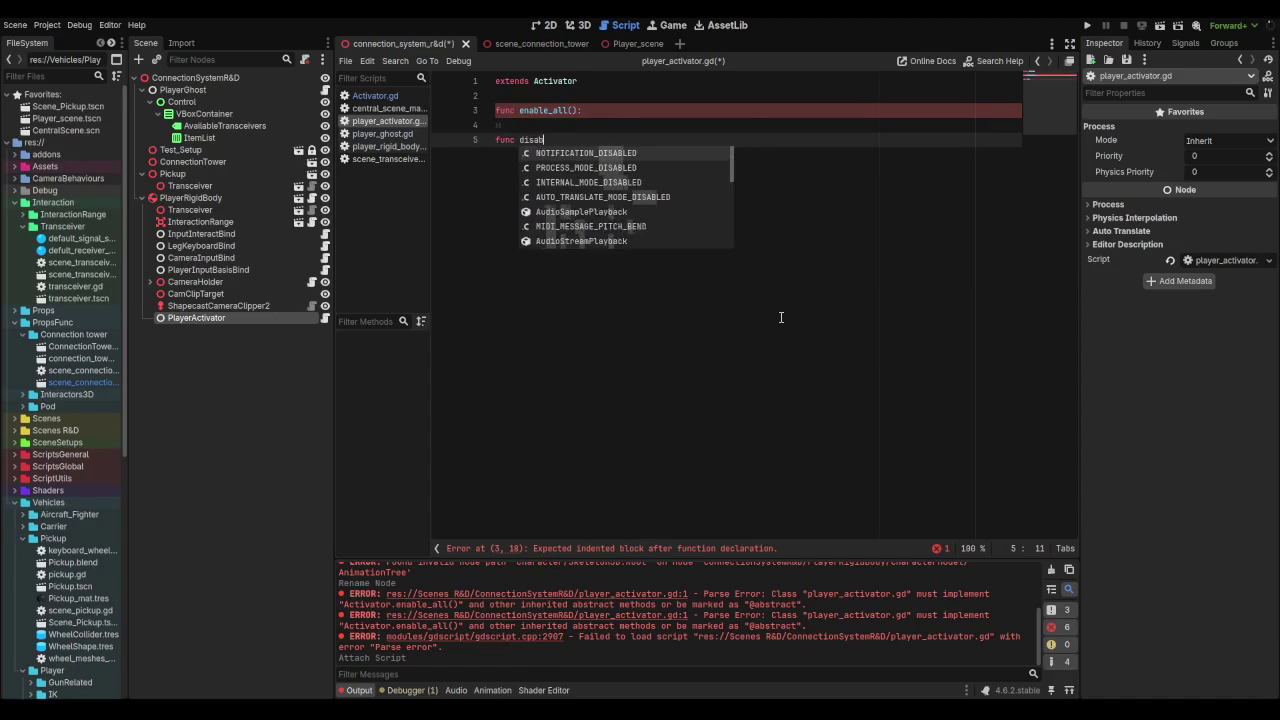
type("le_all():")
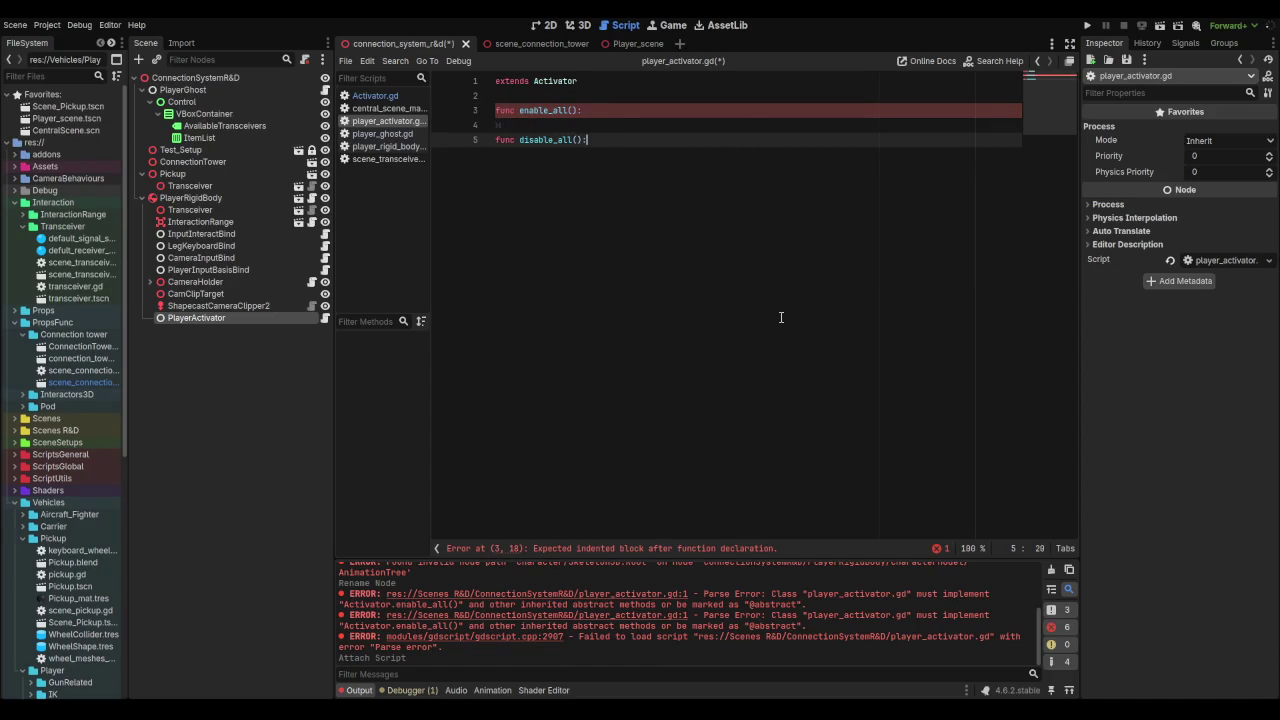
key("Up")
key("BackSpace")
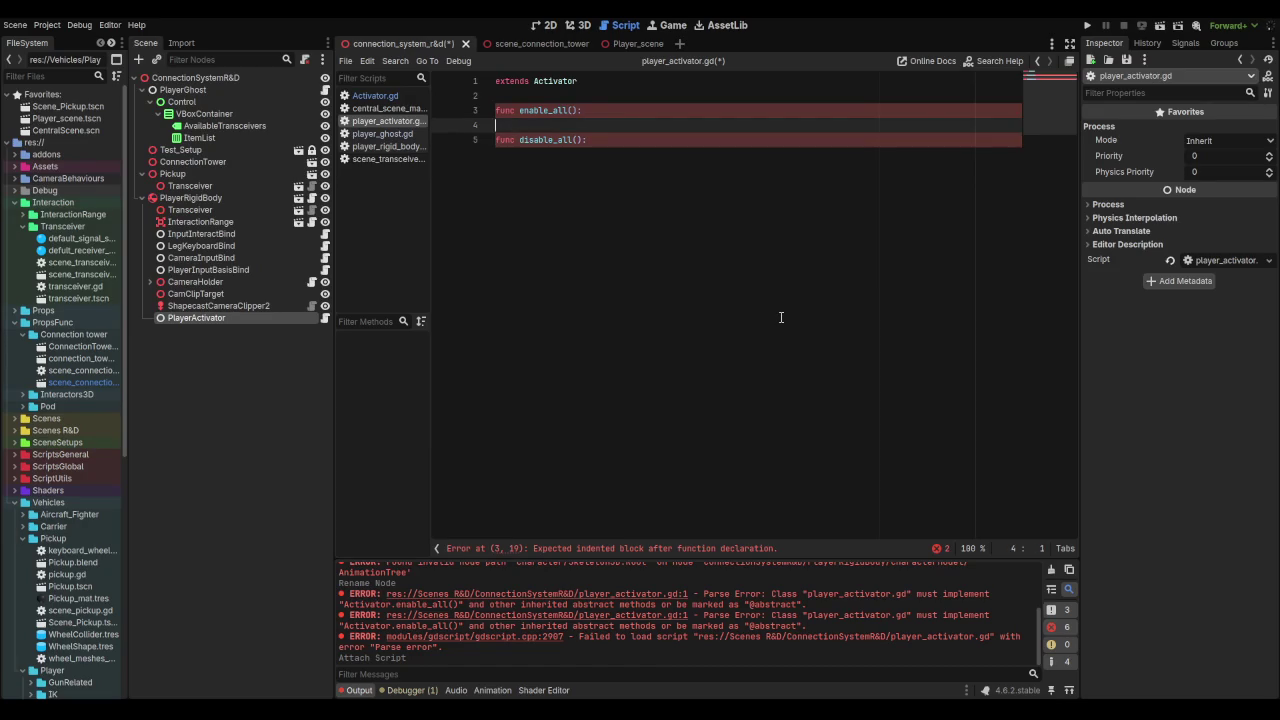
key("Tab")
type("pass")
key("Down")
key("End")
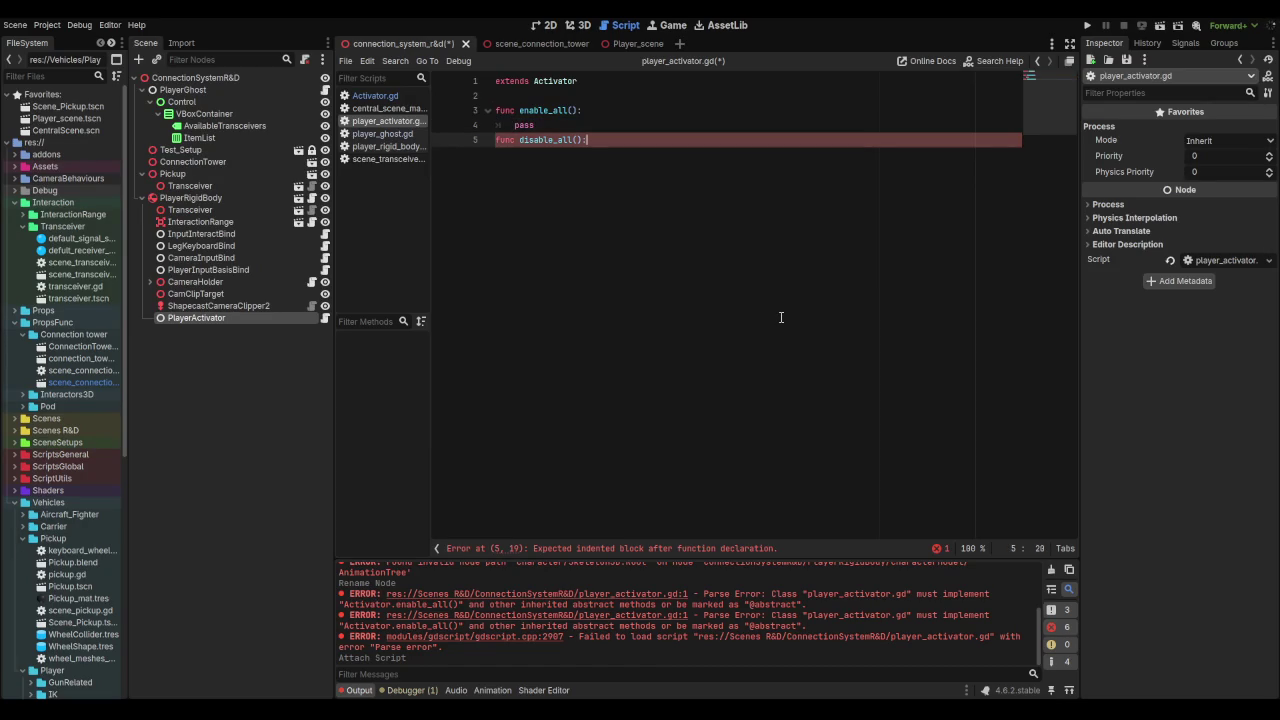
key("Return")
type("pass")
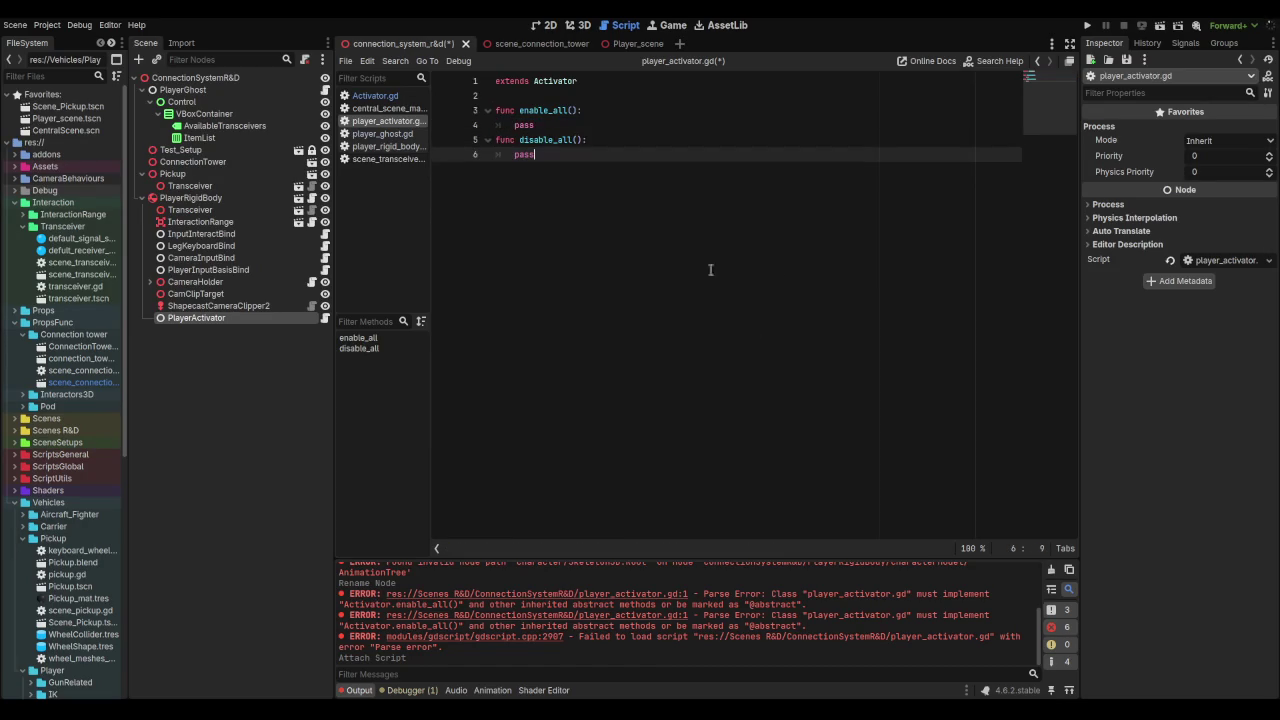
key("ctrl+s")
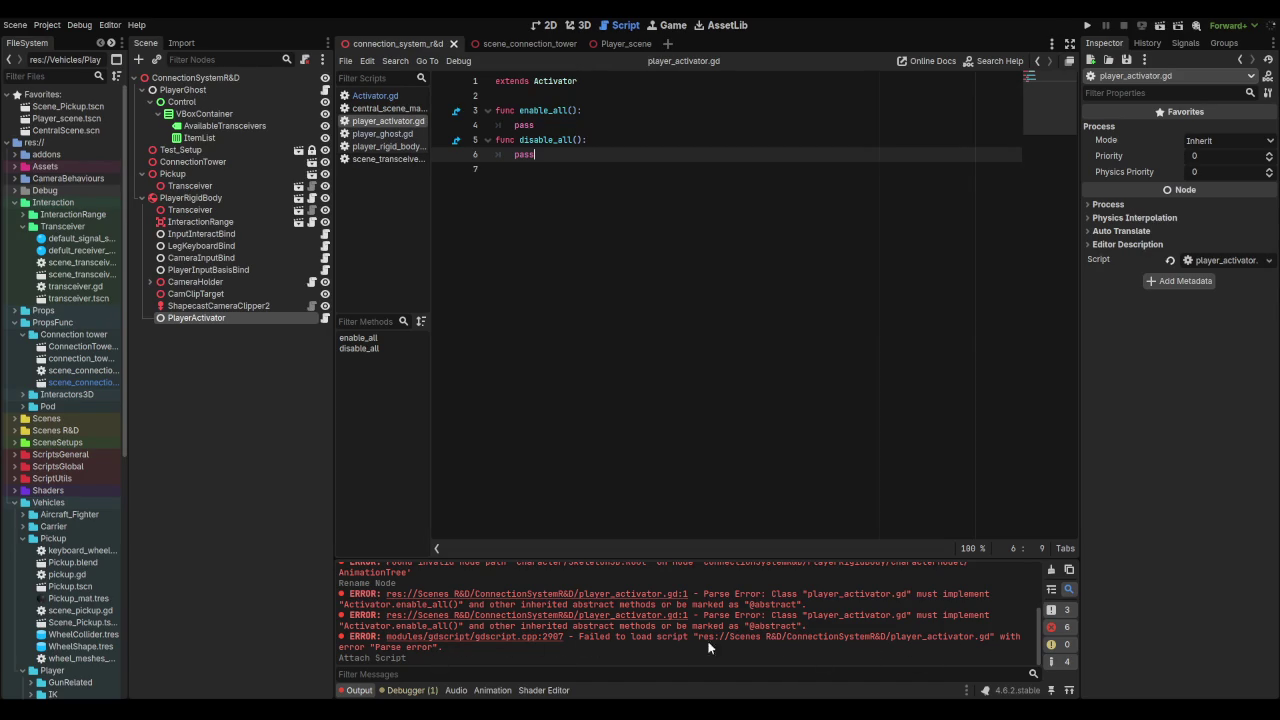
key("Up")
key("Up")
key("Up")
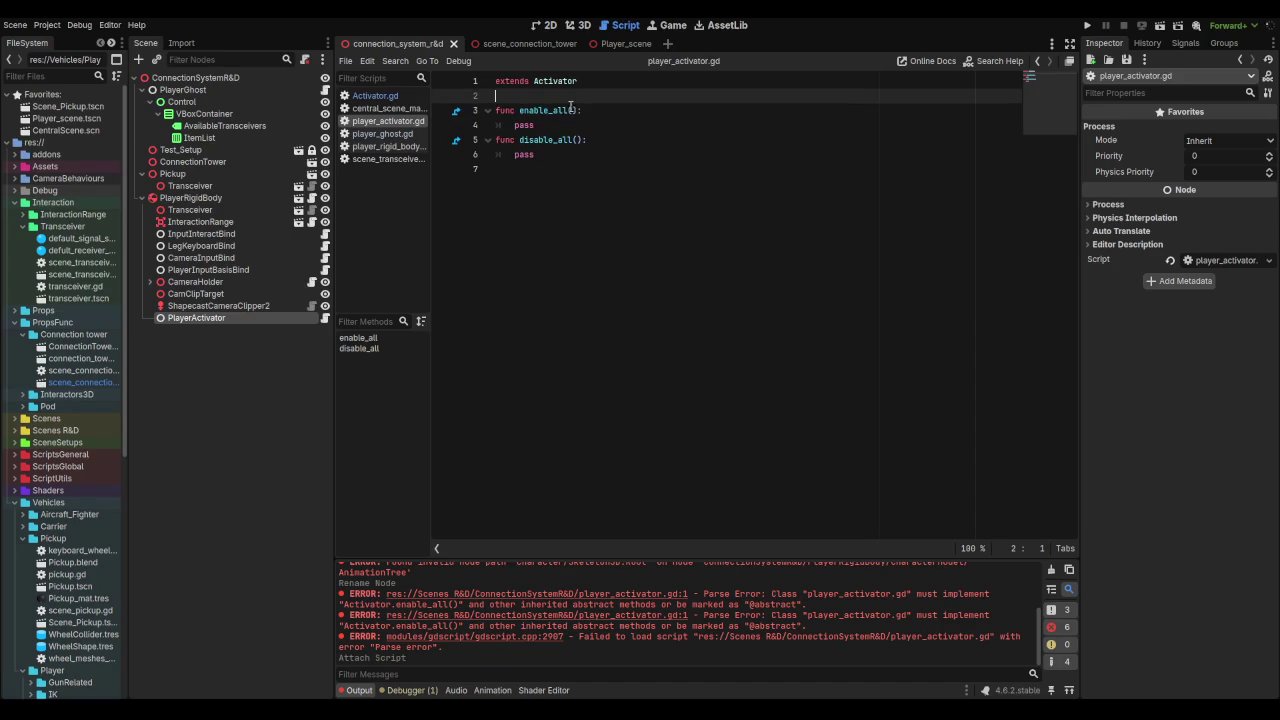
Step: Open CentralScene.tscn and select lines 10–15 enabling the player's binds in CentralSceneManager's script
mouse_move(533, 112)
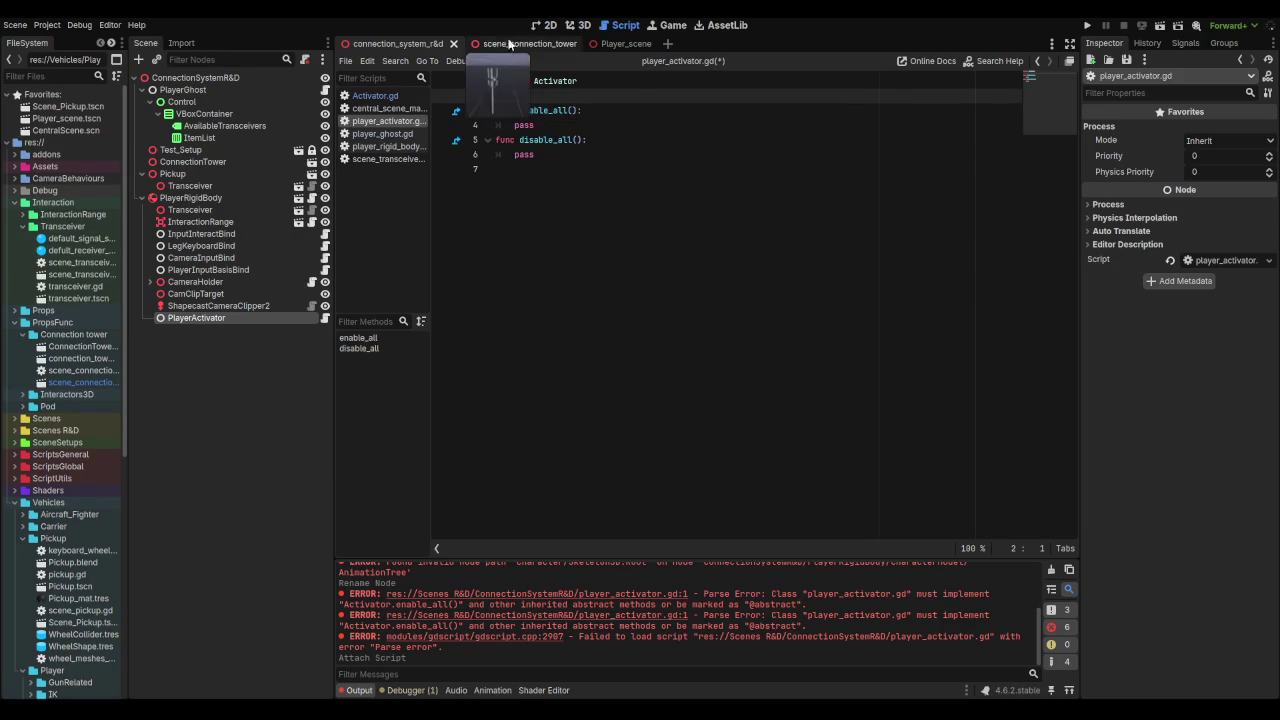
mouse_move(570, 46)
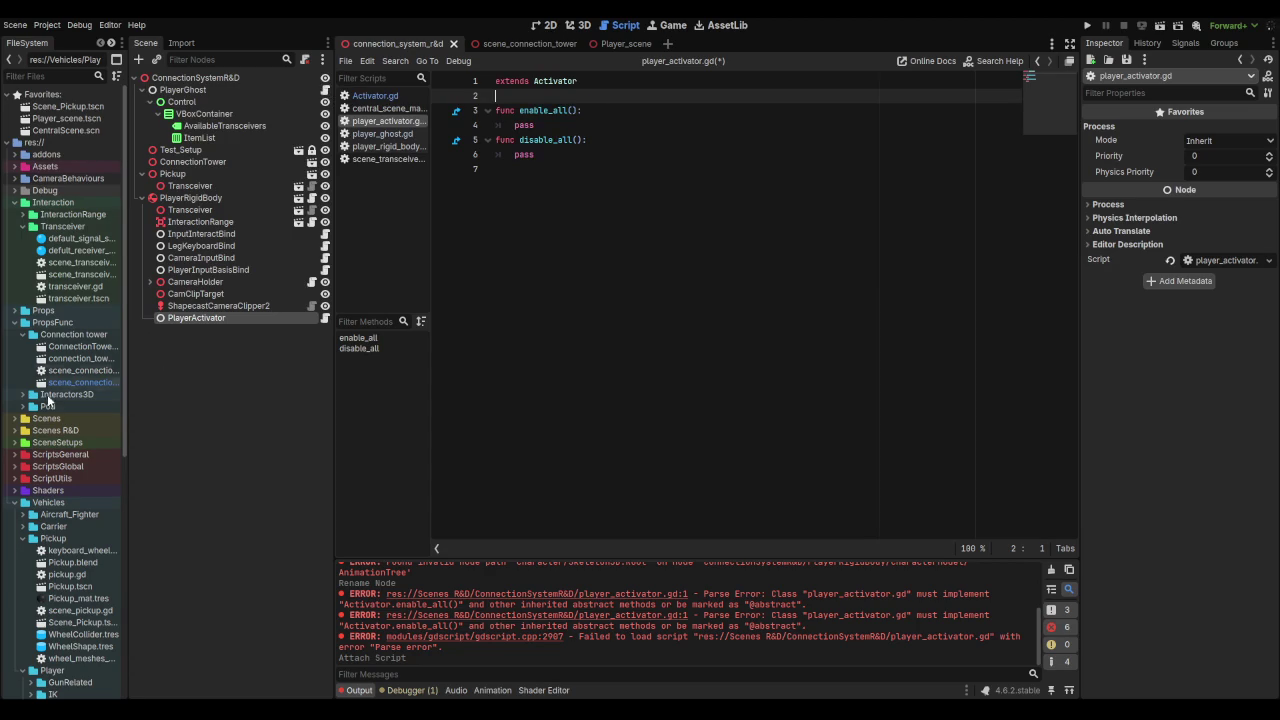
left_click(72, 133)
double_click(83, 133)
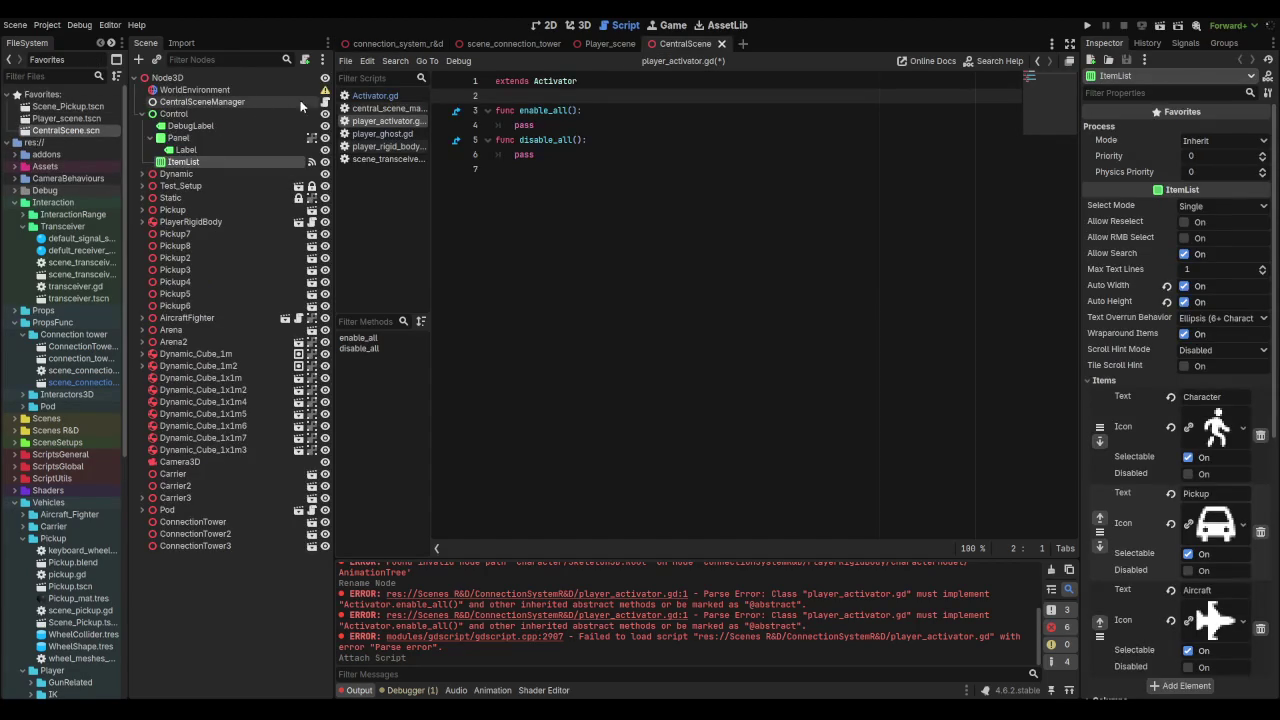
left_click(325, 101)
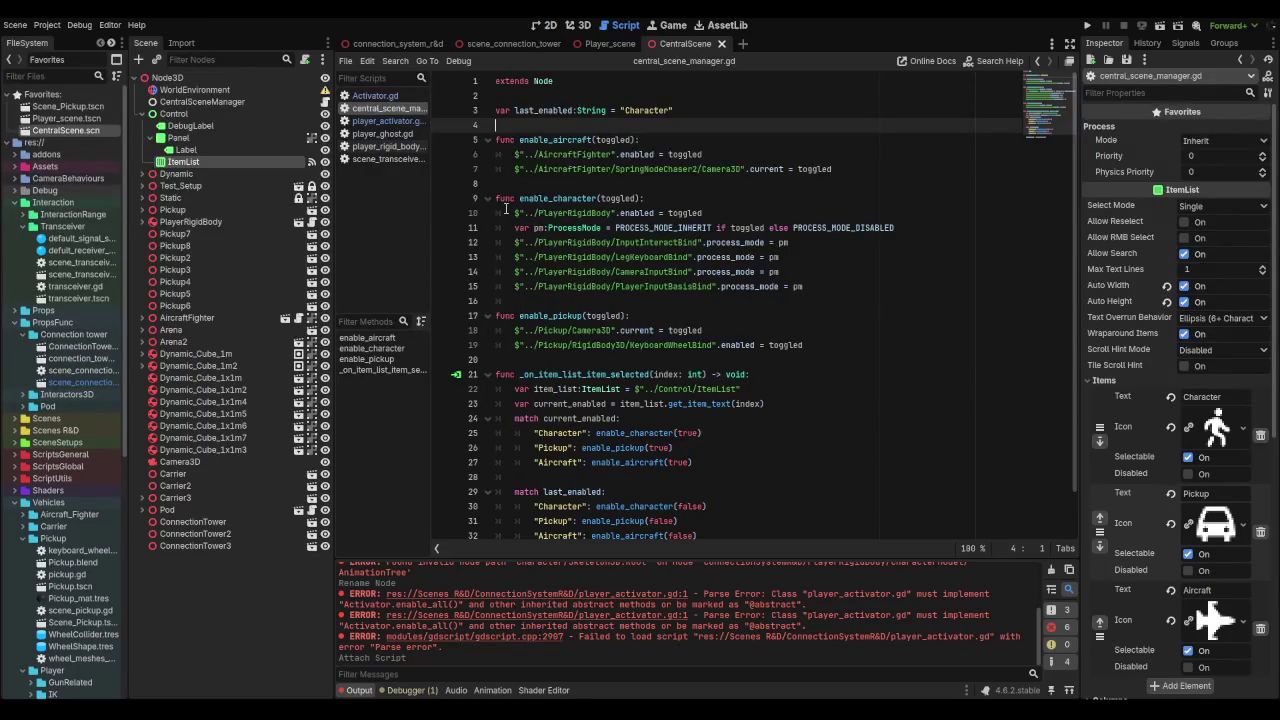
left_click_drag(506, 212, 869, 286)
key("ctrl+c")
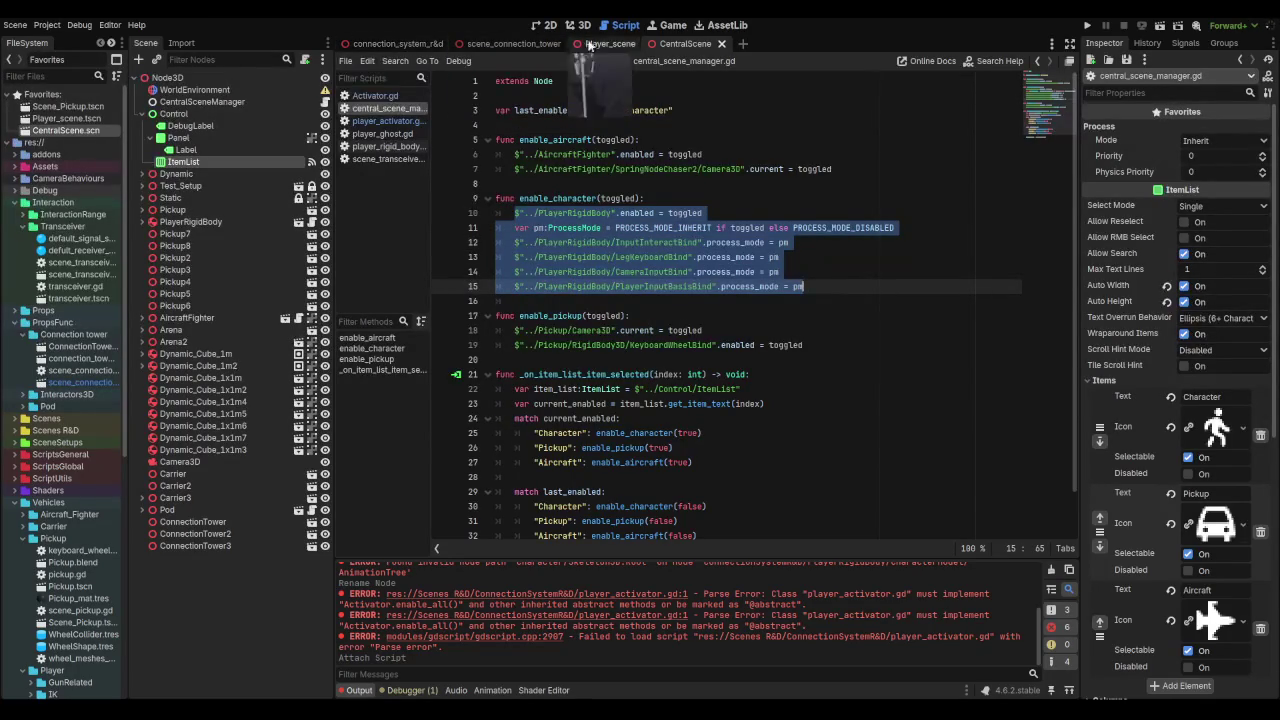
left_click(405, 121)
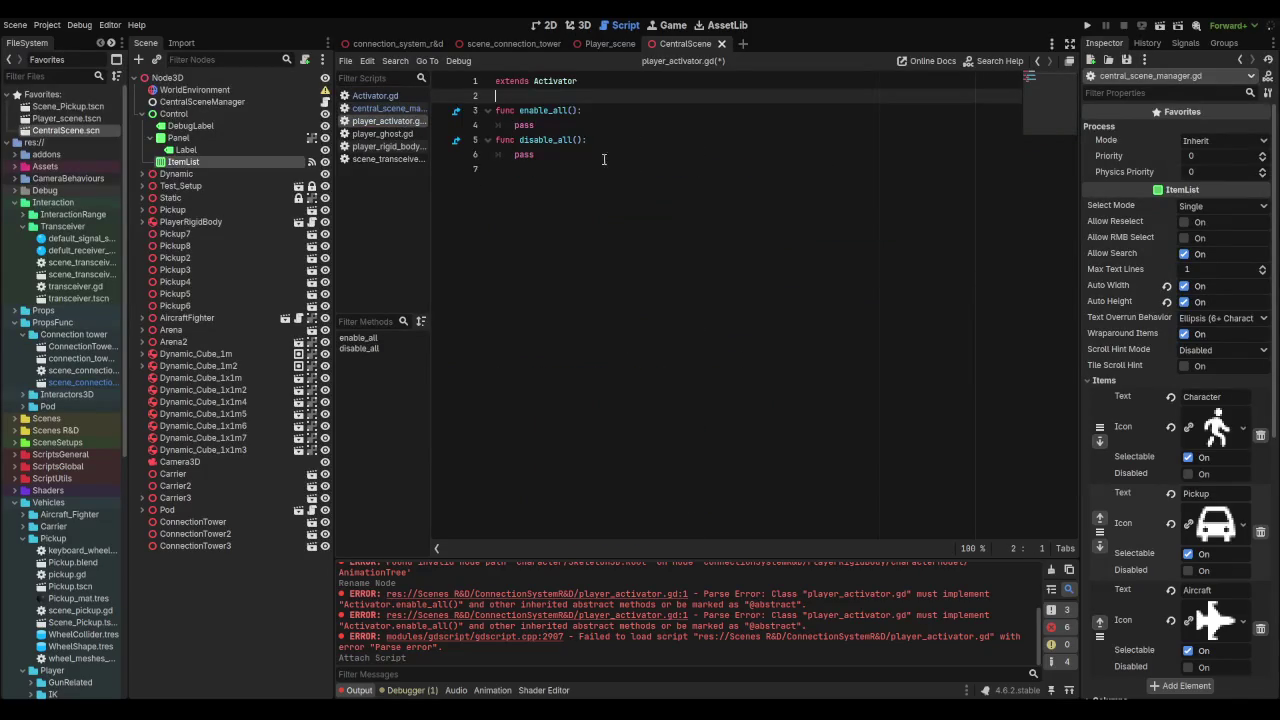
Step: Paste the copied lines over pass in enable_all, point the first path at $".." and set enabled to true
double_click(530, 126)
key("ctrl+v")
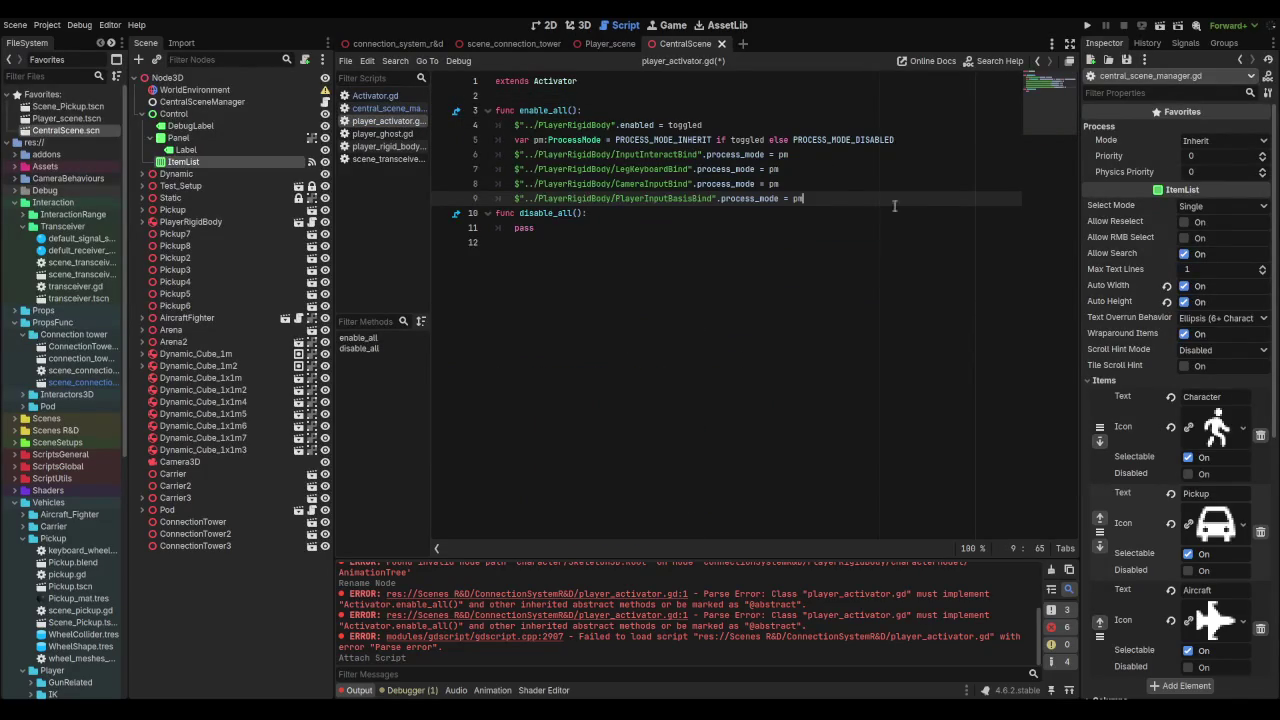
key("Return")
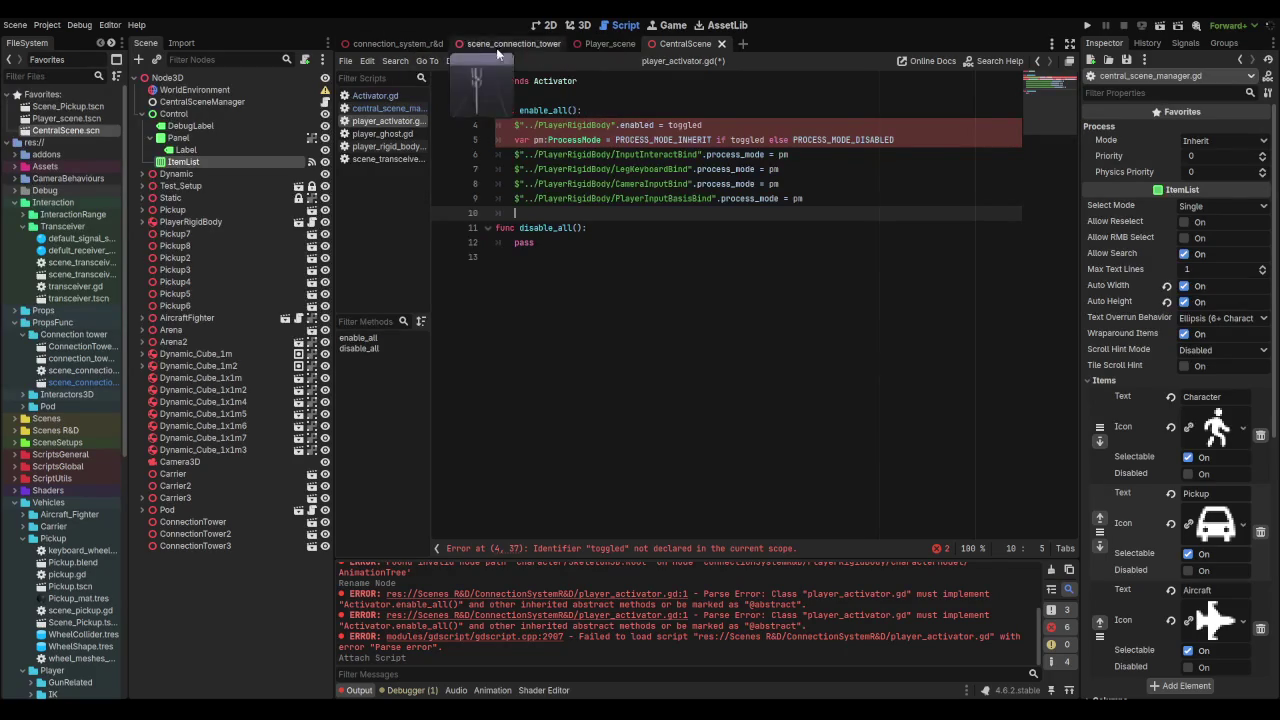
left_click(399, 45)
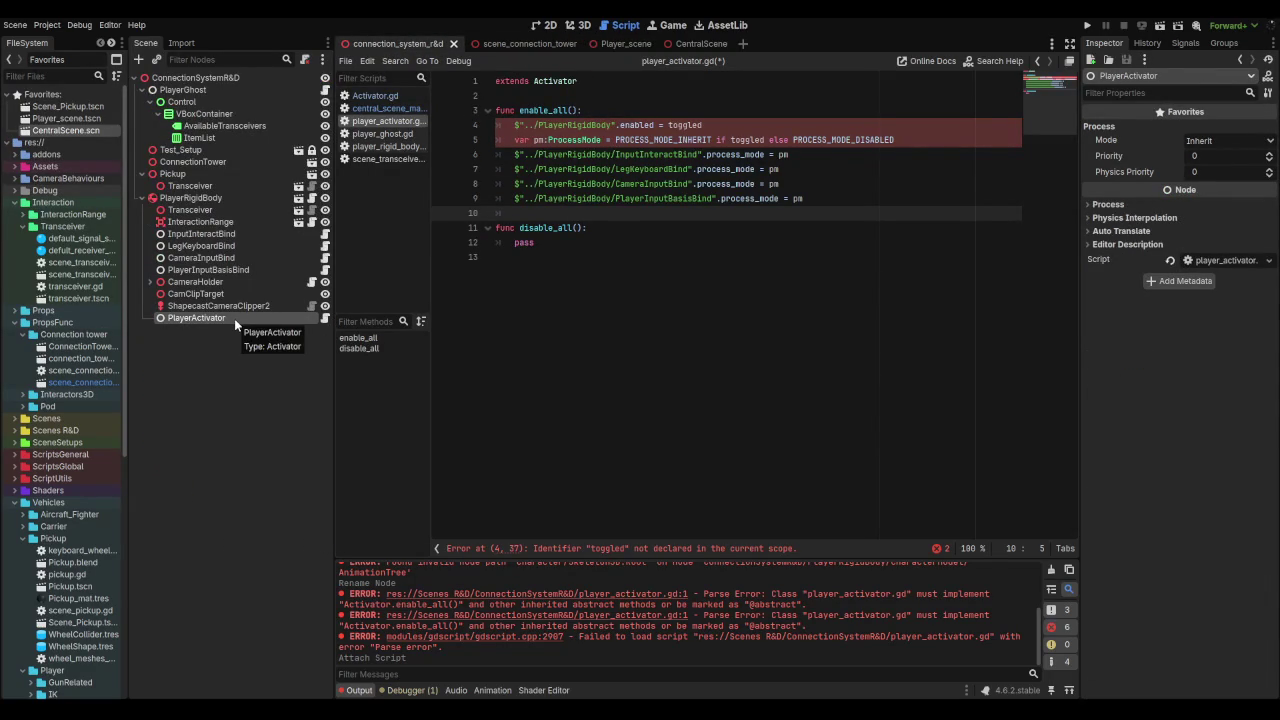
mouse_move(209, 200)
left_mouse_down()
mouse_move(613, 124)
mouse_move(608, 110)
left_mouse_up()
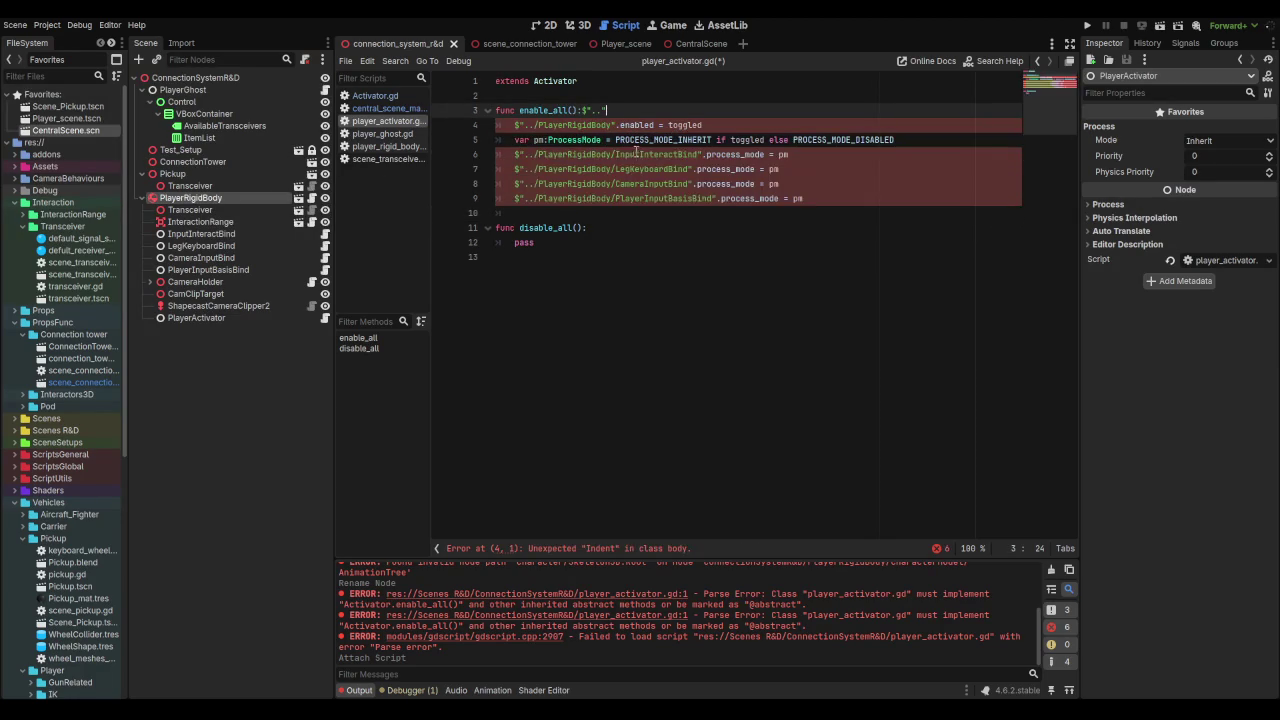
key("ctrl+z")
left_click_drag(612, 125, 538, 125)
key("BackSpace")
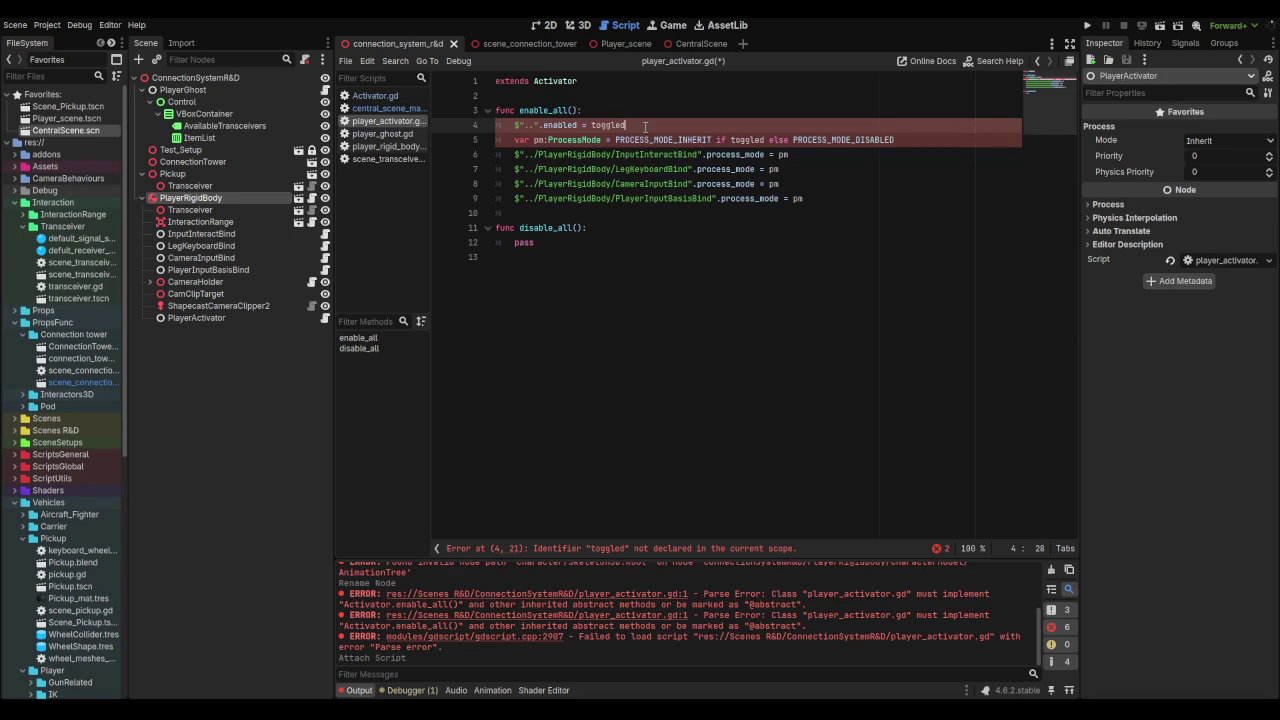
double_click(602, 125)
type("true")
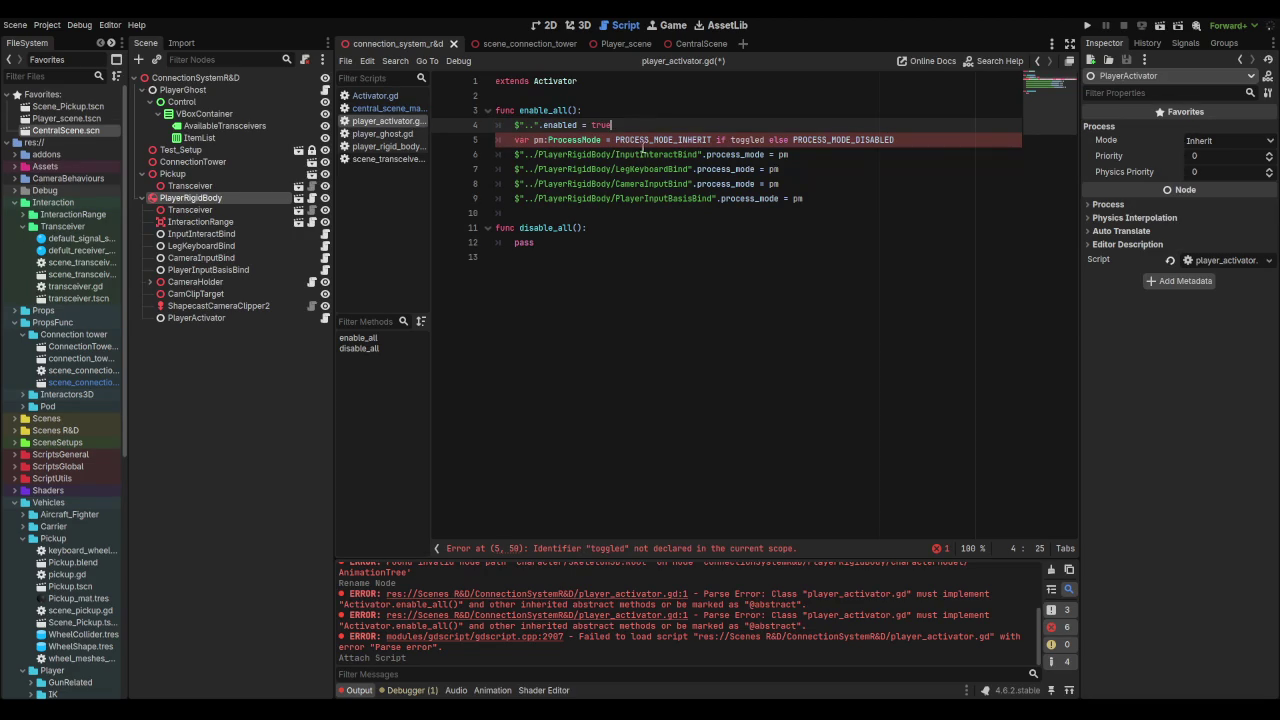
Step: Replace each pm with PROCESS_MODE_INHERIT and delete the unused var pm line
left_click(646, 140)
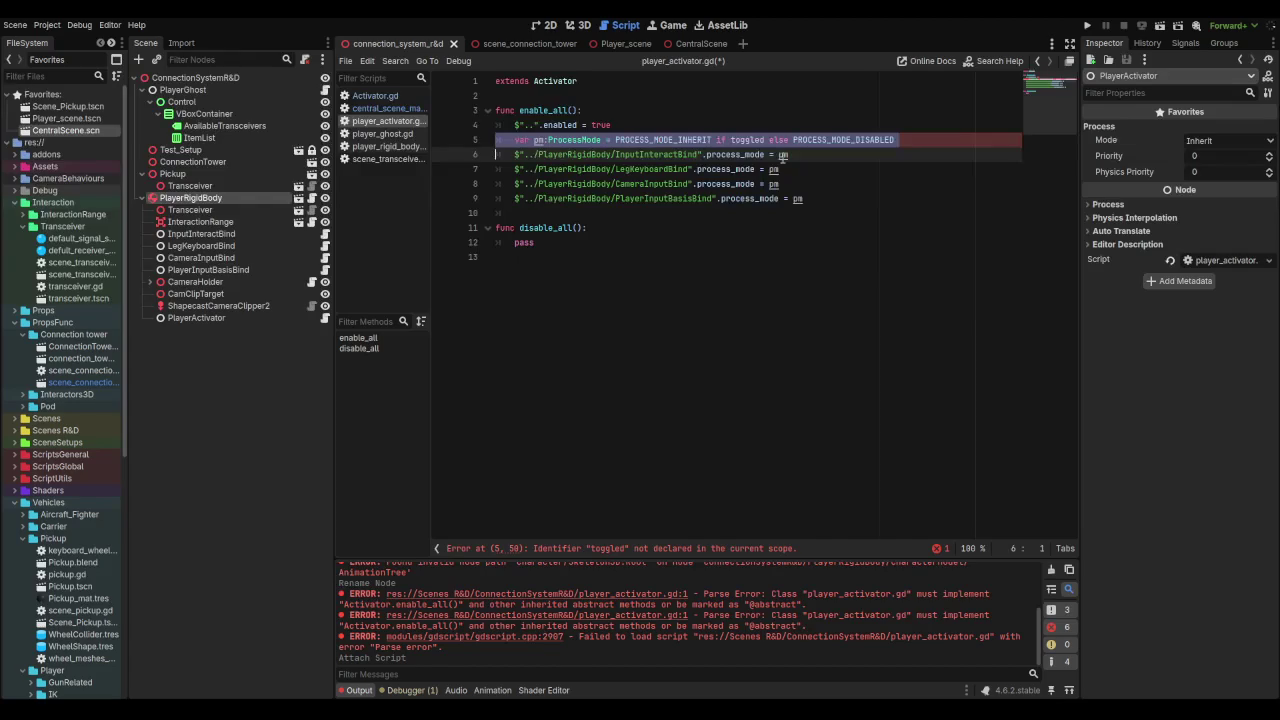
double_click(658, 140)
key("ctrl+c")
double_click(783, 155)
key("ctrl+v")
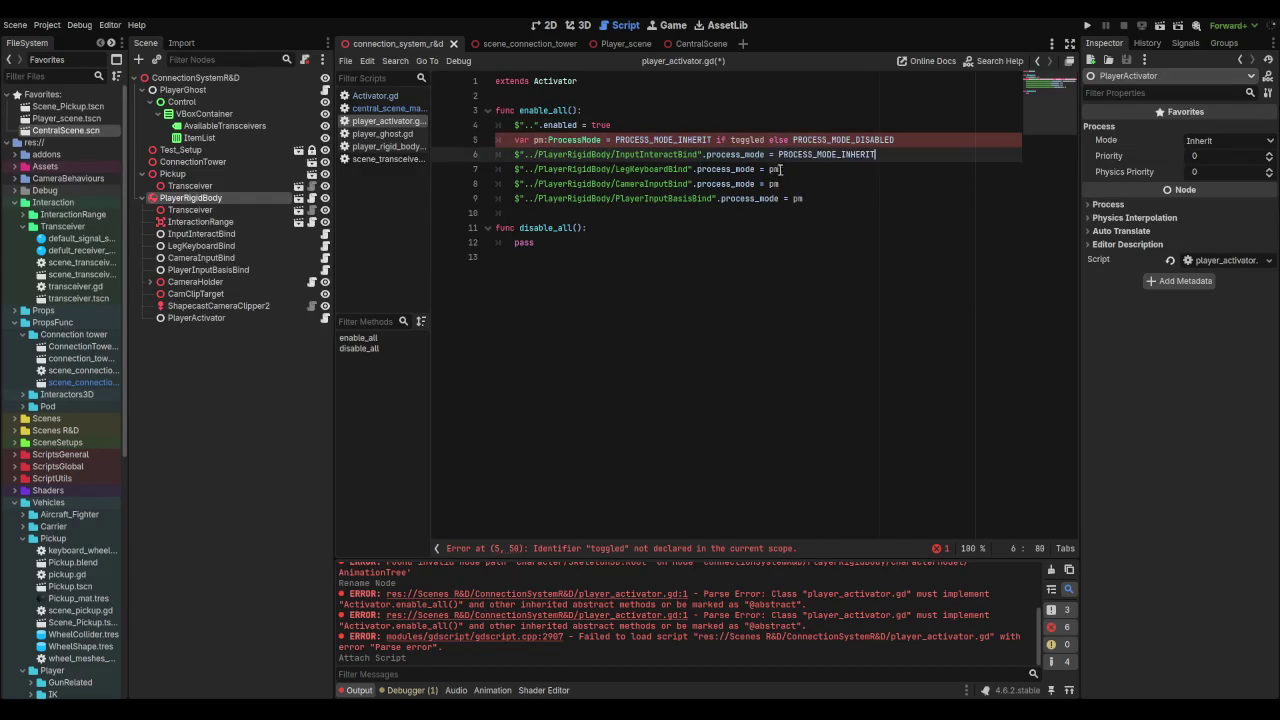
double_click(774, 169)
key("ctrl+v")
double_click(774, 184)
key("ctrl+v")
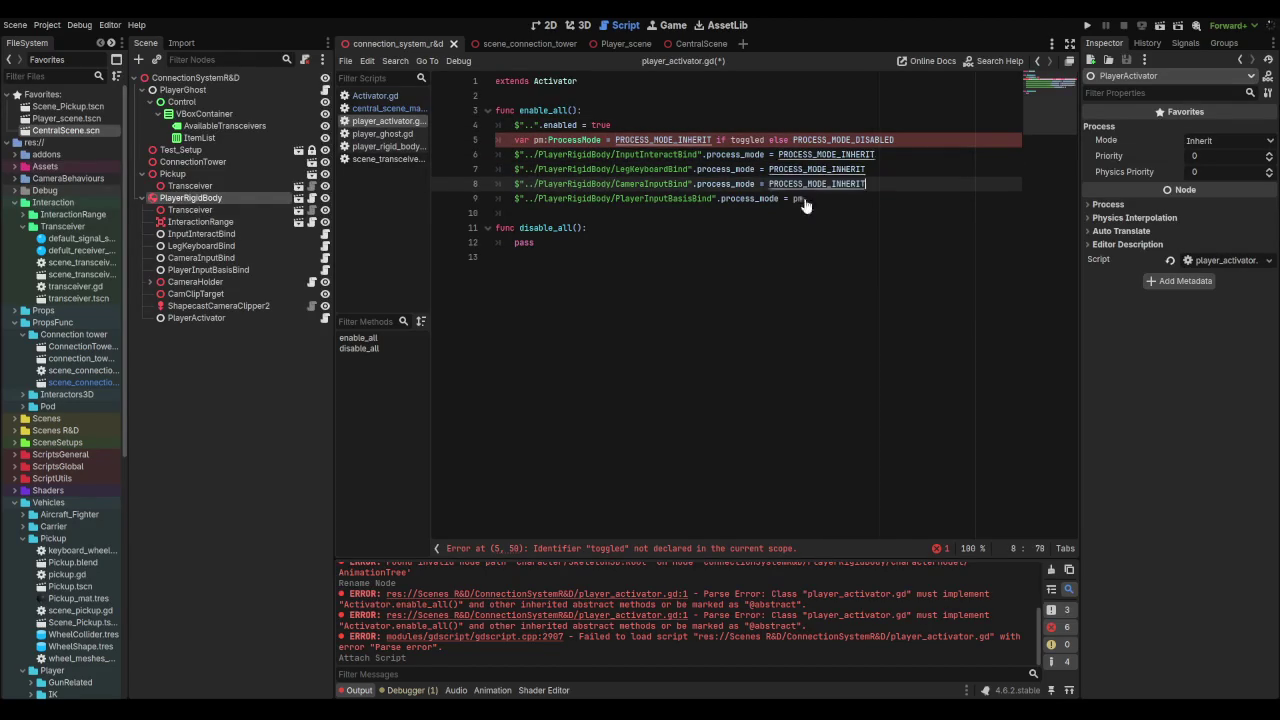
double_click(797, 198)
key("ctrl+v")
left_click(897, 140)
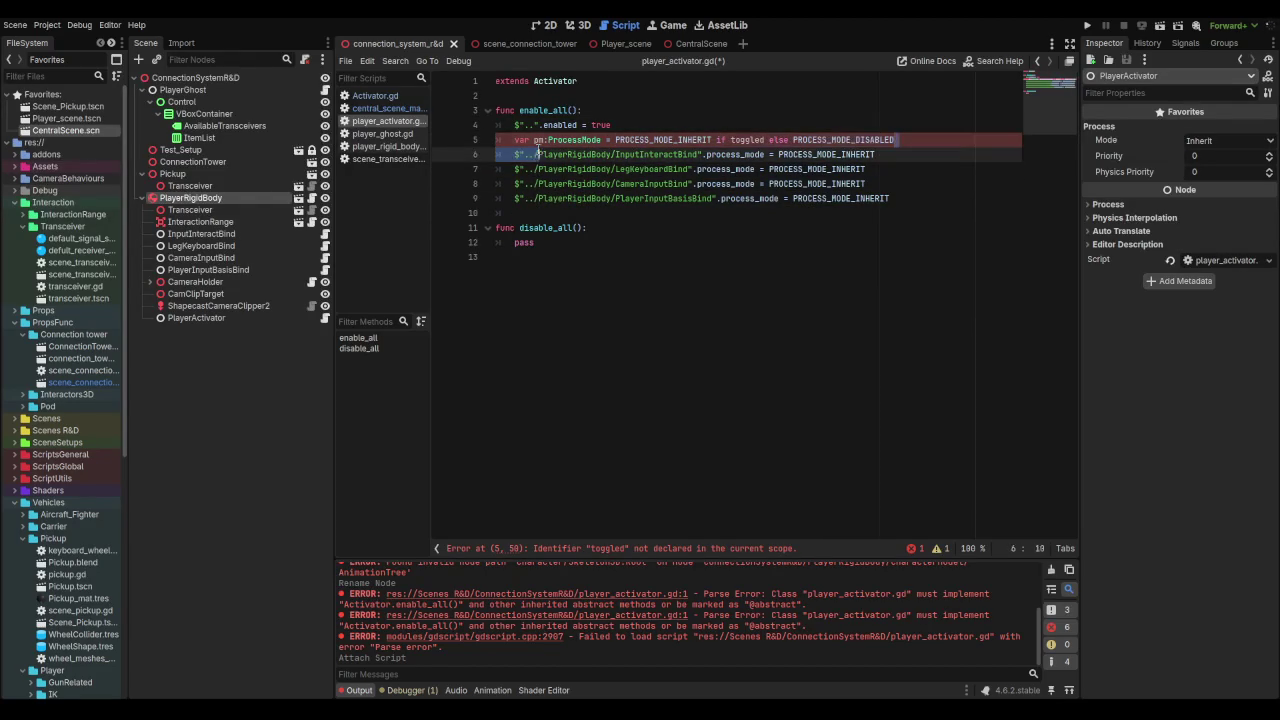
left_click(965, 132)
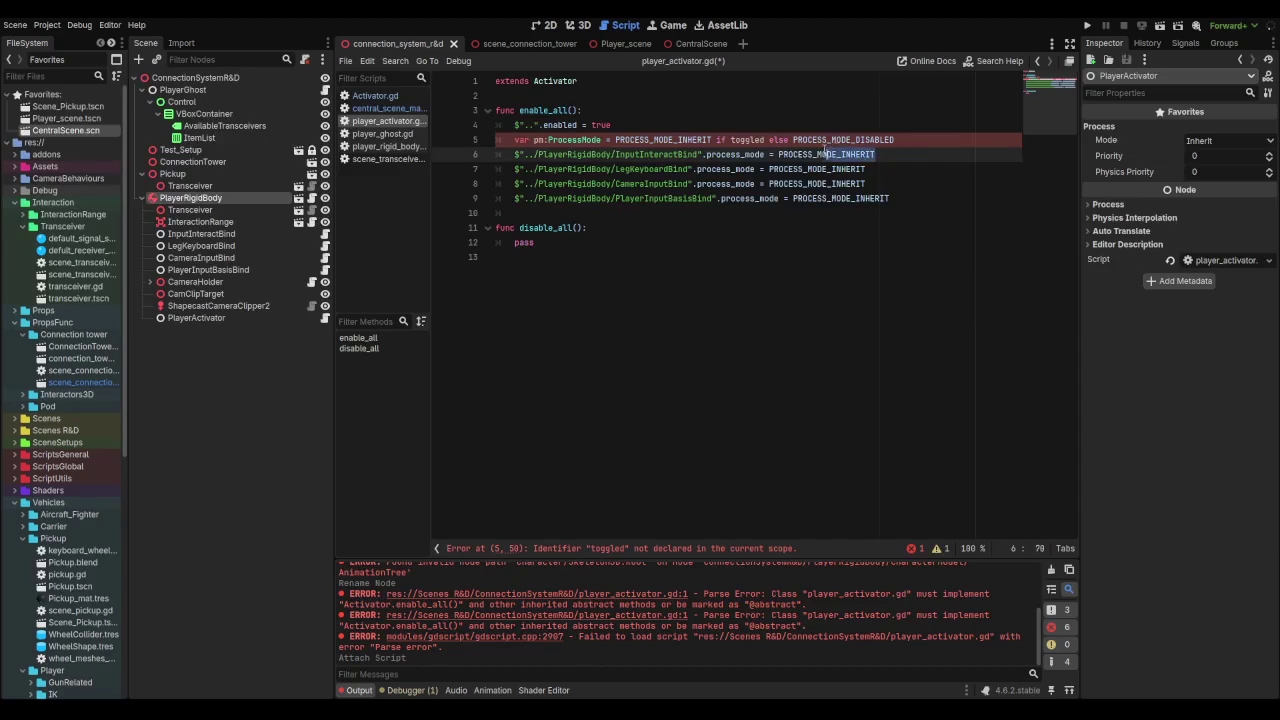
left_click_drag(897, 140, 509, 141)
key("BackSpace")
key("BackSpace")
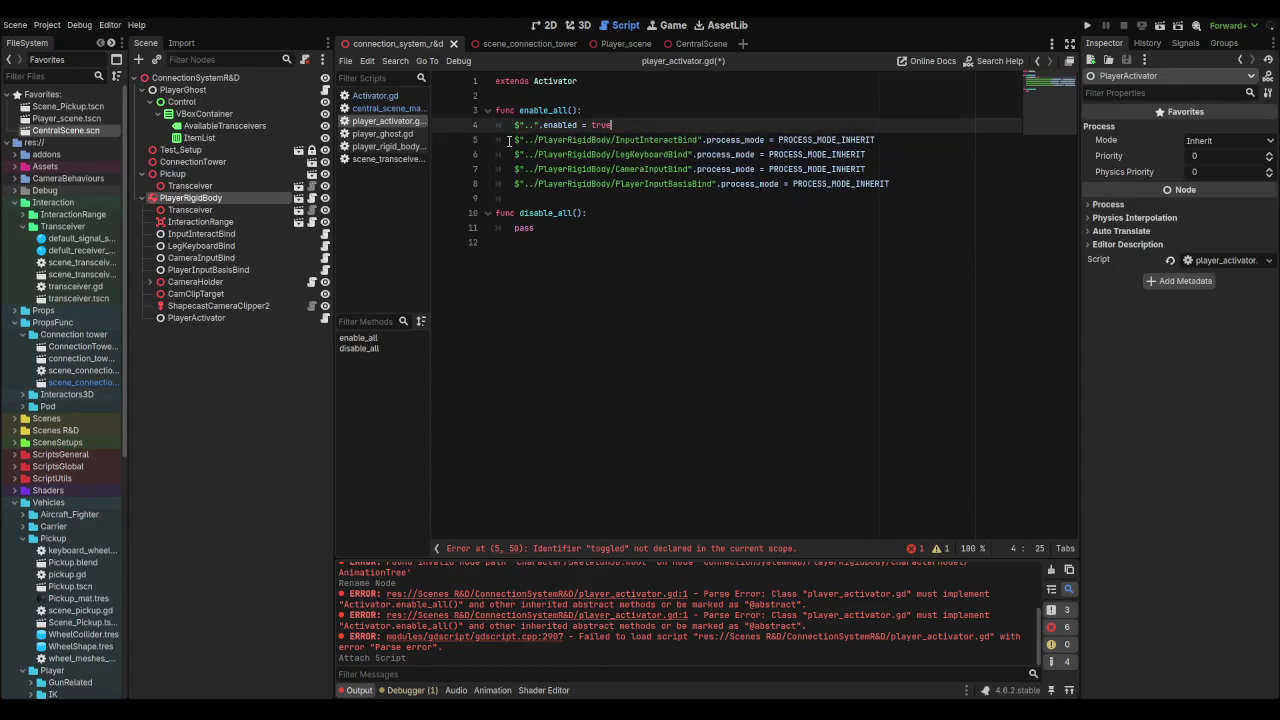
Step: Remove PlayerRigidBody/ from the InputInteractBind, LegKeyboardBind, CameraInputBind and PlayerInputBasisBind paths
left_click(615, 141)
left_click_drag(201, 233, 660, 230)
key("ctrl+z")
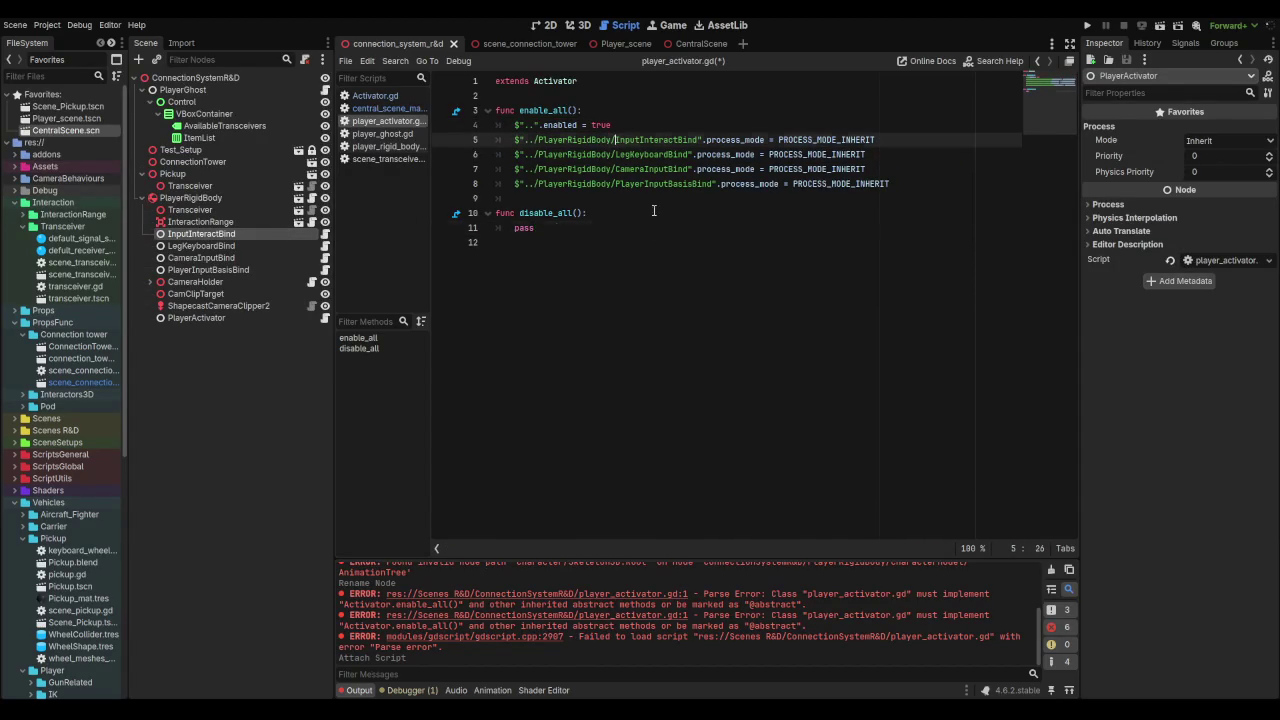
key("BackSpace")
key("BackSpace")
key("BackSpace")
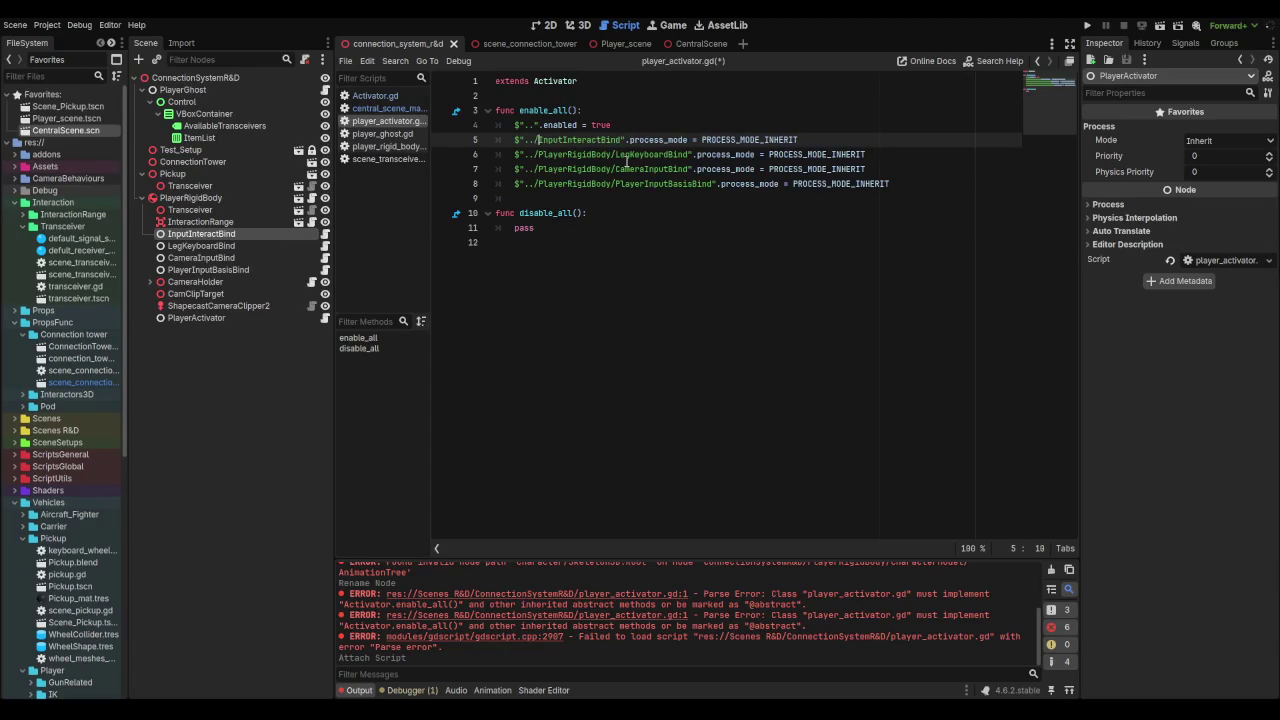
left_click_drag(618, 155, 538, 155)
key("BackSpace")
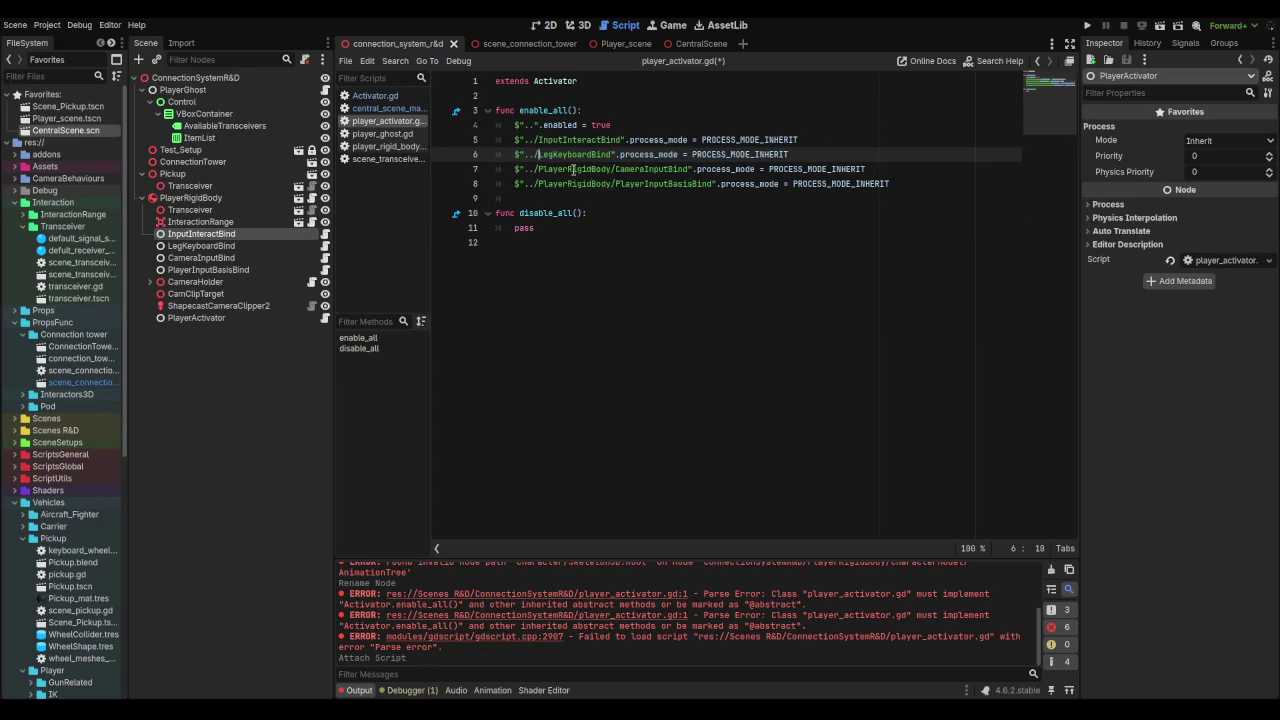
left_click_drag(614, 169, 538, 169)
key("BackSpace")
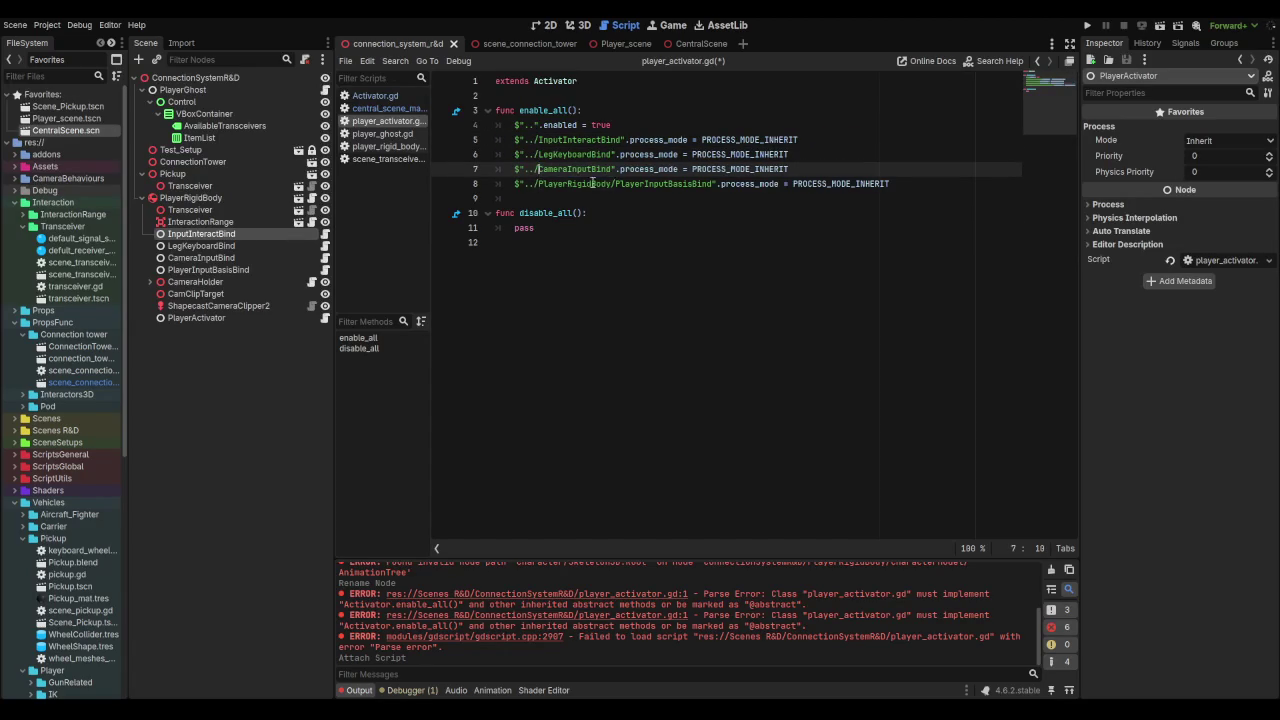
left_click_drag(615, 184, 538, 184)
key("BackSpace")
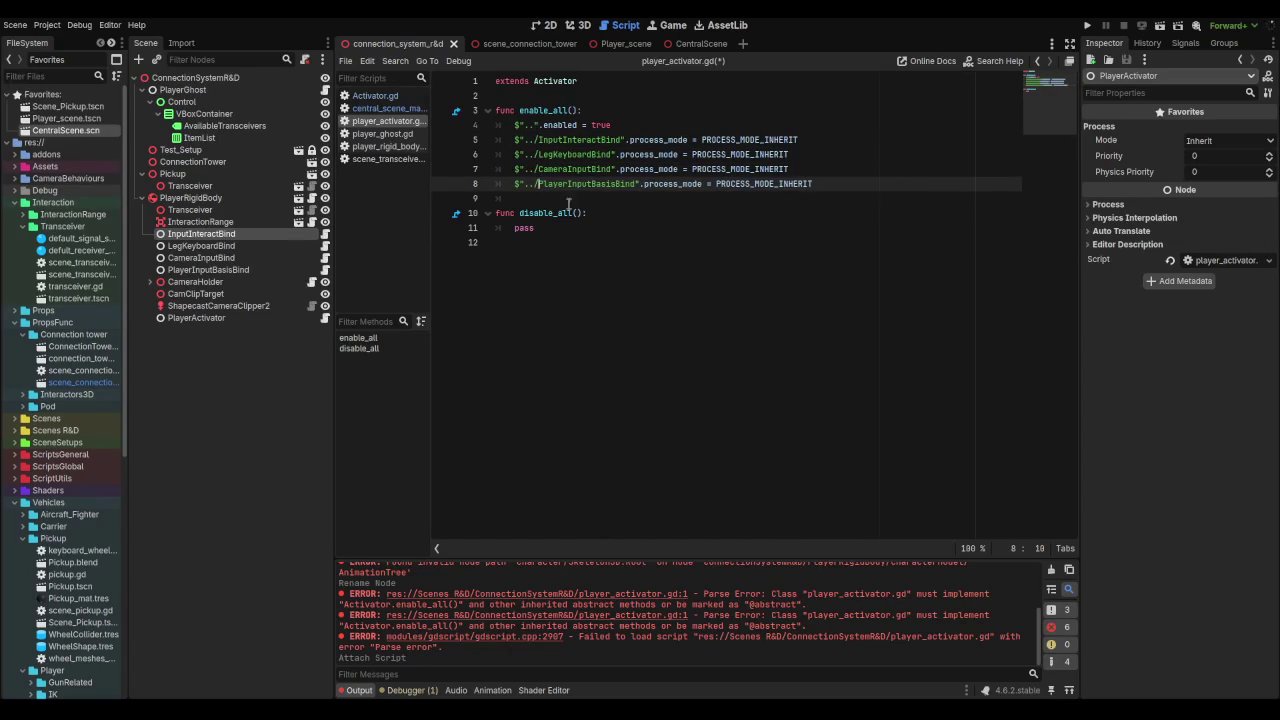
Step: Copy the enable_all body into disable_all and remove the leftover empty line
left_click(686, 217)
key("Down")
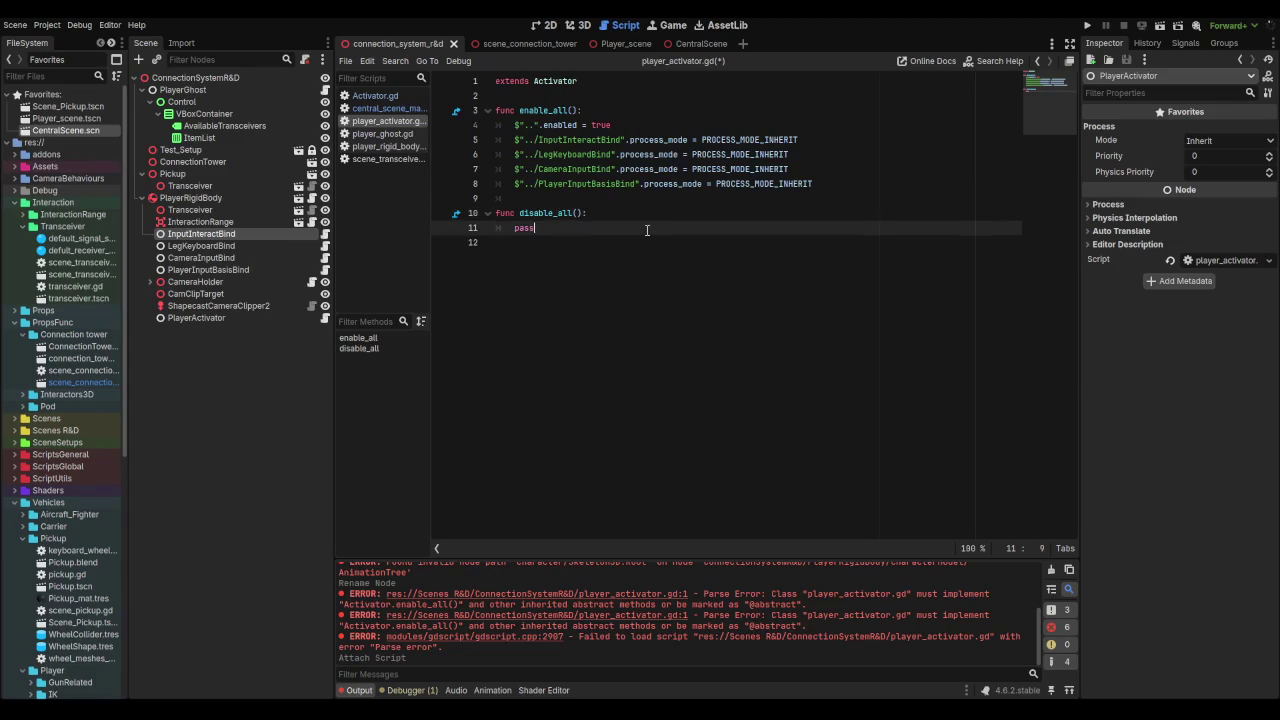
key("Return")
key("Up")
key("Return")
key("alt+Down")
mouse_move(813, 184)
left_mouse_down()
mouse_move(541, 154)
mouse_move(514, 125)
left_mouse_up()
key("ctrl+c")
left_click(523, 228)
key("ctrl+v")
left_click(523, 228)
left_click(558, 287)
key("Down")
key("BackSpace")
Step: Change true to false and set line 12's constant to PROCESS_MODE_DISABLED without the Node. prefix
double_click(601, 228)
type("fals")
key("Return")
left_click(641, 240)
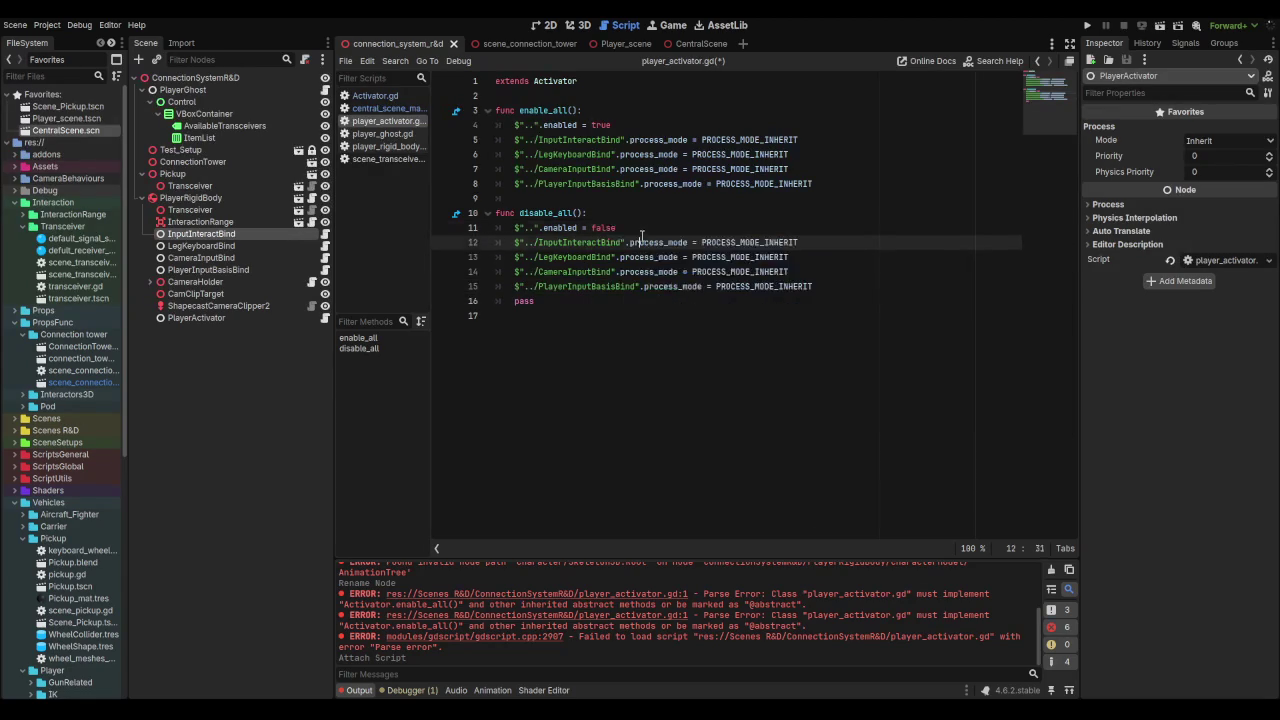
double_click(775, 243)
key("BackSpace")
key("Tab")
key("BackSpace")
key("BackSpace")
key("BackSpace")
type("D")
key("Return")
mouse_move(753, 253)
left_click_drag(727, 245, 701, 245)
key("BackSpace")
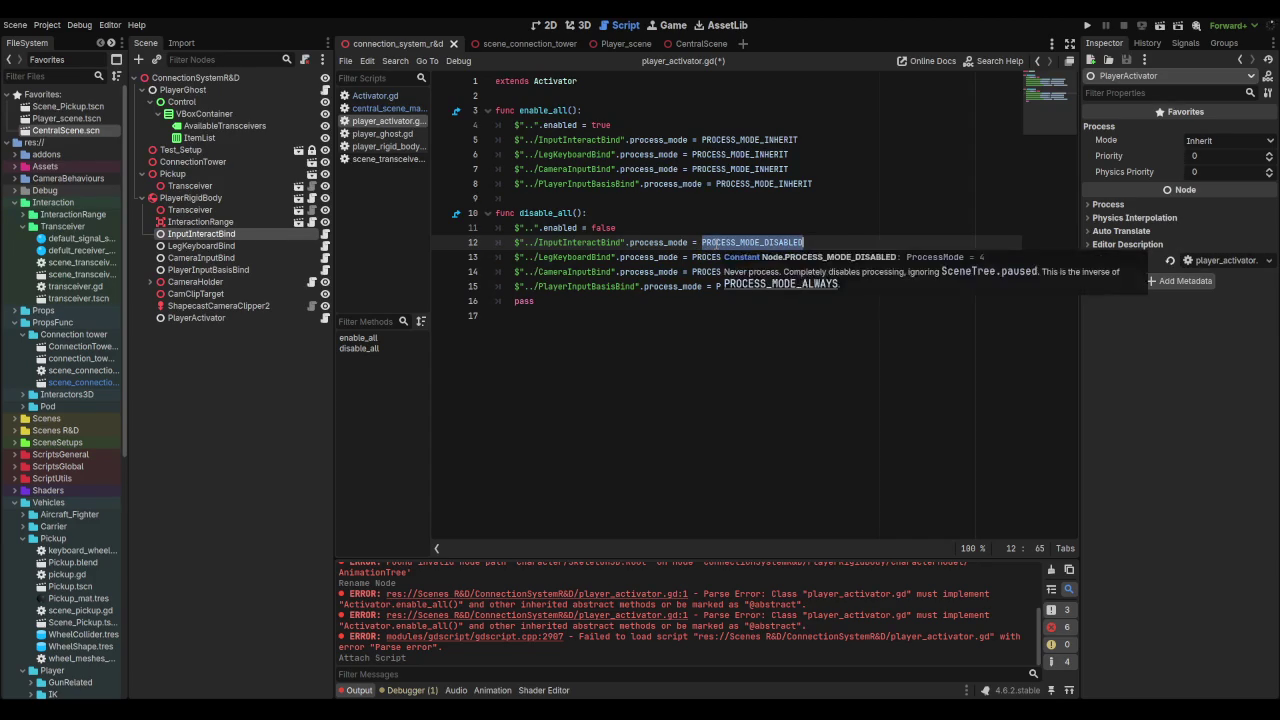
Step: Replace the remaining three PROCESS_MODE_INHERIT constants with PROCESS_MODE_DISABLED and save the script
left_click(737, 257)
double_click(737, 257)
key("ctrl+v")
double_click(740, 271)
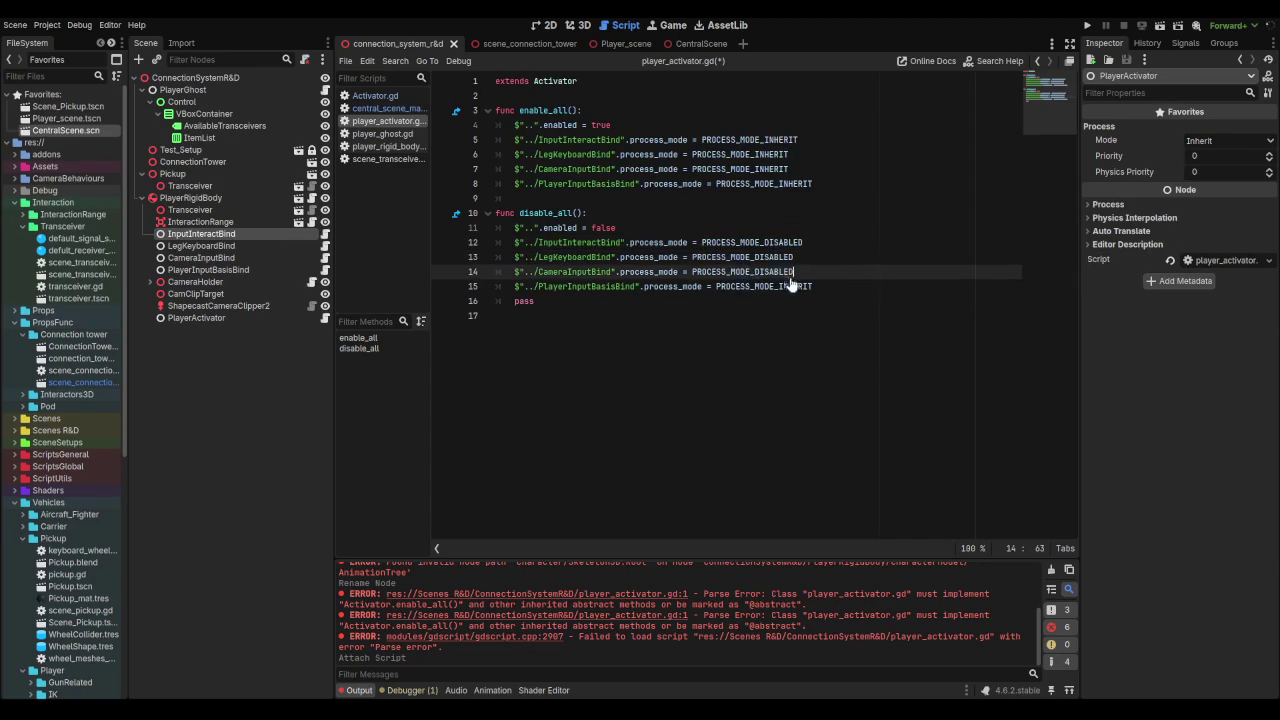
key("ctrl+v")
double_click(764, 286)
key("ctrl+v")
key("ctrl+s")
Step: Delete the leftover pass line from disable_all in player_activator.gd
left_click(383, 93)
left_click(386, 122)
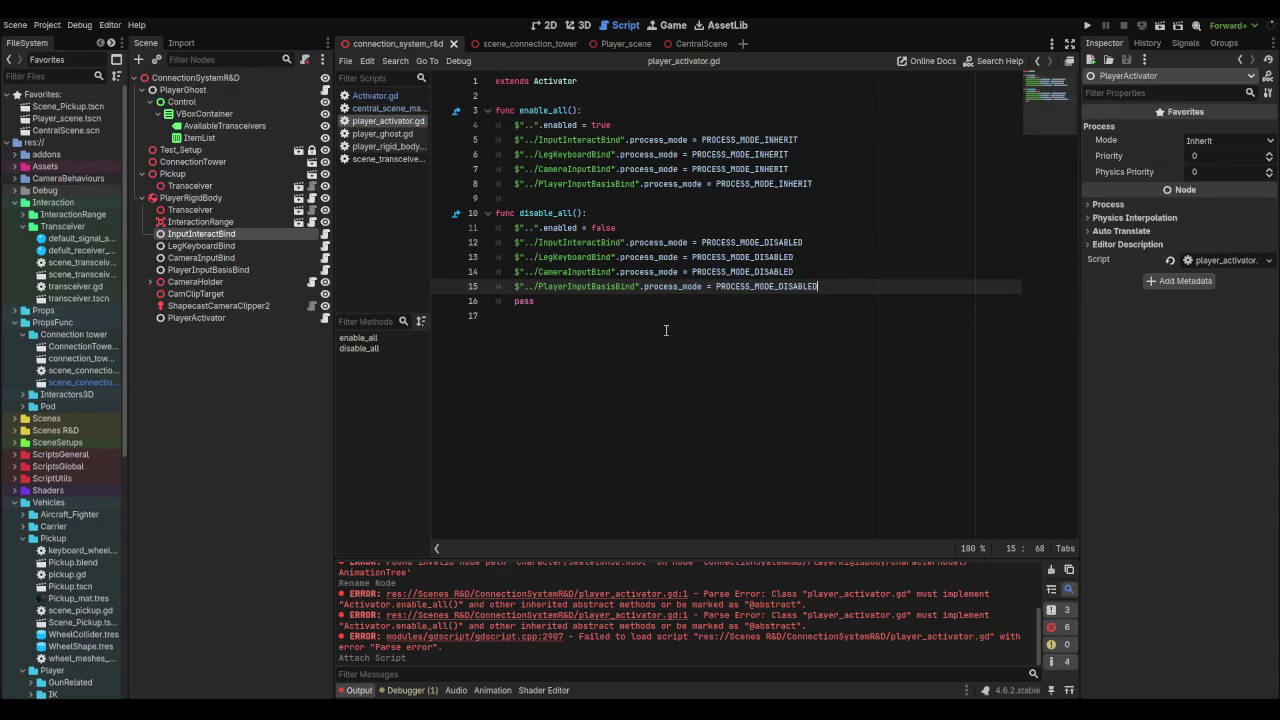
key("shift+Down")
key("Delete")
left_click(497, 81)
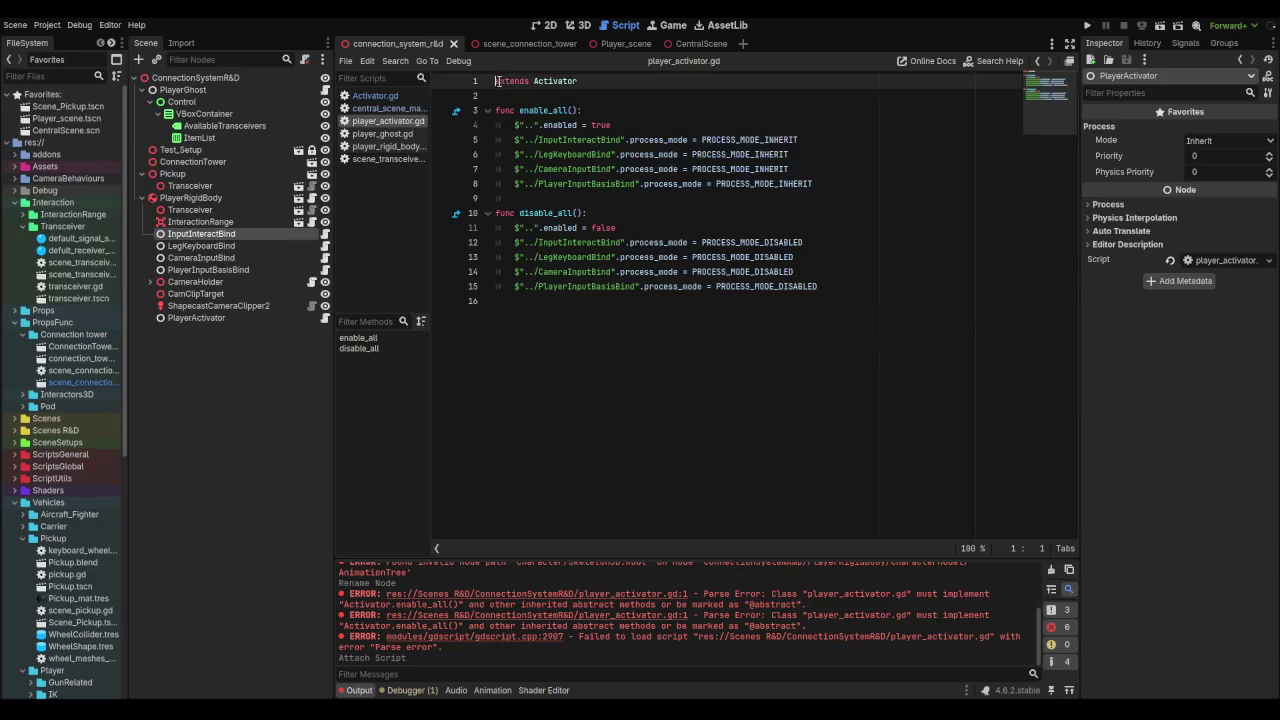
Step: Close the CentralScene tab and its manager script, then switch to player_ghost.gd
mouse_move(677, 146)
middle_click(382, 109)
middle_click(689, 43)
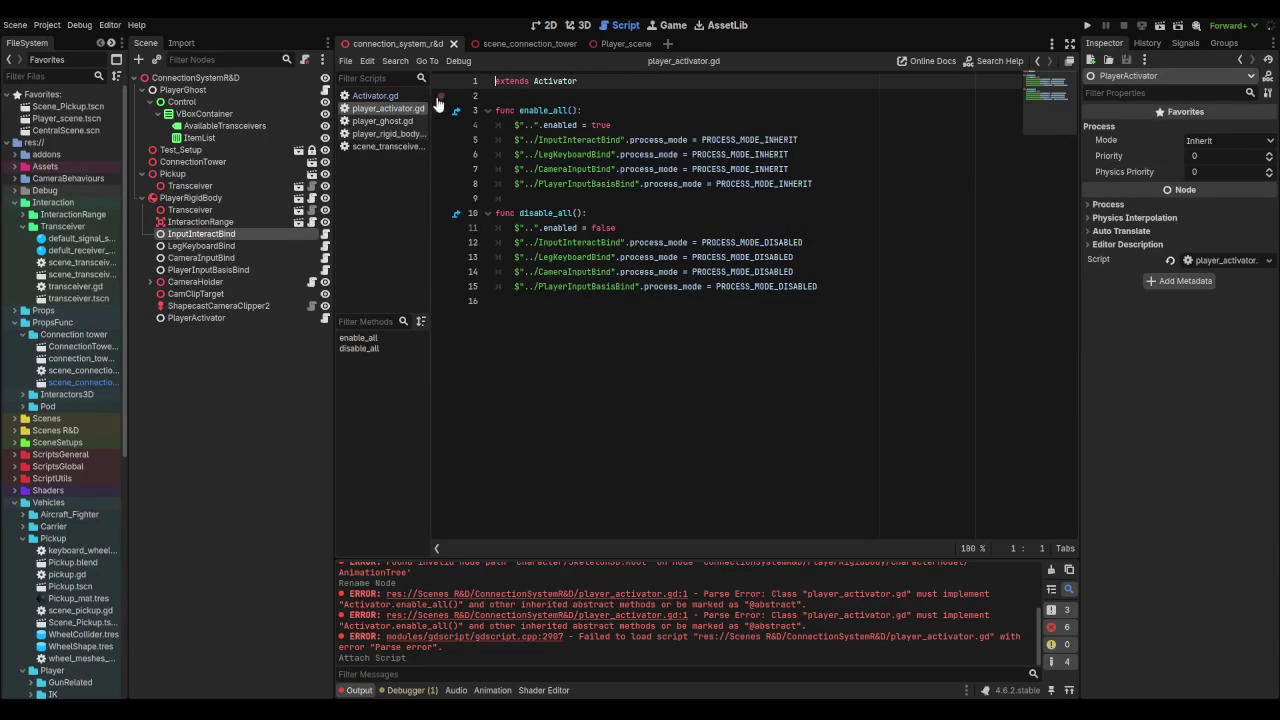
left_click(142, 198)
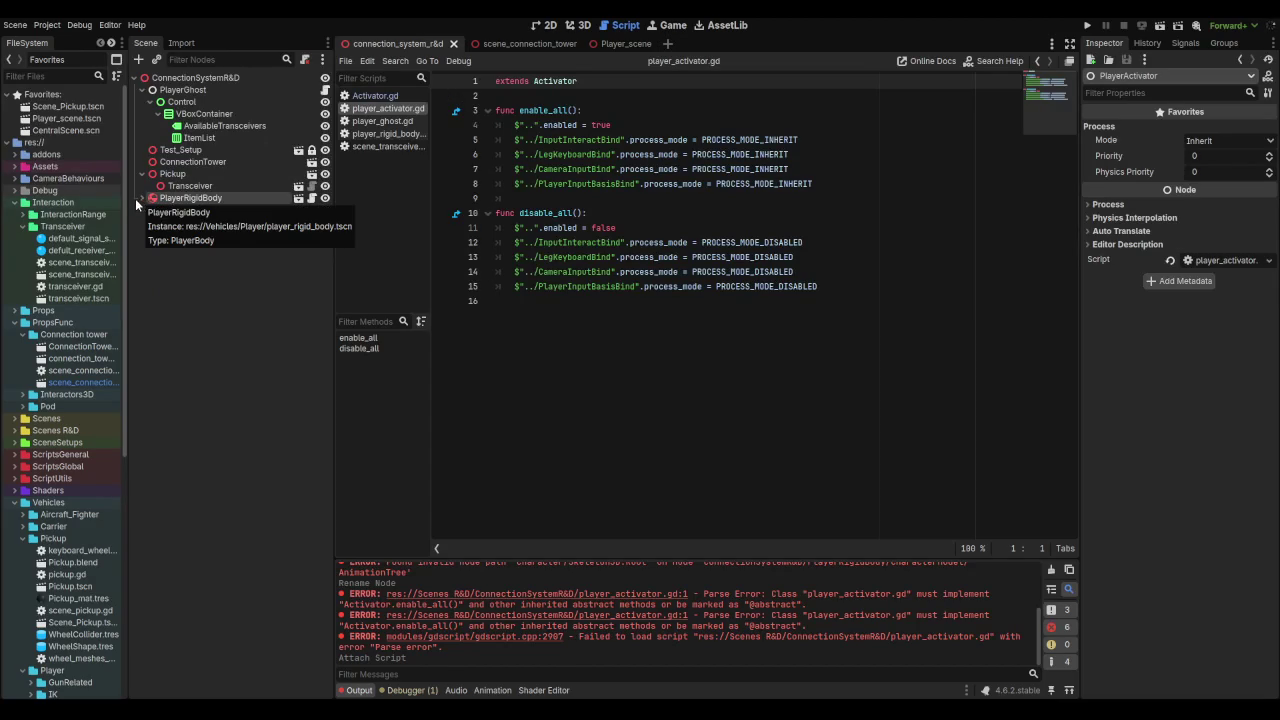
left_click(142, 198)
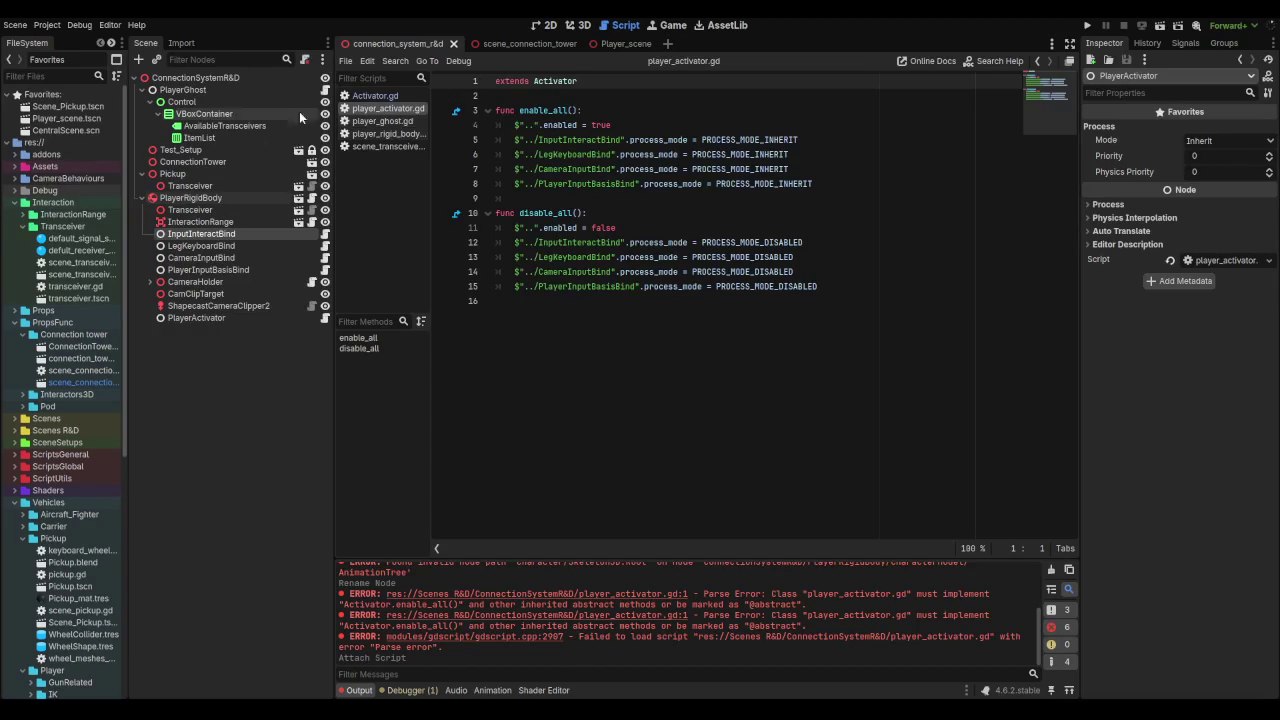
left_click(398, 121)
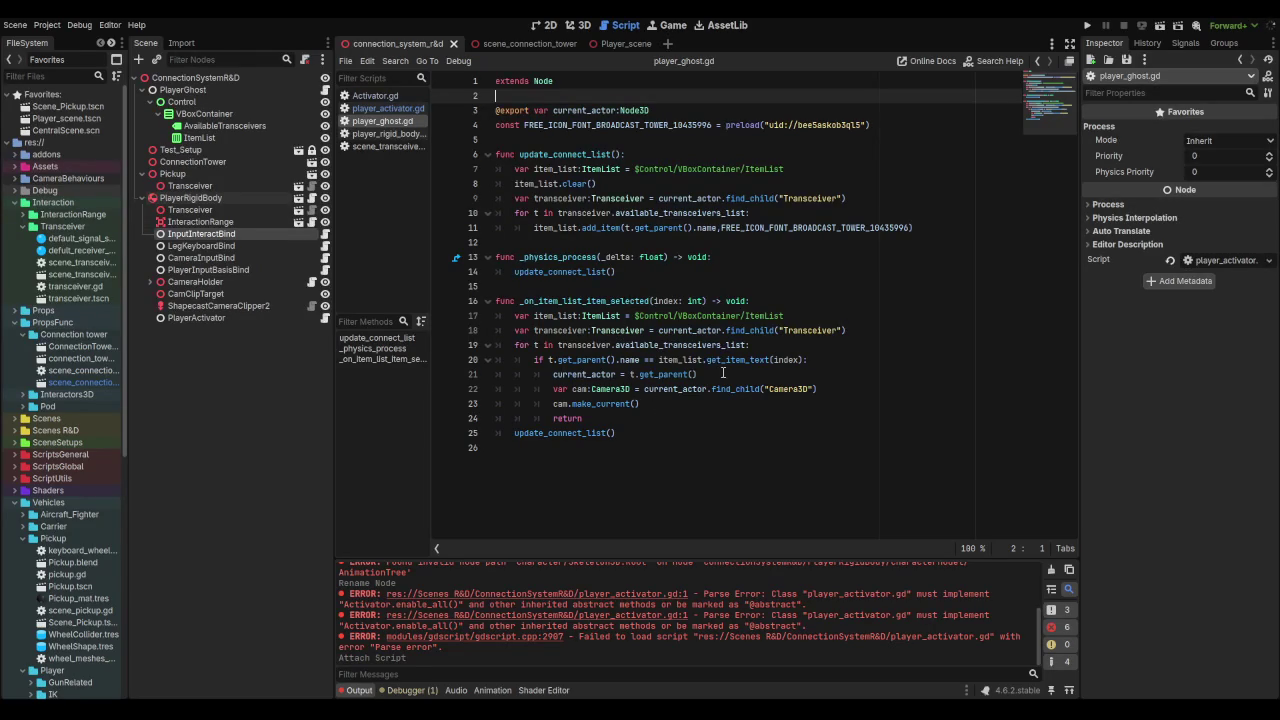
Step: Delete the var cam and cam.make_current() lines from _on_item_list_item_selected
left_click(858, 403)
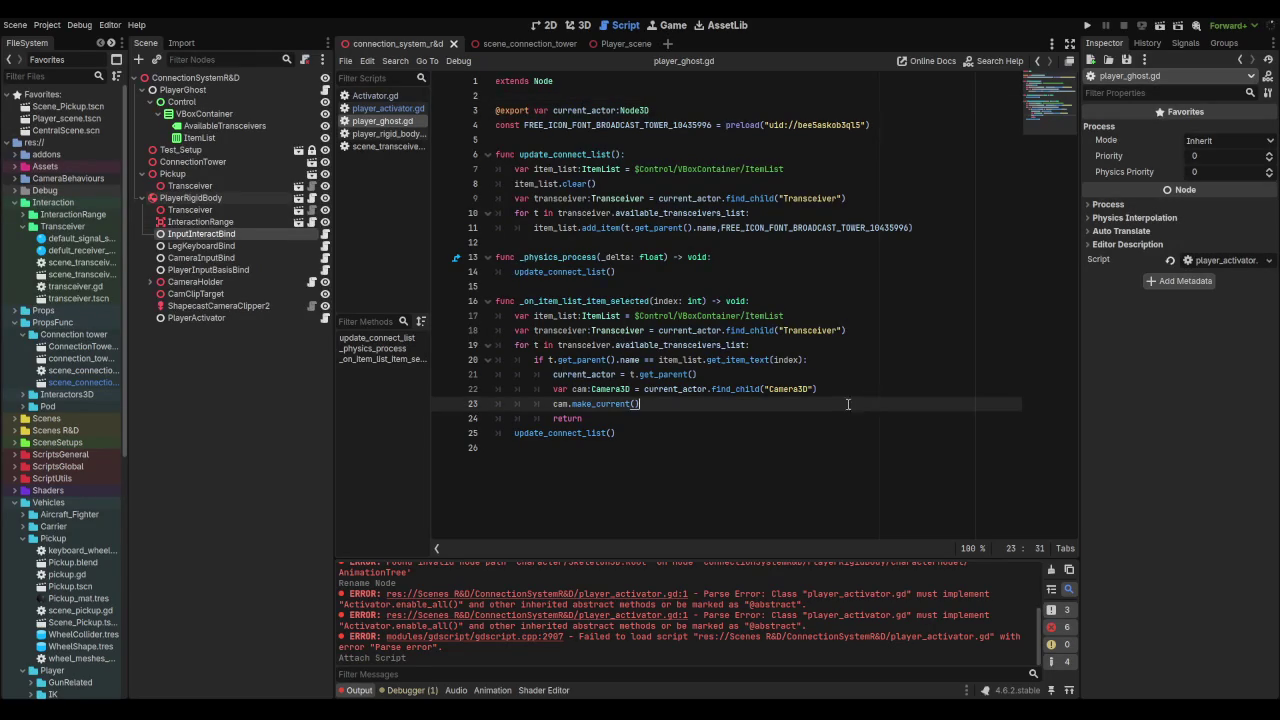
key("shift+Home")
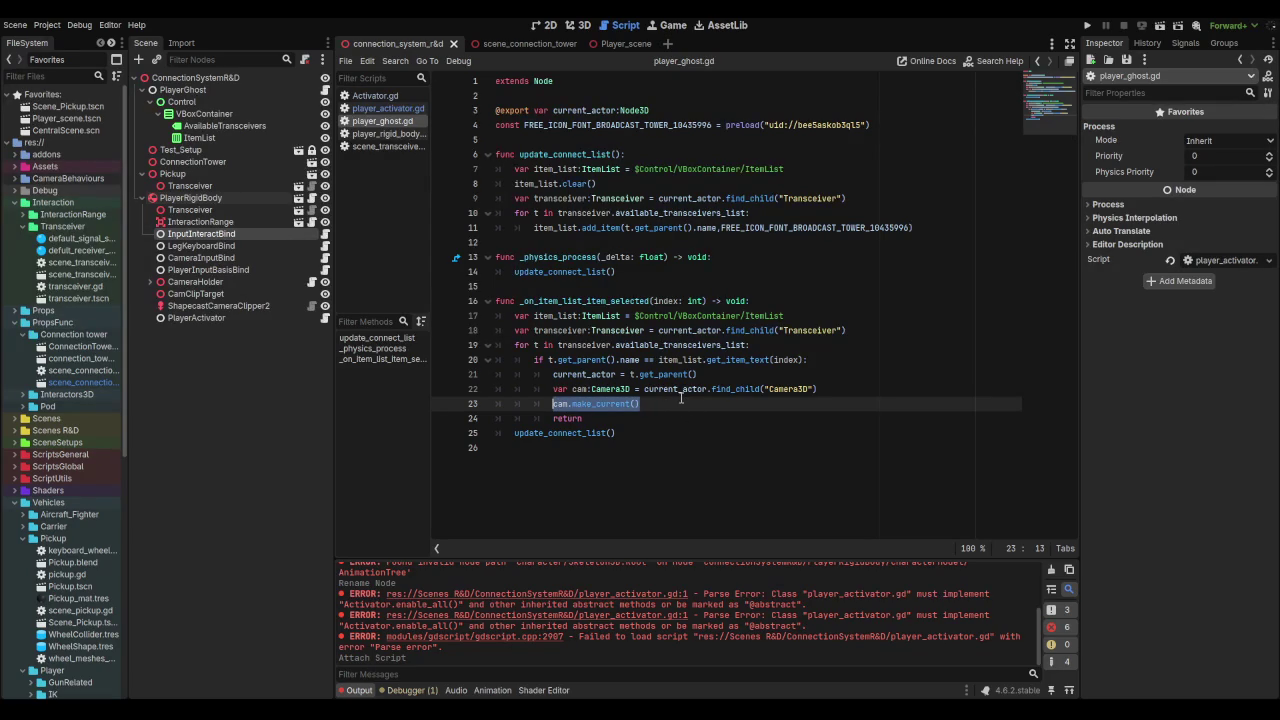
key("shift+Up")
key("shift+Left")
key("BackSpace")
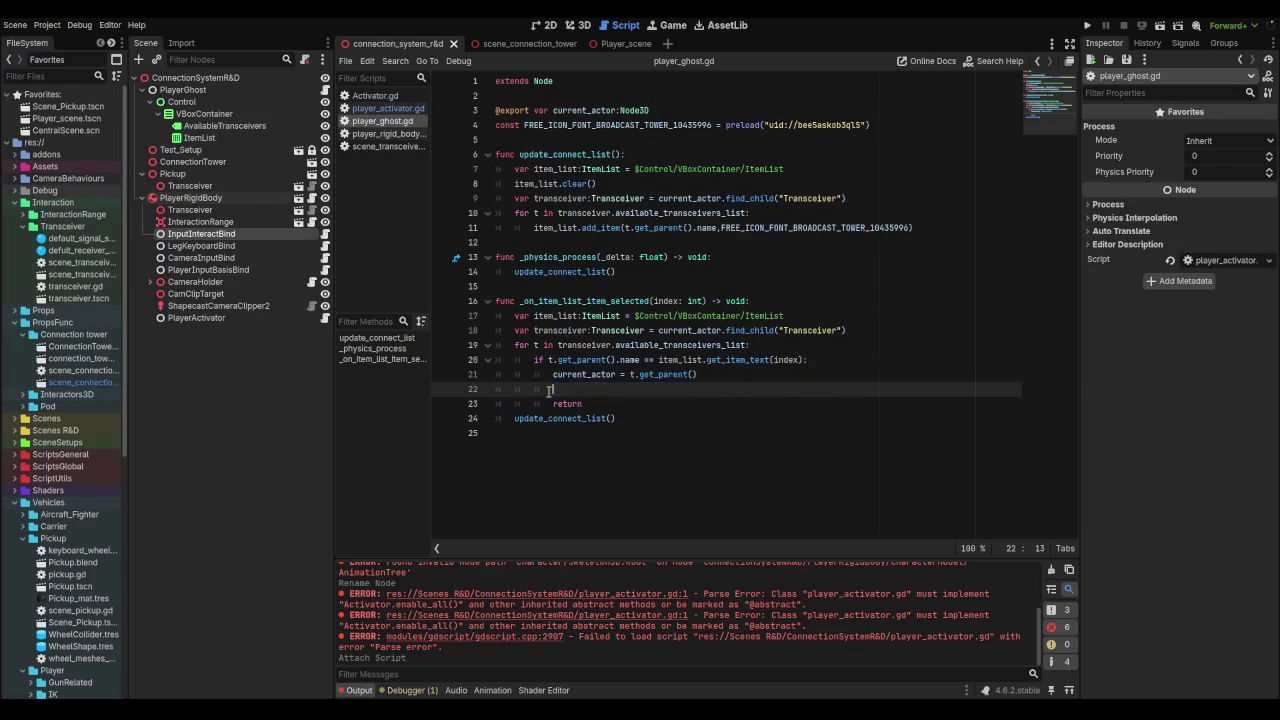
Step: Add a current_actor.find_child() call on a new line after the actor switch
key("Return")
type("current_actor.get")
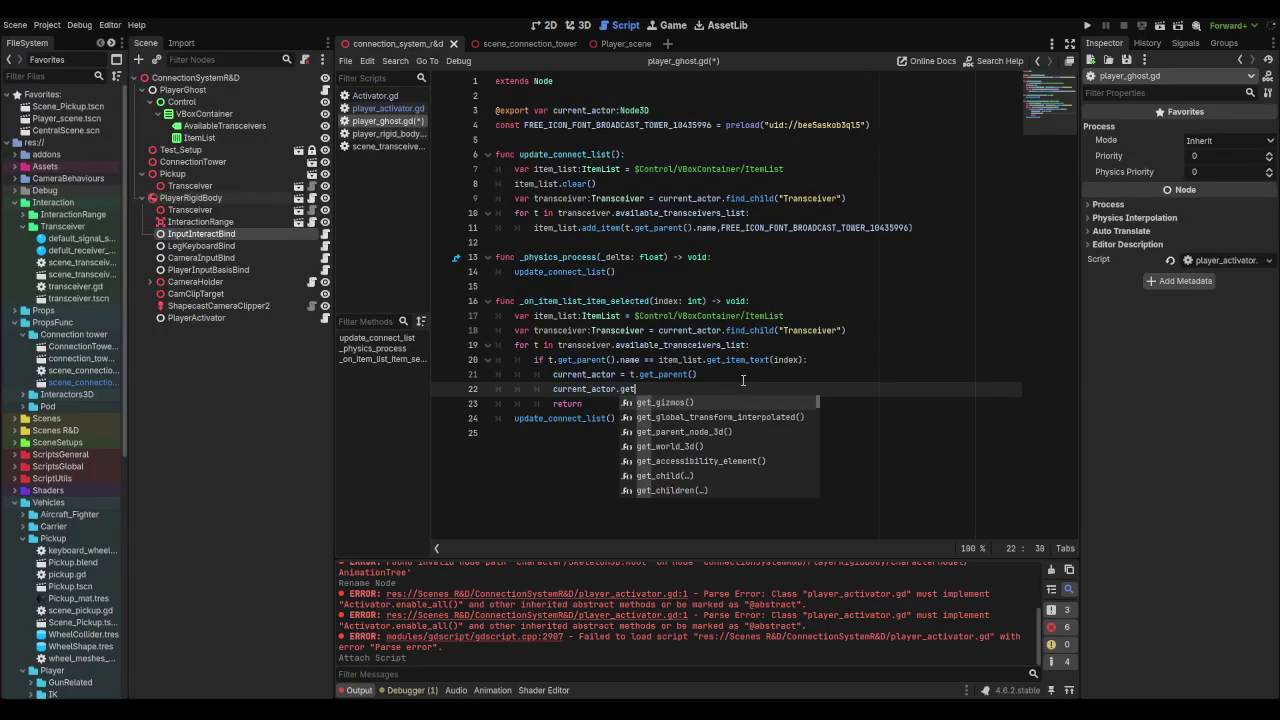
key("BackSpace")
key("BackSpace")
key("BackSpace")
type("find")
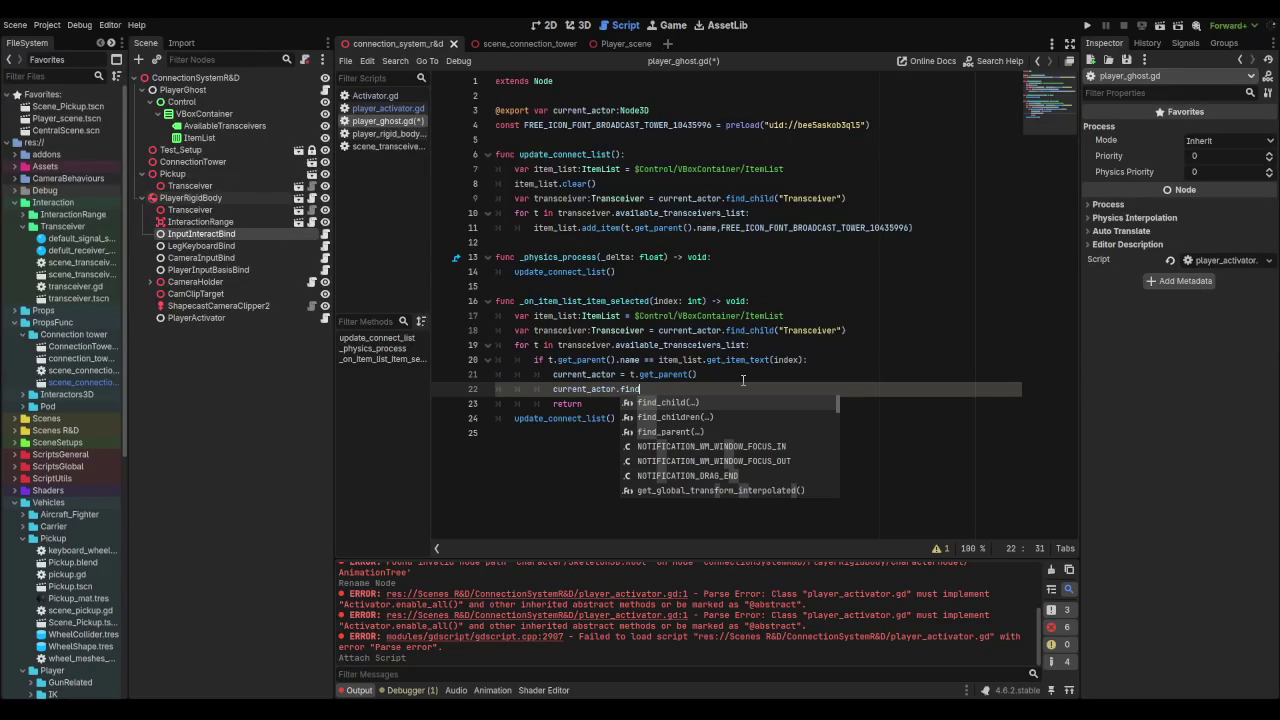
key("Return")
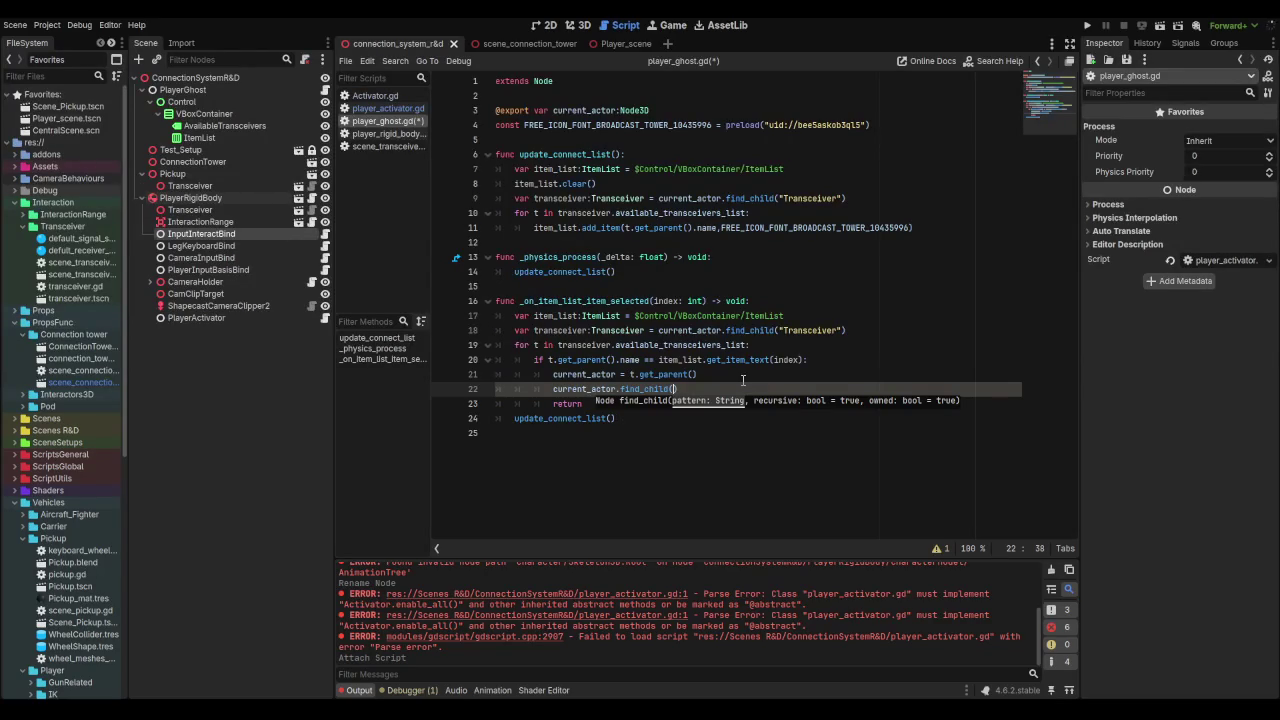
left_click(195, 318)
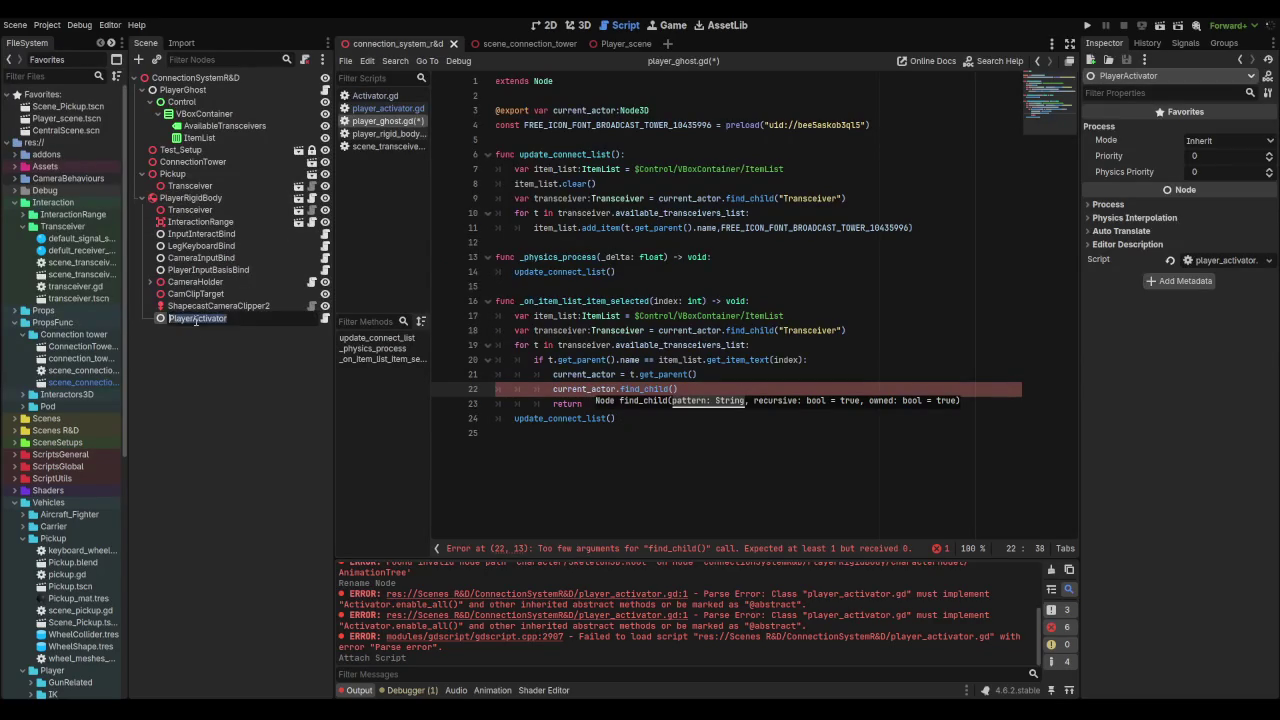
Step: Rename the PlayerActivator node to Activator and pass "Activator" to find_child
key("BackSpace")
key("Return")
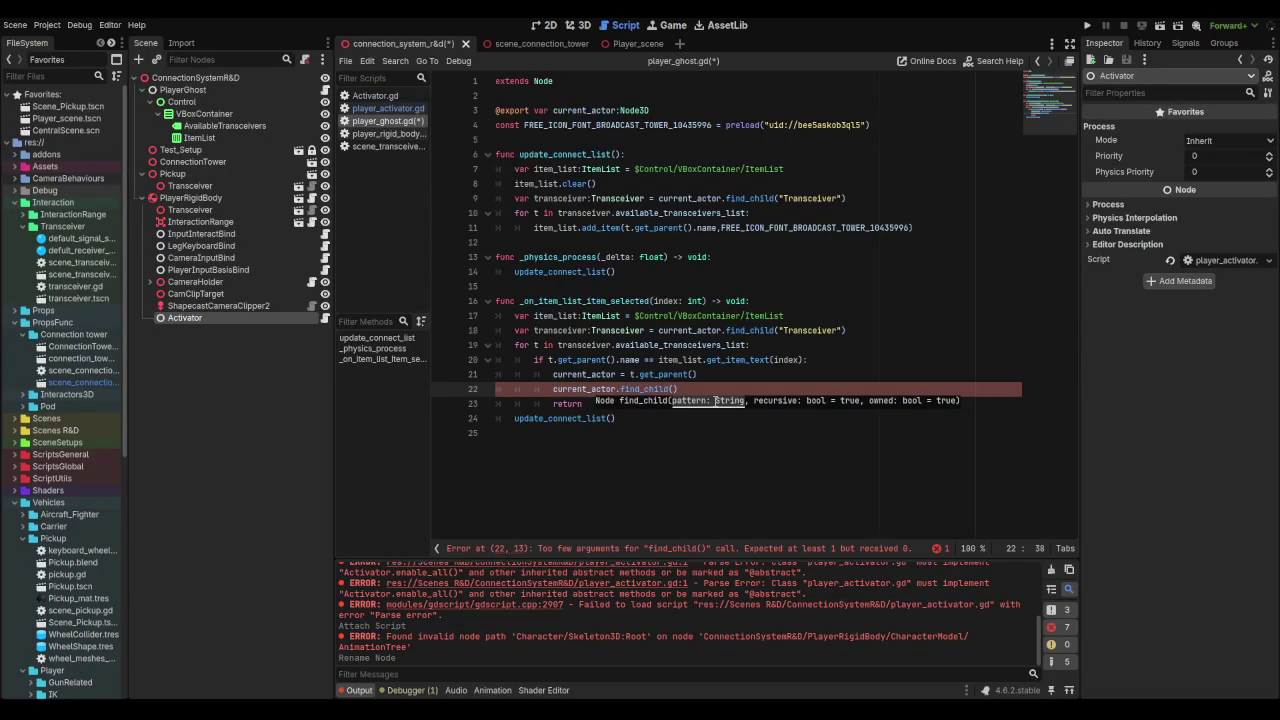
left_click(659, 390)
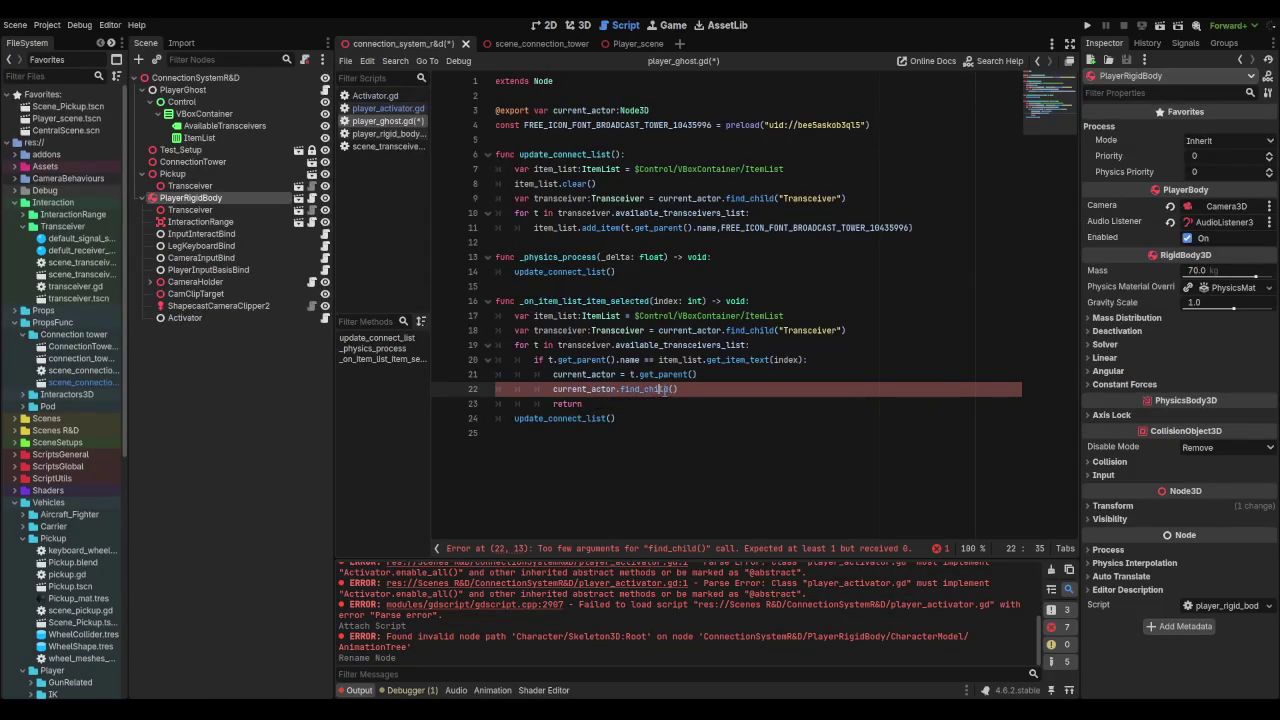
type("\"a\"Acti")
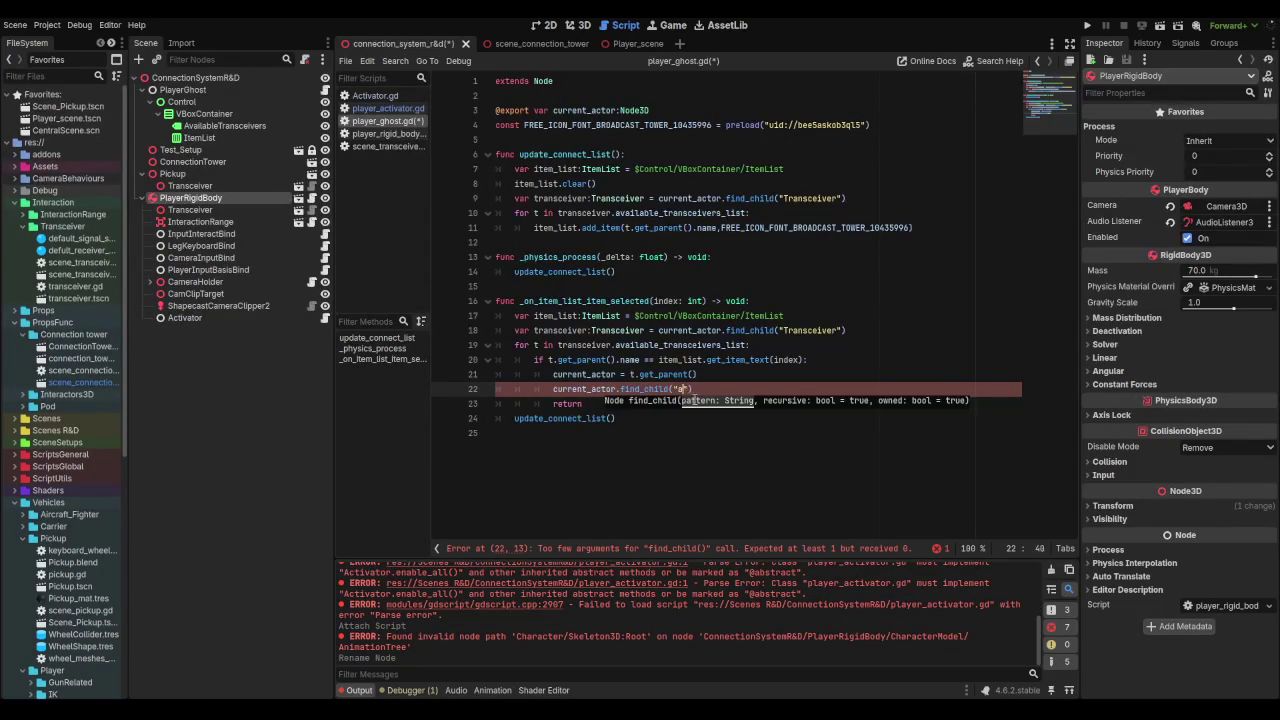
type("vator")
left_click(755, 398)
Step: Store the lookup in var activator:Activator, call activator.enable_all(), and save player_ghost.gd
left_click(757, 389)
key("Home")
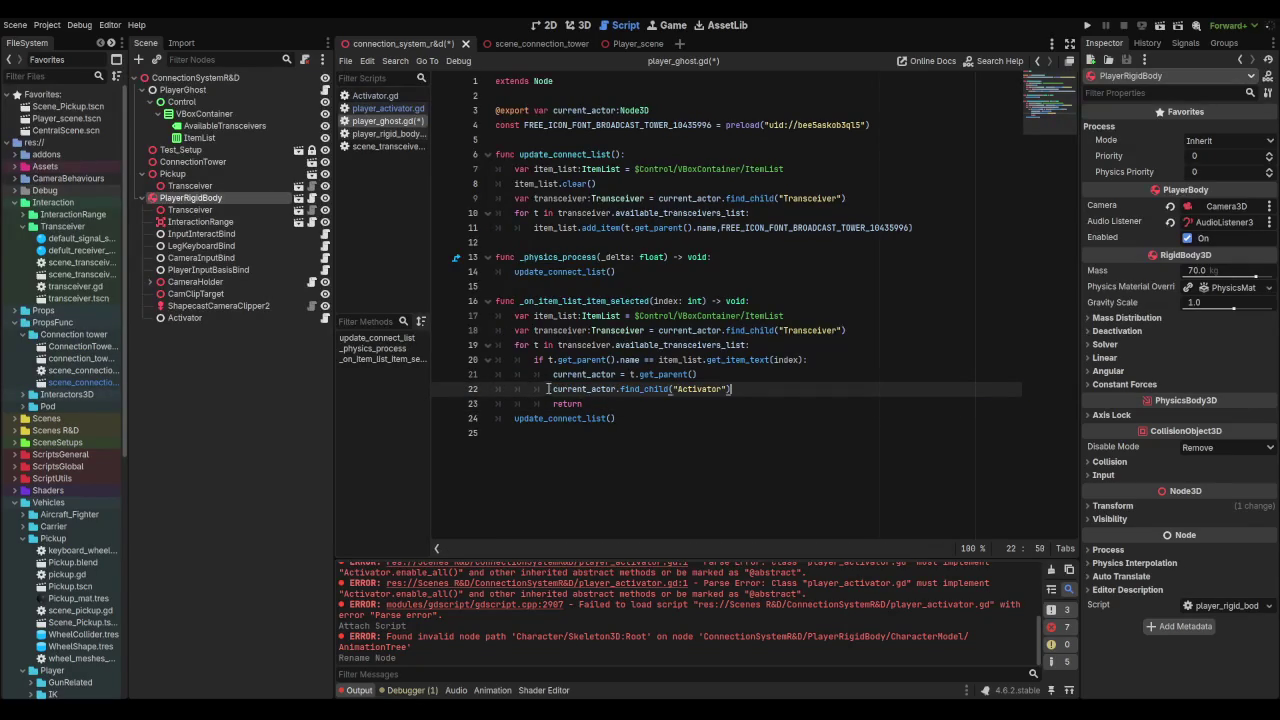
type("var activ")
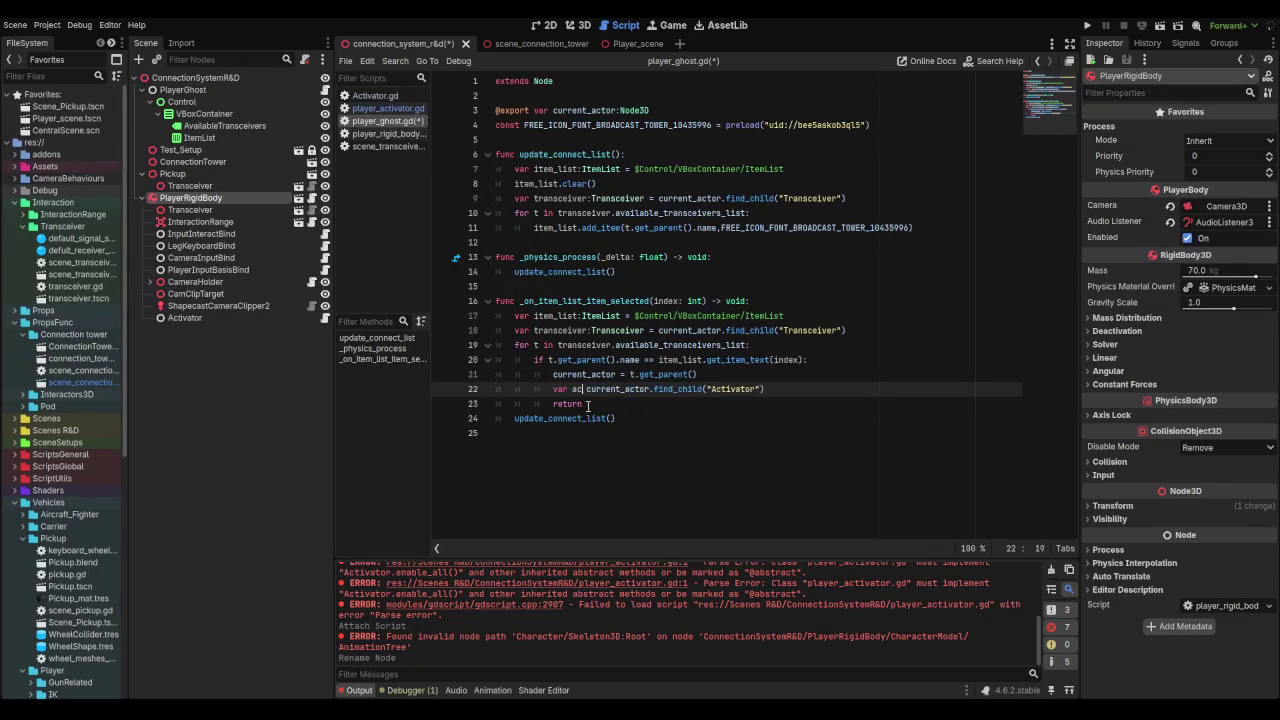
type("ator:ac")
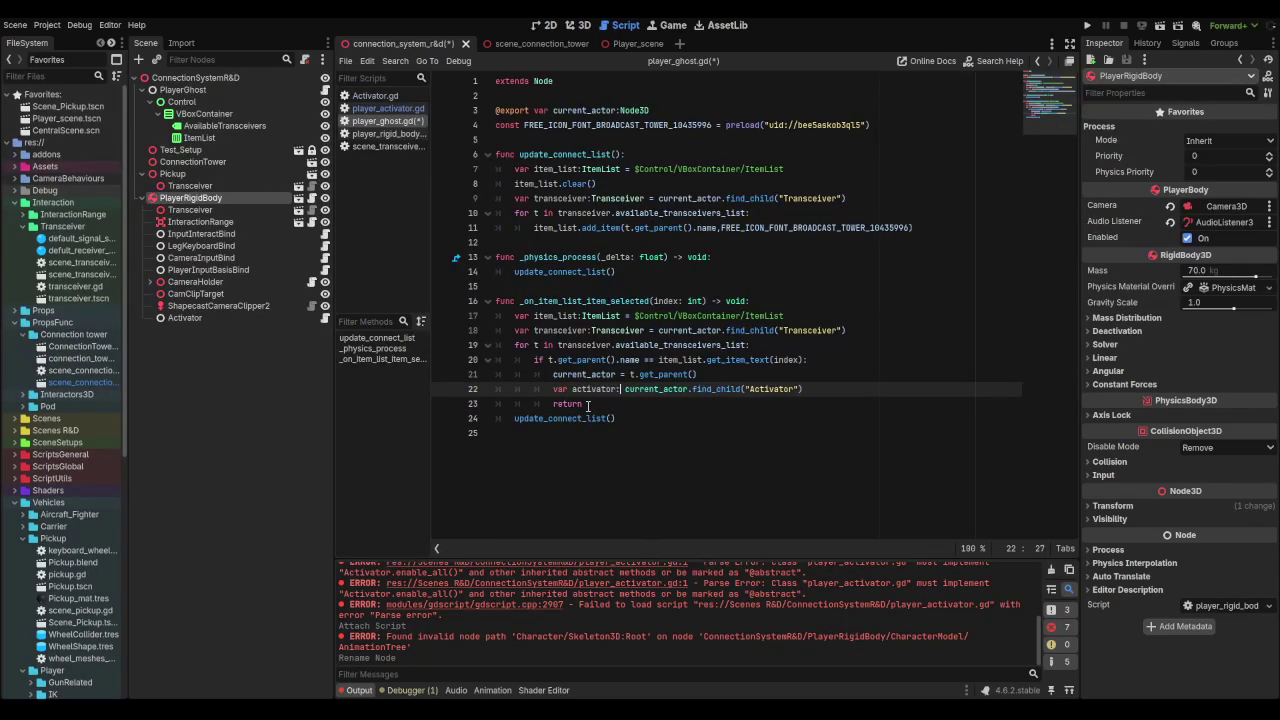
key("Return")
type("=")
left_click(907, 388)
key("Return")
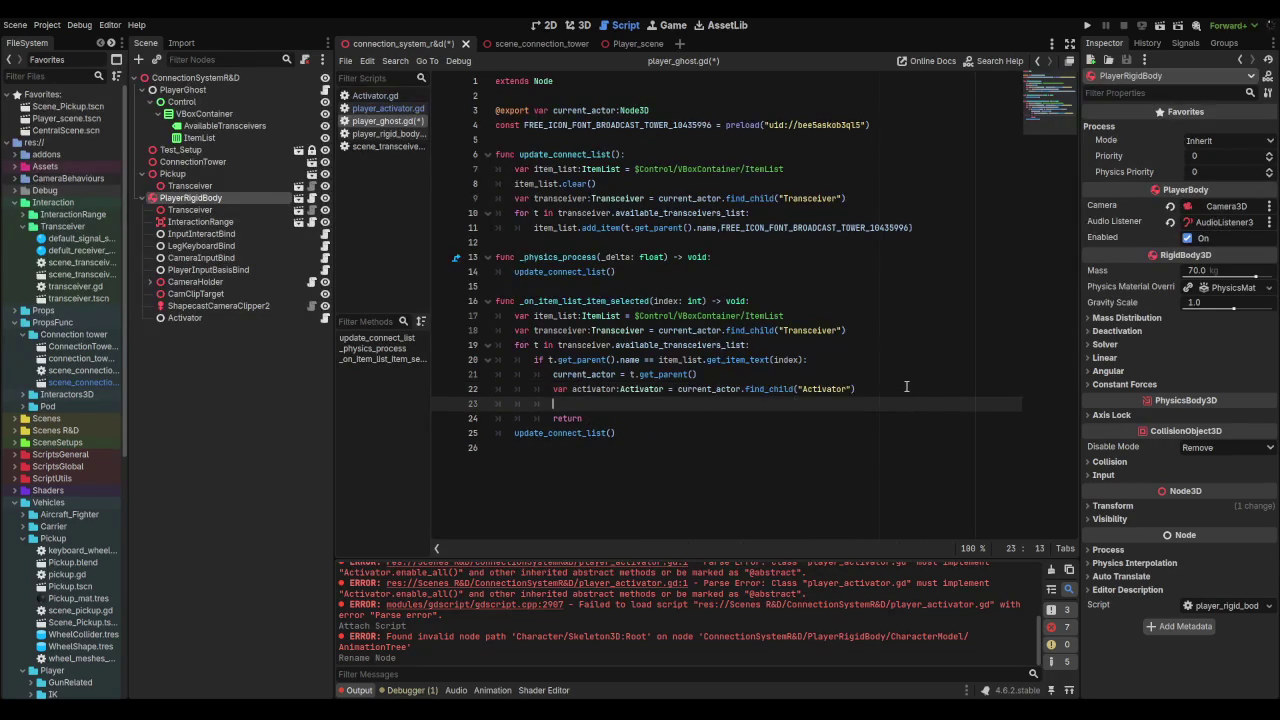
type("activator.")
key("Down")
key("Return")
key("ctrl+s")
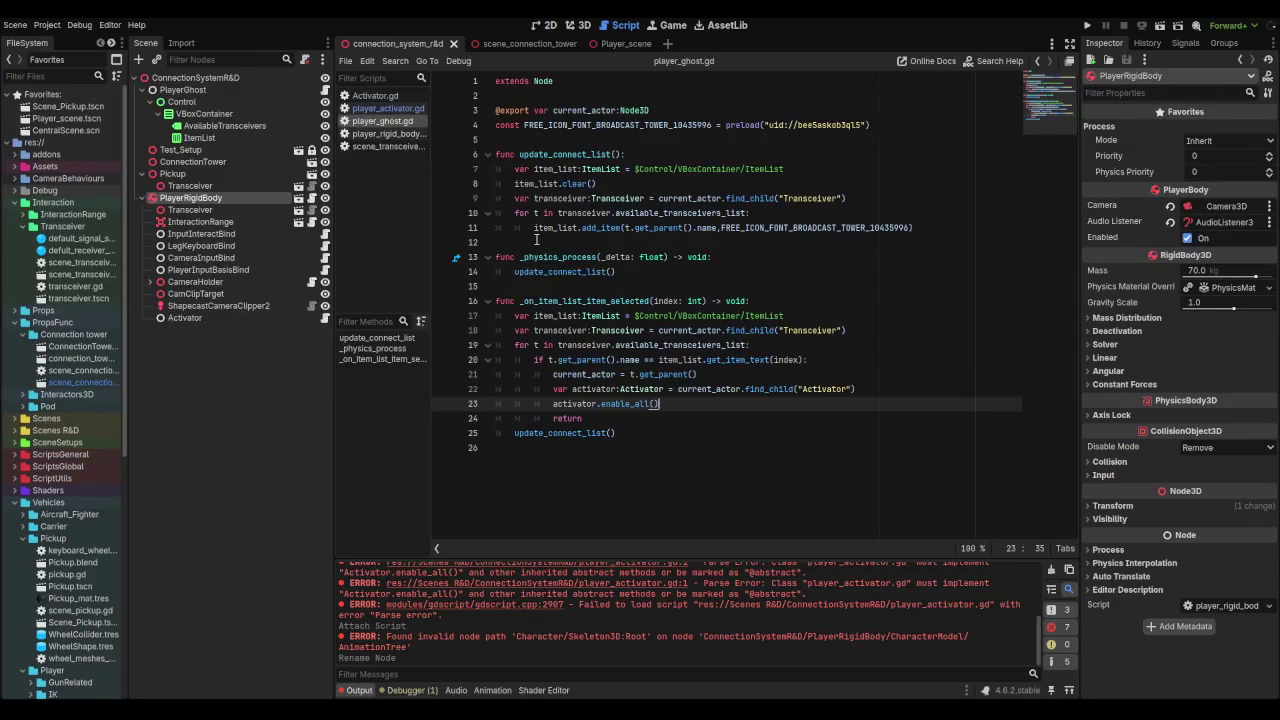
mouse_move(568, 356)
left_click(704, 114)
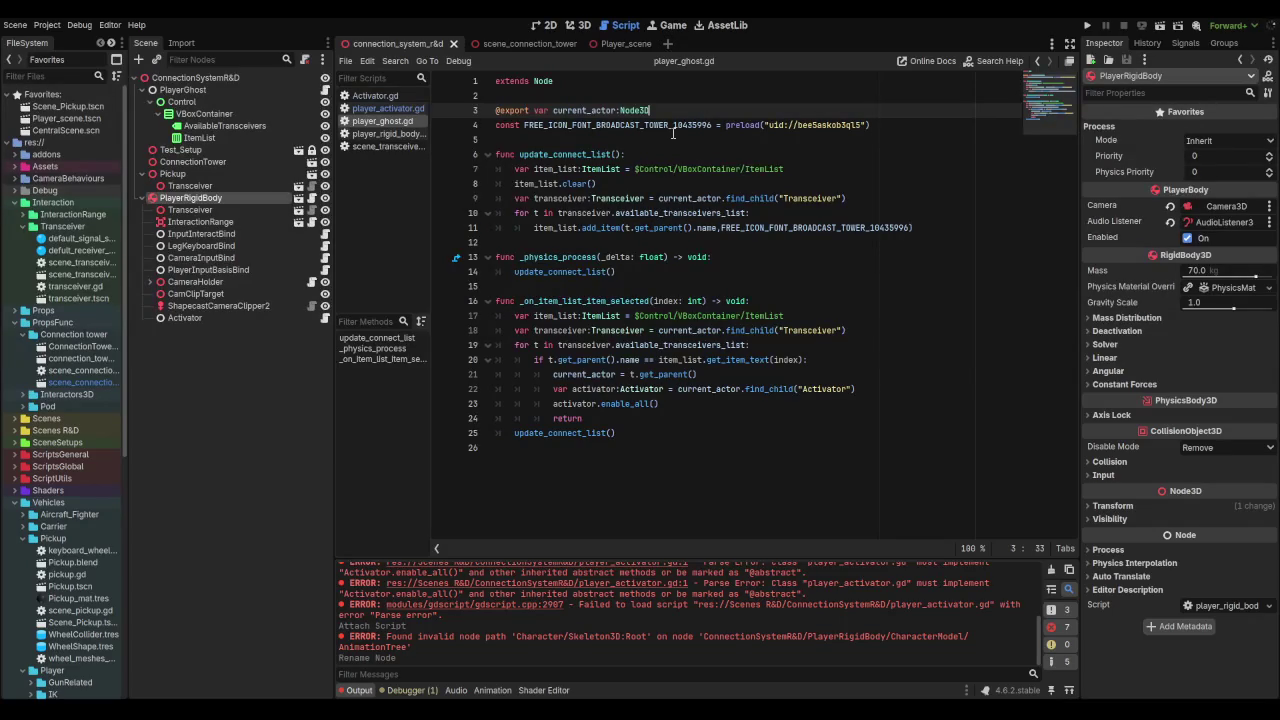
Step: Add var last_actor:Node3D on a new line below current_actor
key("Return")
type("var")
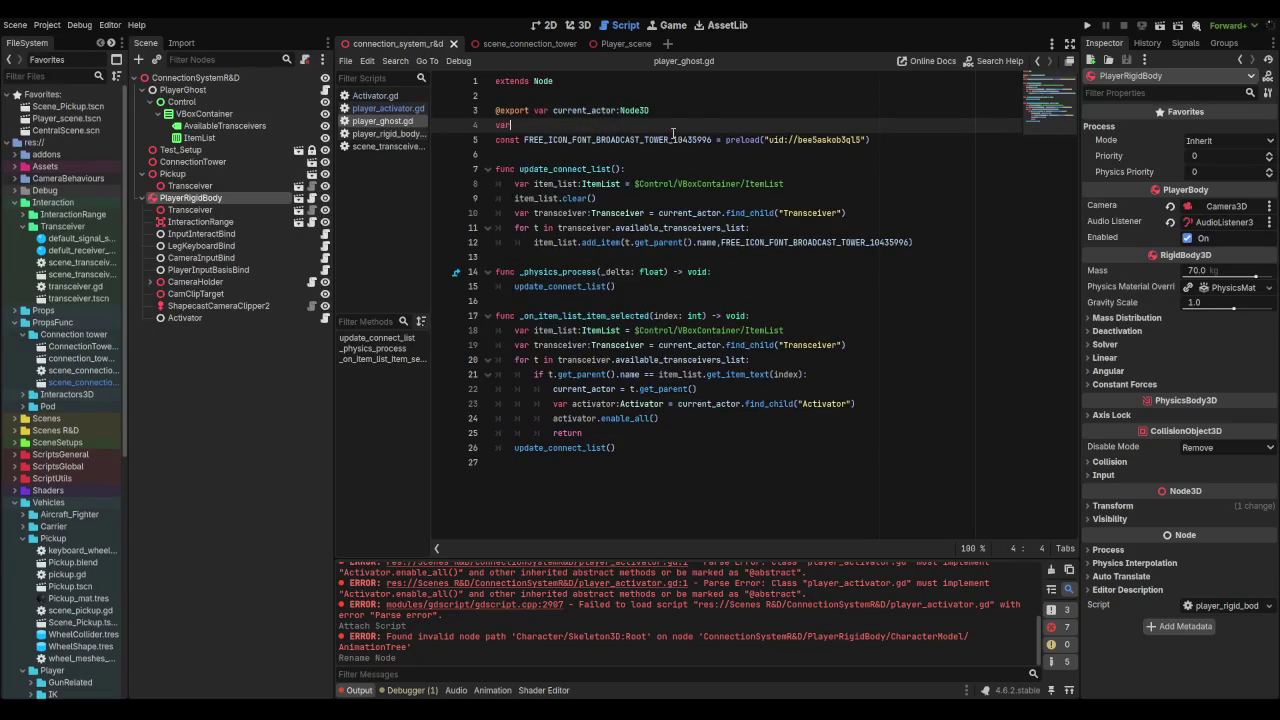
type(" last_acto")
type("r:")
type("nod")
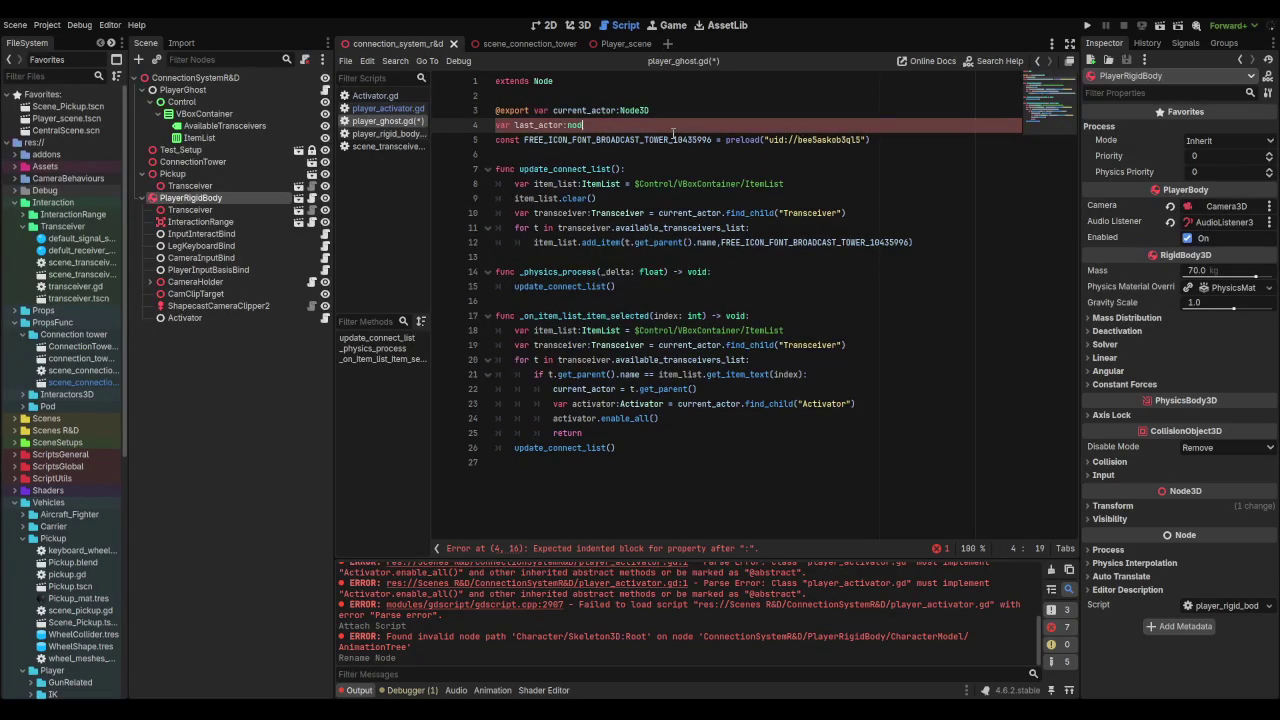
type("e3")
key("Return")
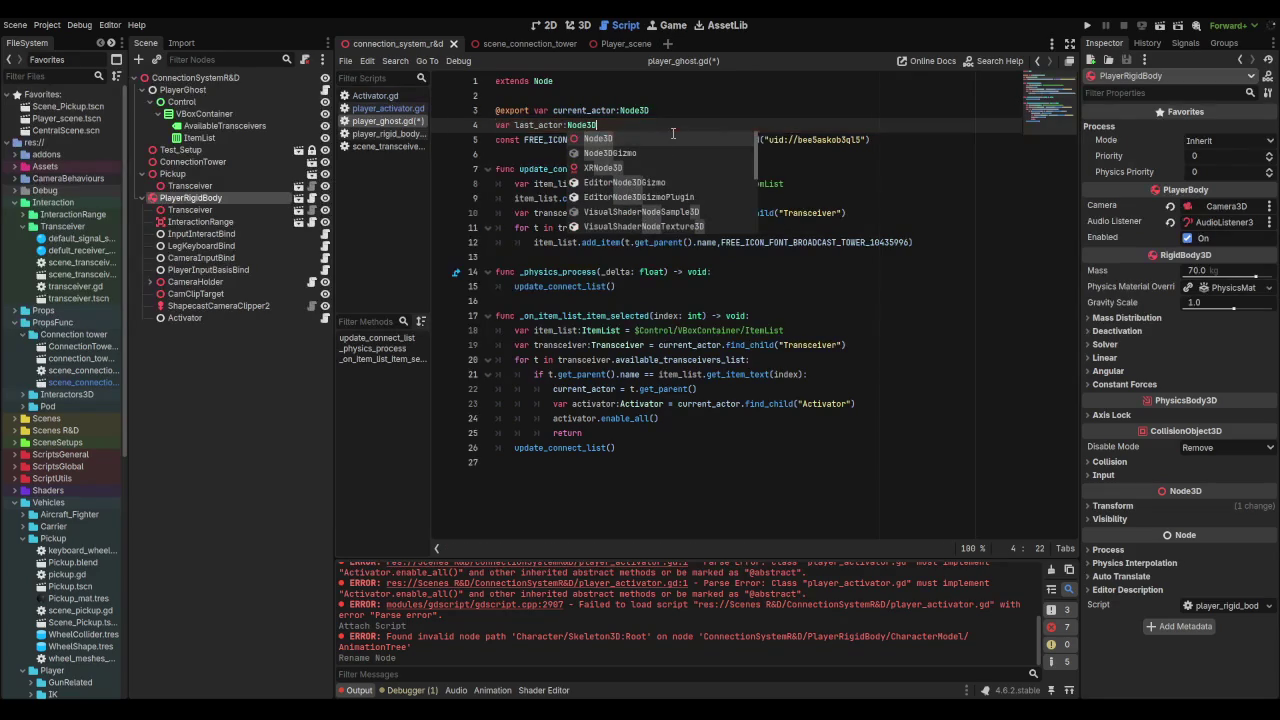
left_click(540, 125)
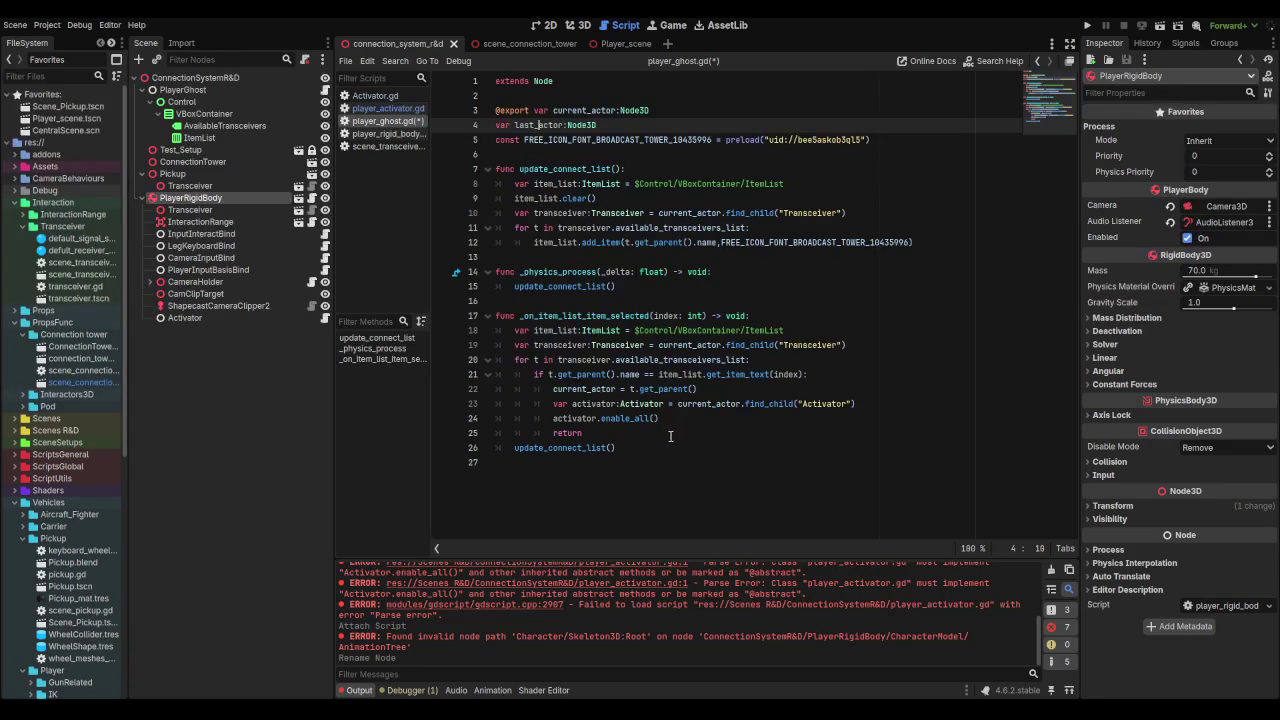
left_click(606, 436)
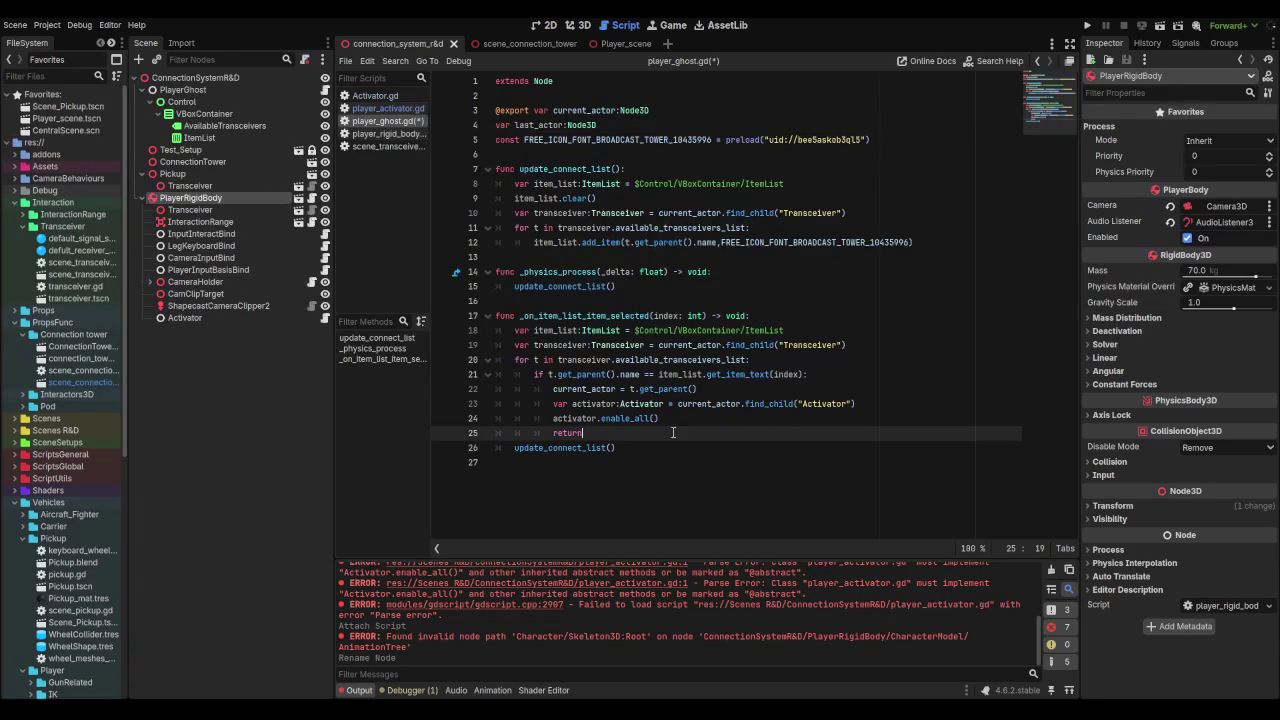
Step: Keep the return line and add an 'if last_actor:' block after the enable_all line
key("BackSpace")
key("BackSpace")
key("BackSpace")
type("i")
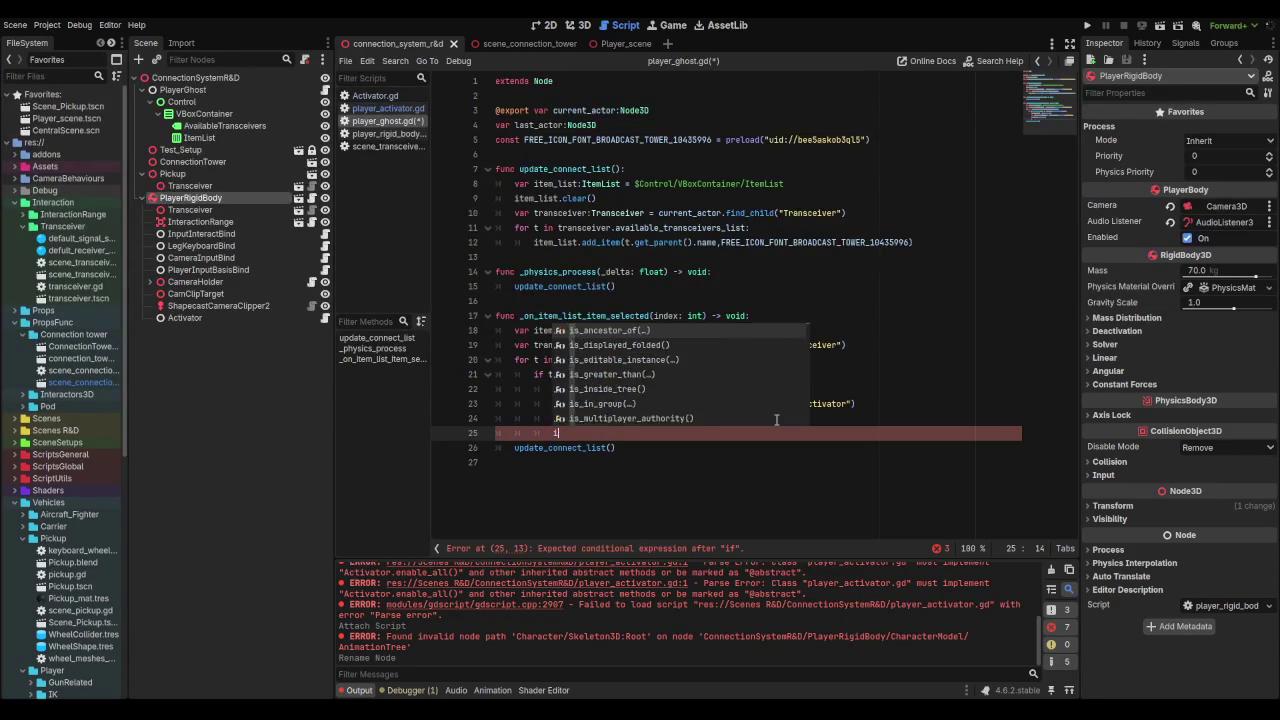
key("BackSpace")
type("return")
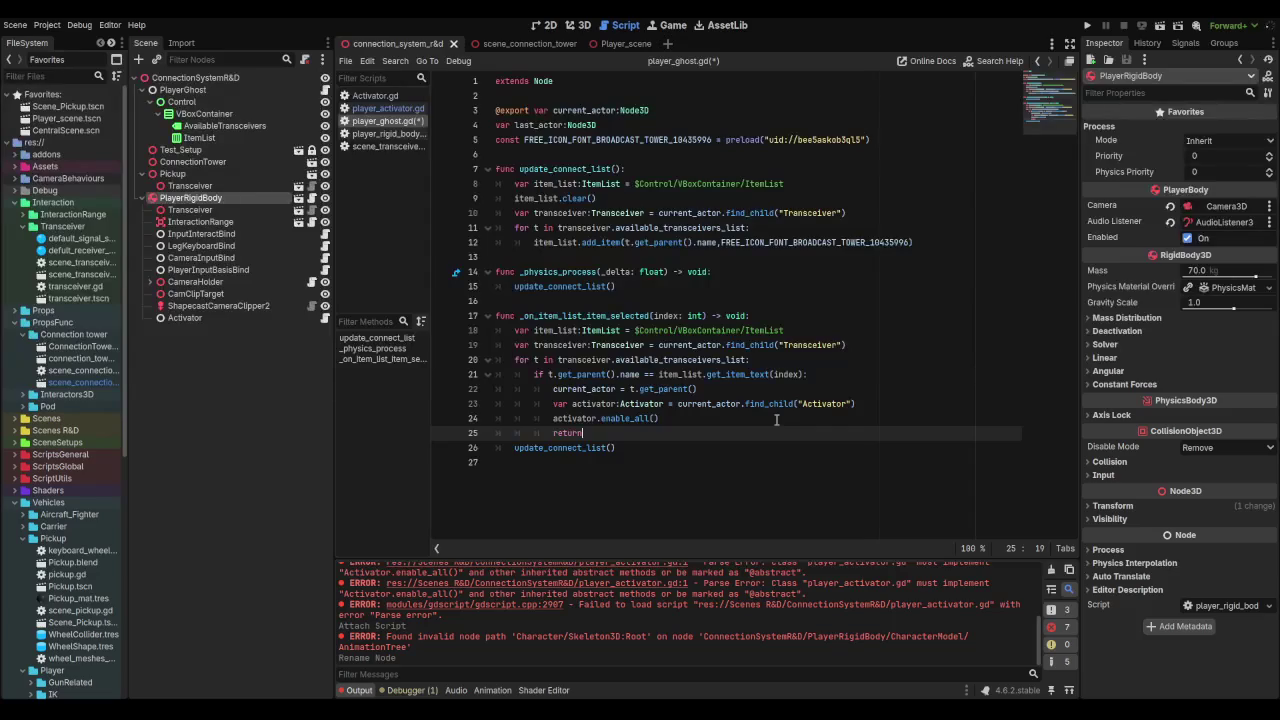
left_click(672, 420)
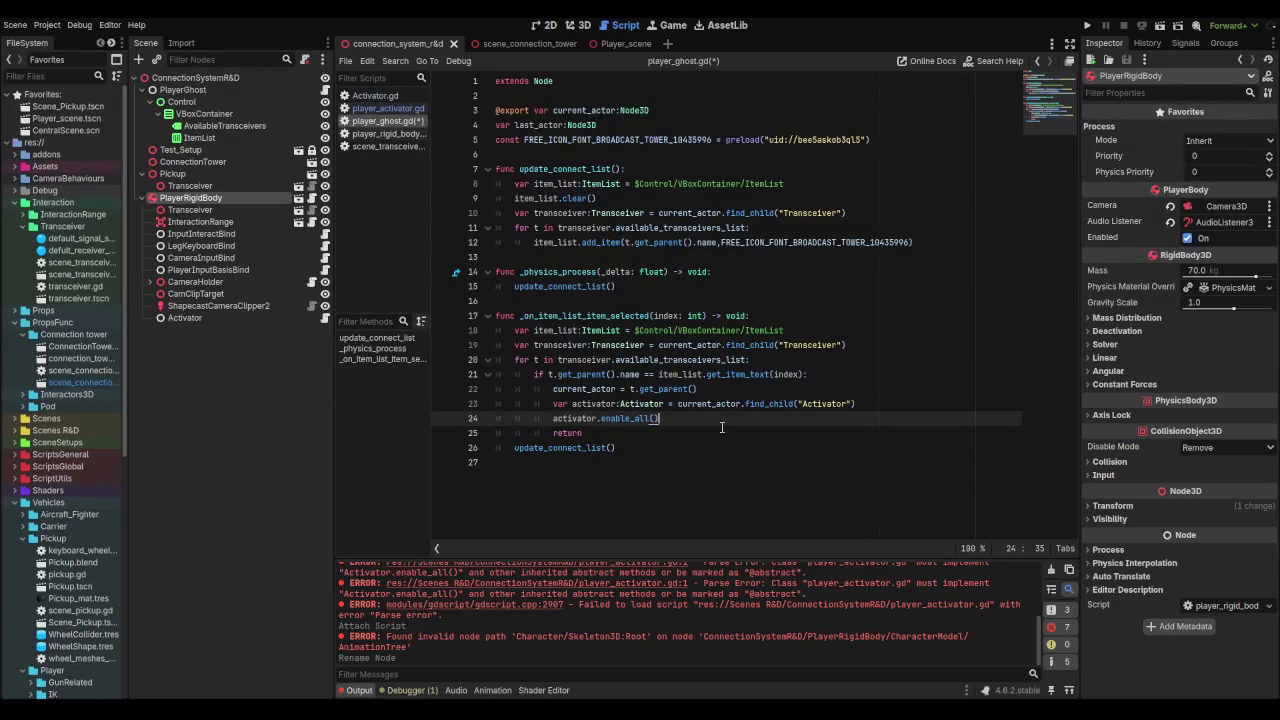
key("Return")
type("if l")
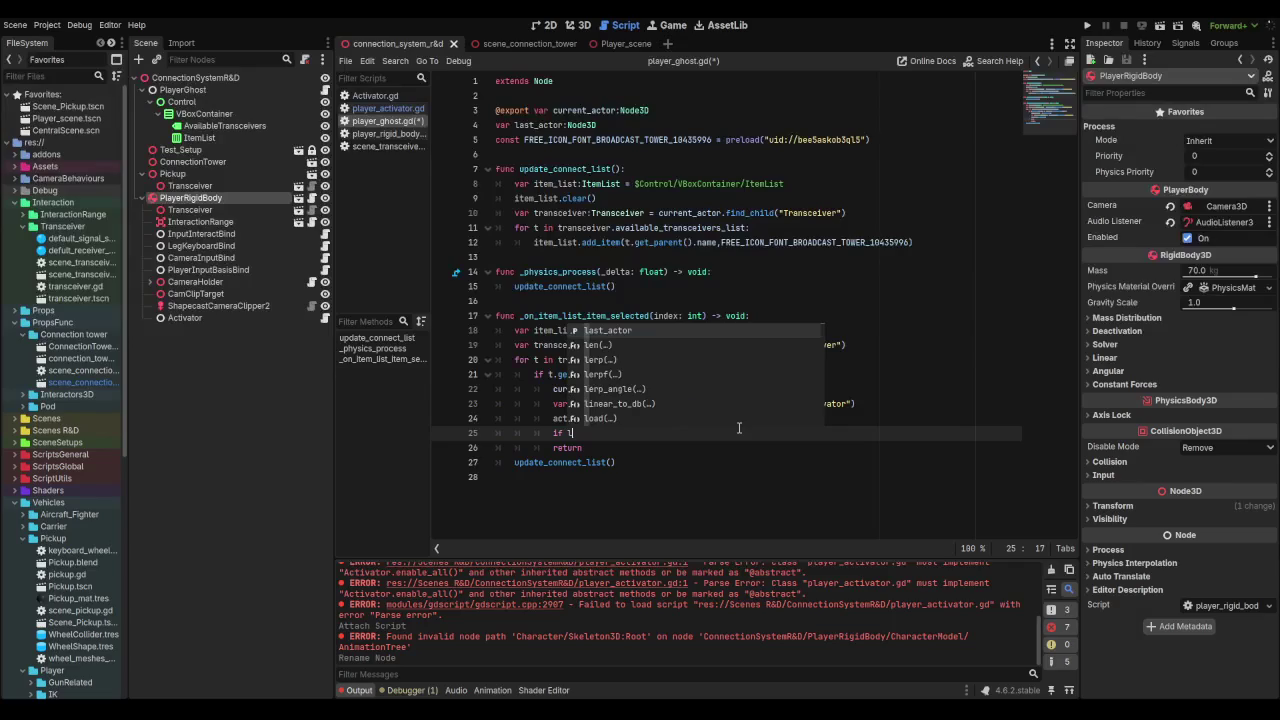
key("Return")
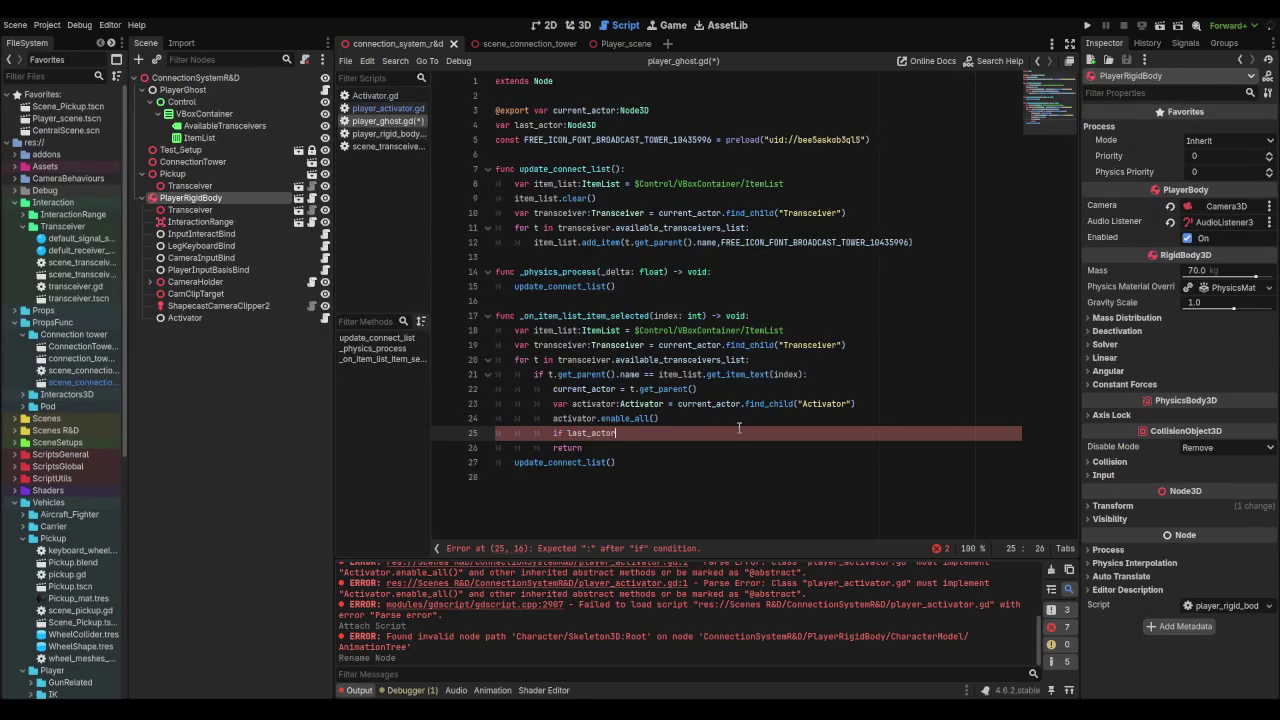
type(".disa")
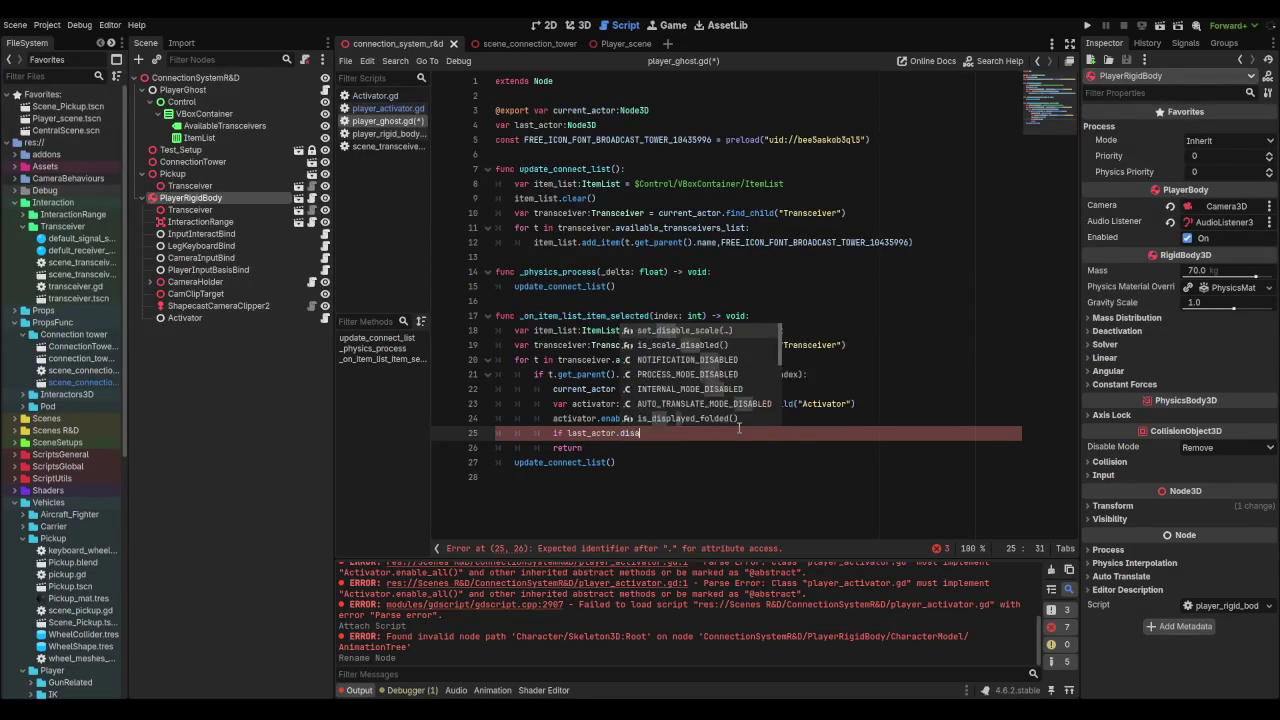
key("BackSpace")
key("BackSpace")
key("BackSpace")
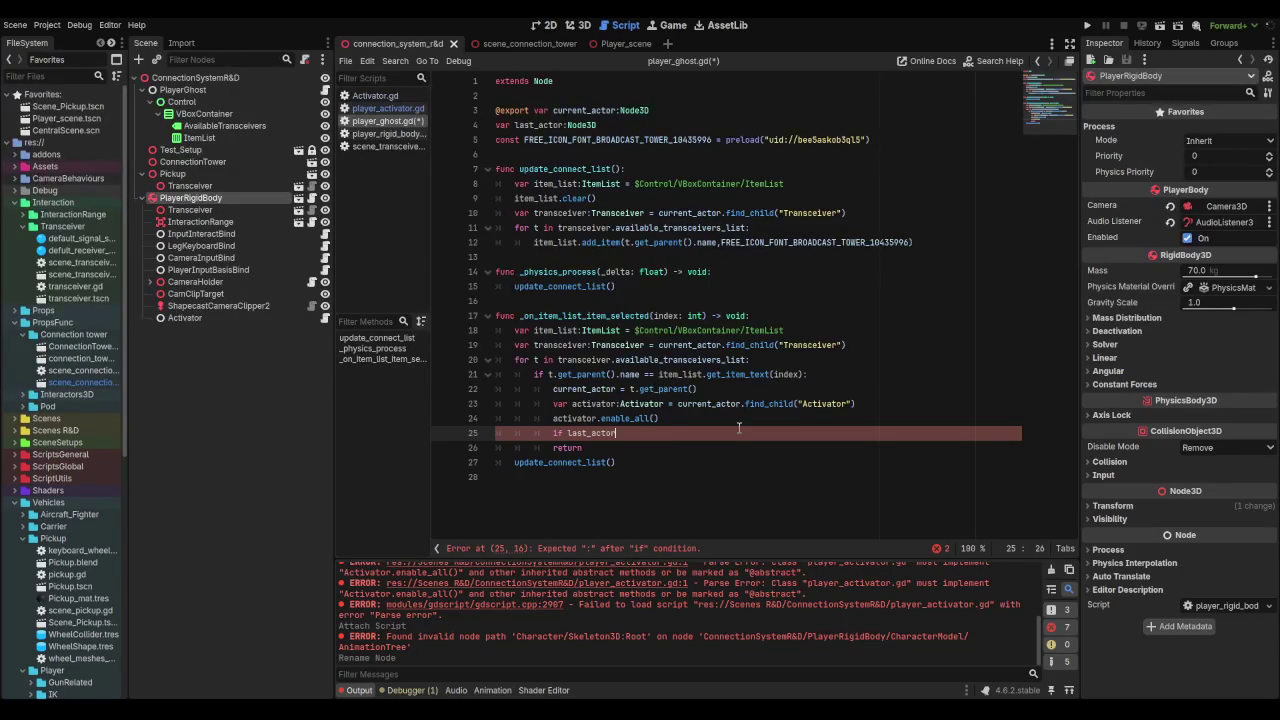
type(":")
key("Return")
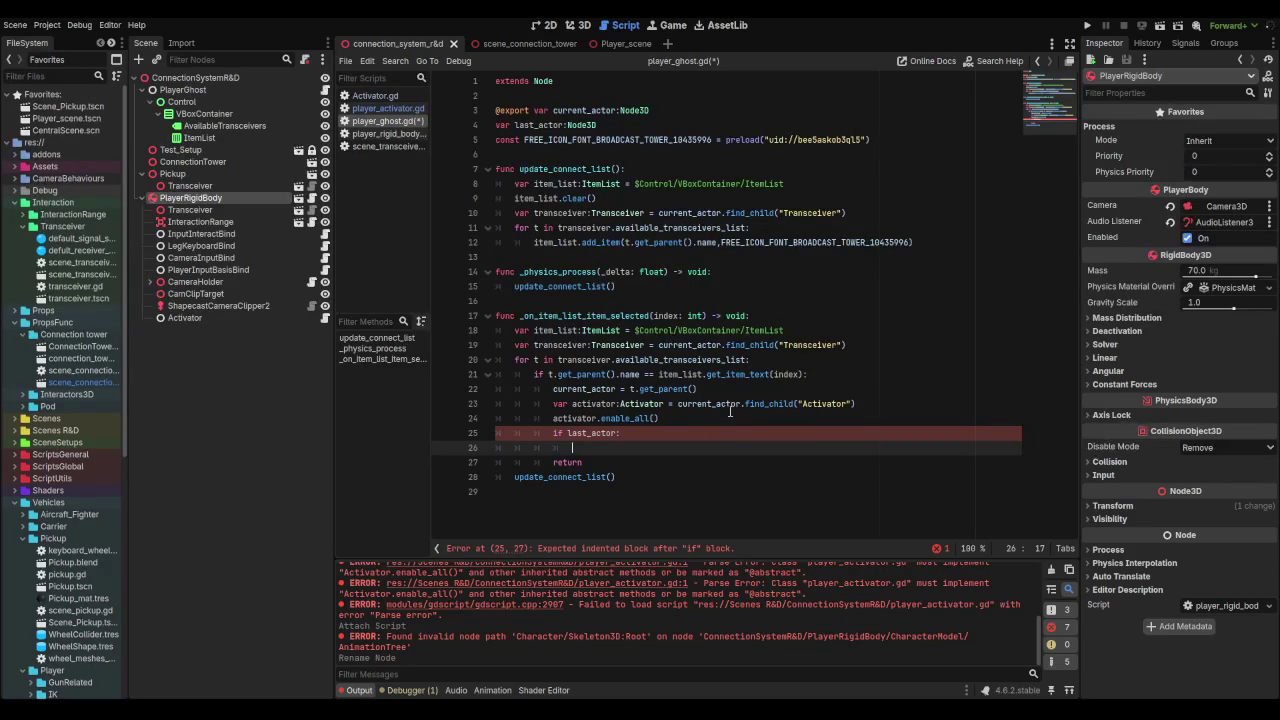
Step: Drop the activator variable and chain .enable_all() onto current_actor.find_child("Activator")
mouse_move(700, 404)
left_click_drag(678, 404, 547, 408)
key("BackSpace")
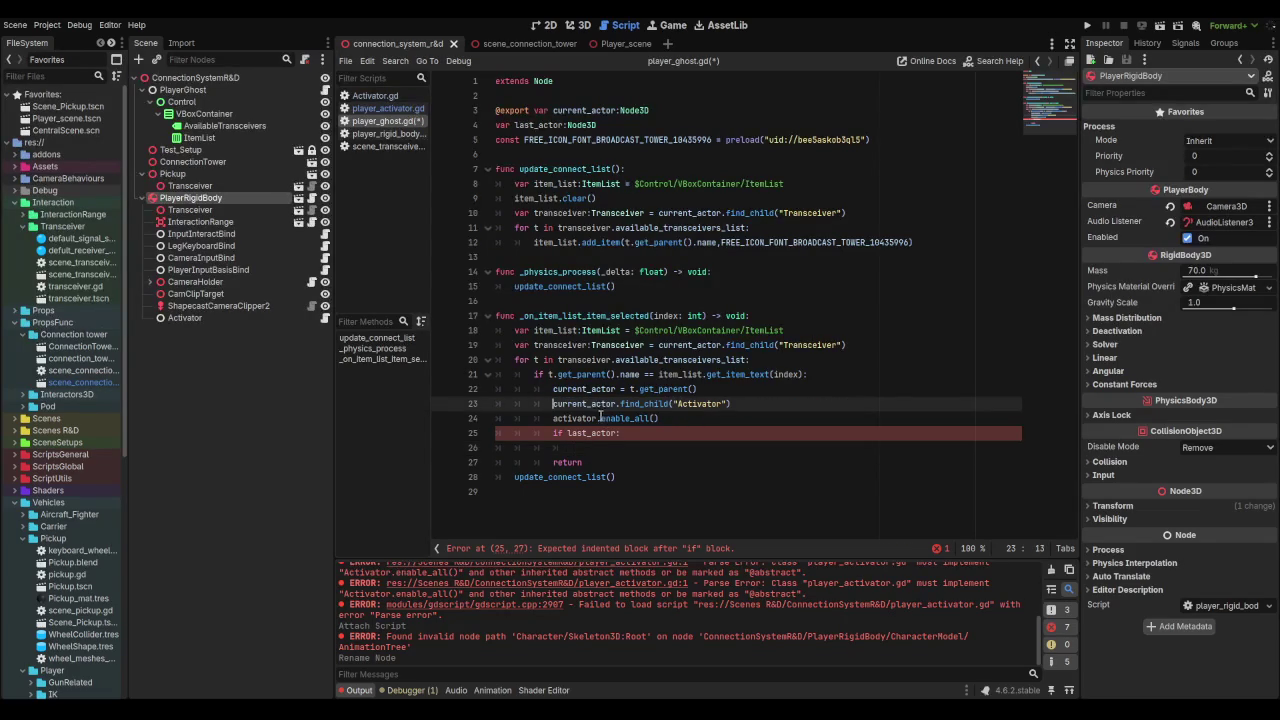
double_click(575, 418)
key("BackSpace")
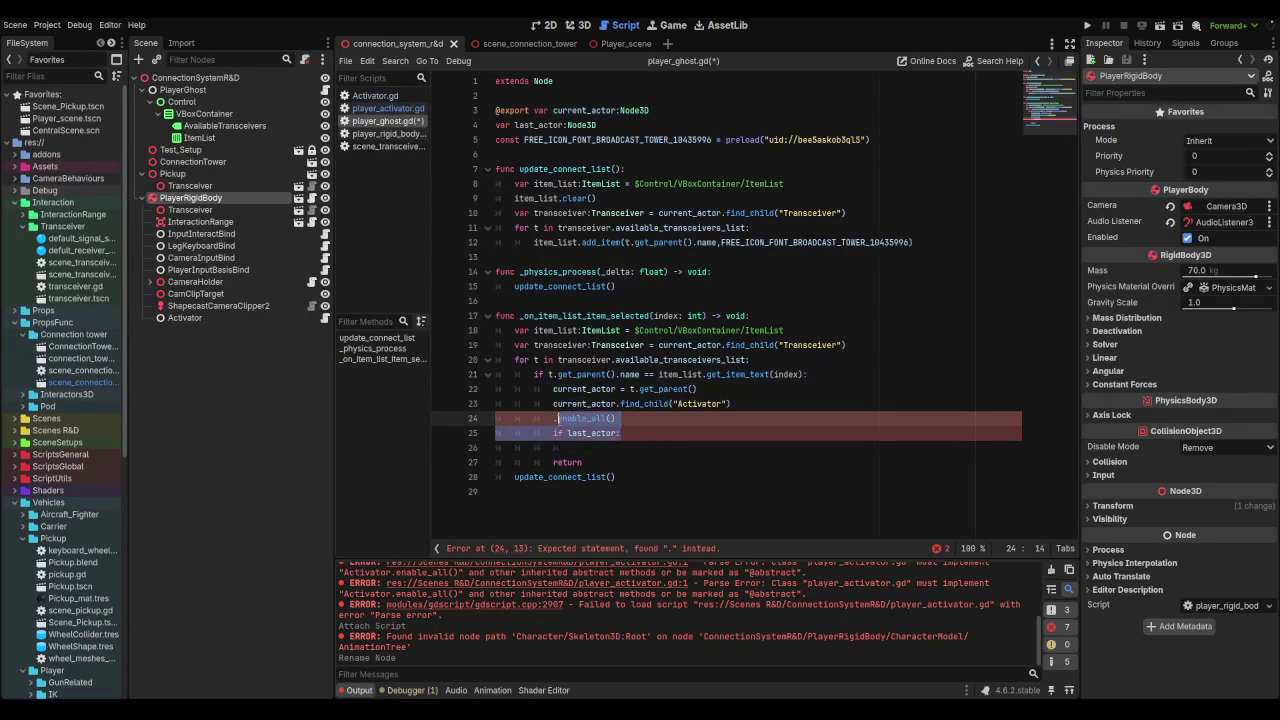
key("shift+End")
key("Delete")
key("Up")
key("End")
type(".enable_all()")
key("Down")
key("BackSpace")
key("BackSpace")
Step: Copy the Activator statement under 'if last_actor:', switch it to last_actor, and save
left_click_drag(826, 404, 556, 406)
key("ctrl+c")
left_click(594, 430)
key("ctrl+v")
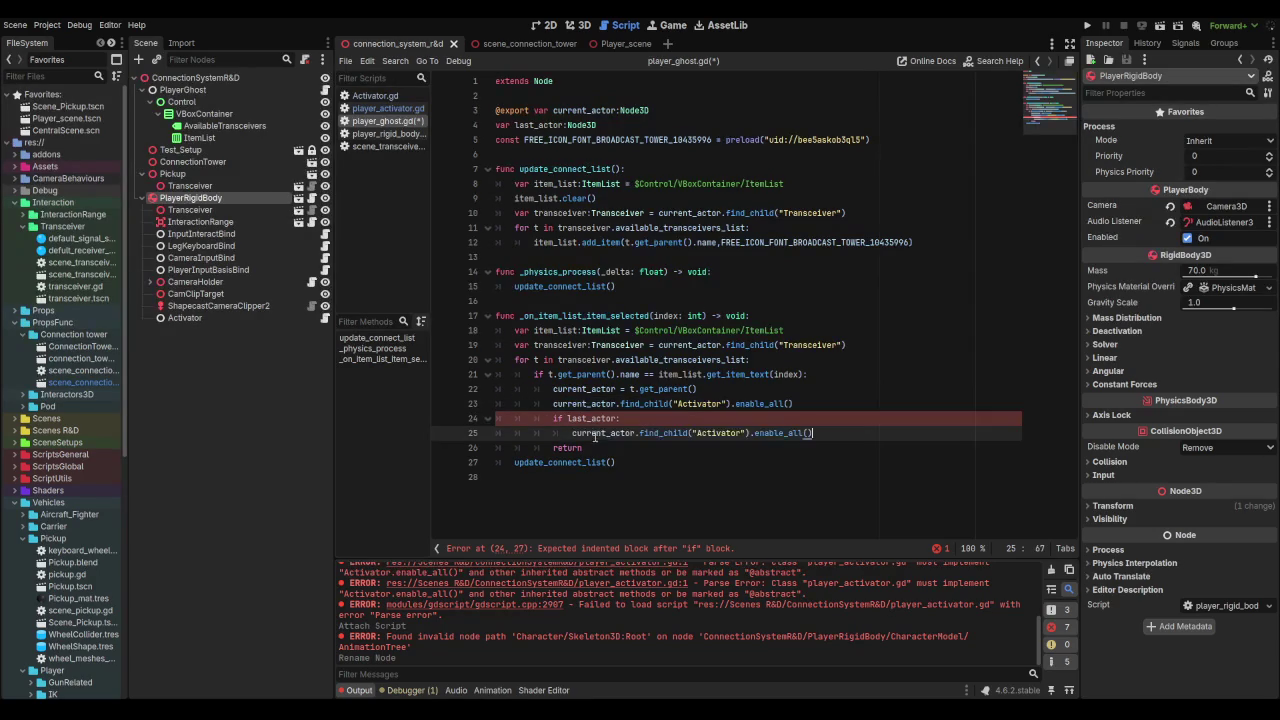
double_click(592, 419)
key("ctrl+c")
double_click(597, 433)
key("ctrl+v")
left_click(820, 433)
key("ctrl+s")
Step: Change the last_actor line's enable_all() to disable_all() and save the script
key("Right")
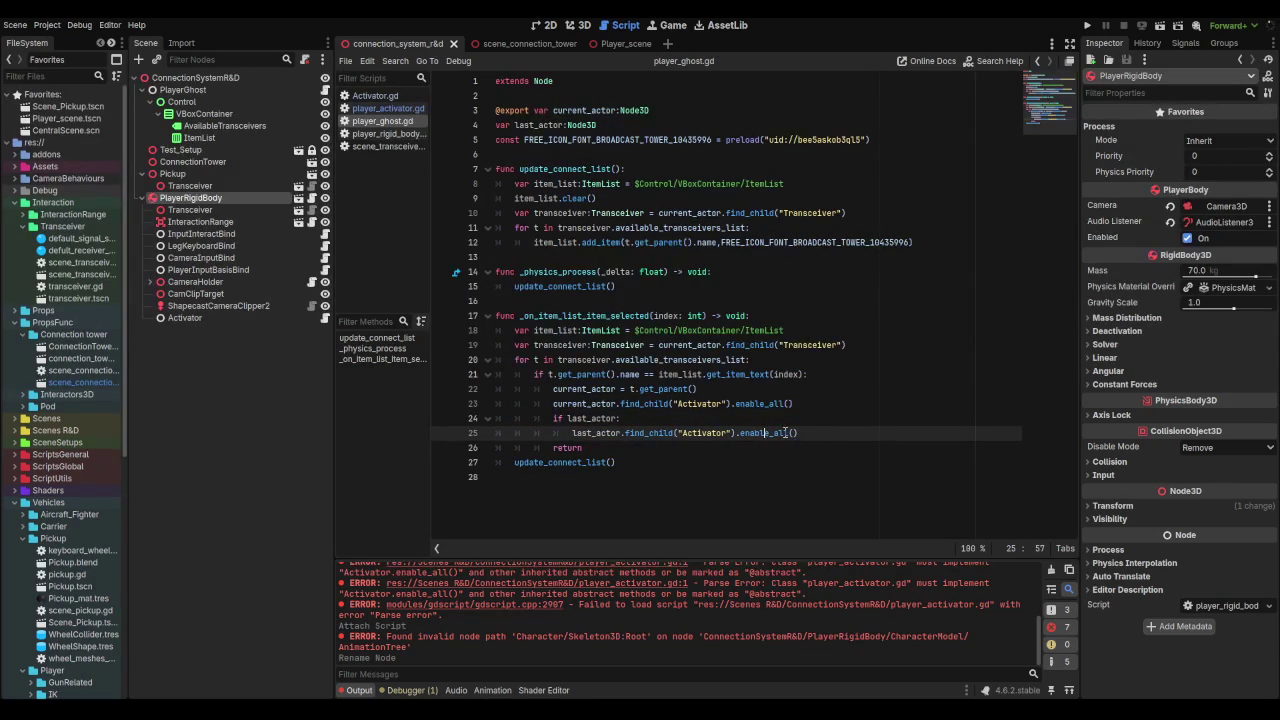
key("BackSpace")
key("BackSpace")
key("BackSpace")
type("disable")
left_click(810, 433)
key("ctrl+s")
double_click(762, 403)
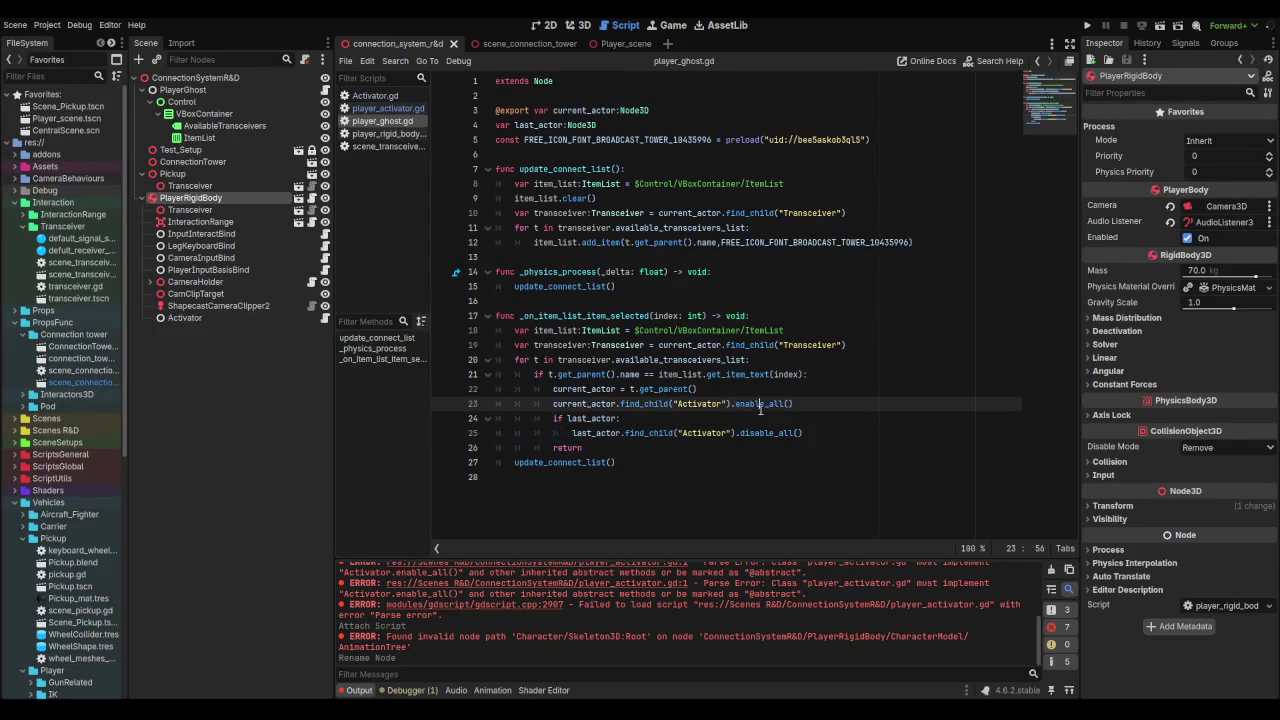
left_click(650, 403)
Step: Run the game with F5, switch into ConnectionTower from the transceiver list, then stop with F8
key("F5")
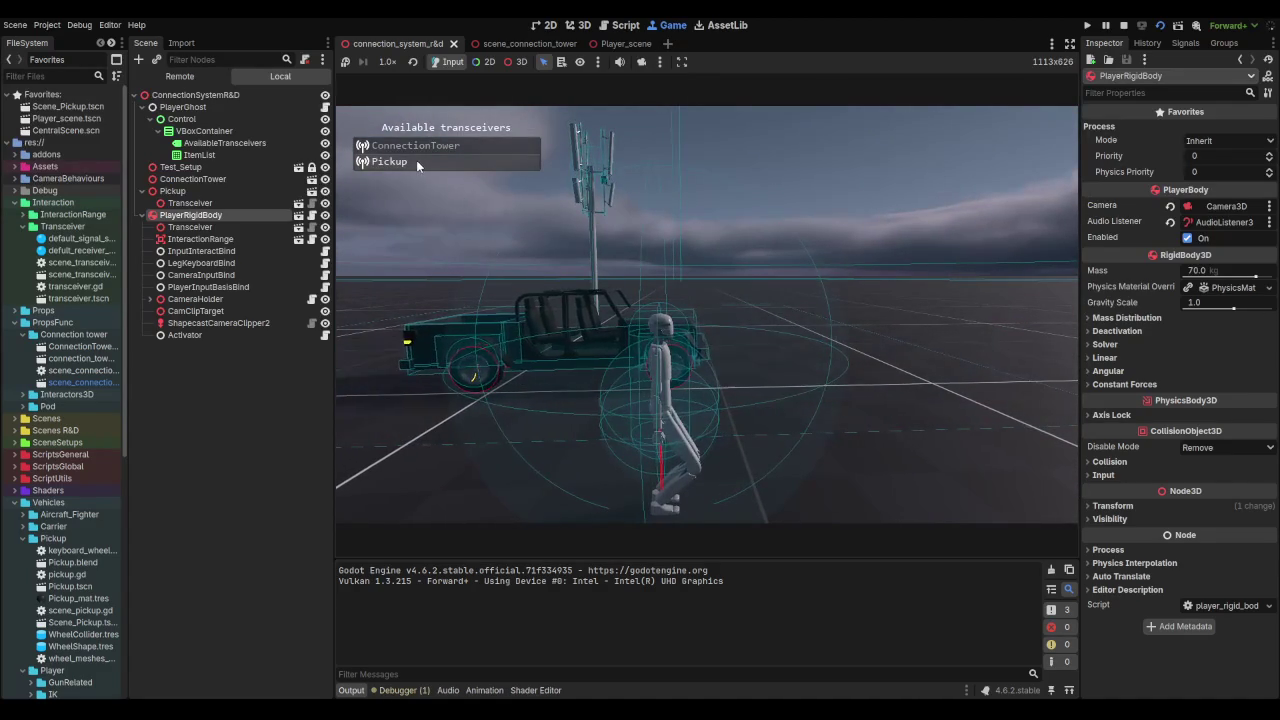
left_click(406, 148)
key("F8")
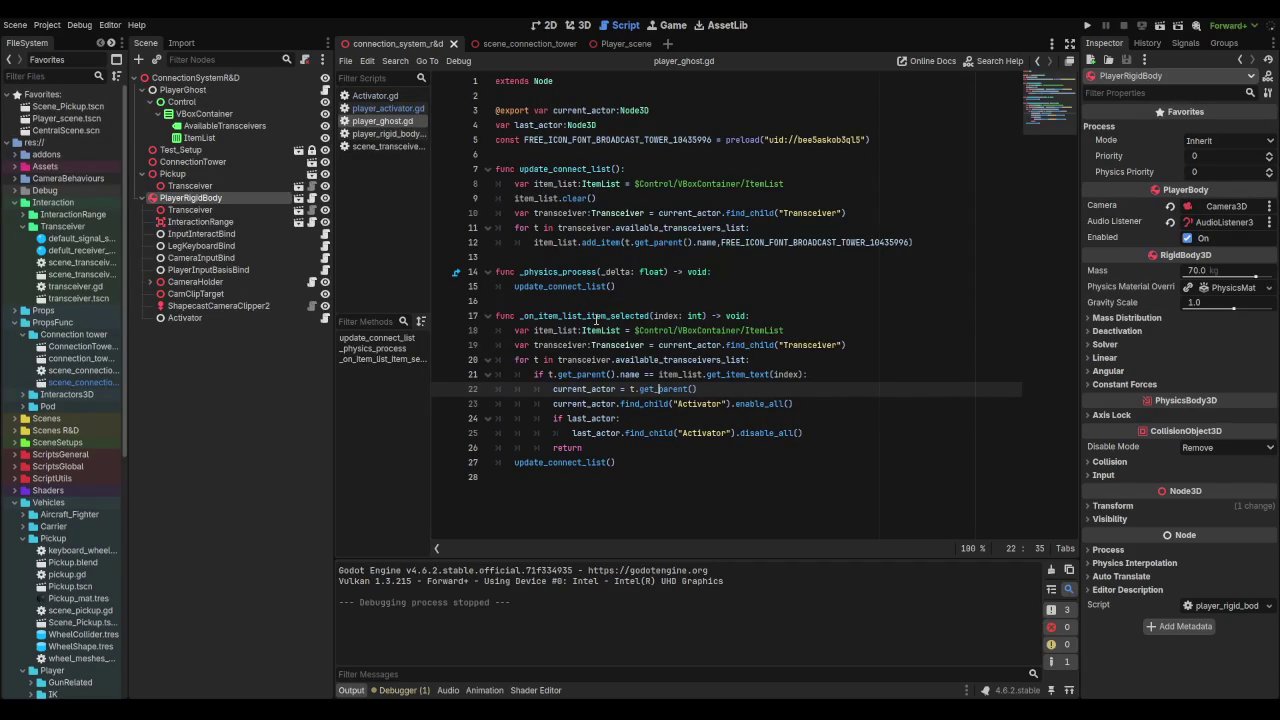
Step: Move Activator to the top of PlayerRigidBody's children and save the scene
left_click(209, 320)
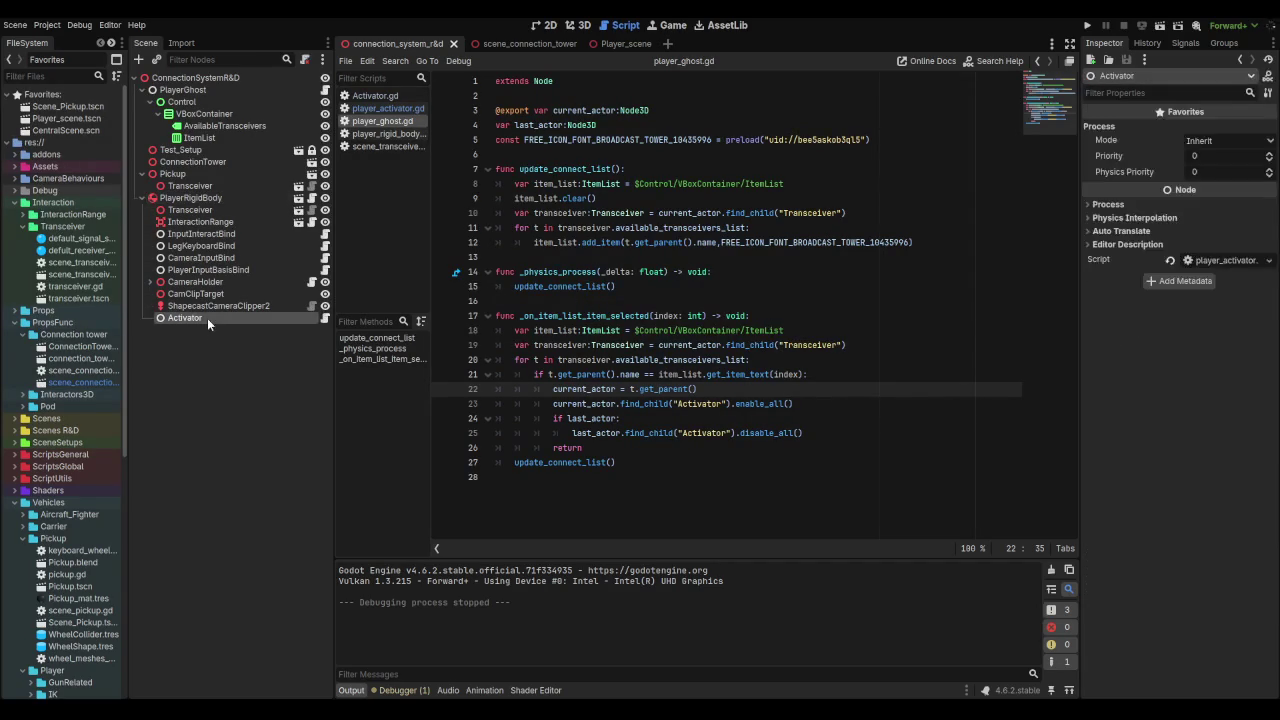
left_click_drag(205, 318, 213, 203)
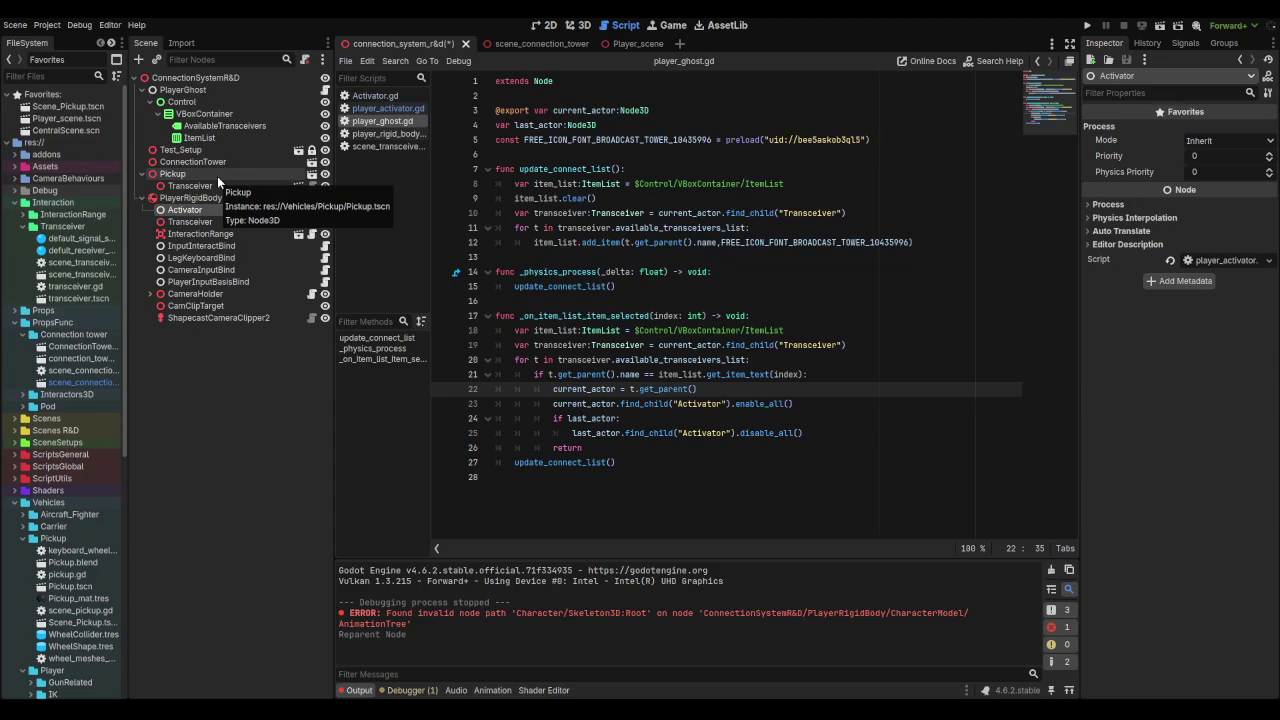
key("ctrl+s")
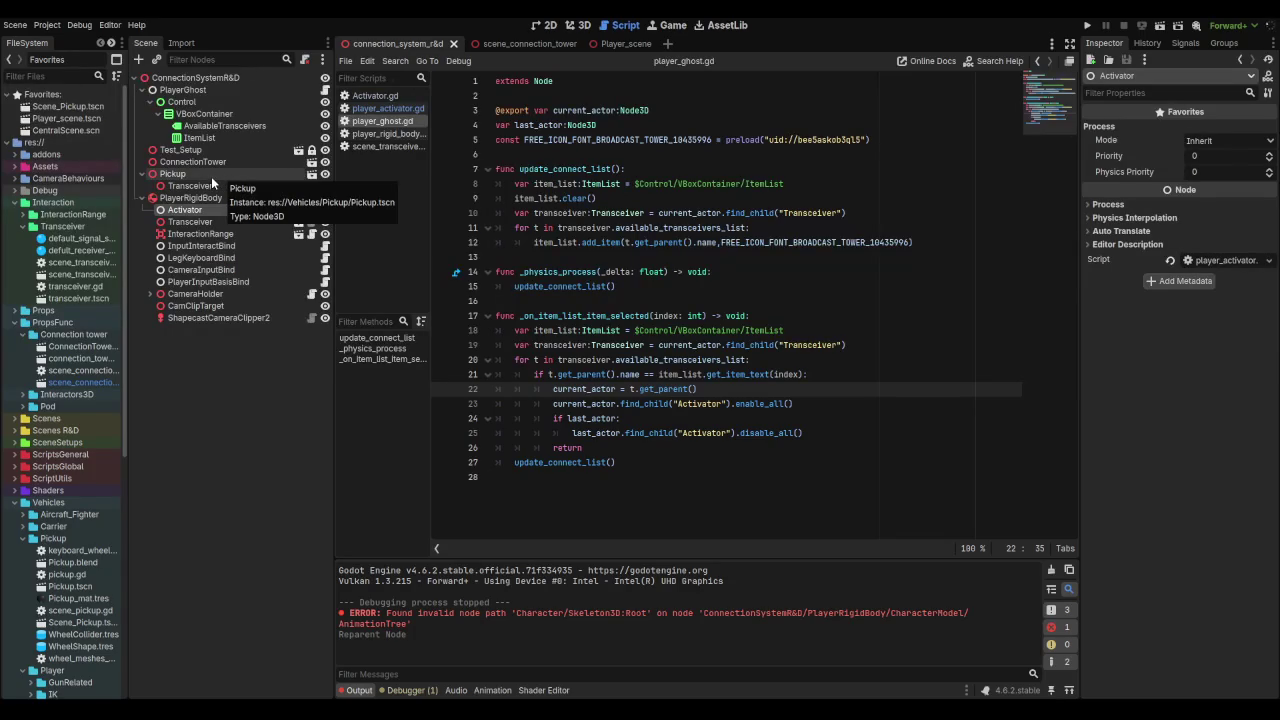
Step: Inspect the Pickup instance's options, then open Scene_Pickup.tscn
left_click(211, 176)
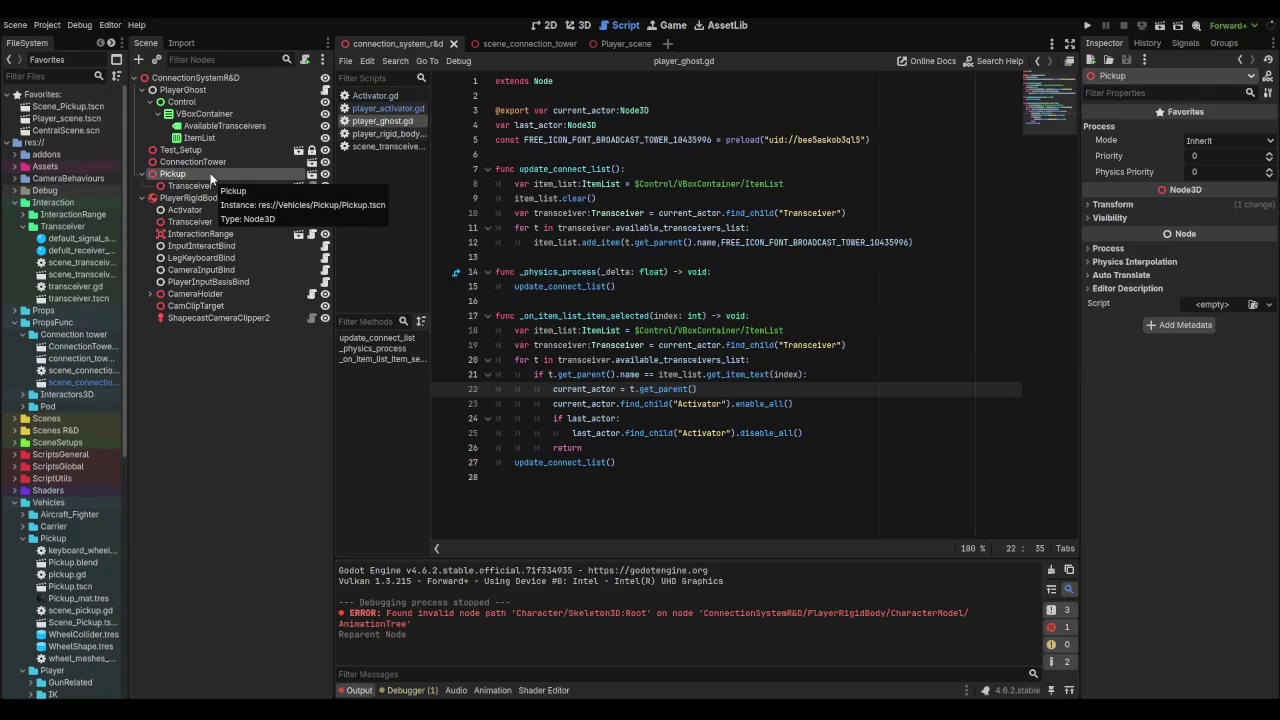
right_click(211, 176)
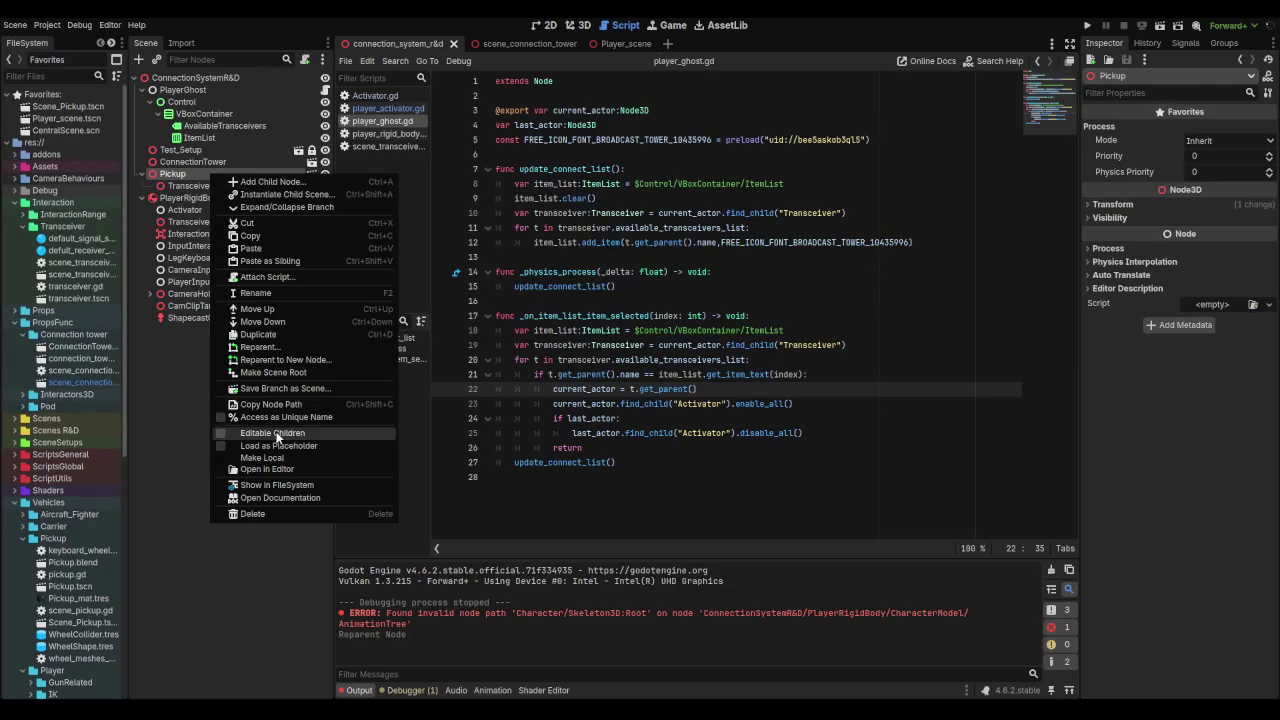
left_click(155, 377)
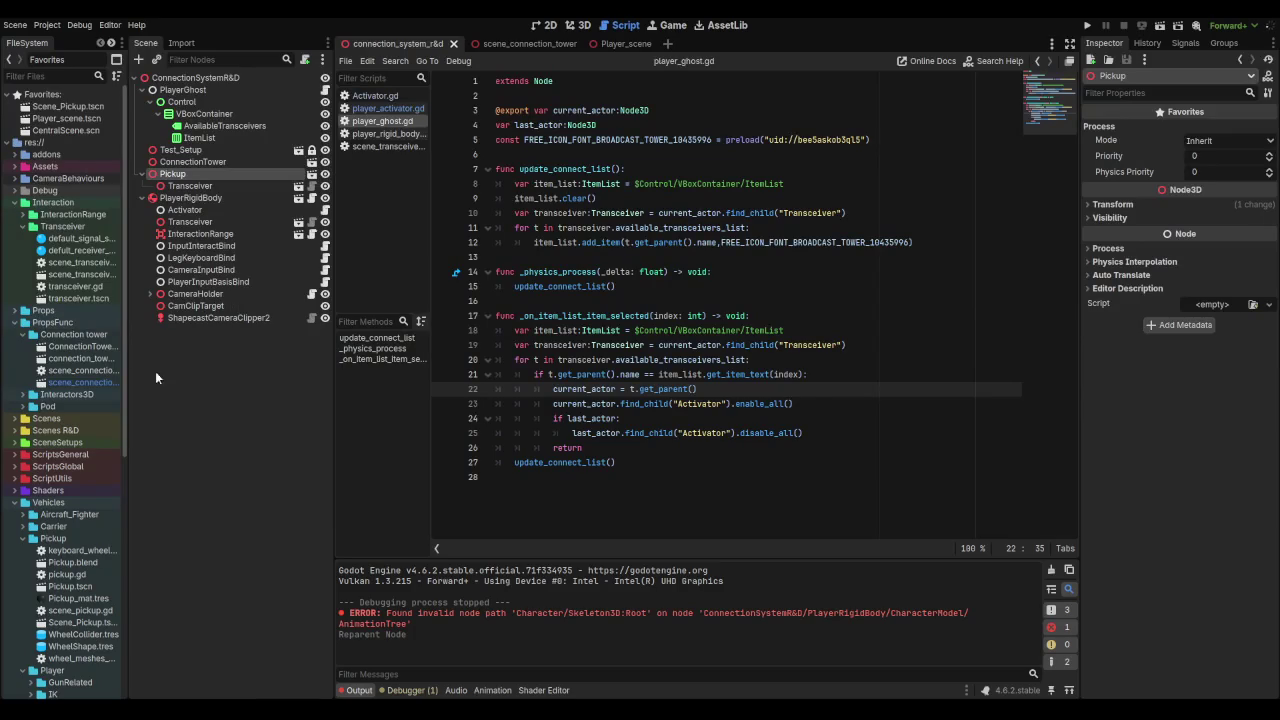
double_click(84, 109)
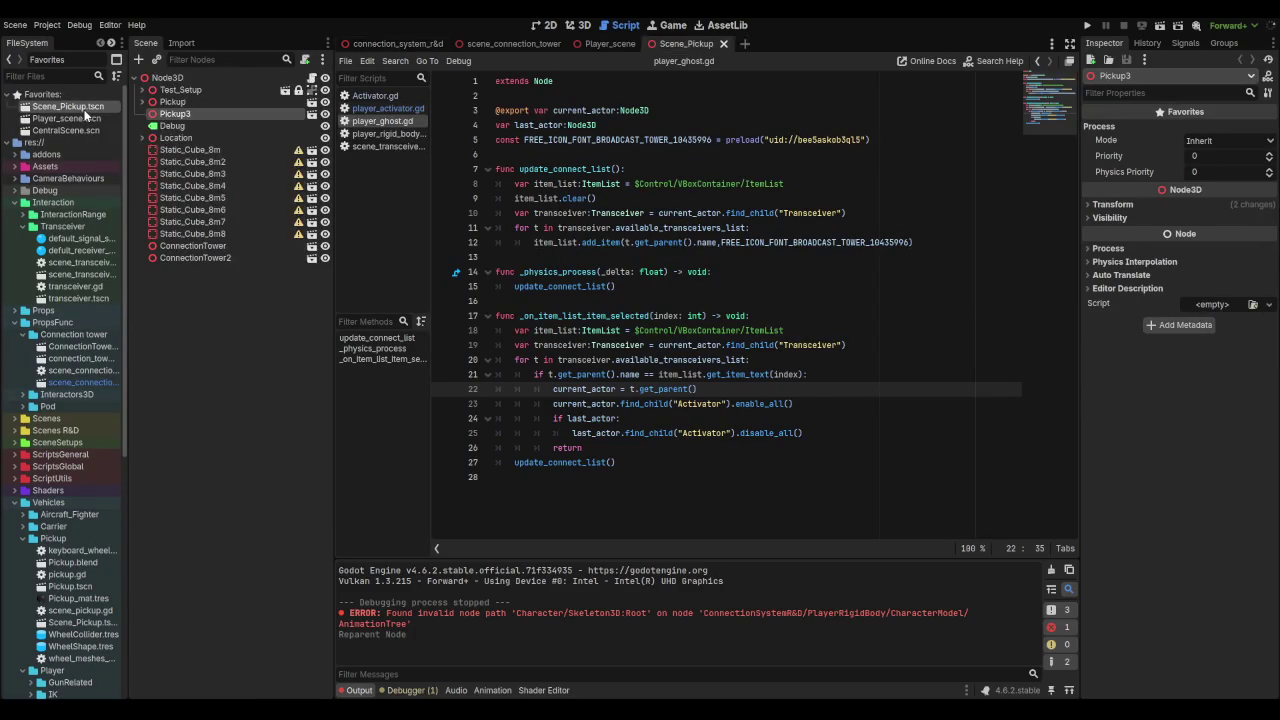
Step: Expand Pickup > RigidBody3D and open KeyboardWheelBind's keyboard_wheel_bind.gd script
left_click(142, 102)
left_click(149, 126)
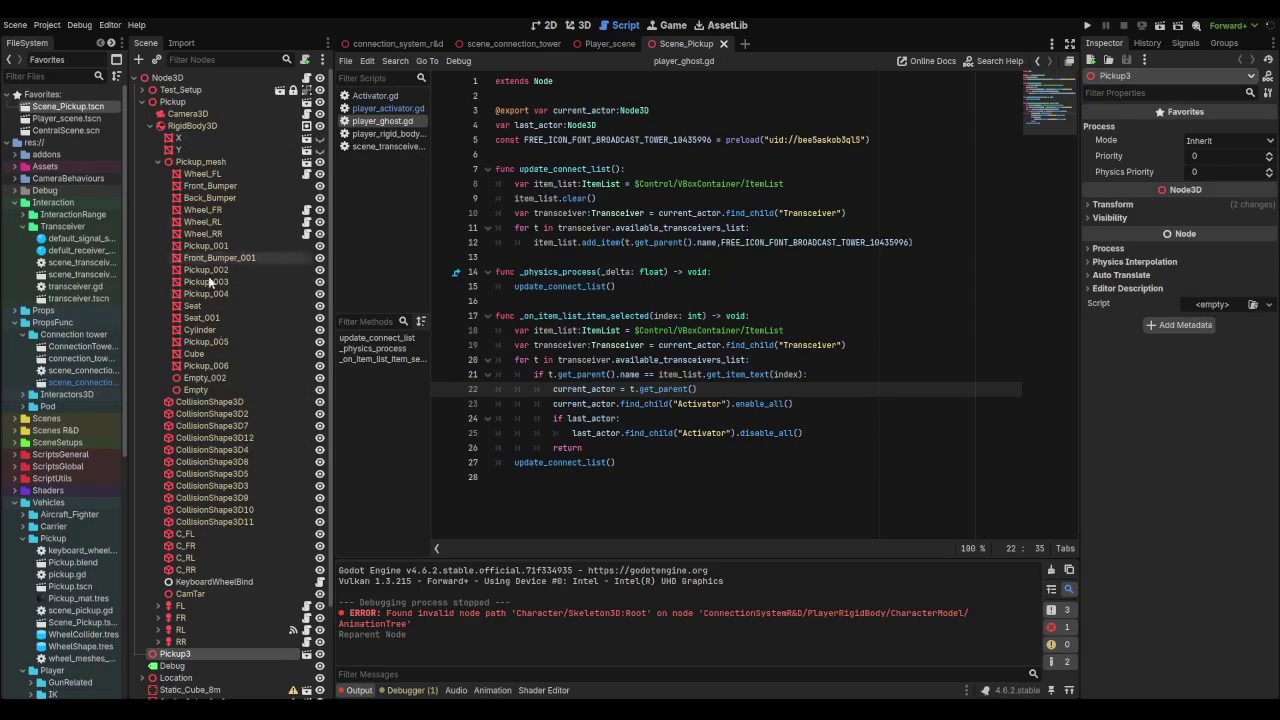
left_click(249, 580)
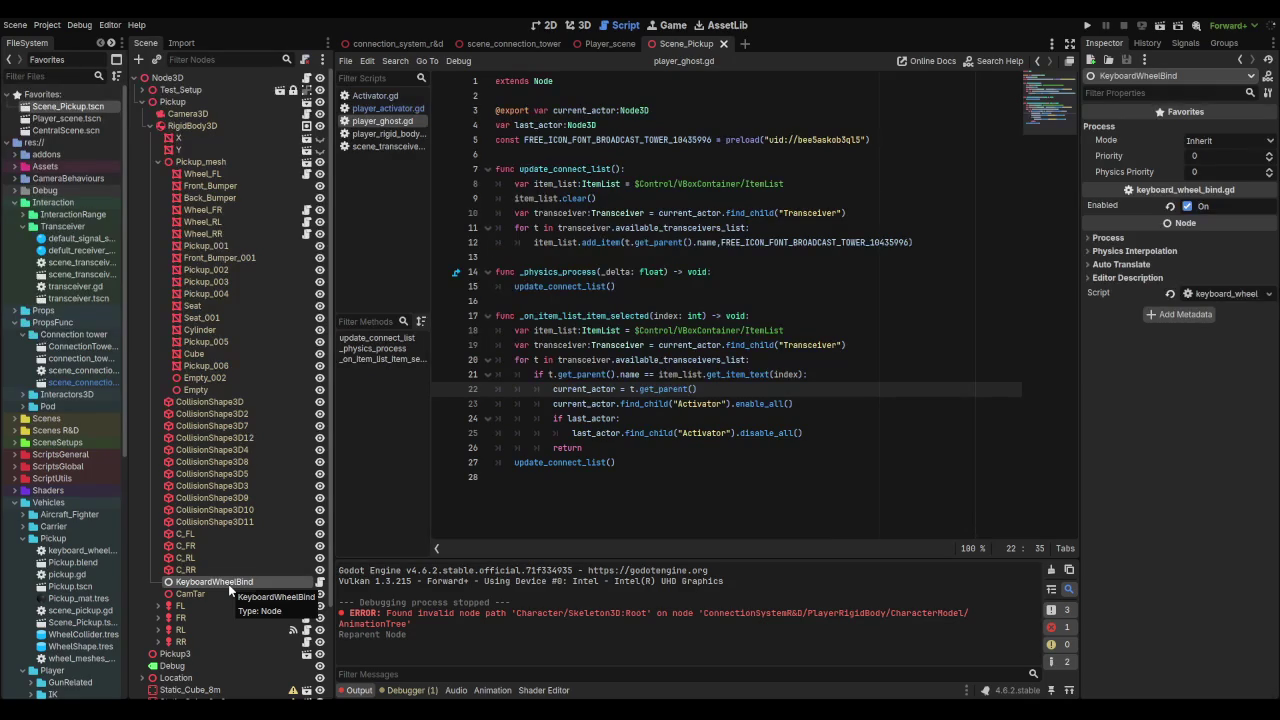
left_click(321, 583)
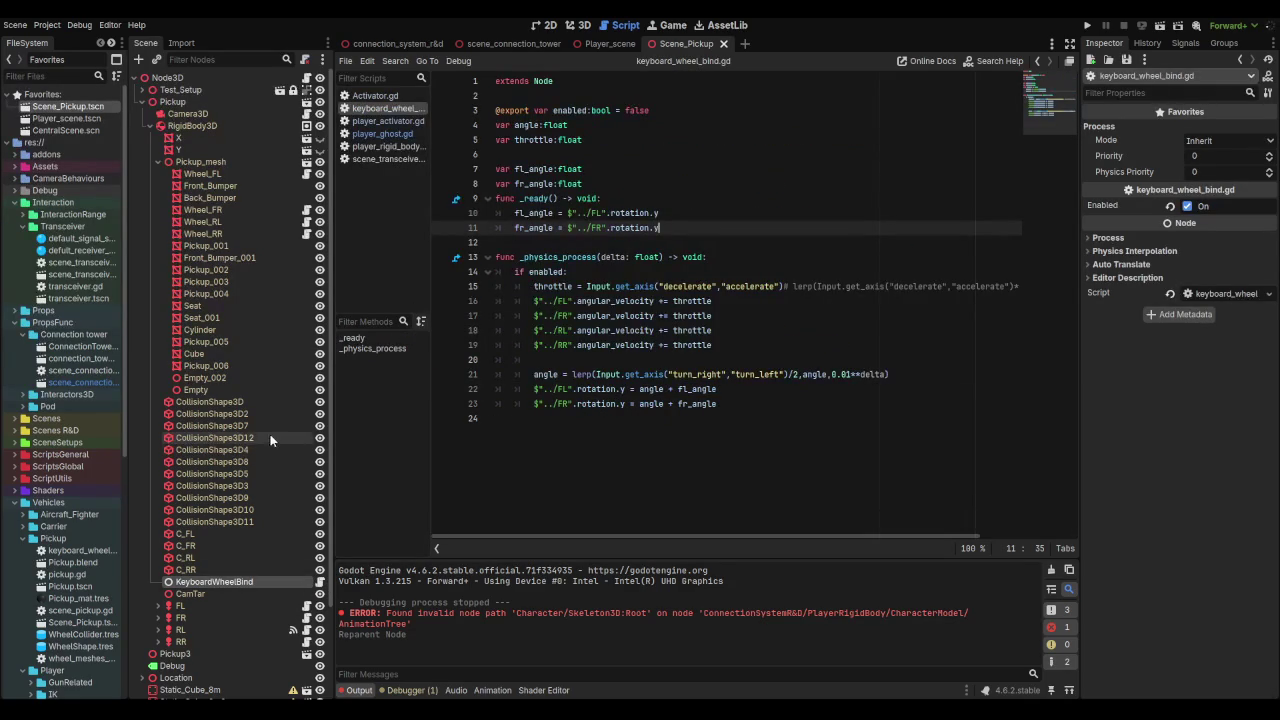
left_click(158, 164)
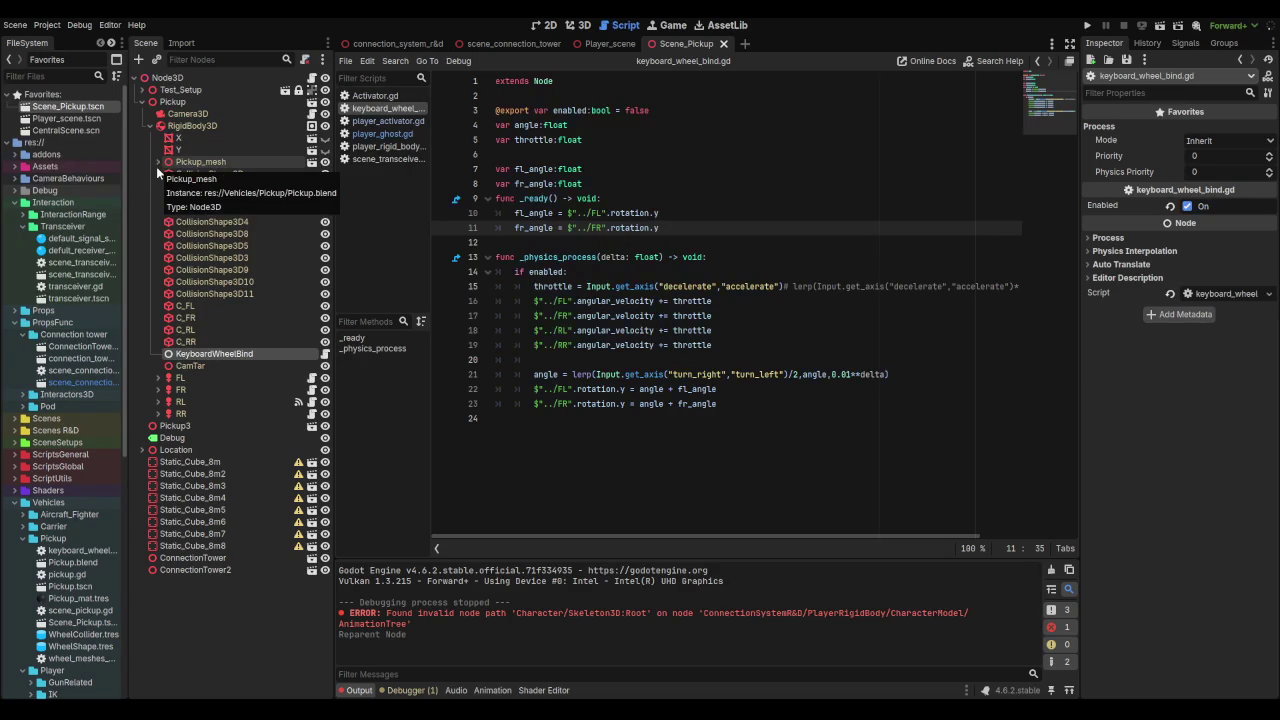
Step: Copy the KeyboardWheelBind node and return to the connection_system_r&d scene
right_click(225, 356)
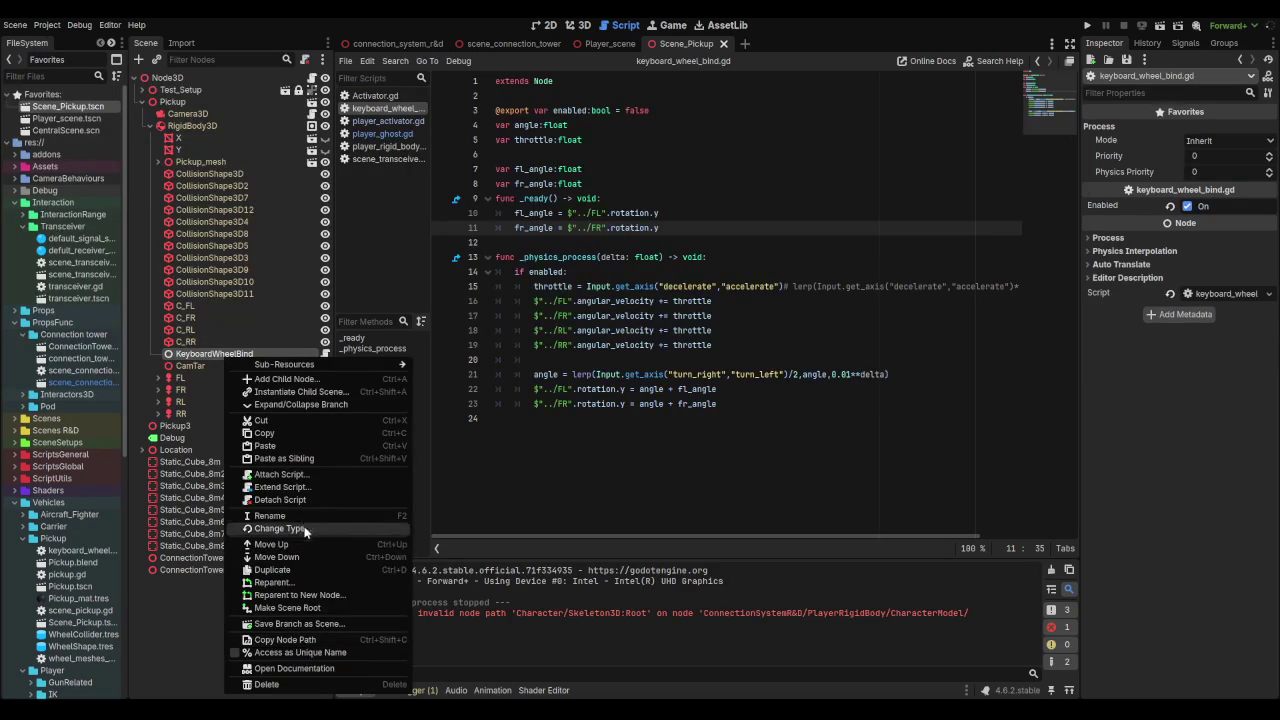
left_click(284, 434)
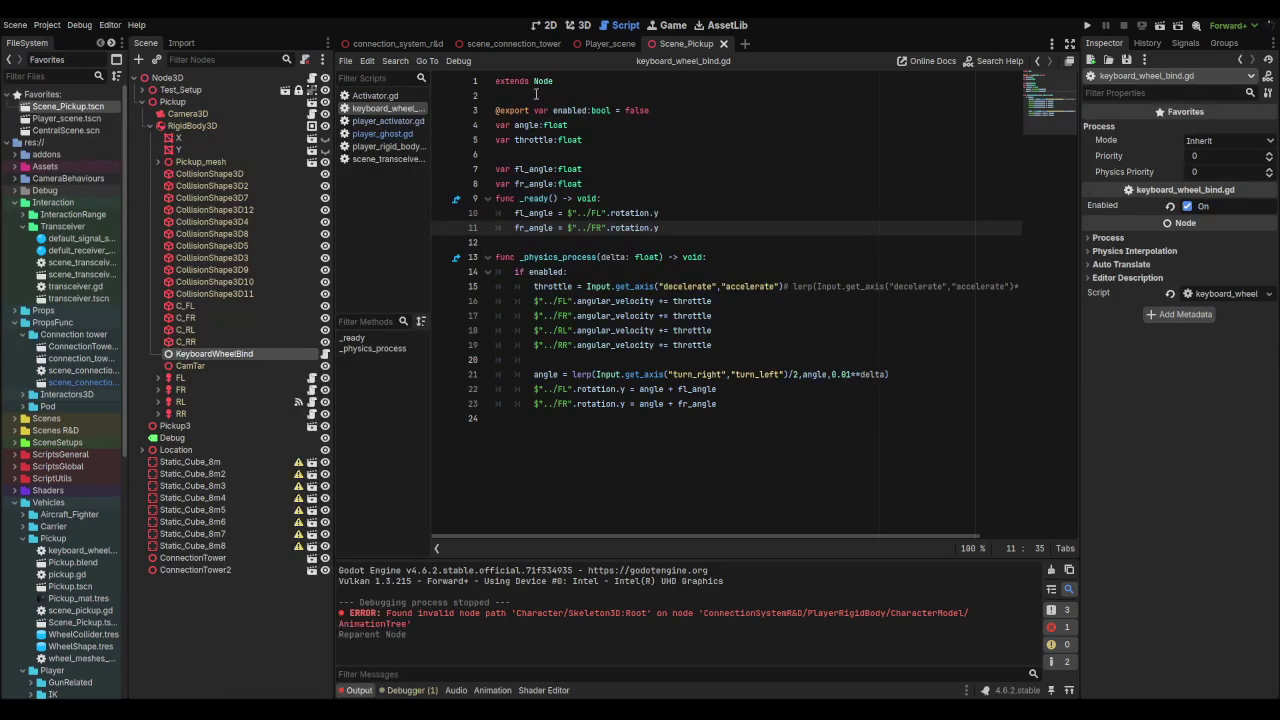
left_click(385, 50)
right_click(175, 174)
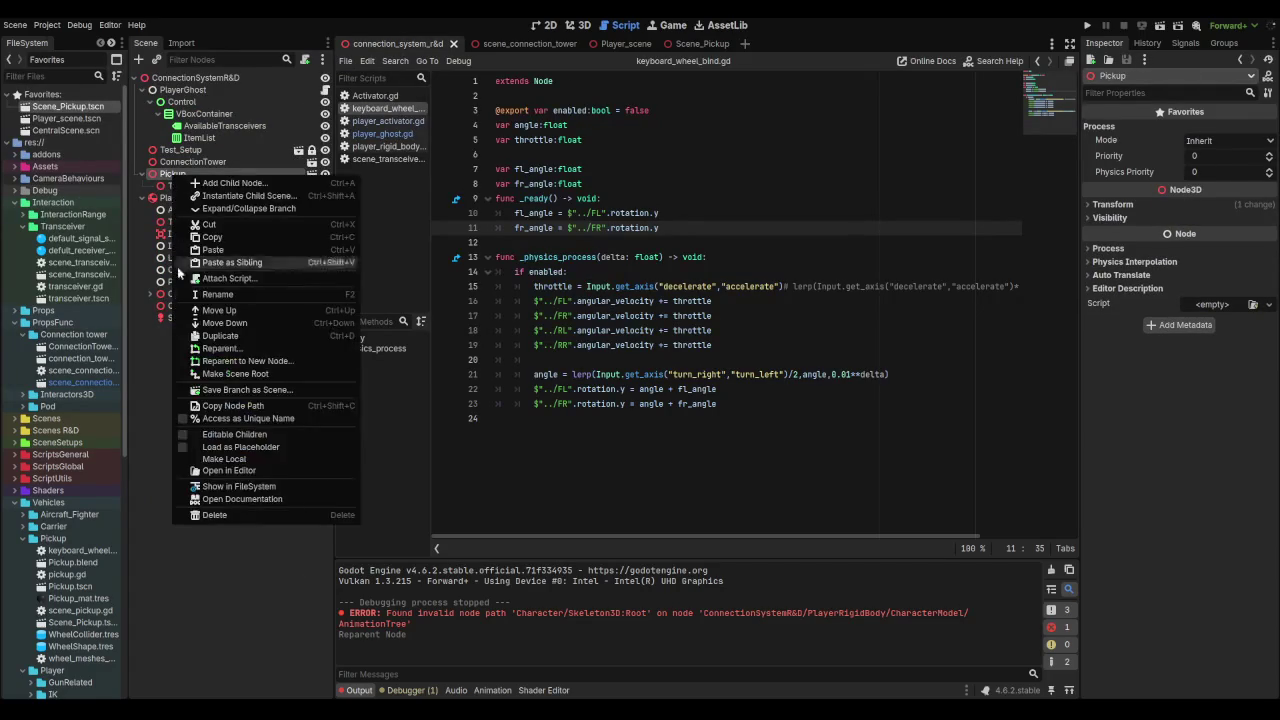
Step: Make the Pickup instance's children editable and paste KeyboardWheelBind under its RigidBody3D
left_click(232, 434)
scroll(215, 450, "down", 5)
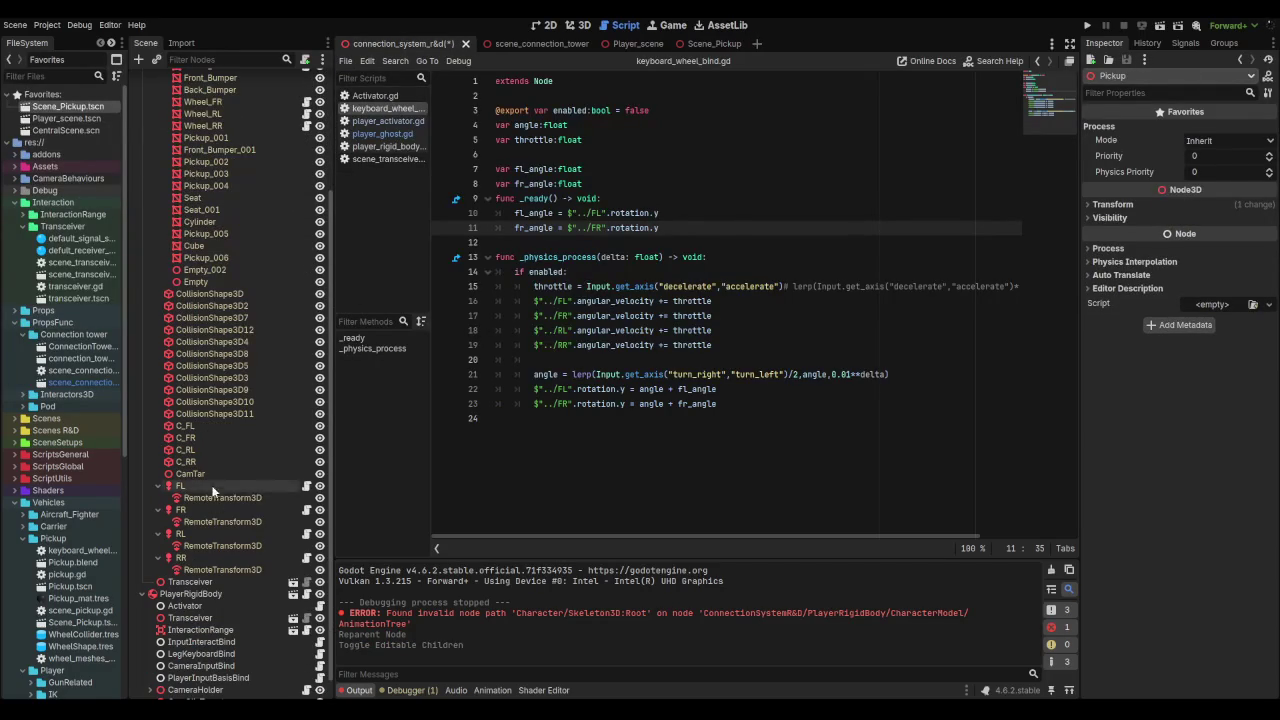
scroll(212, 470, "up", 5)
left_click(185, 187)
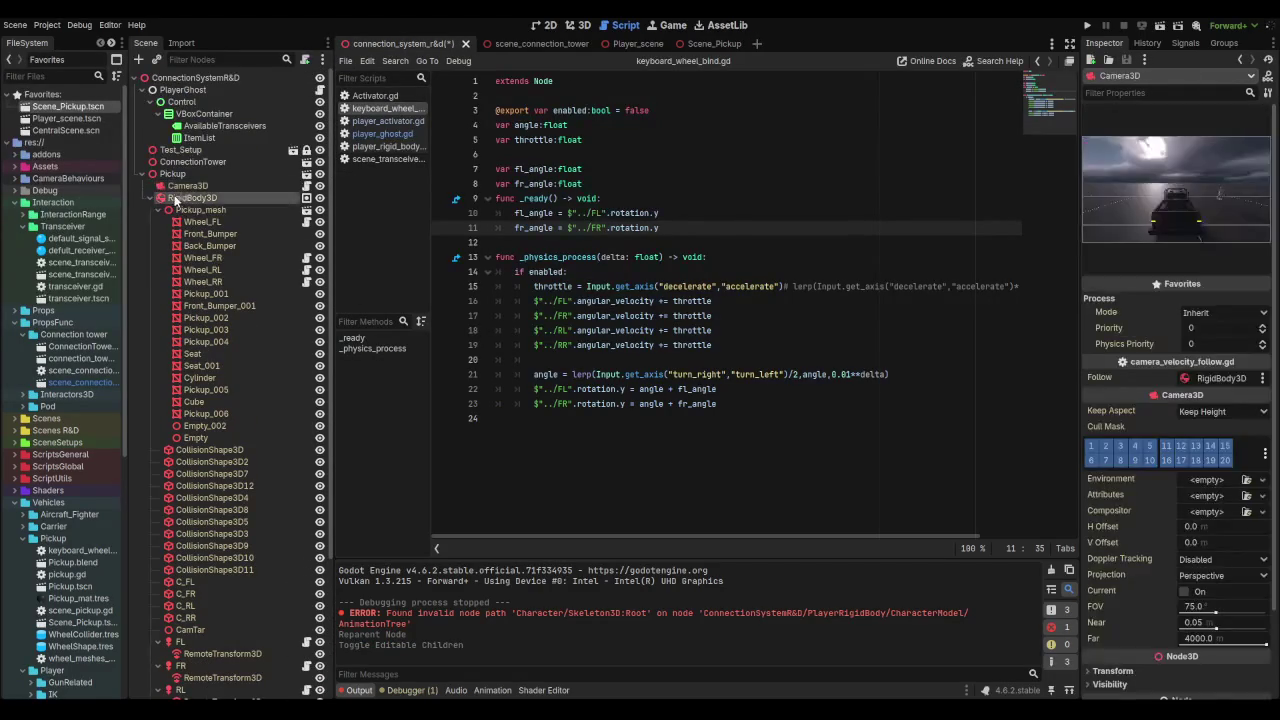
right_click(175, 199)
left_click(203, 281)
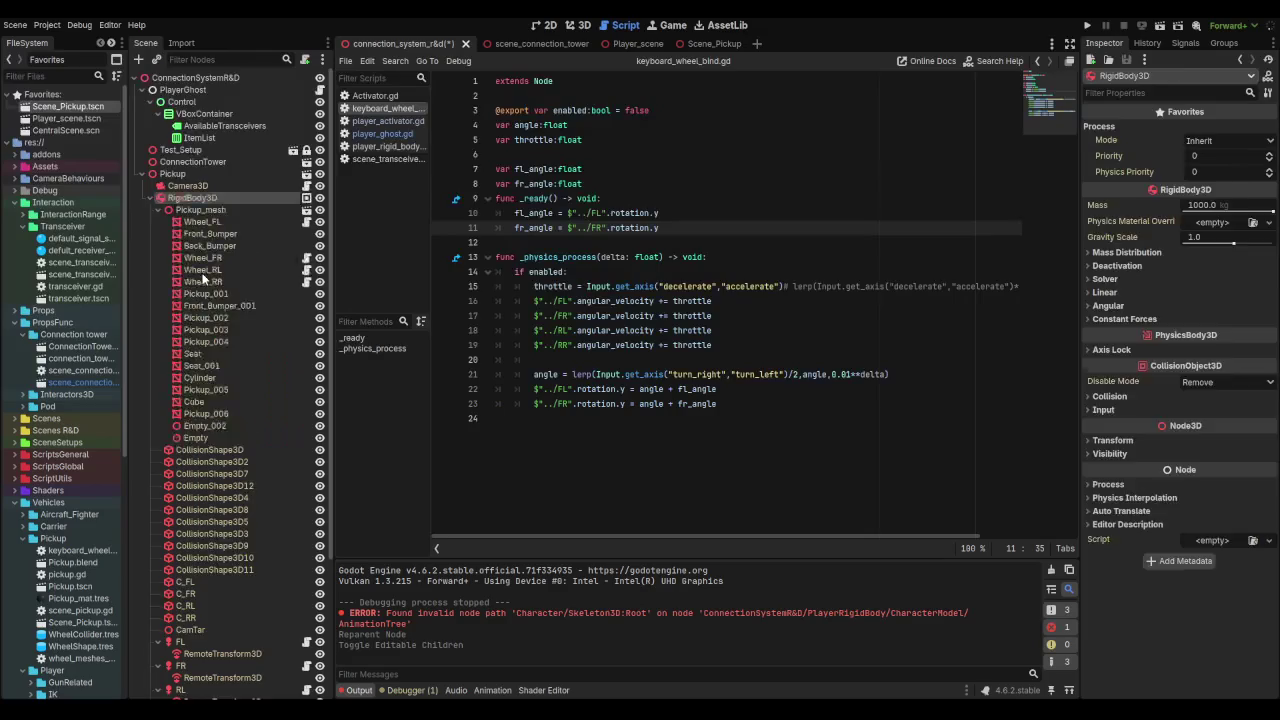
Step: Move the pasted KeyboardWheelBind just above C_FL and collapse RigidBody3D
scroll(215, 330, "down", 5)
left_click_drag(223, 547, 203, 394)
left_click(205, 404)
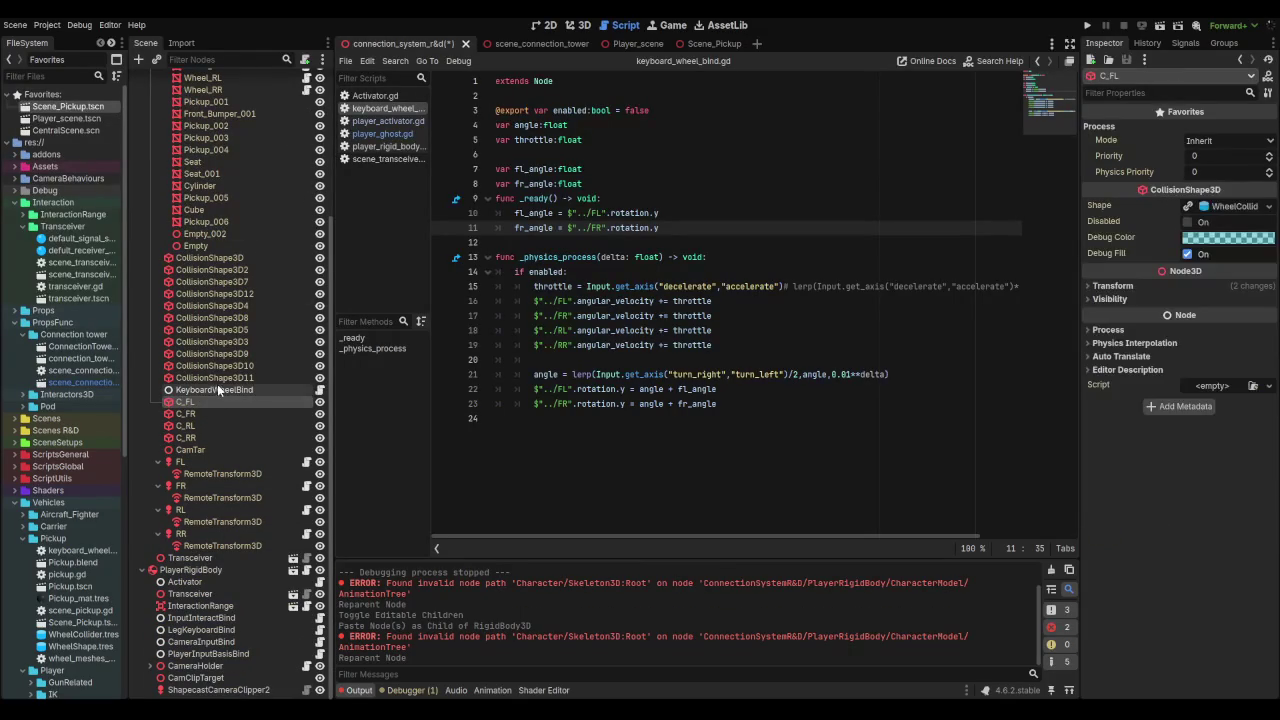
left_click(217, 390)
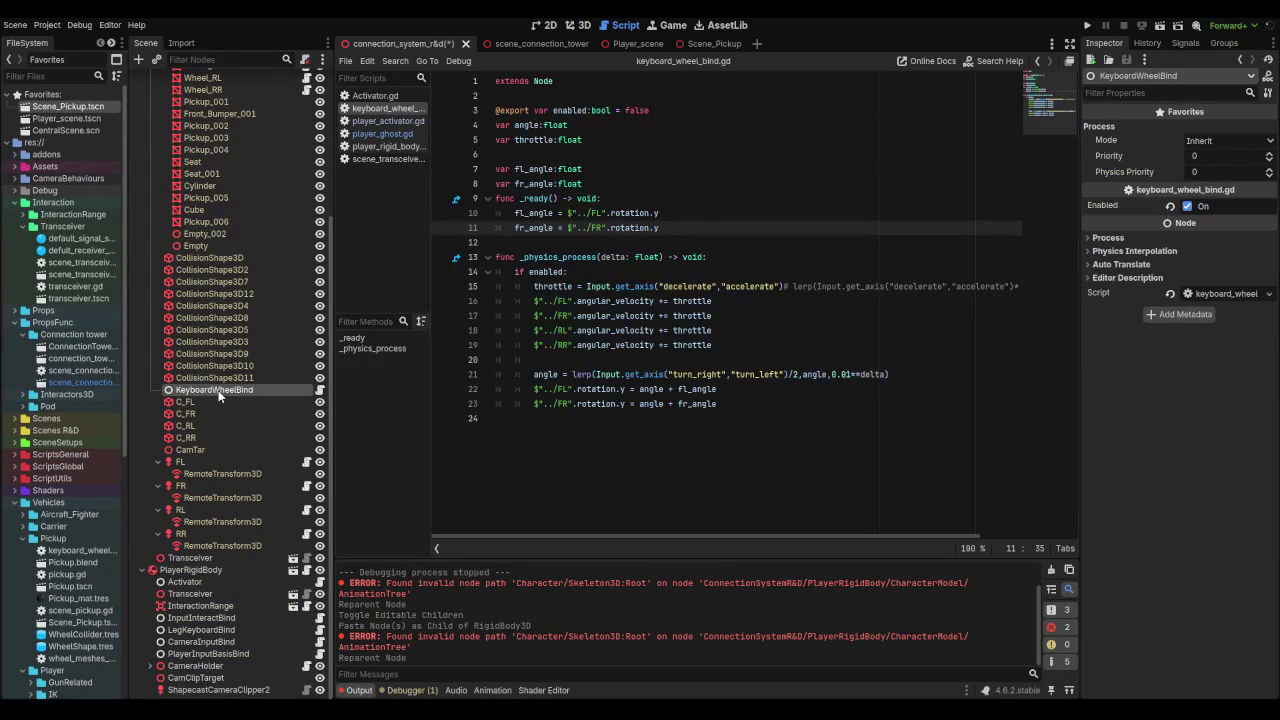
scroll(218, 390, "up", 5)
left_click(150, 198)
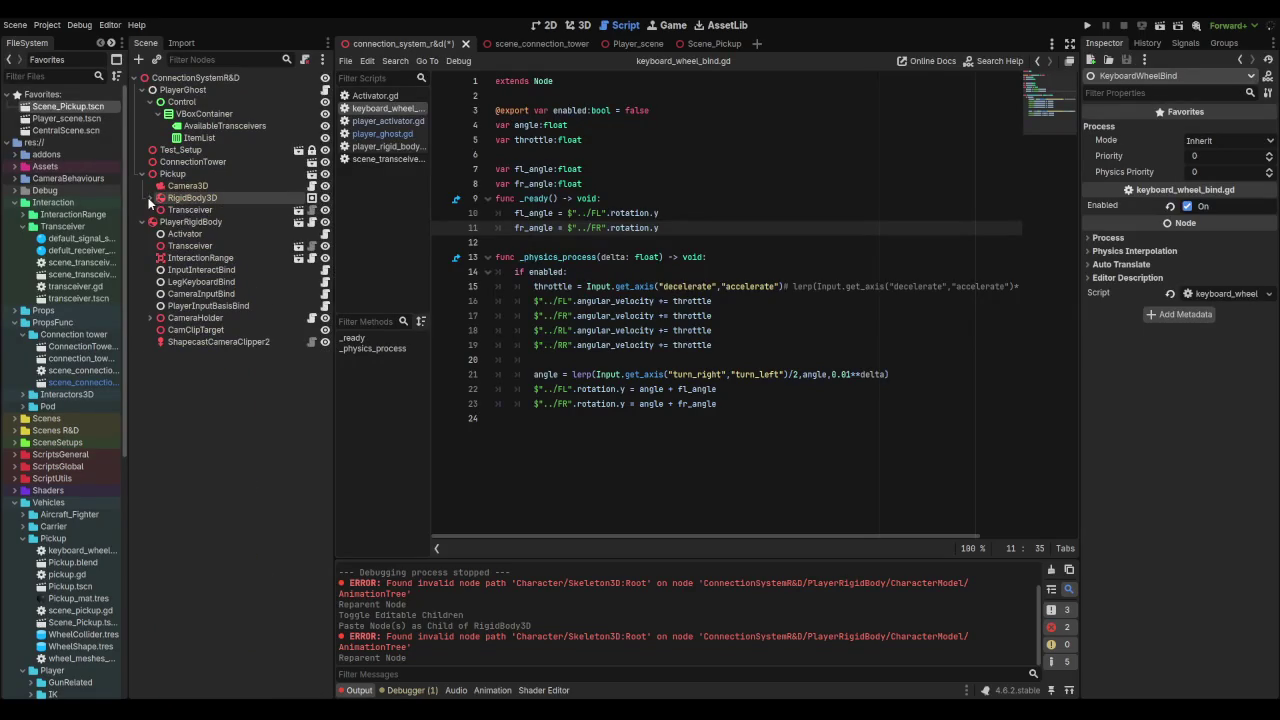
right_click(175, 174)
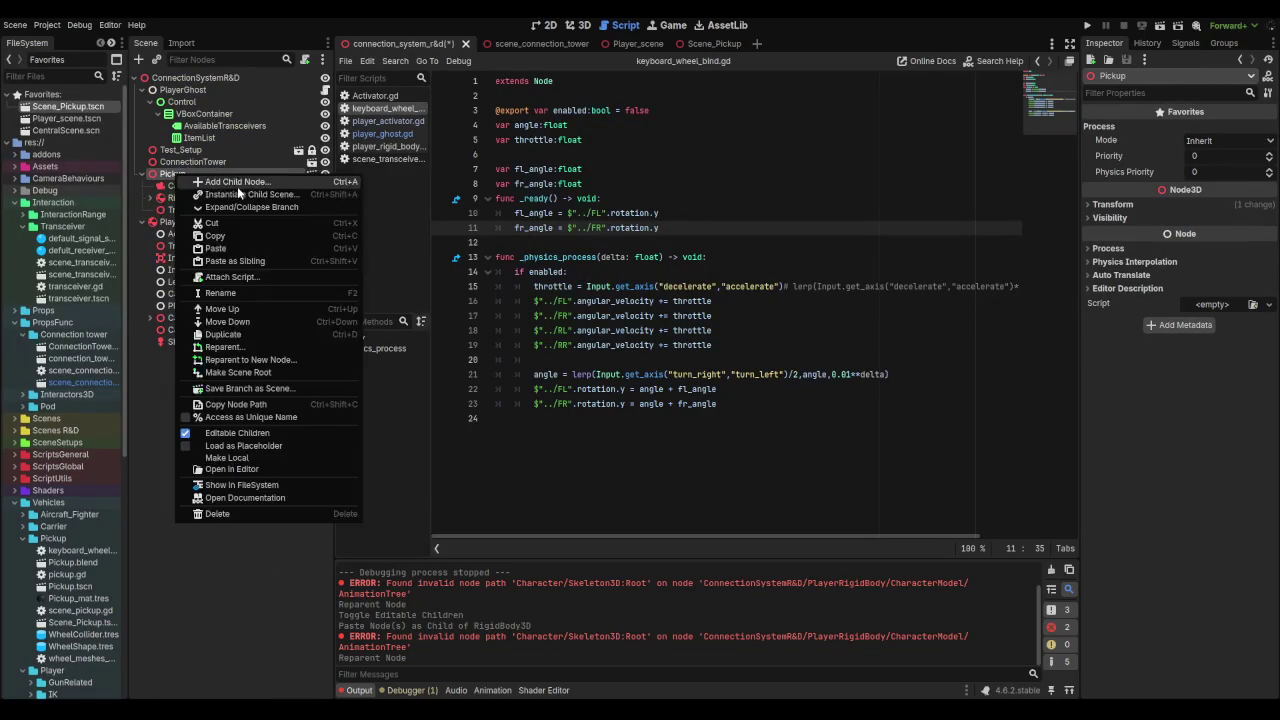
Step: Add a plain Node child to Pickup and name it Activator
left_click(237, 186)
type("no")
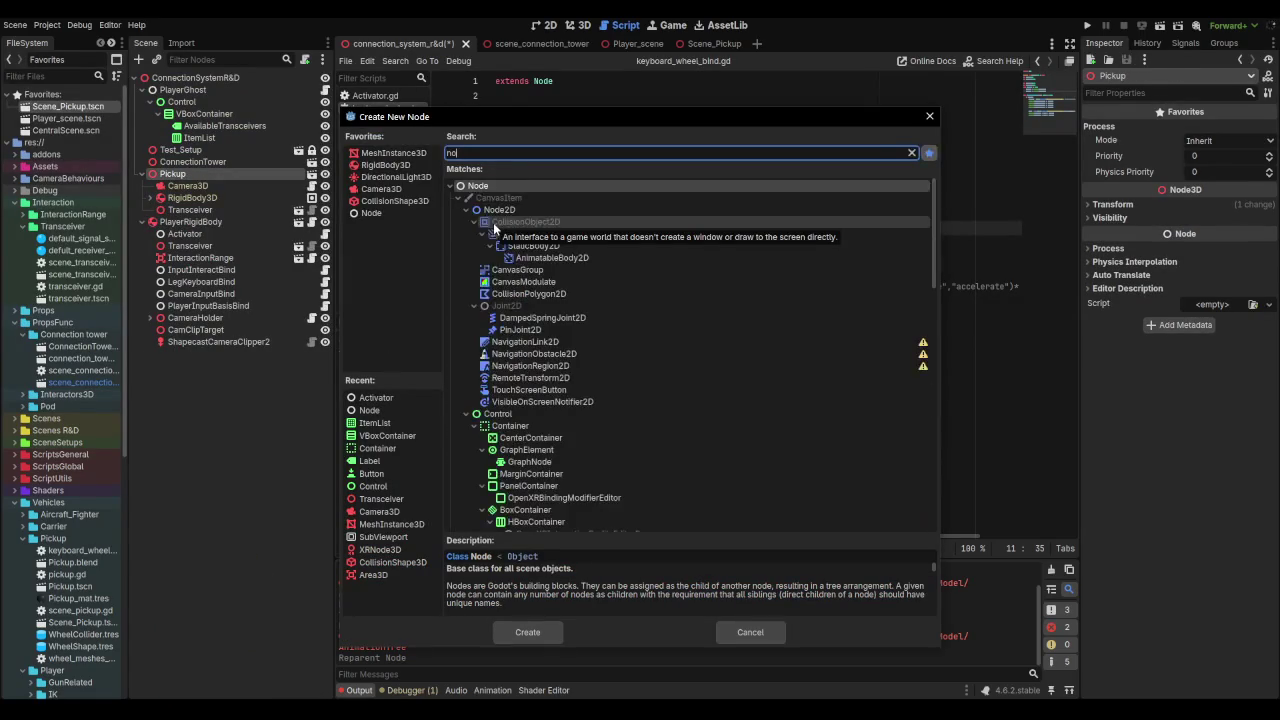
type("de")
key("Return")
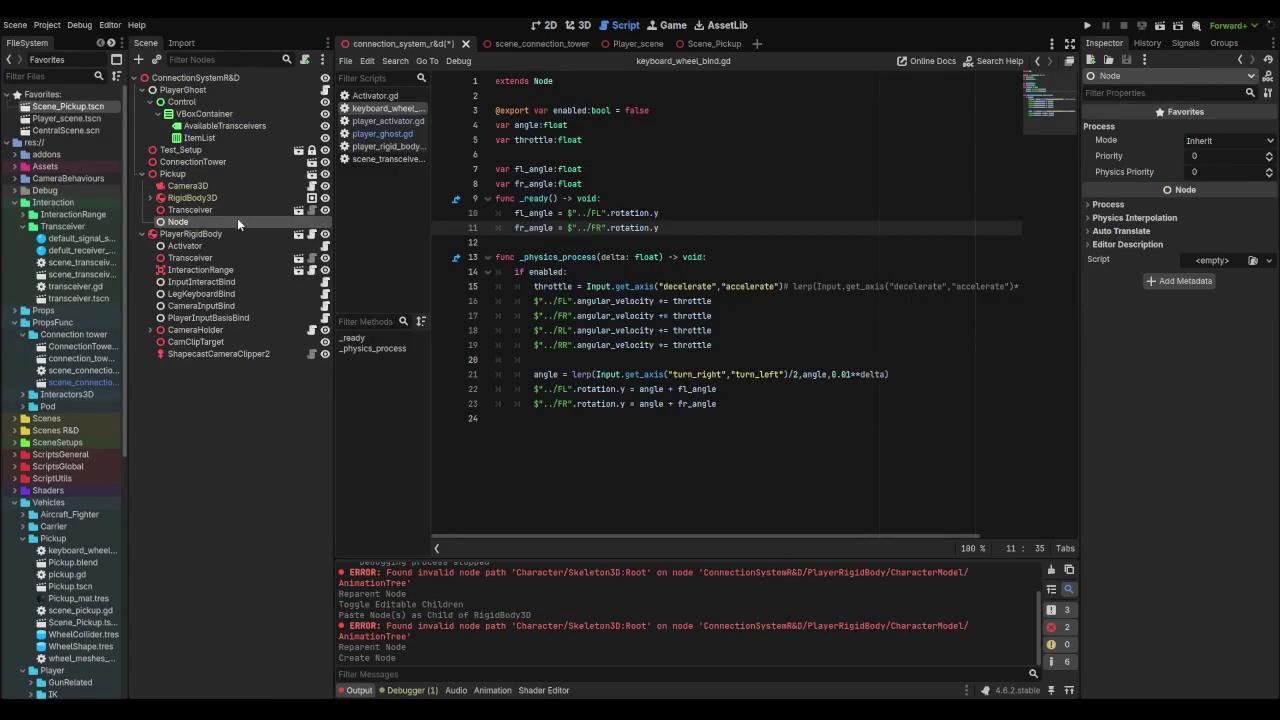
key("BackSpace")
key("BackSpace")
key("BackSpace")
type("Act")
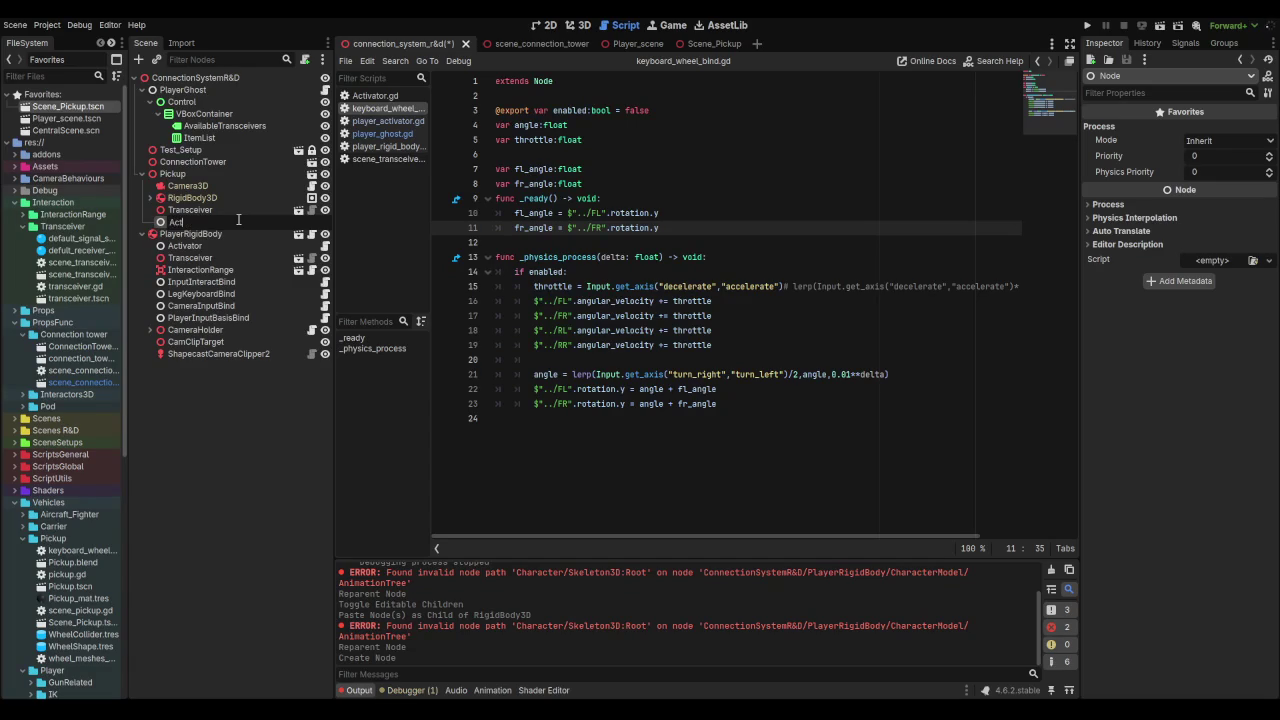
type("ivator")
key("Return")
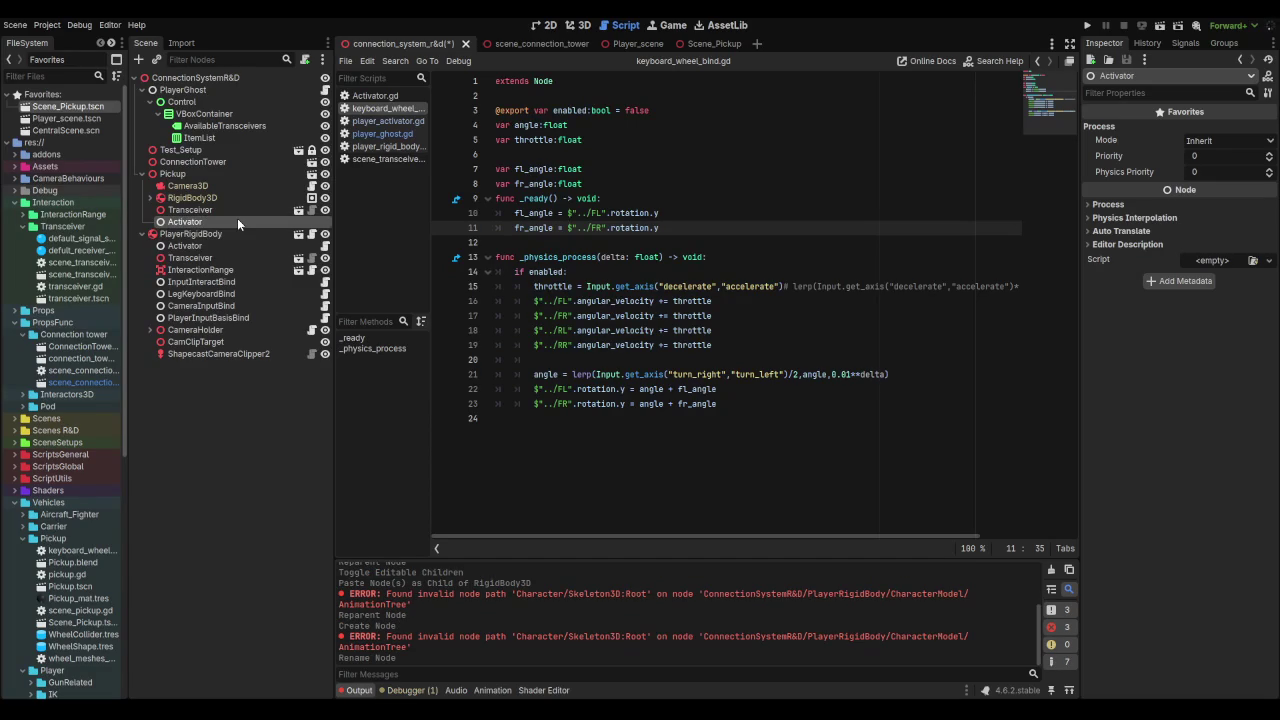
Step: Attach a new script named pickup_activator.gd to the Activator node
left_click(307, 62)
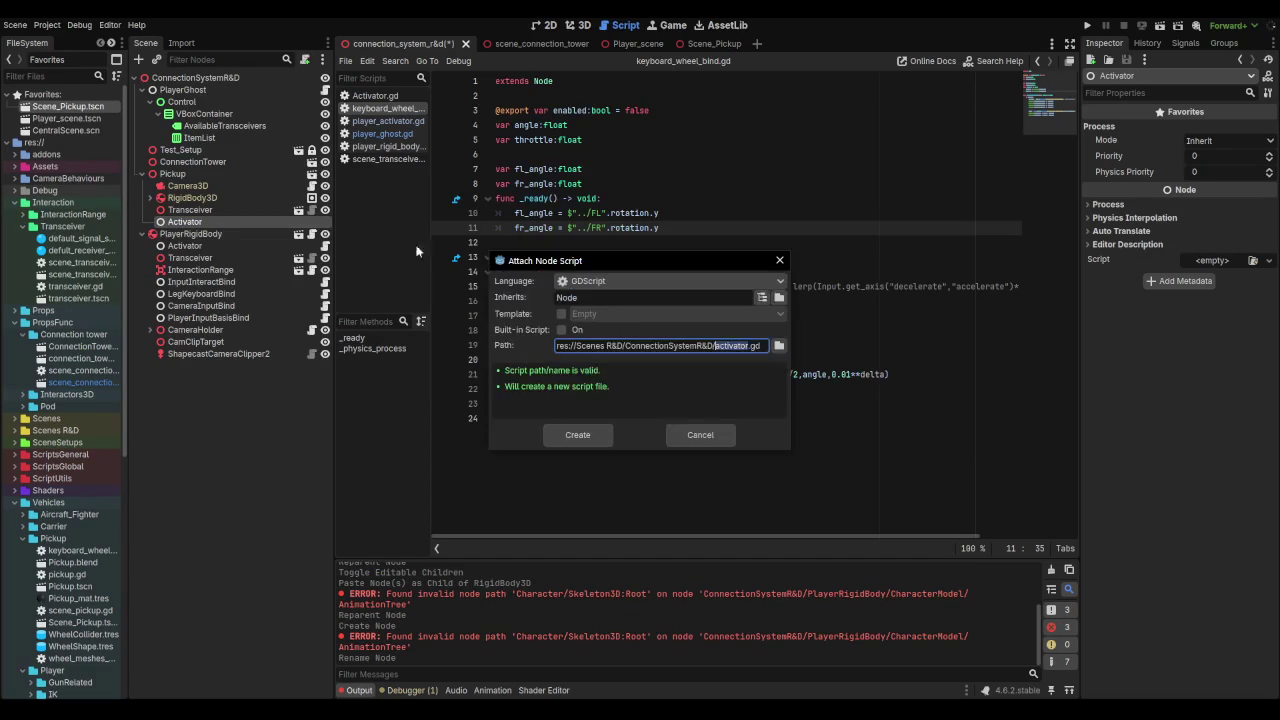
key("Left")
type("pr")
type("cku")
type("p_")
key("End")
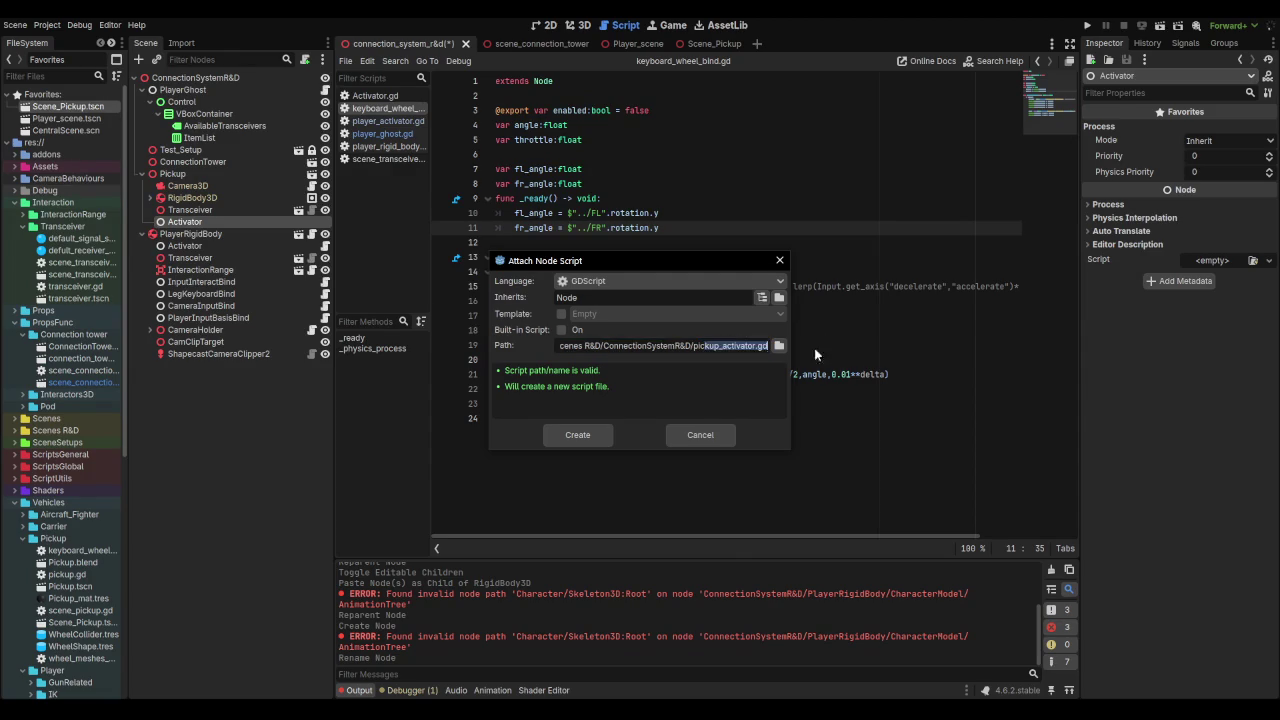
left_click(578, 435)
key("Down")
key("Down")
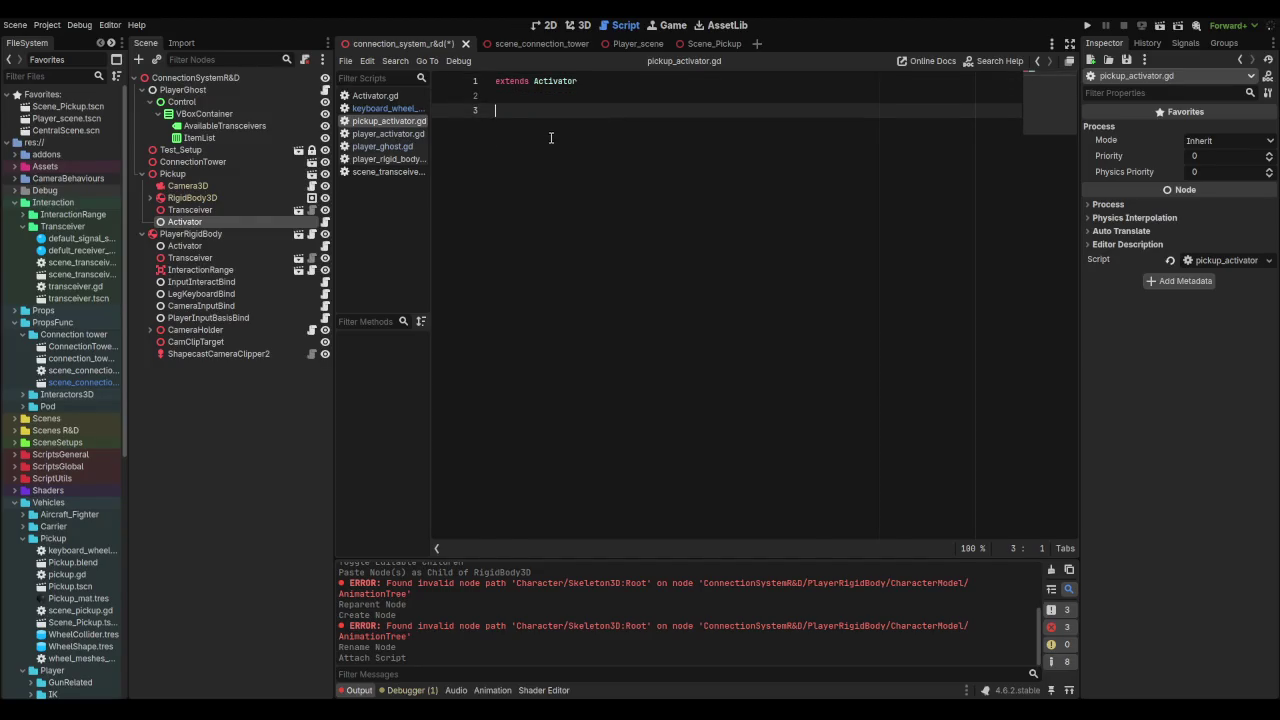
Step: Write the func enable_all(): and func disable_all(): headers in pickup_activator.gd
type("enabl")
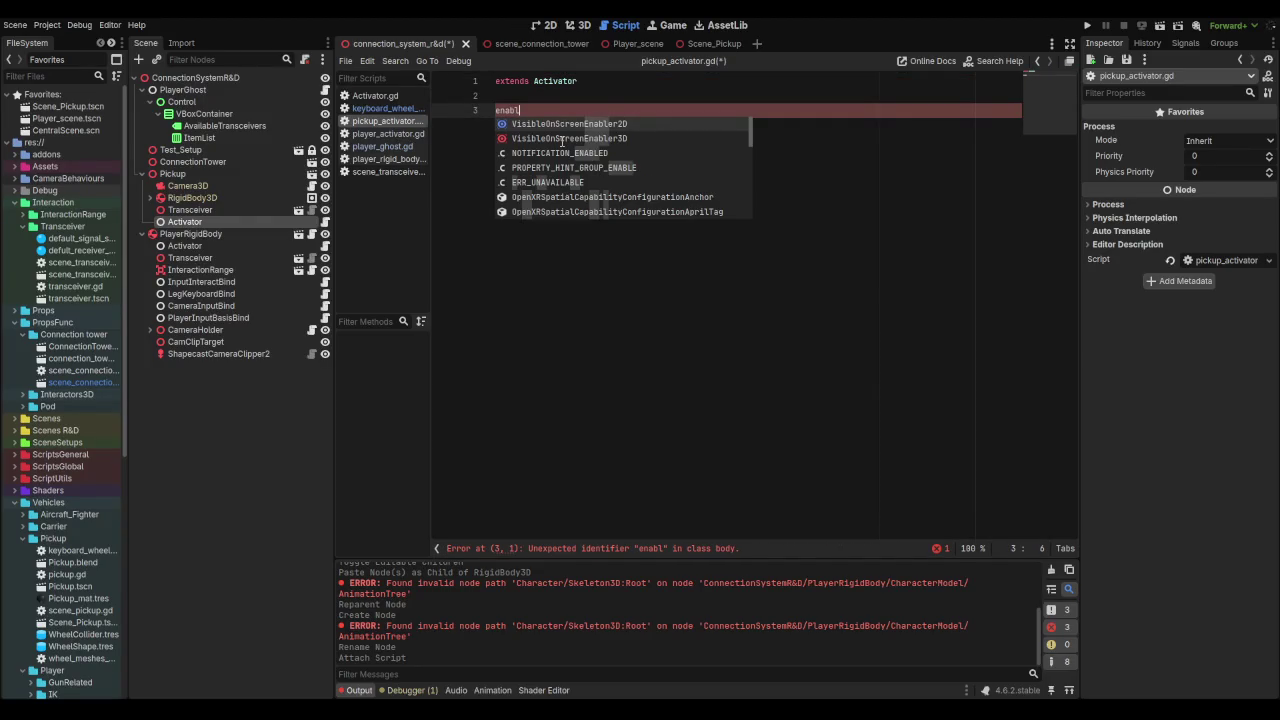
type("e_all()")
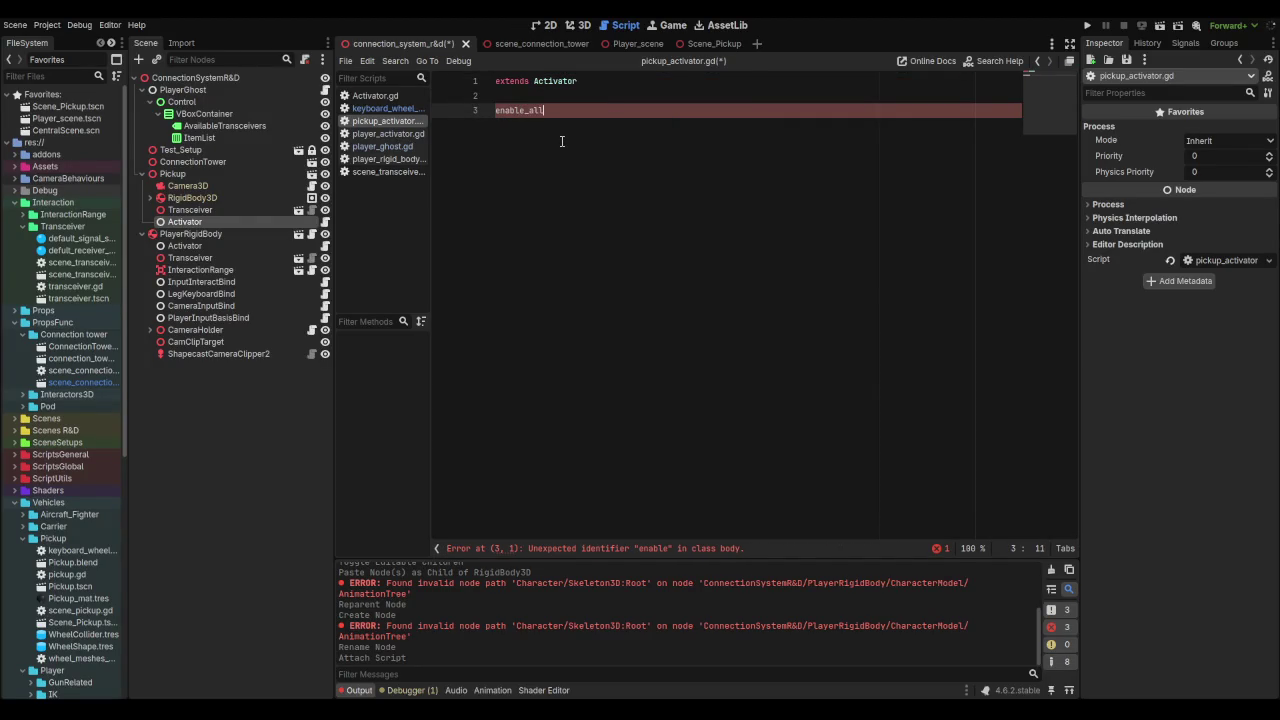
key("Home")
key("Left")
type("func")
key("End")
type(":")
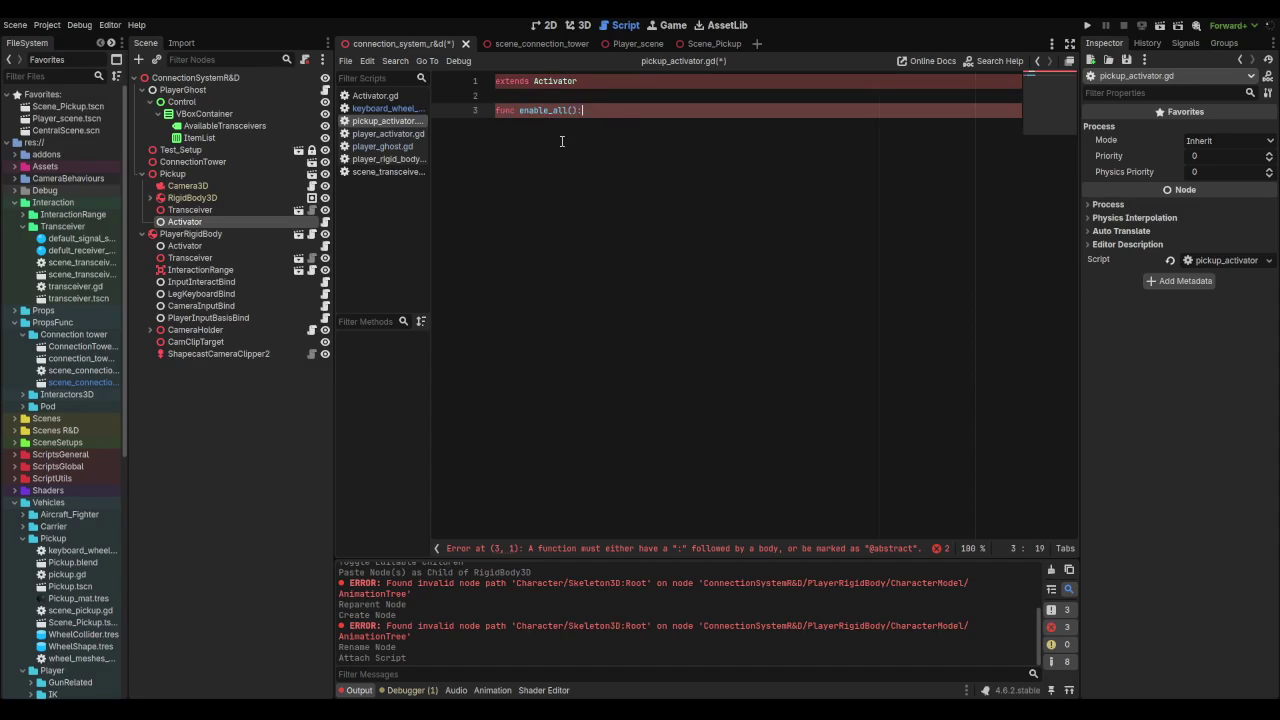
key("Return")
key("Return")
key("BackSpace")
type("func ")
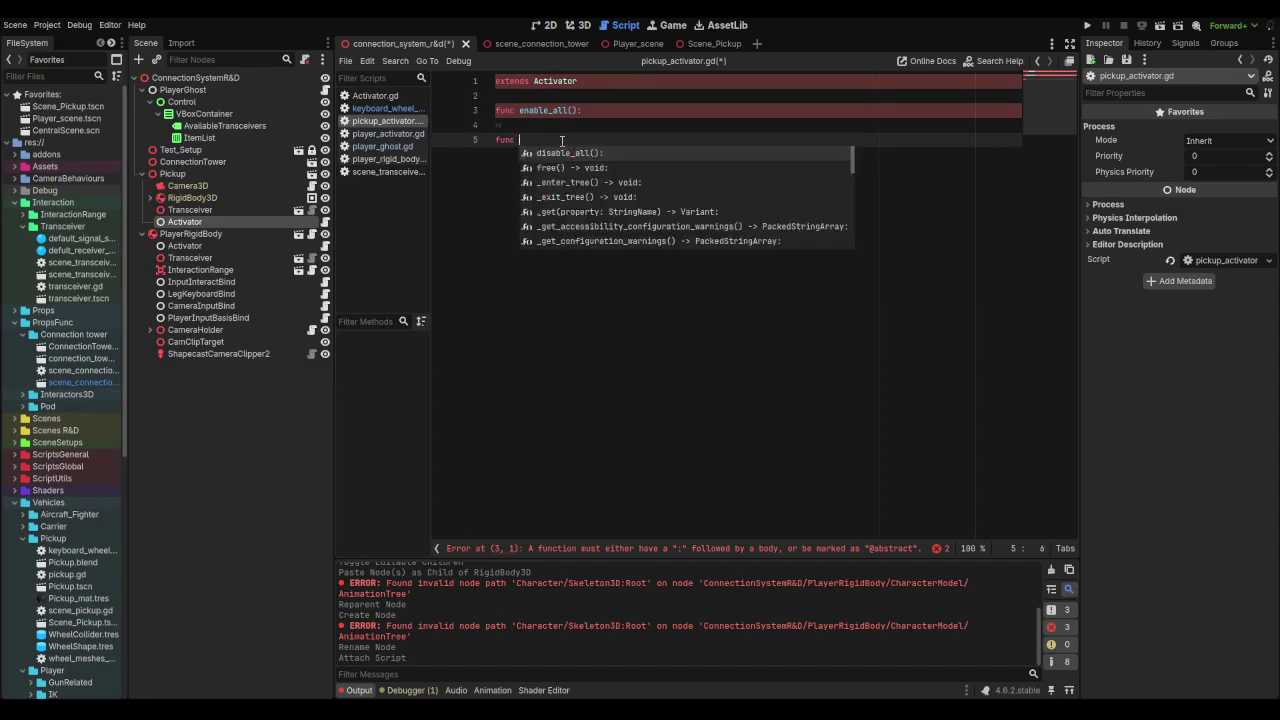
type("disable_all():")
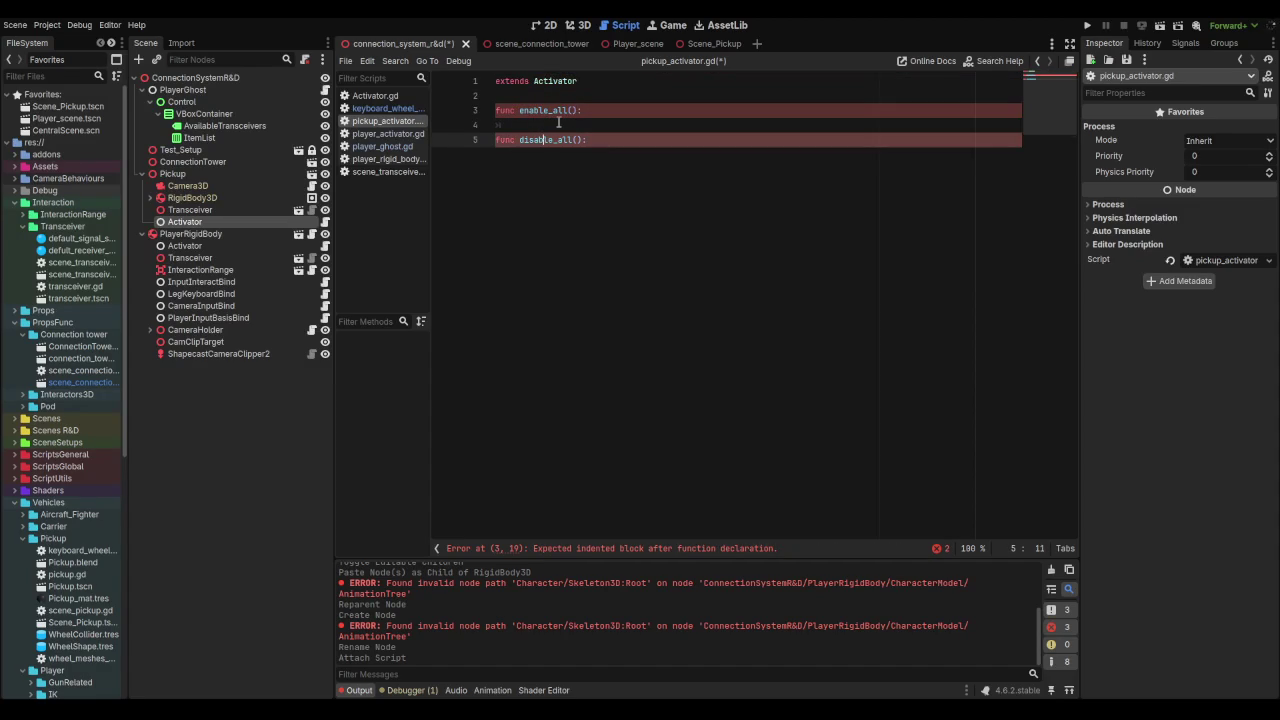
Step: Add $"../Camera3D".make_current() to the enable_all body
left_click(542, 122)
key("Return")
key("Up")
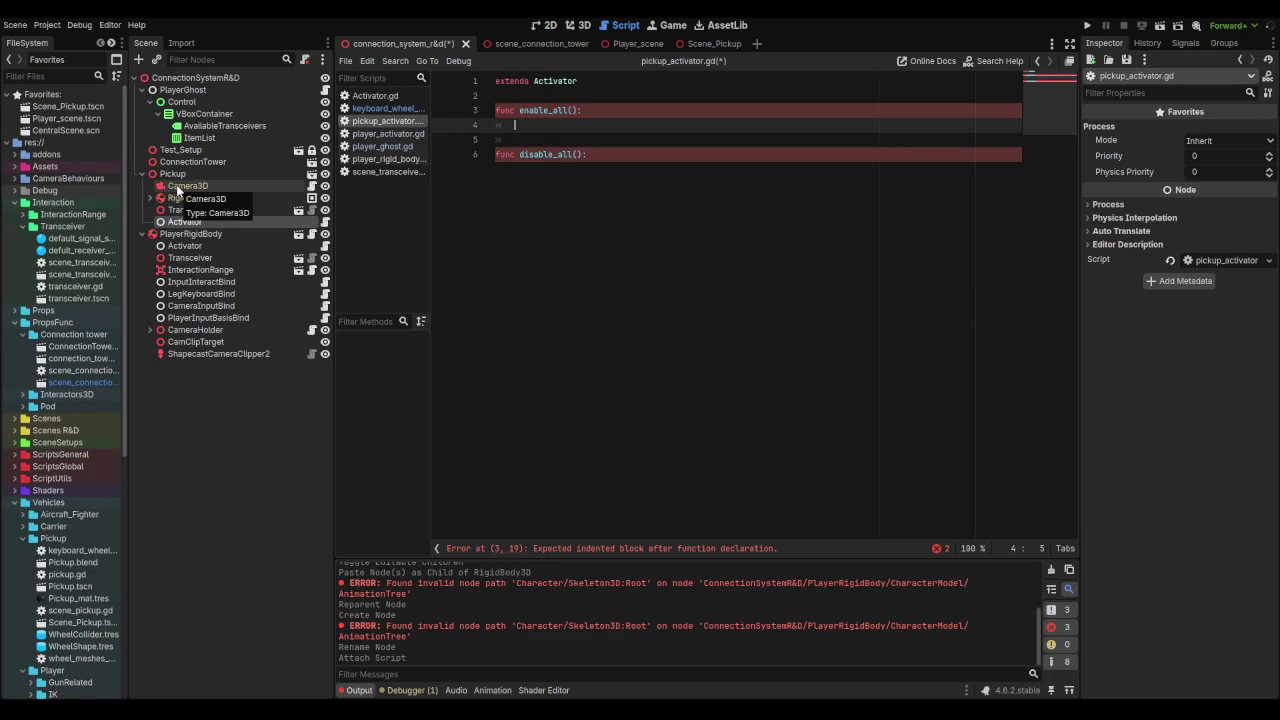
left_click_drag(178, 190, 537, 130)
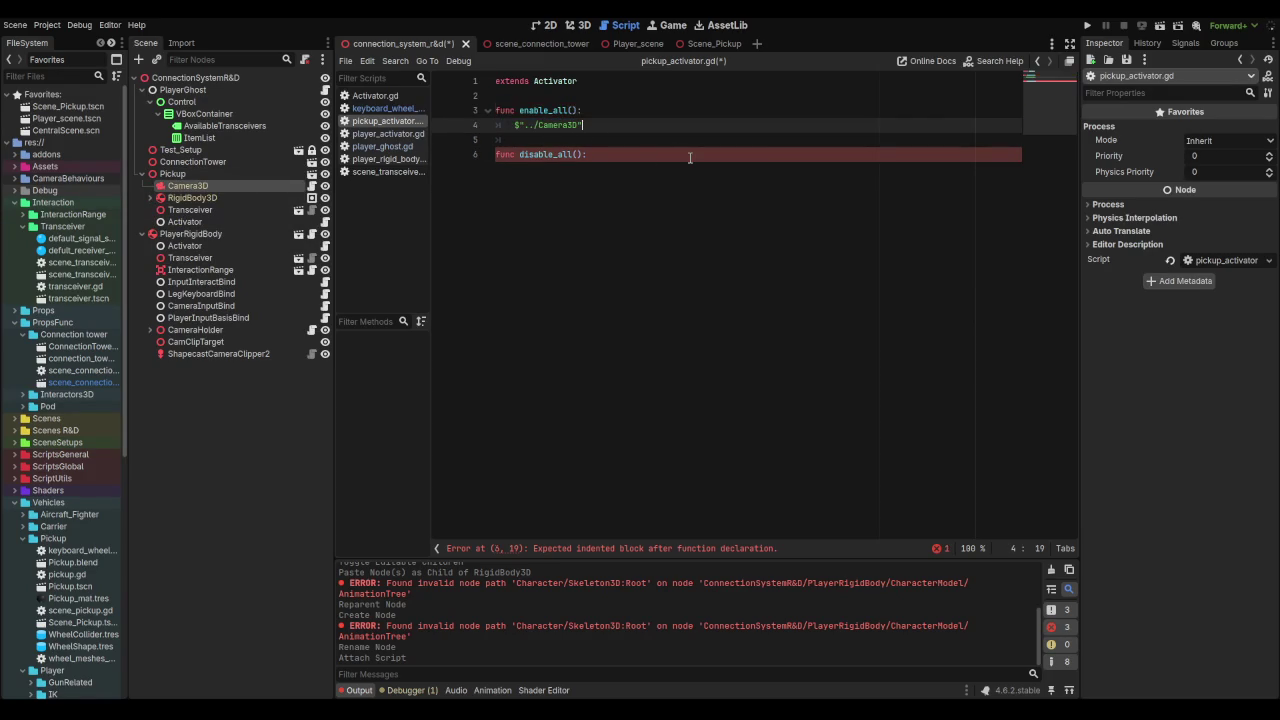
type(".")
type("make")
key("Return")
left_click(573, 137)
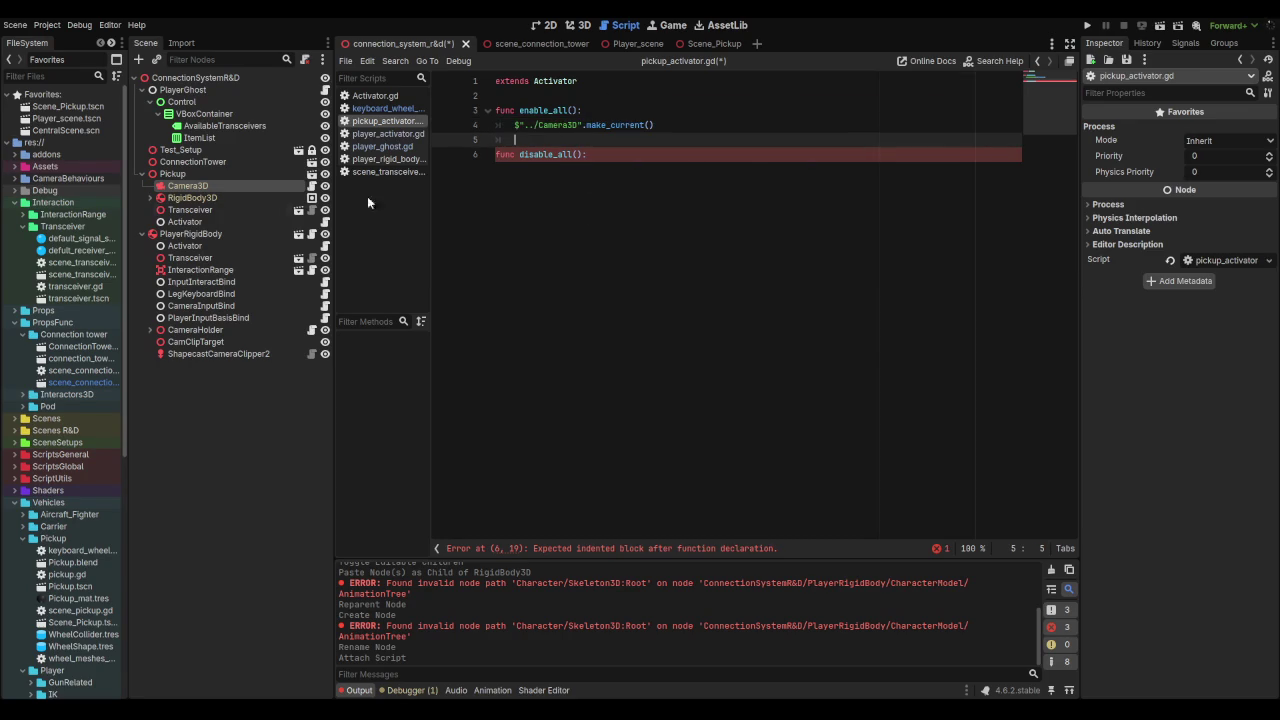
Step: Add a KeyboardWheelBind line using PROCESS_MODE_INHERIT and set the Inspector's Process Mode to Disabled
left_click(150, 197)
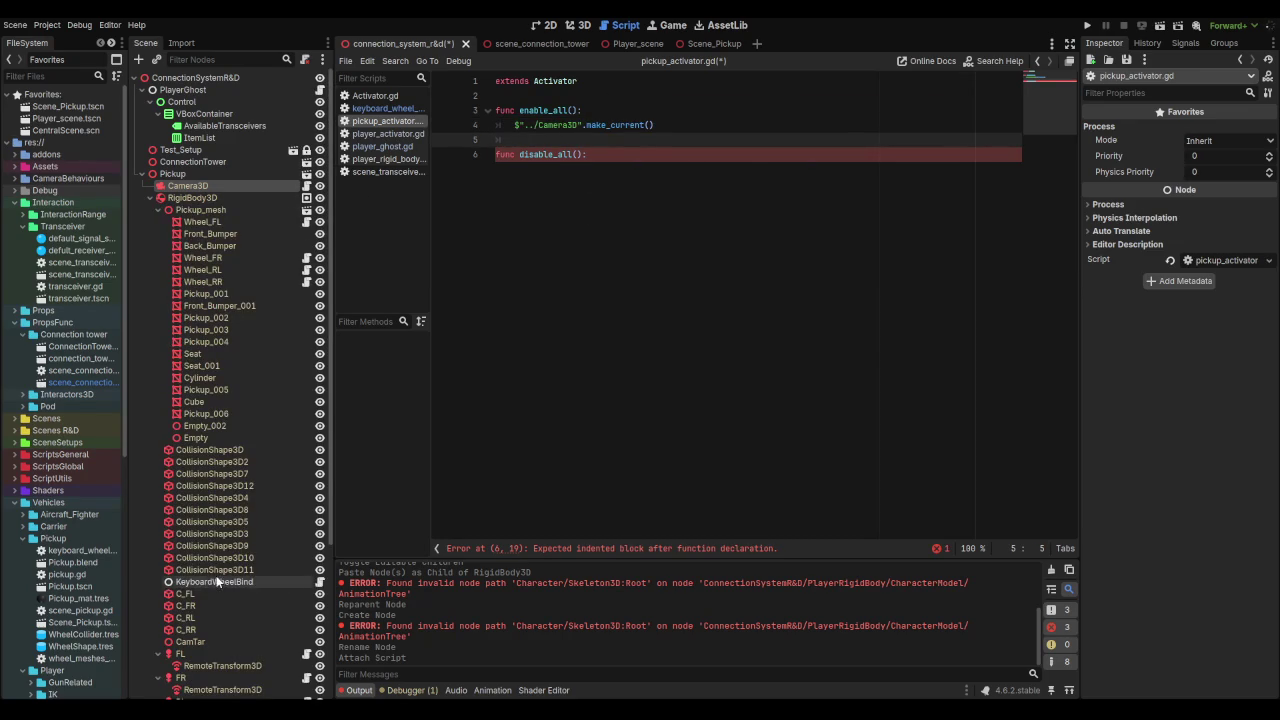
mouse_move(217, 581)
left_mouse_down()
mouse_move(557, 157)
mouse_move(550, 139)
left_mouse_up()
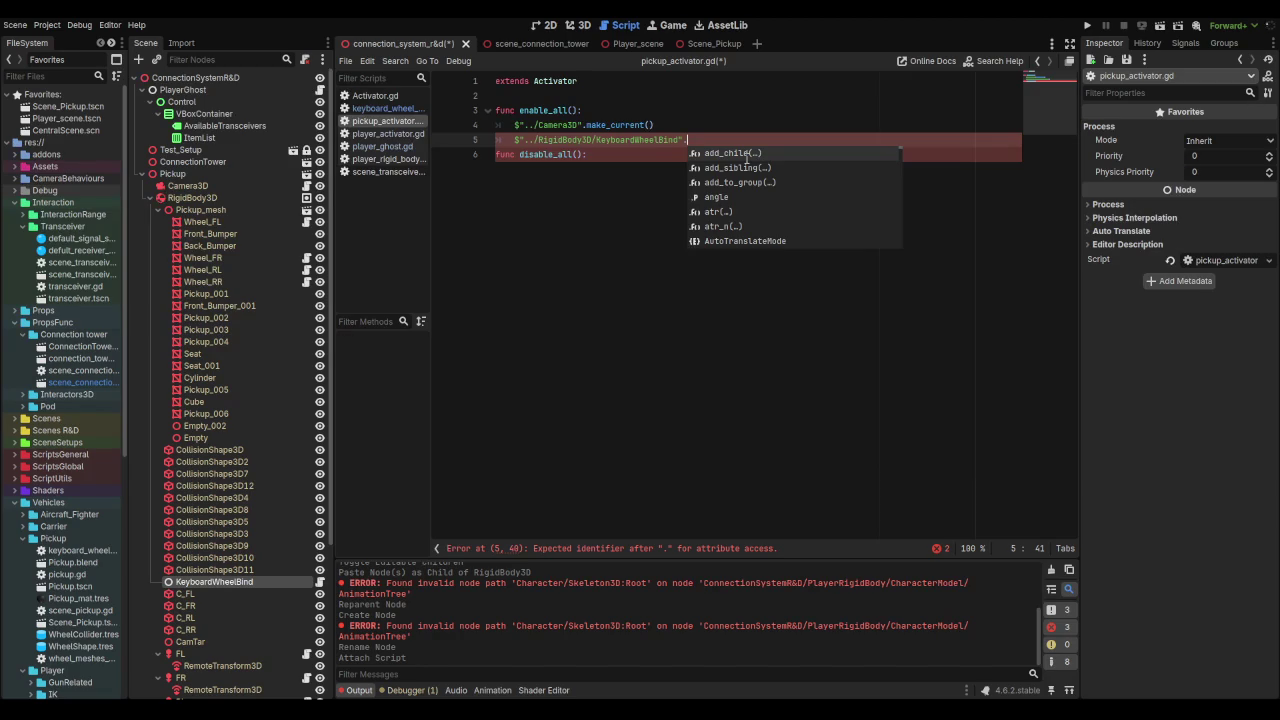
type("process_mode")
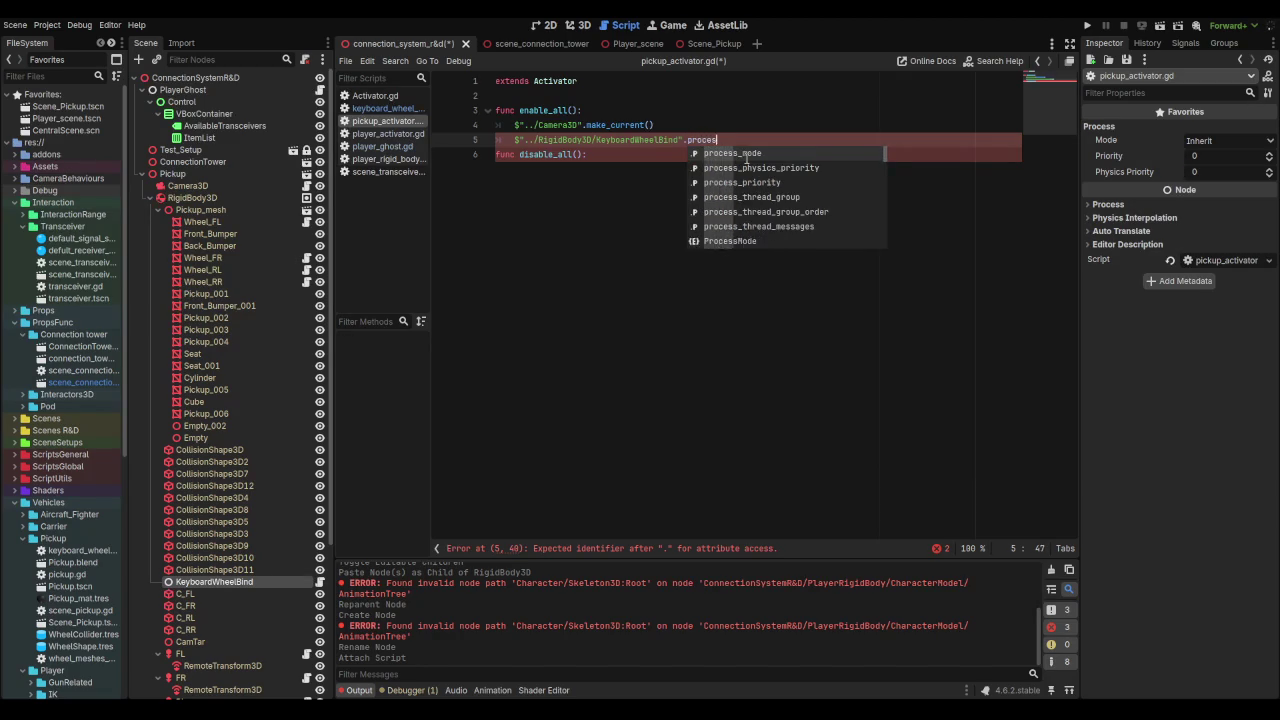
key("Down")
key("Down")
key("Down")
key("Return")
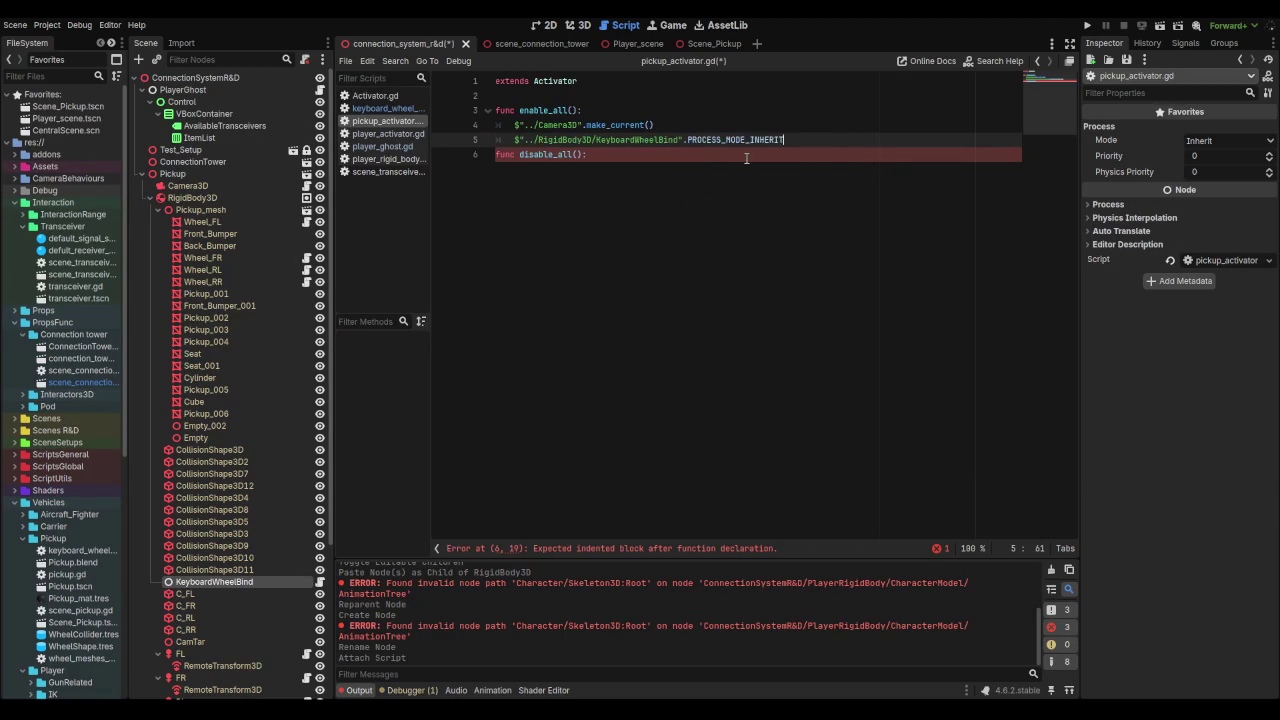
key("Return")
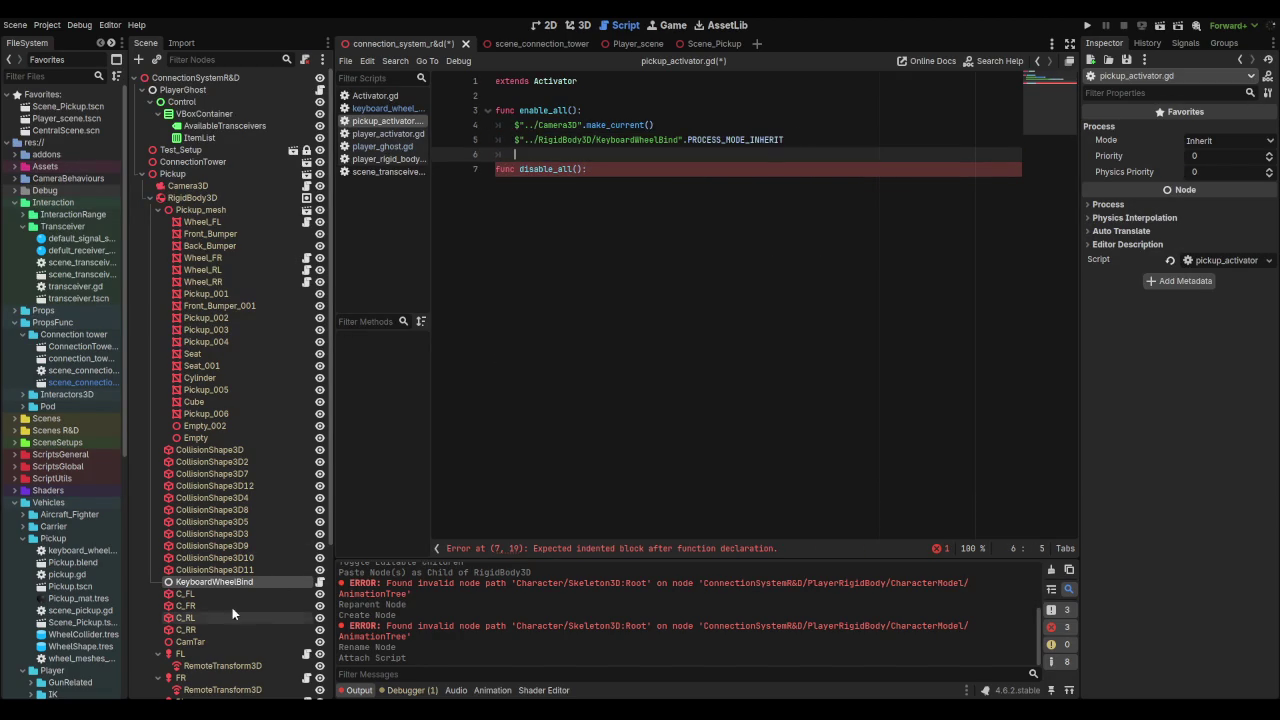
left_click(1222, 140)
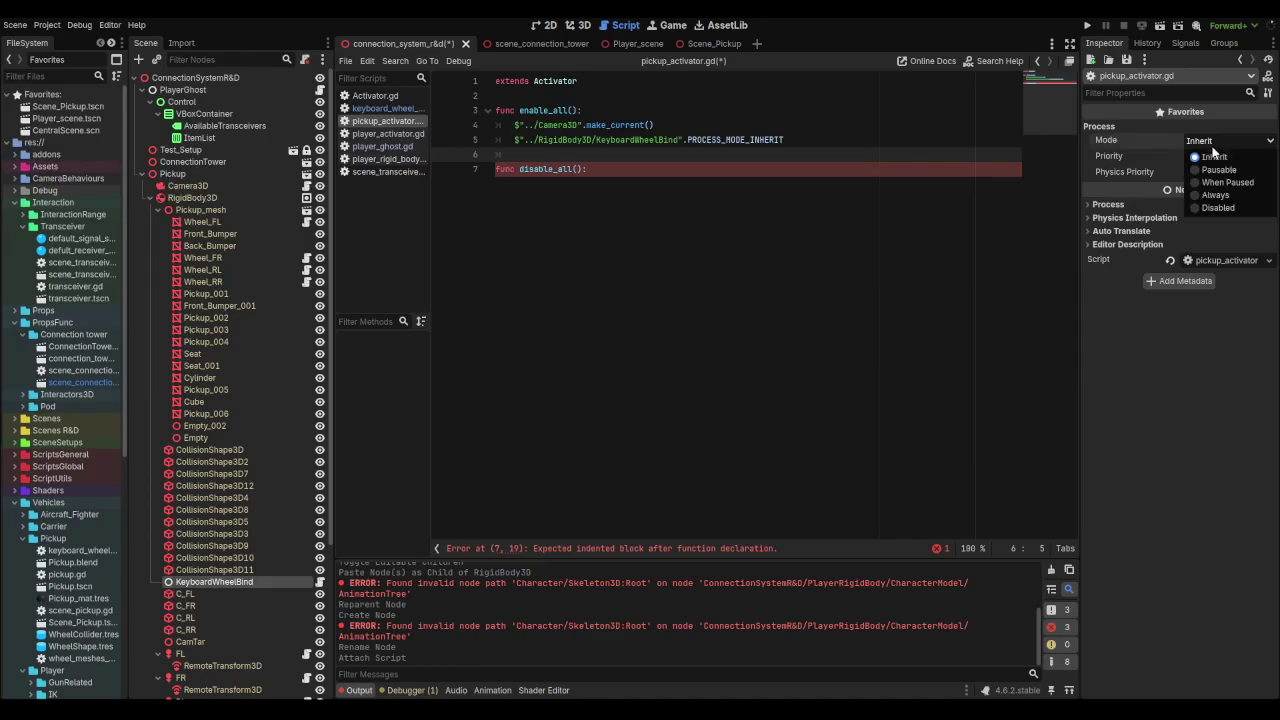
left_click(1218, 208)
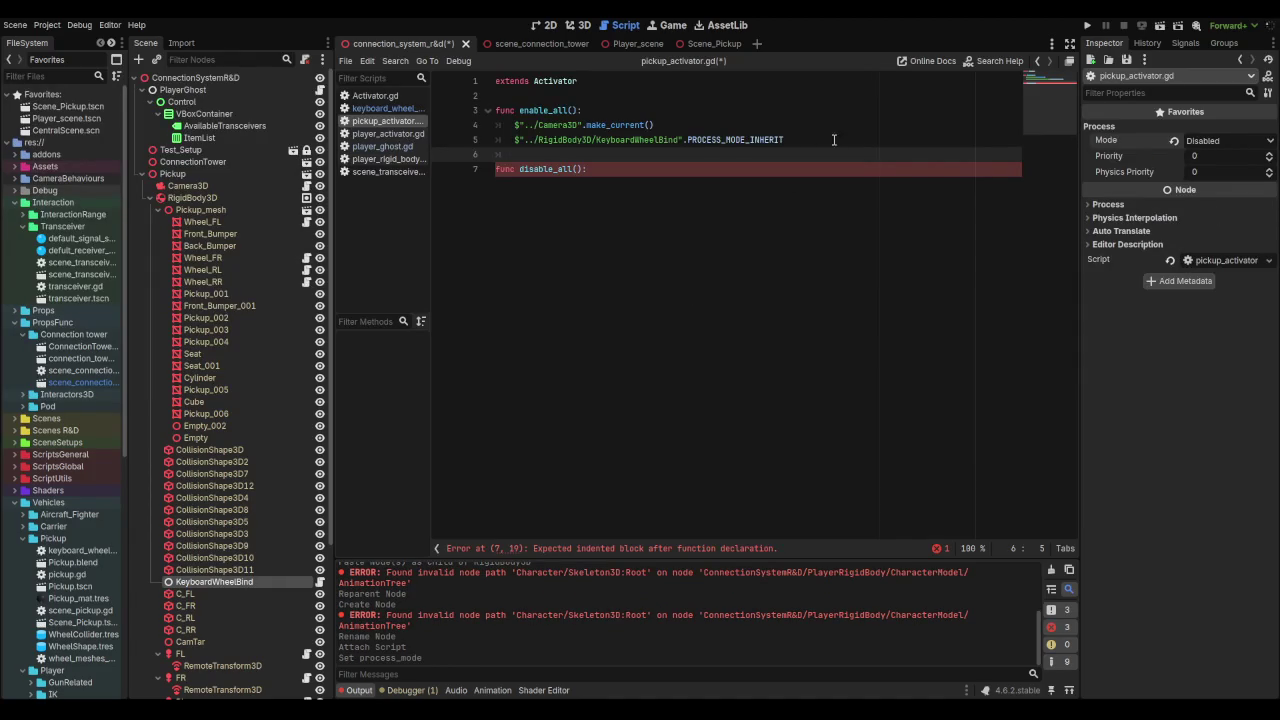
Step: Fix line 5 to set KeyboardWheelBind.process_mode = PROCESS_MODE_INHERIT in enable_all
left_click(608, 140)
left_click_drag(784, 140, 480, 120)
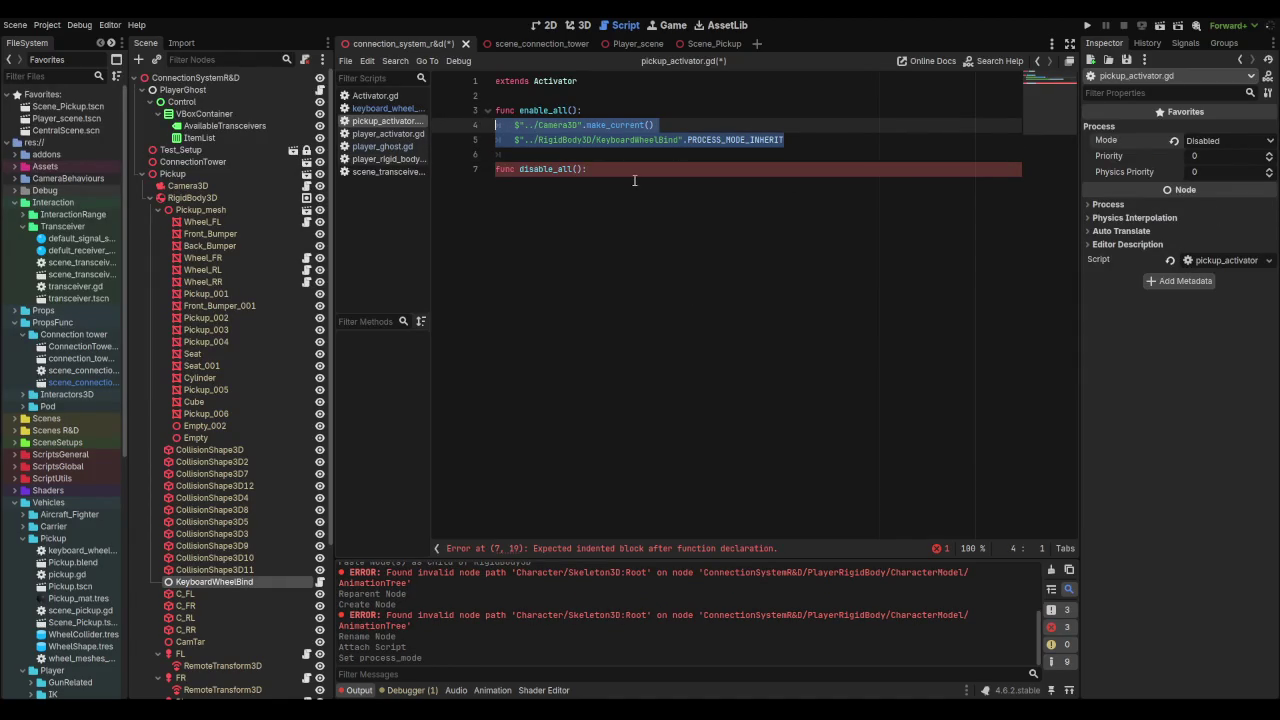
left_click(684, 141)
type(",")
key("Left")
key("BackSpace")
type(".porce")
key("Return")
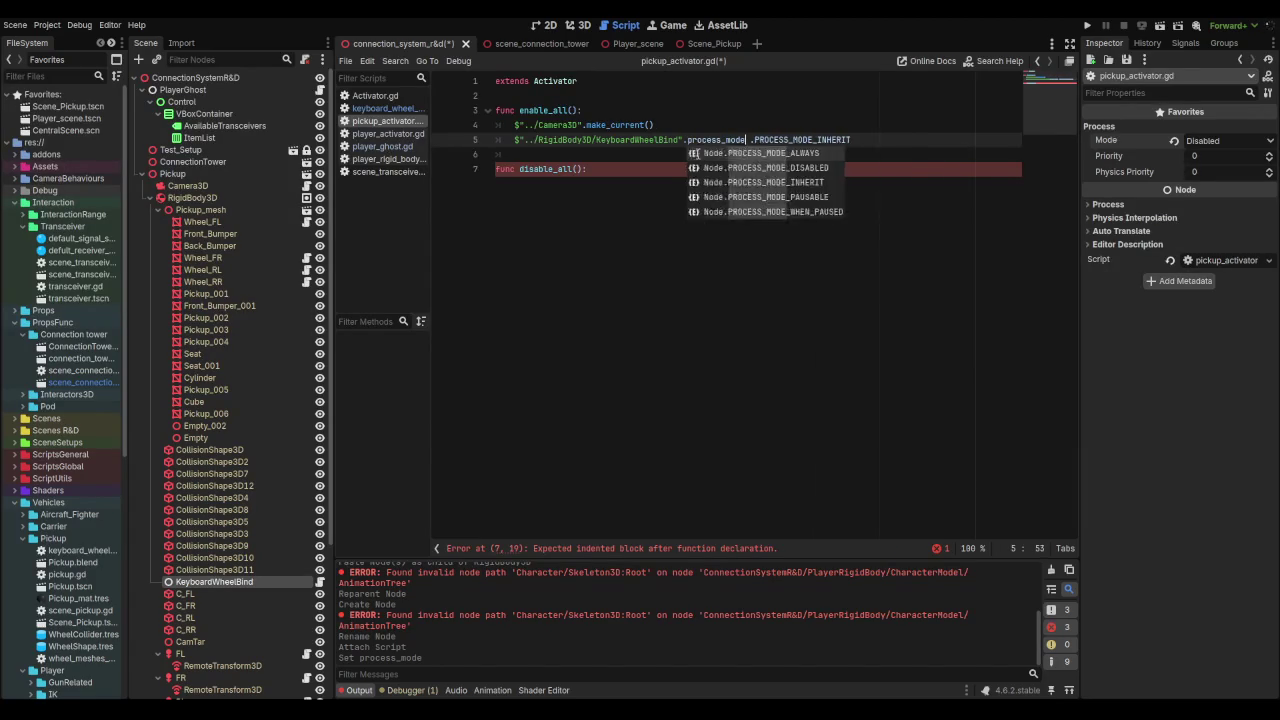
type(" =")
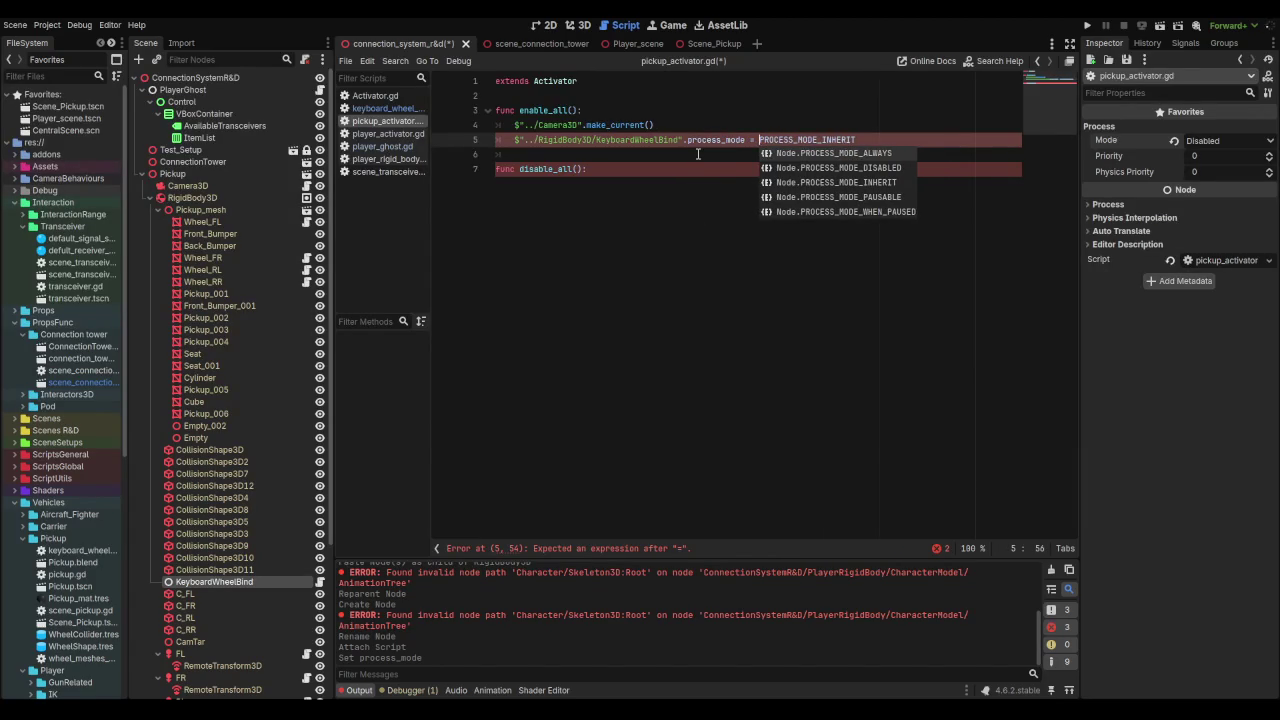
left_click(698, 153)
Step: Copy the KeyboardWheelBind line into disable_all, changing it to Node.PROCESS_MODE_DISABLED
left_click(626, 170)
key("Return")
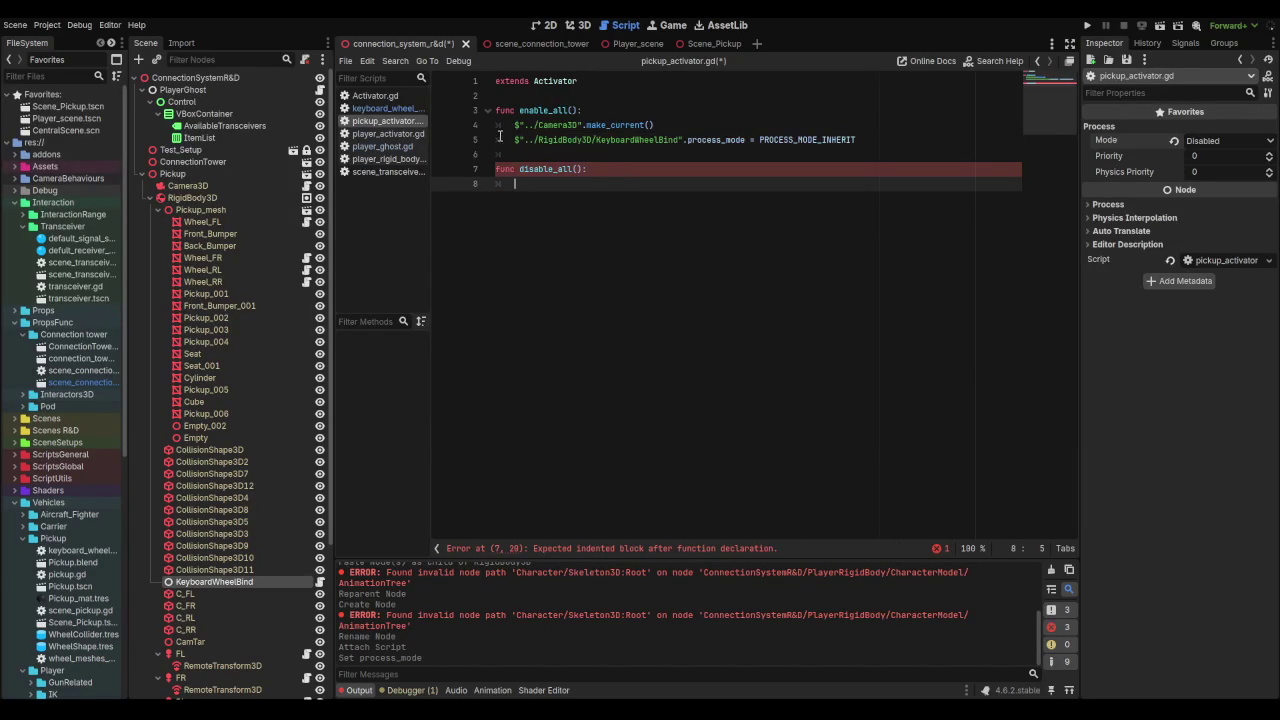
left_click_drag(505, 136, 938, 136)
key("ctrl+c")
left_click(602, 184)
key("ctrl+v")
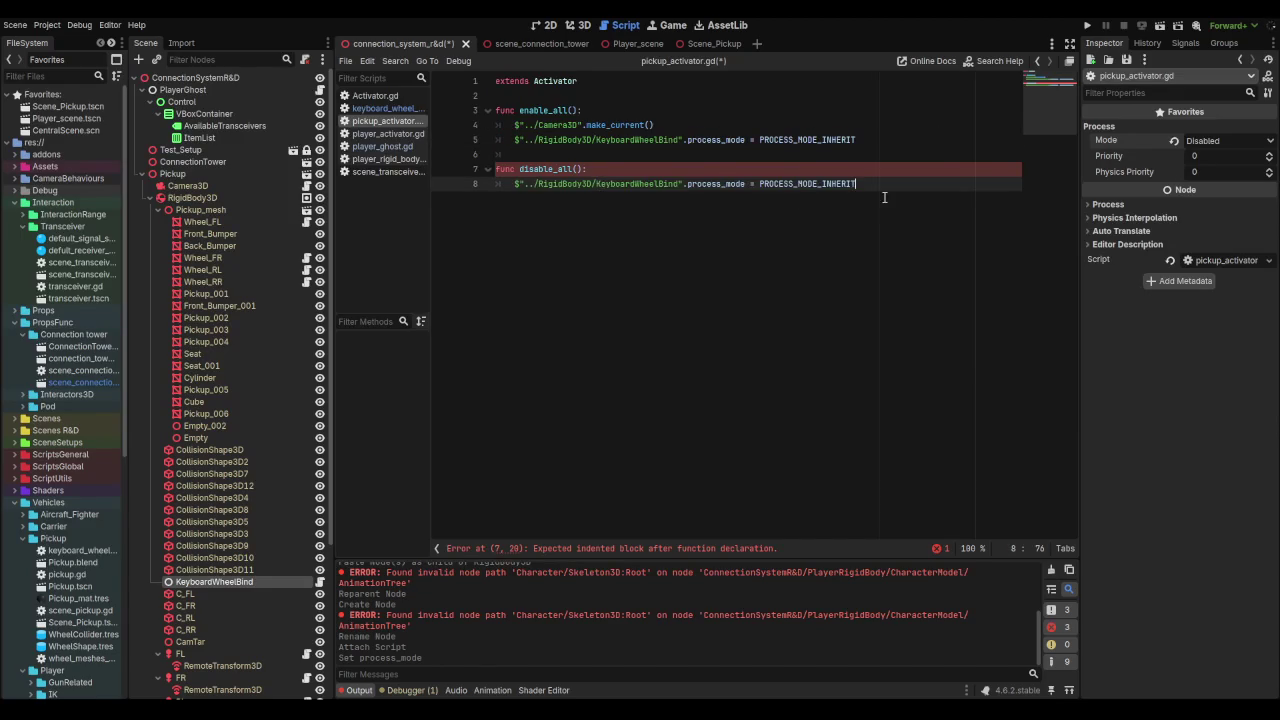
double_click(826, 184)
key("BackSpace")
type("process")
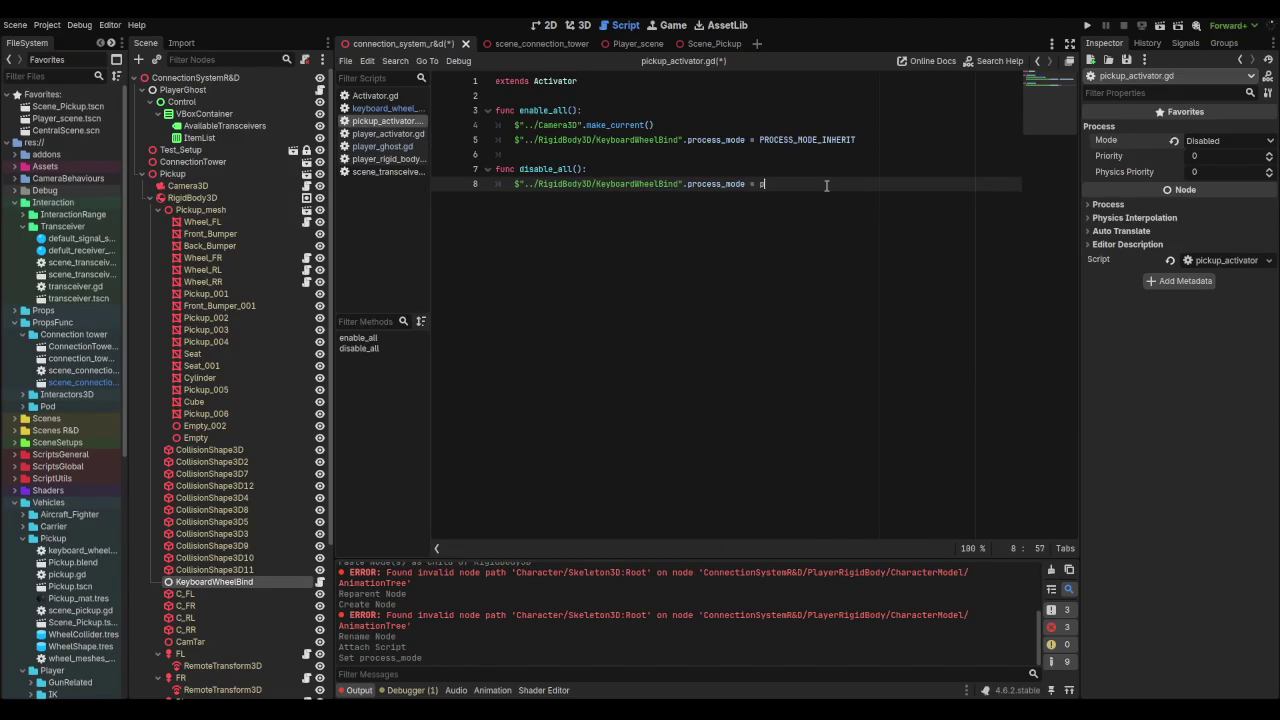
key("Return")
Step: Paste the Camera3D make_current line into disable_all, delete it again, and save
left_click(620, 169)
key("Return")
left_click_drag(655, 125, 494, 124)
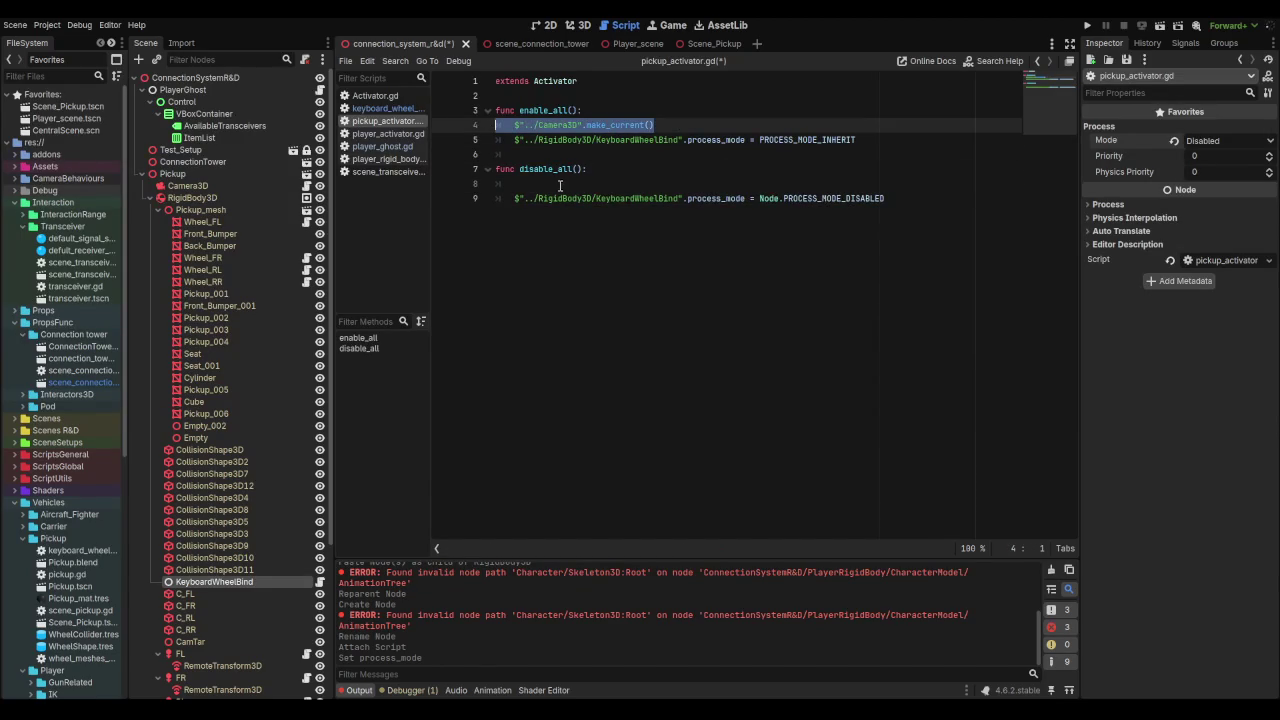
key("ctrl+c")
left_click(505, 184)
key("ctrl+v")
left_click(596, 184)
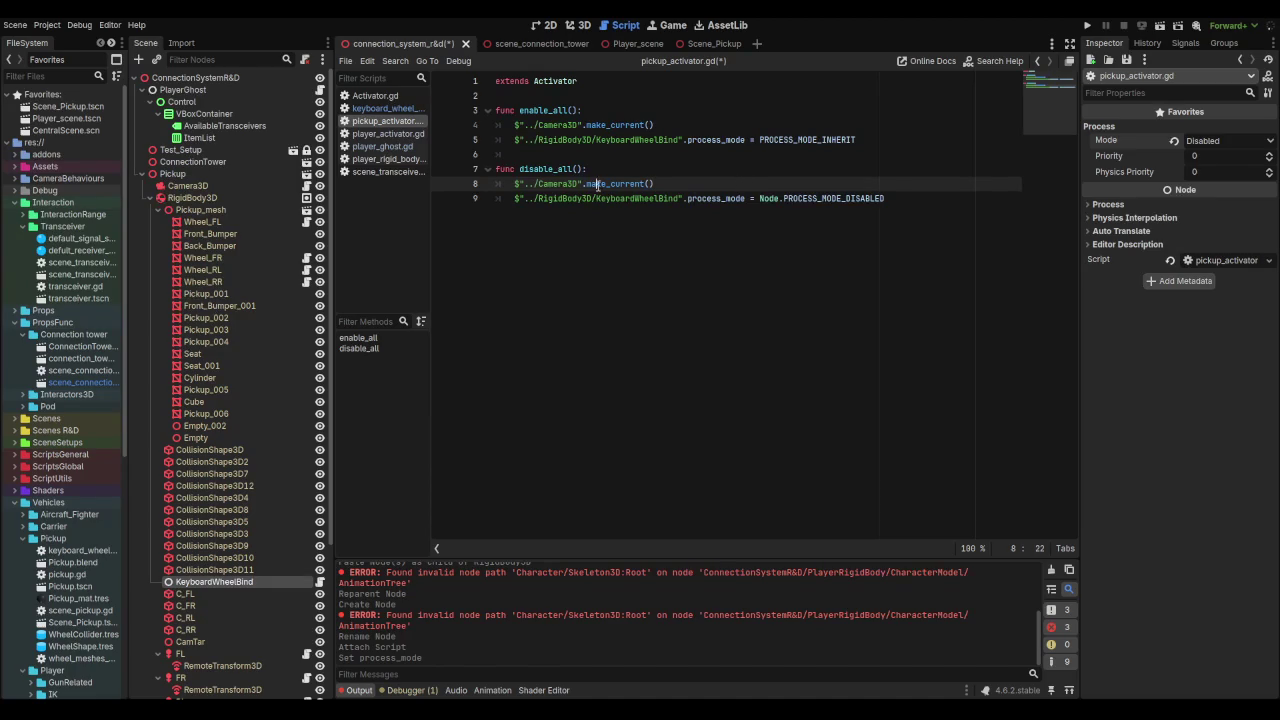
key("ctrl+shift+k")
key("ctrl+s")
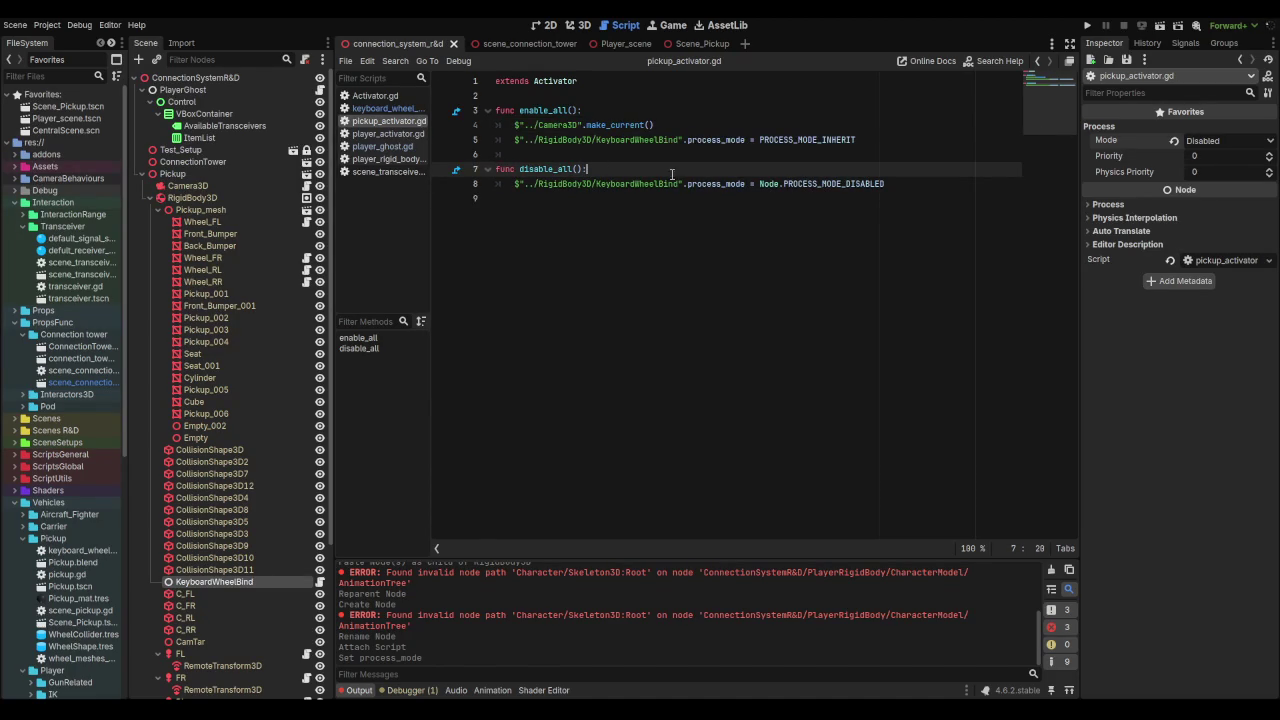
Step: Add $"../Camera3D".clear_current() to disable_all, save the script, and run the scene with F6
left_click_drag(514, 125, 654, 125)
key("ctrl+c")
left_click(640, 168)
key("Return")
key("ctrl+v")
key("BackSpace")
key("BackSpace")
key("BackSpace")
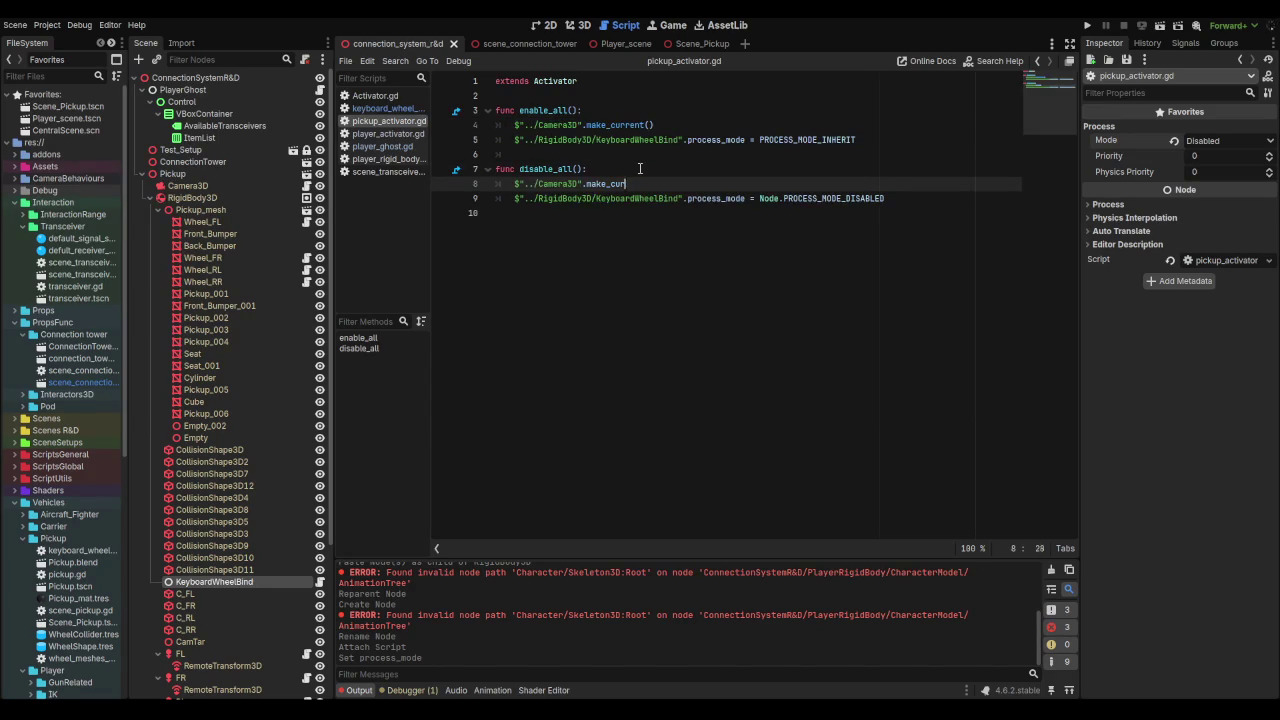
key("BackSpace")
type("clear")
key("Return")
left_click(640, 168)
key("ctrl+s")
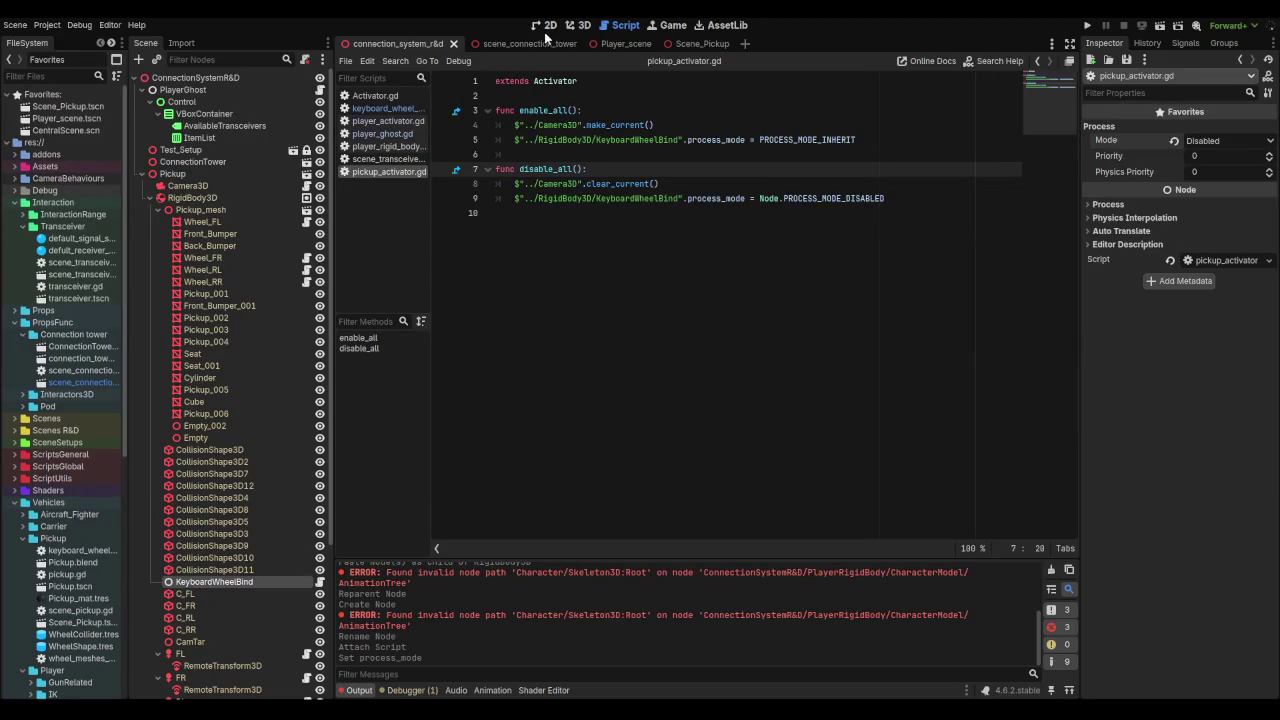
key("F6")
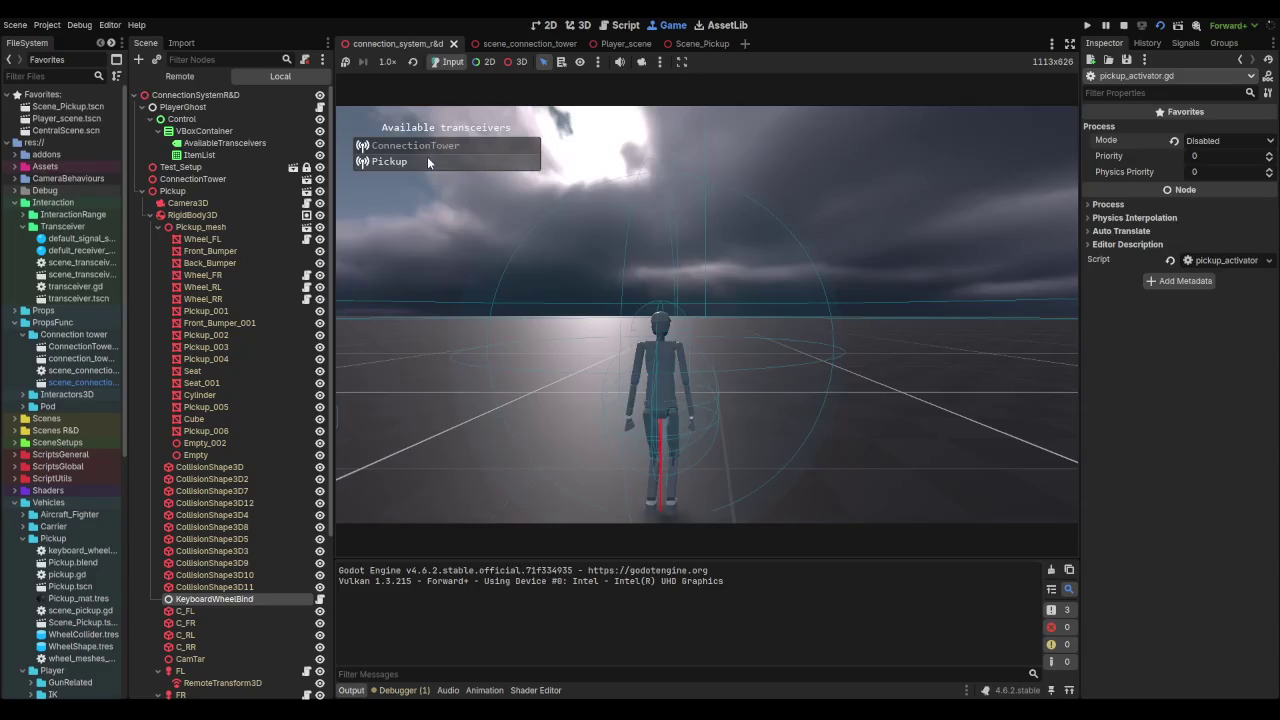
left_click(629, 269)
key("w")
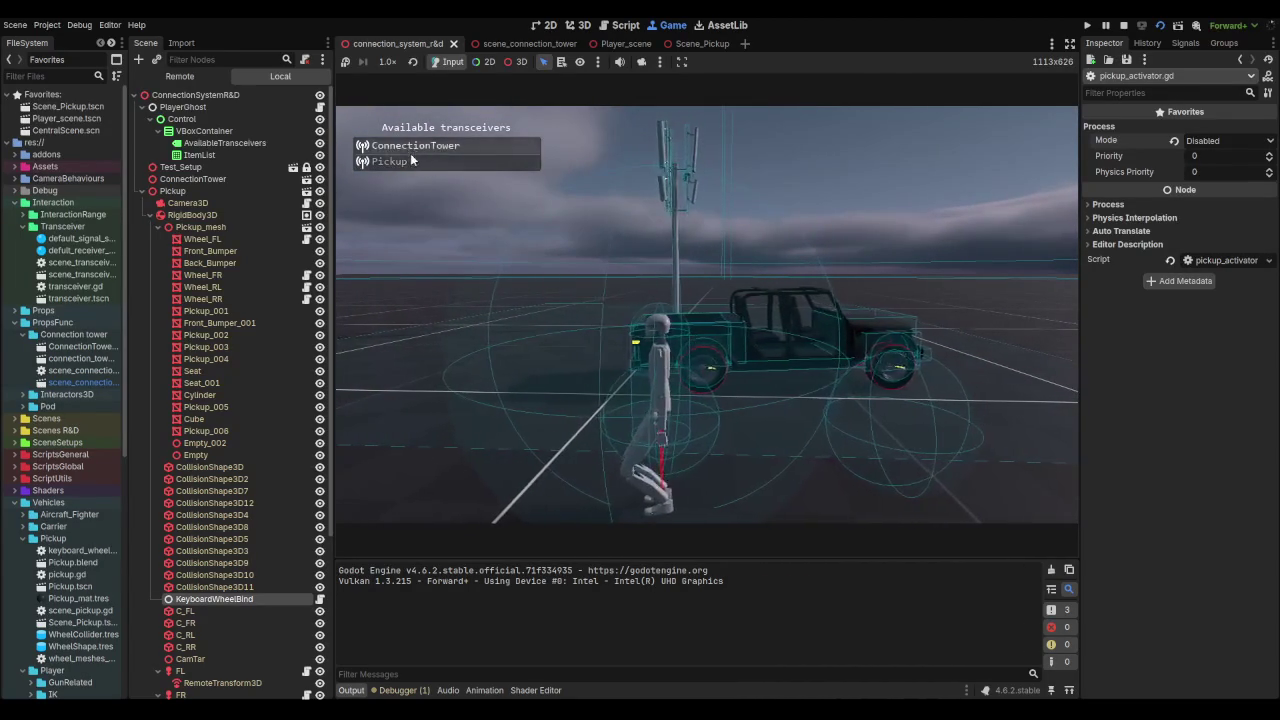
left_click(450, 177)
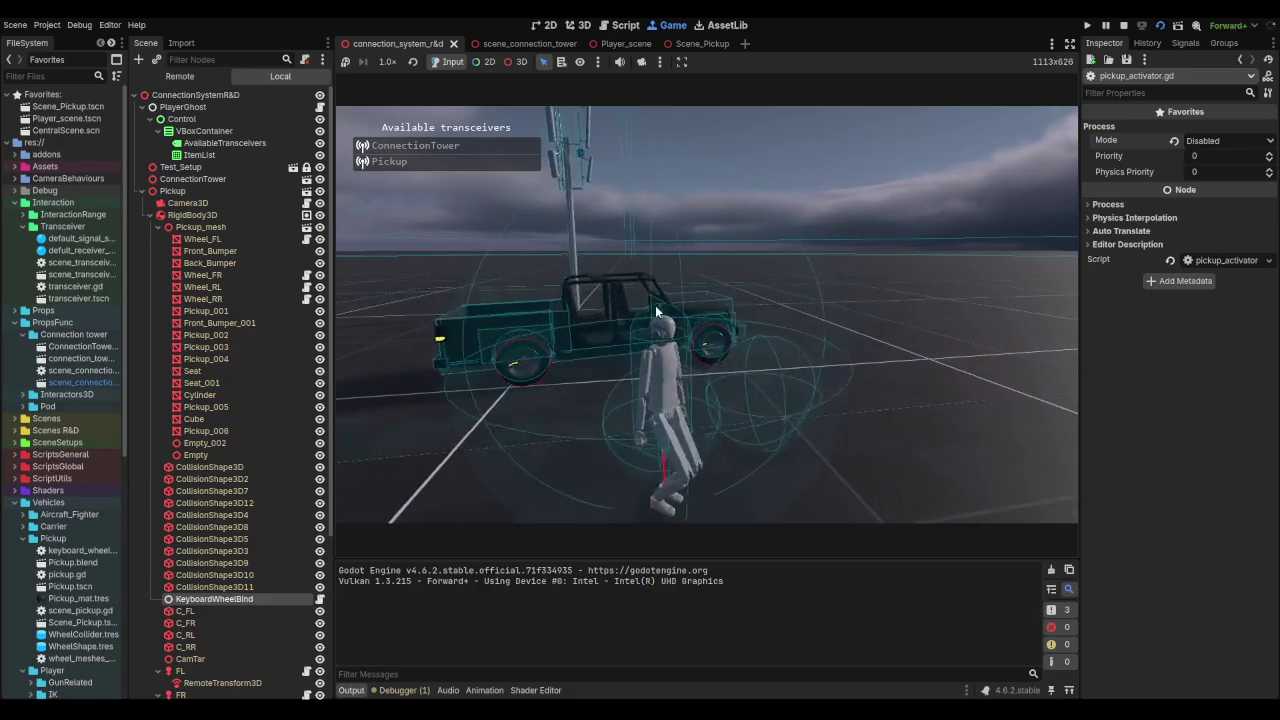
key("F5")
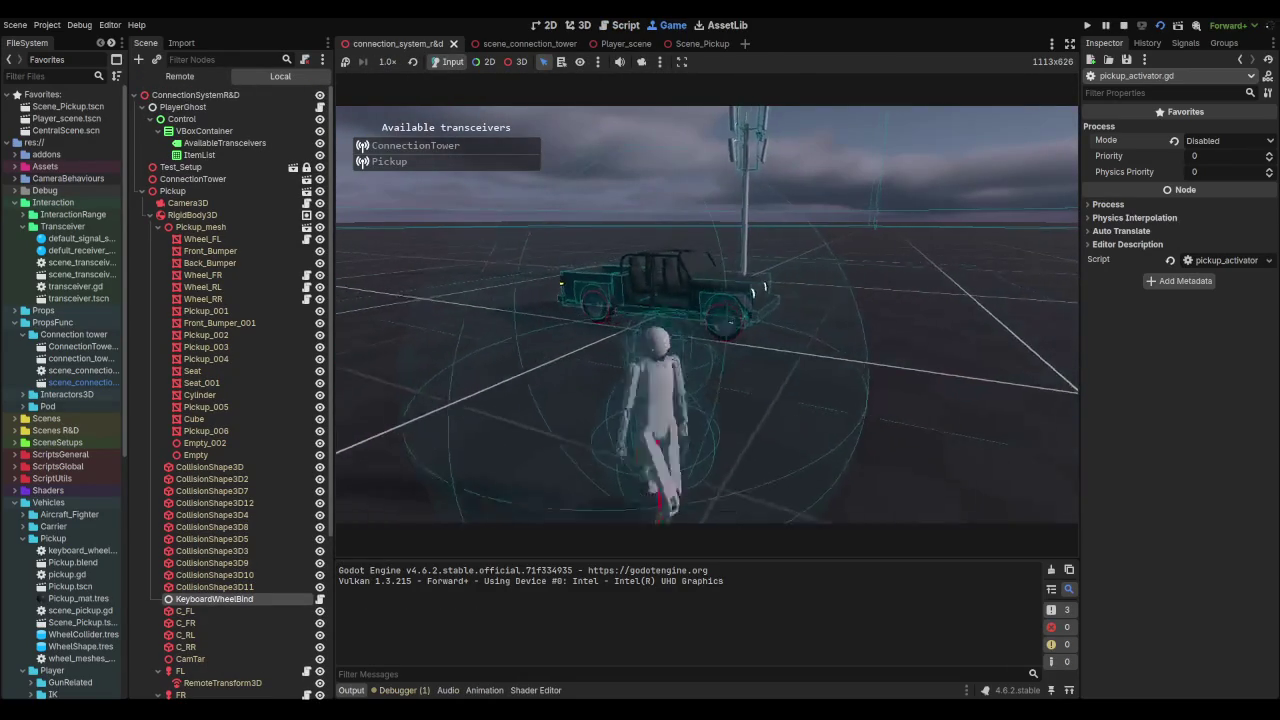
key("F8")
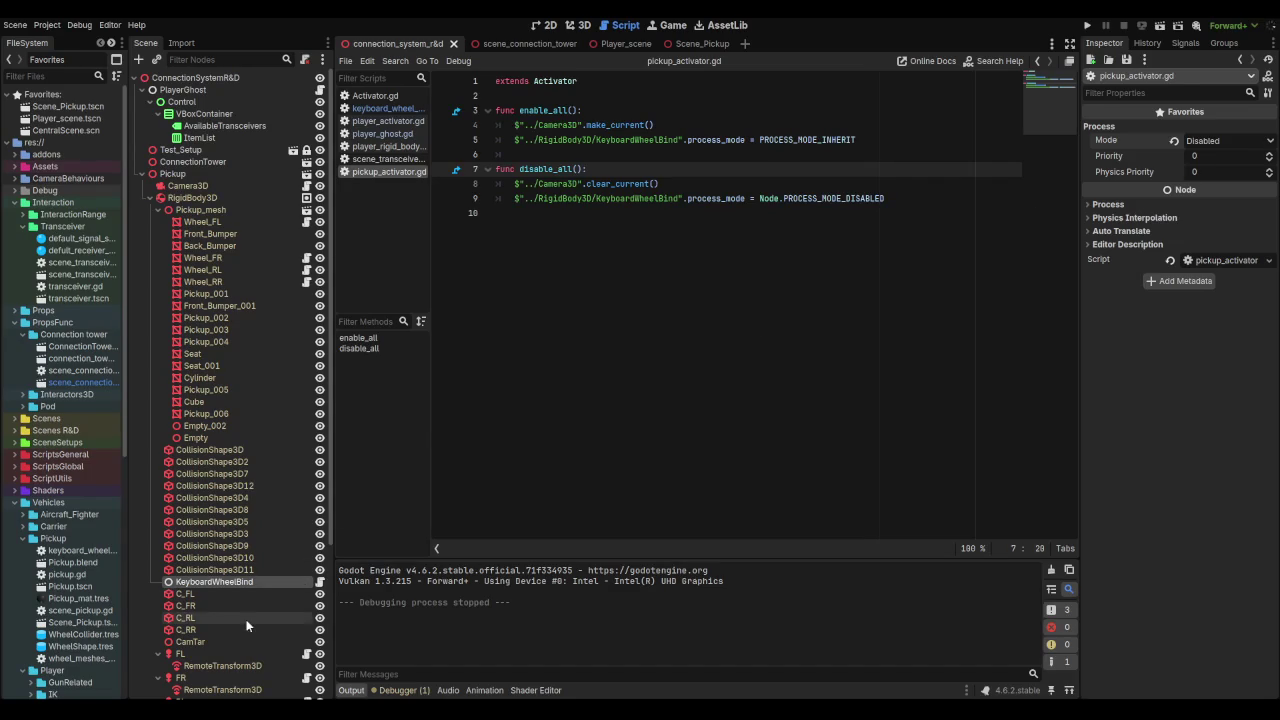
Step: Reset the pickup Activator's Process Mode and set KeyboardWheelBind's Process Mode to Disabled
scroll(240, 580, "down", 5)
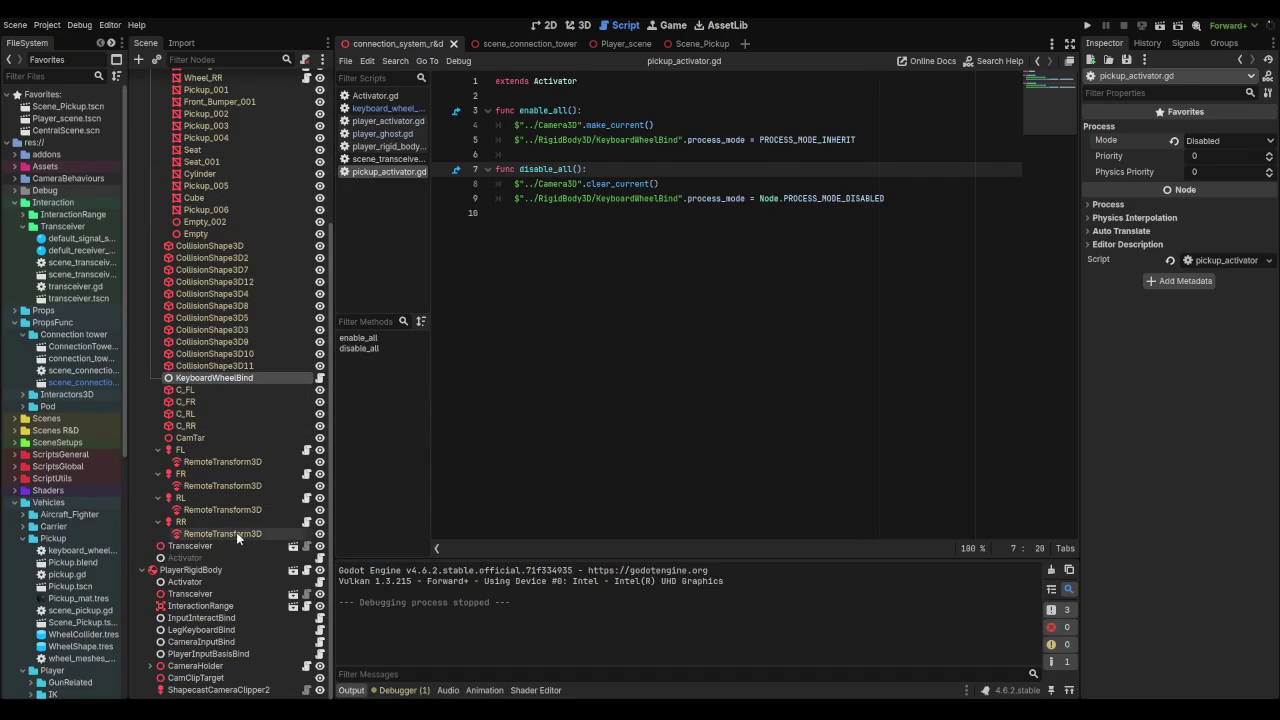
scroll(180, 480, "up", 1)
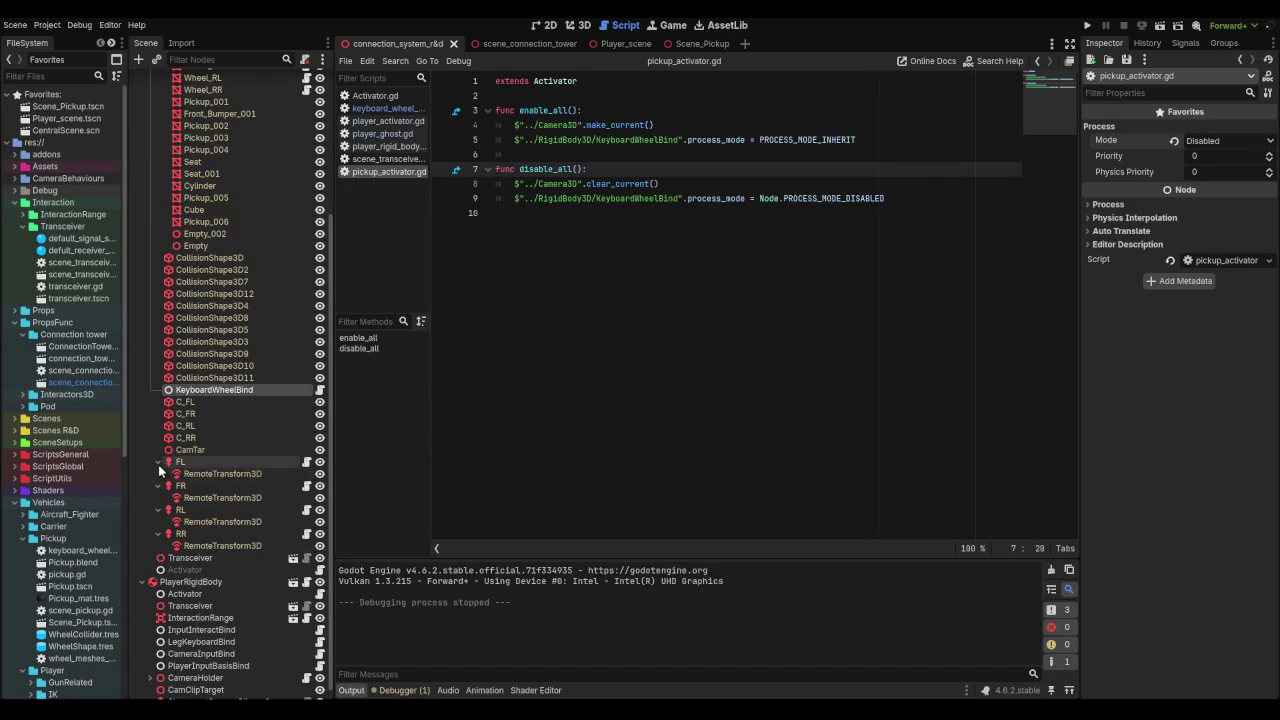
left_click(157, 462)
left_click(157, 485)
left_click(157, 497)
left_click(157, 521)
left_click(183, 558)
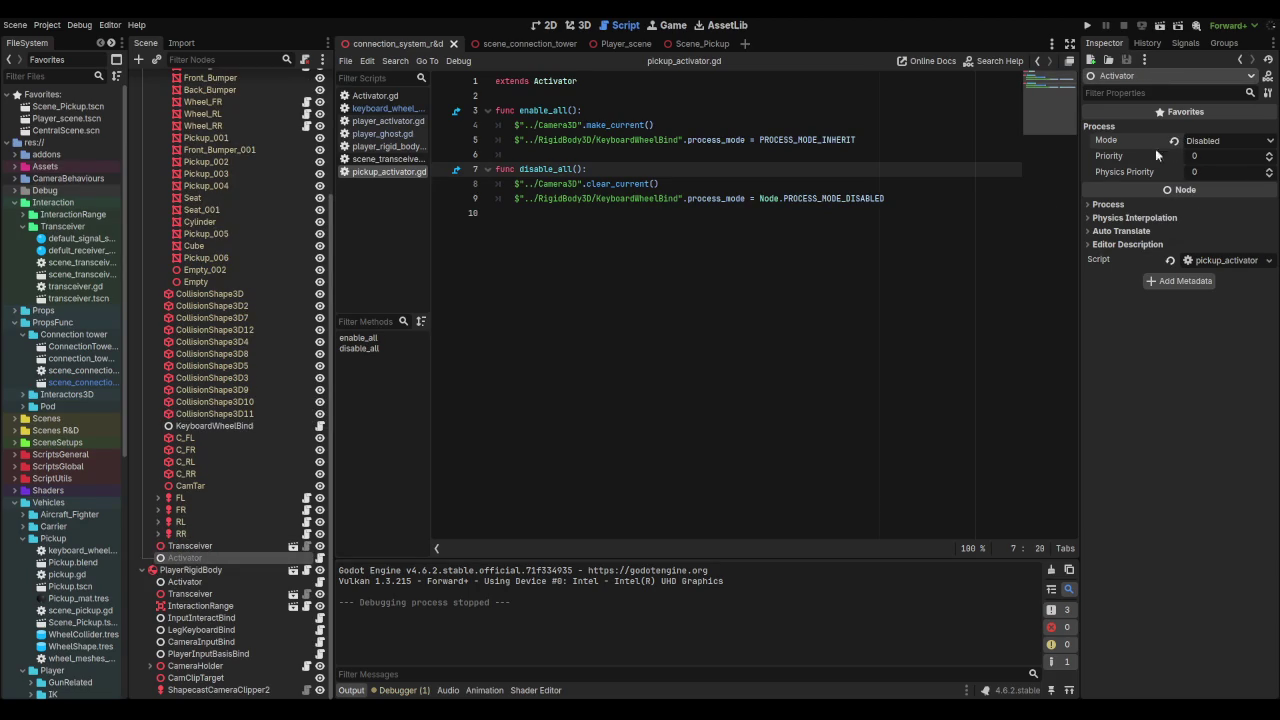
left_click(1174, 141)
left_click(214, 425)
left_click(1222, 146)
left_click(1209, 198)
Step: Collapse the Pickup branches, save the scene, and open the player's player_activator.gd script
scroll(272, 414, "up", 4)
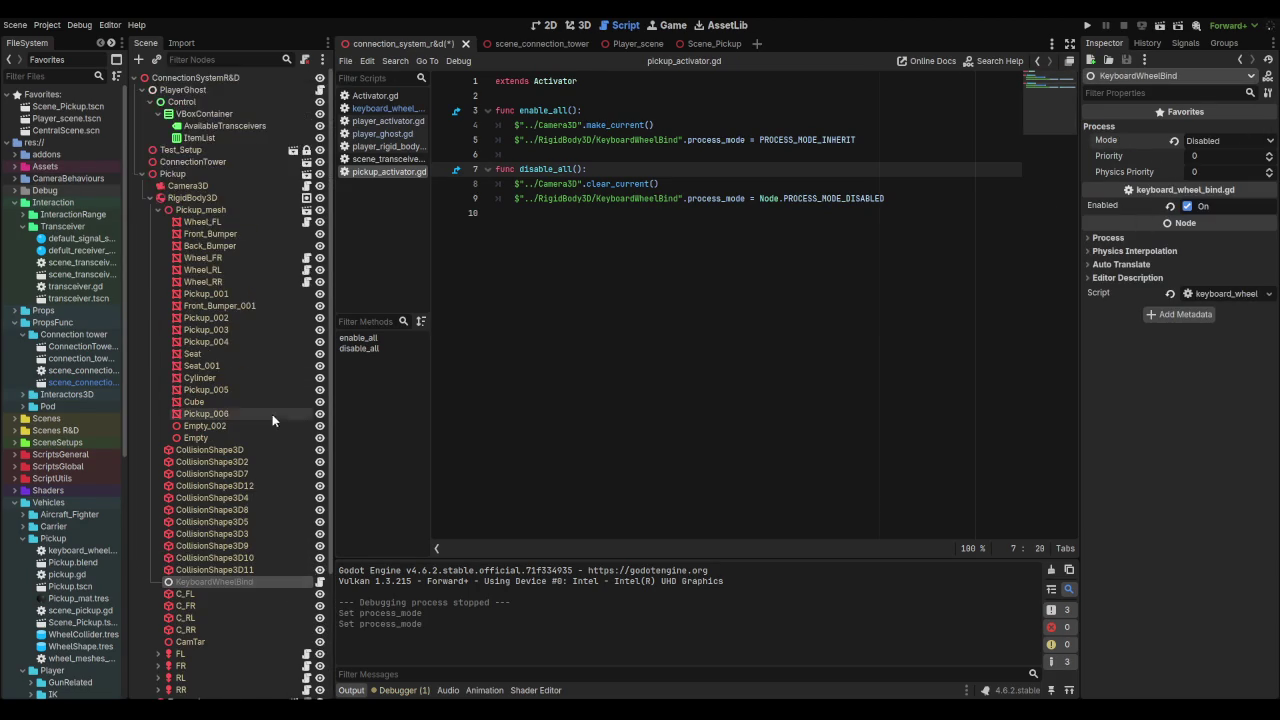
left_click(157, 209)
left_click(143, 174)
key("ctrl+s")
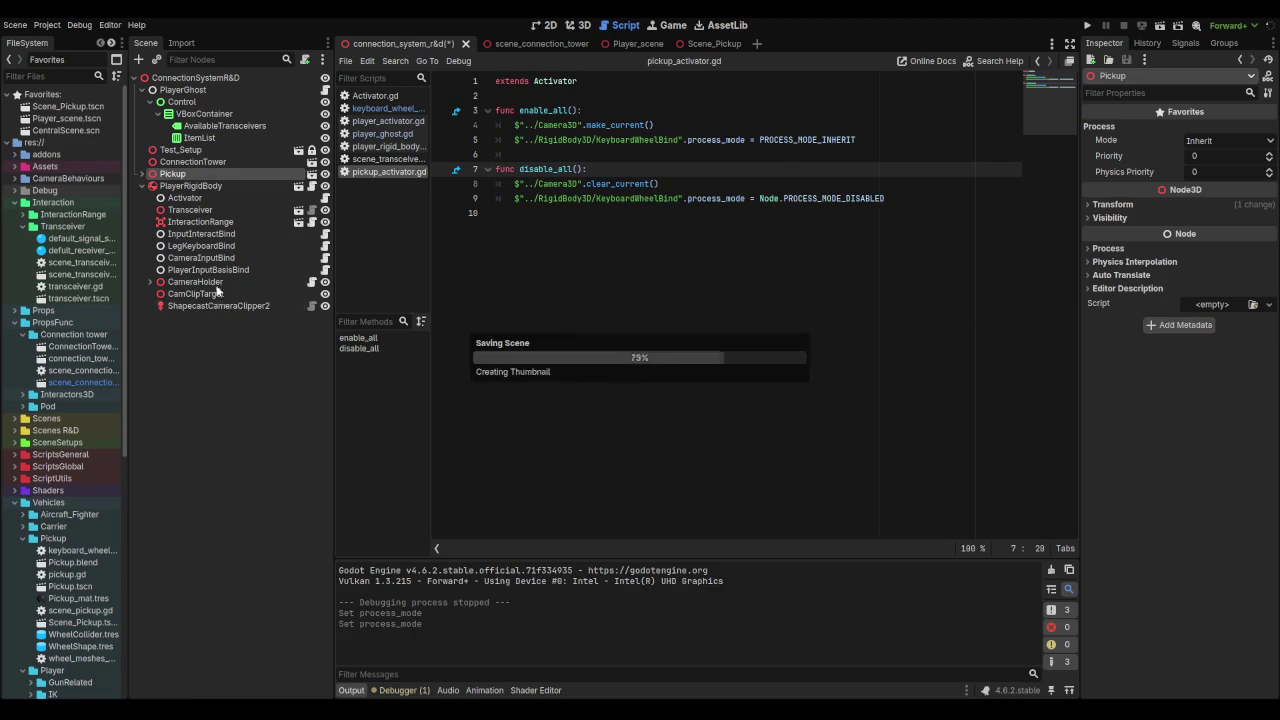
left_click(205, 198)
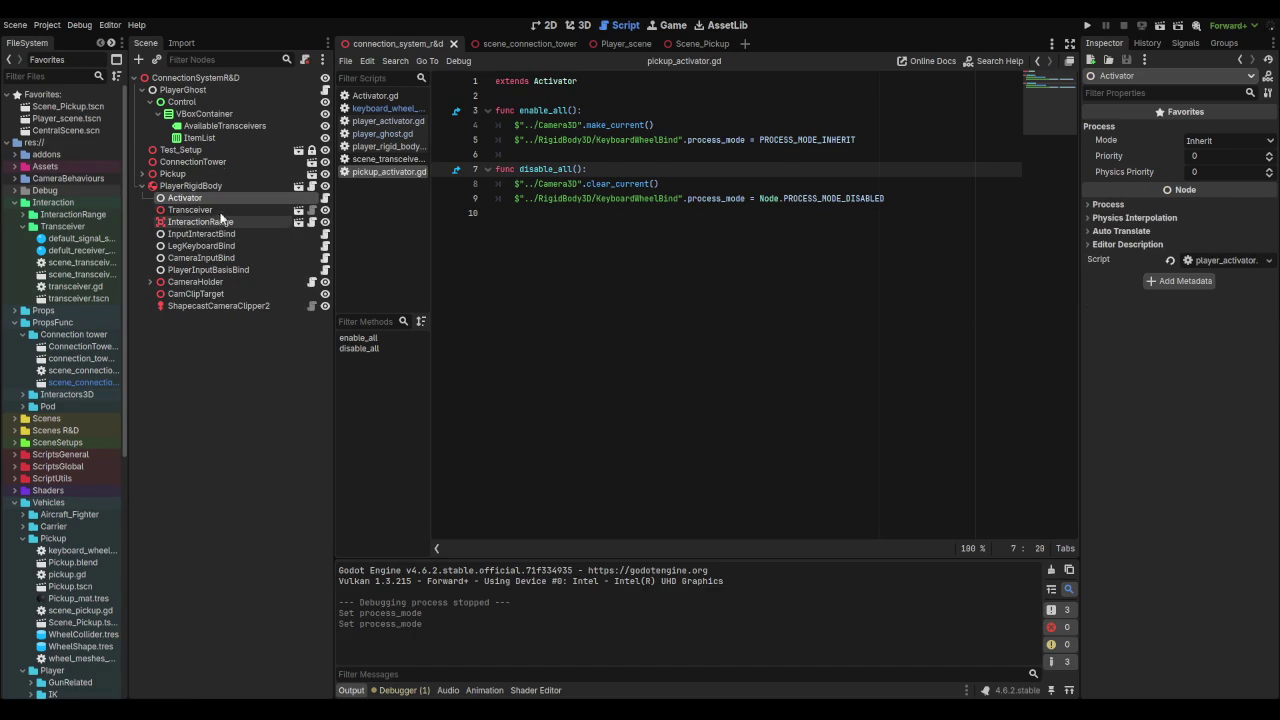
left_click(325, 198)
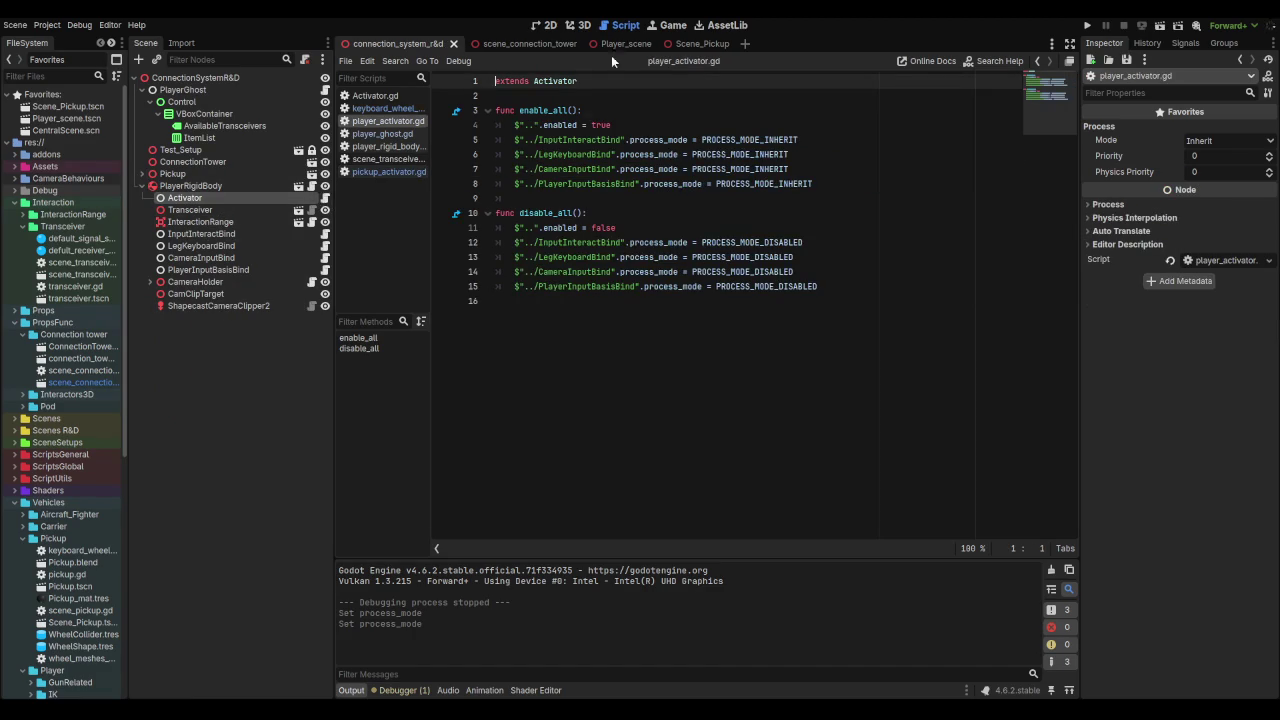
Step: Run a short test with F6, stop it with F8, and select the ItemList node
key("F6")
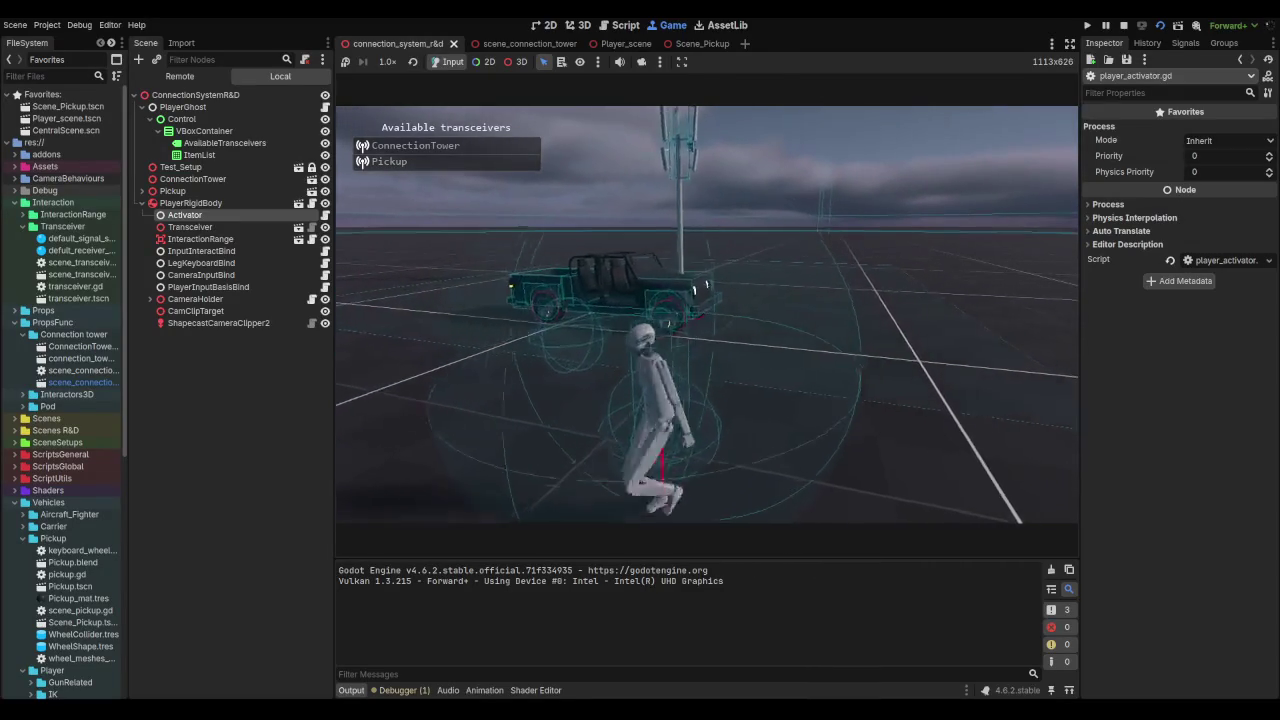
key("F8")
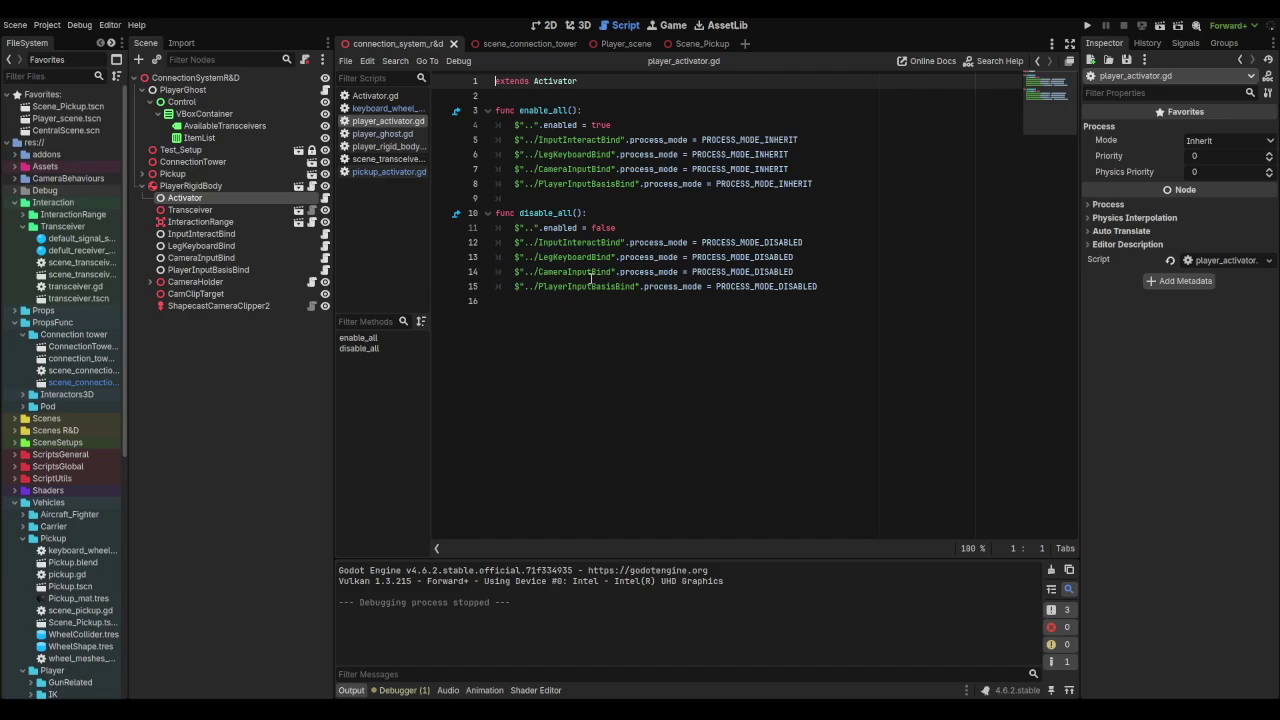
left_click(200, 138)
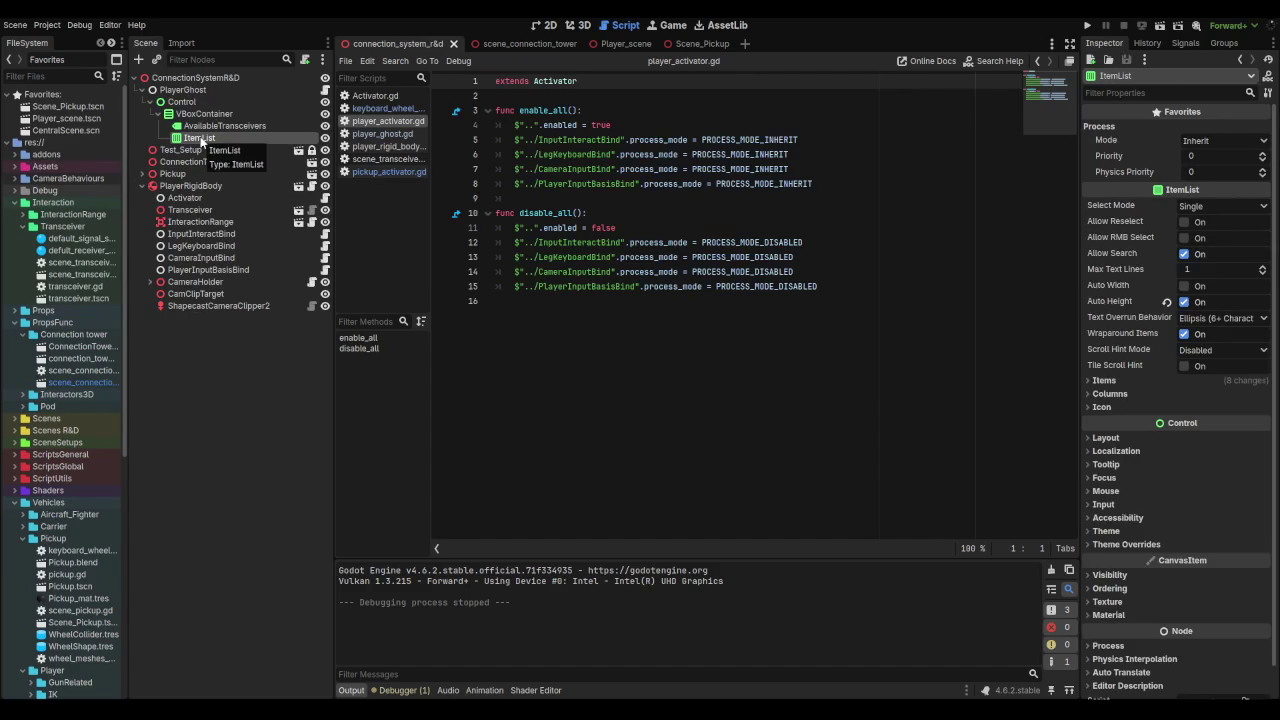
Step: Connect ItemList's item_selected signal to _on_item_list_item_selected in player_ghost.gd, then save and run
left_click(1185, 43)
left_click(206, 90)
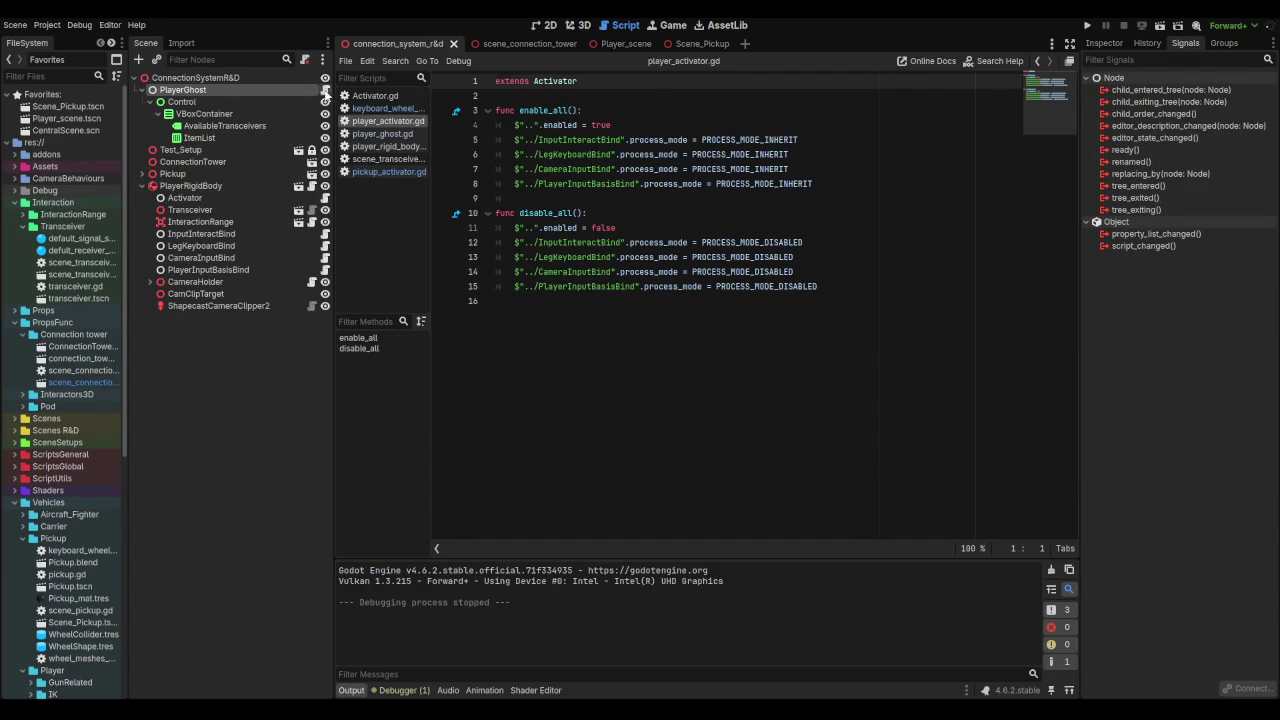
left_click(325, 92)
left_click(210, 138)
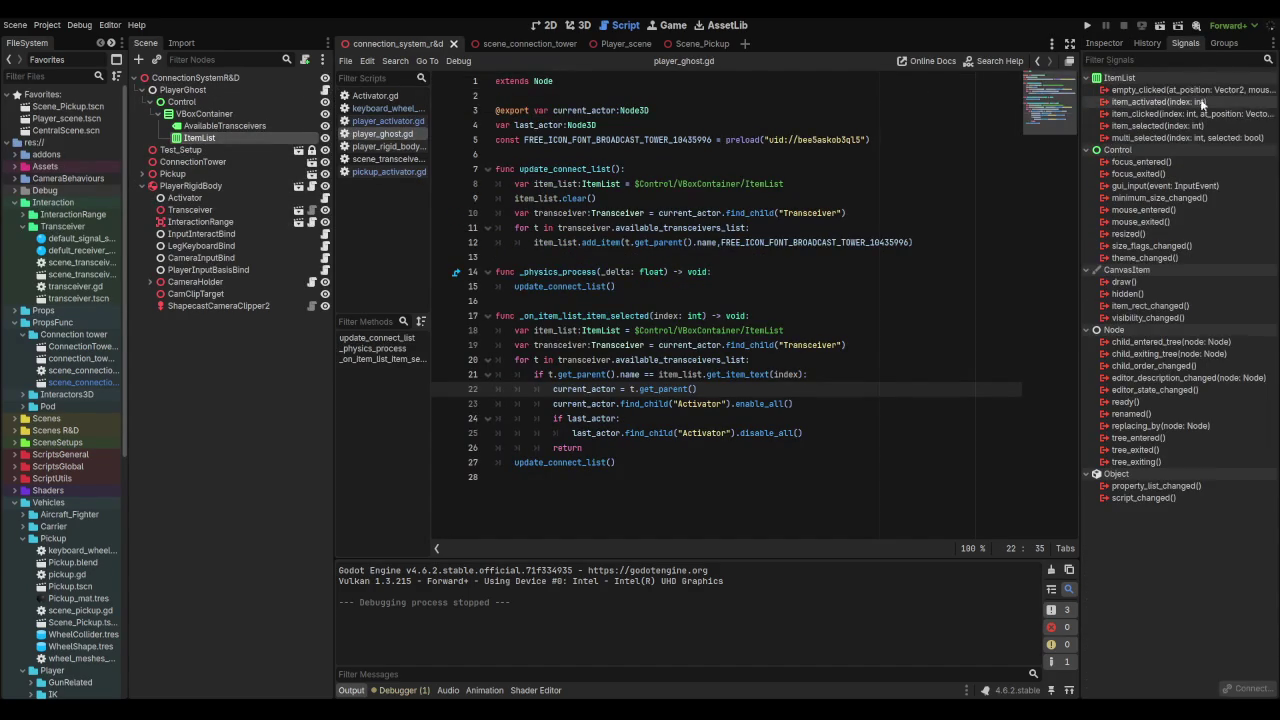
left_click(1160, 126)
left_click(1250, 688)
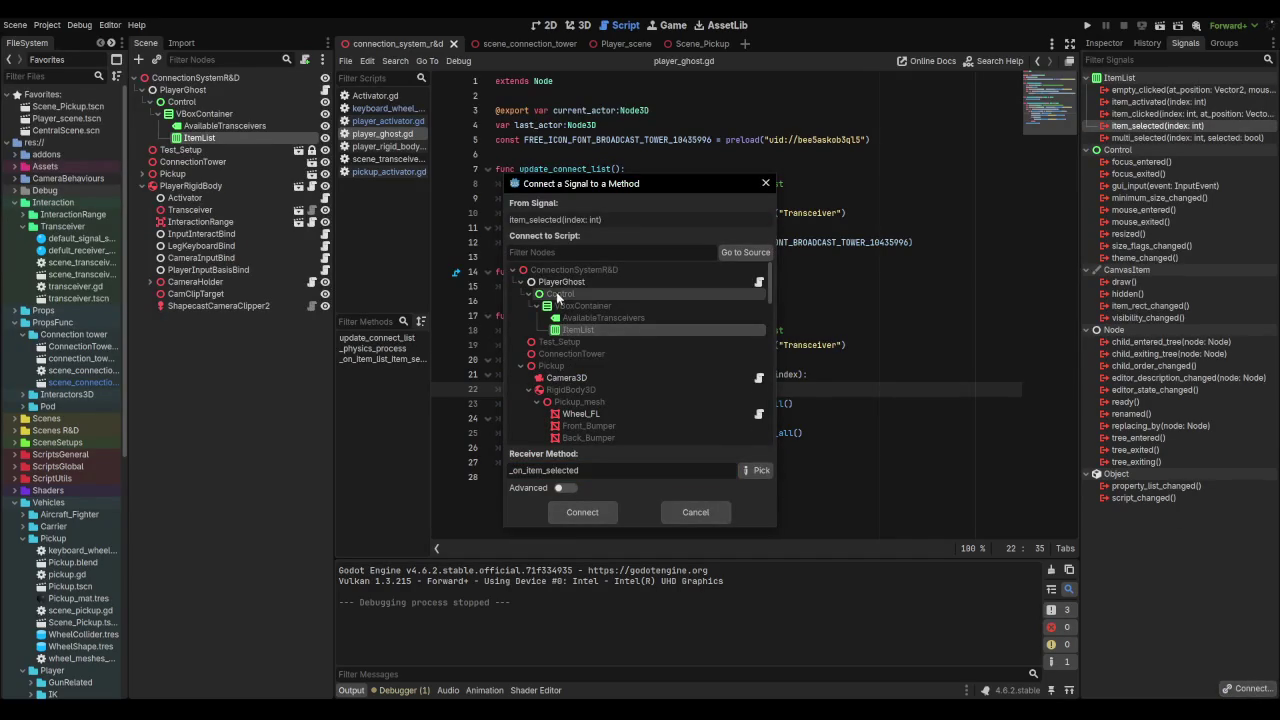
left_click(594, 511)
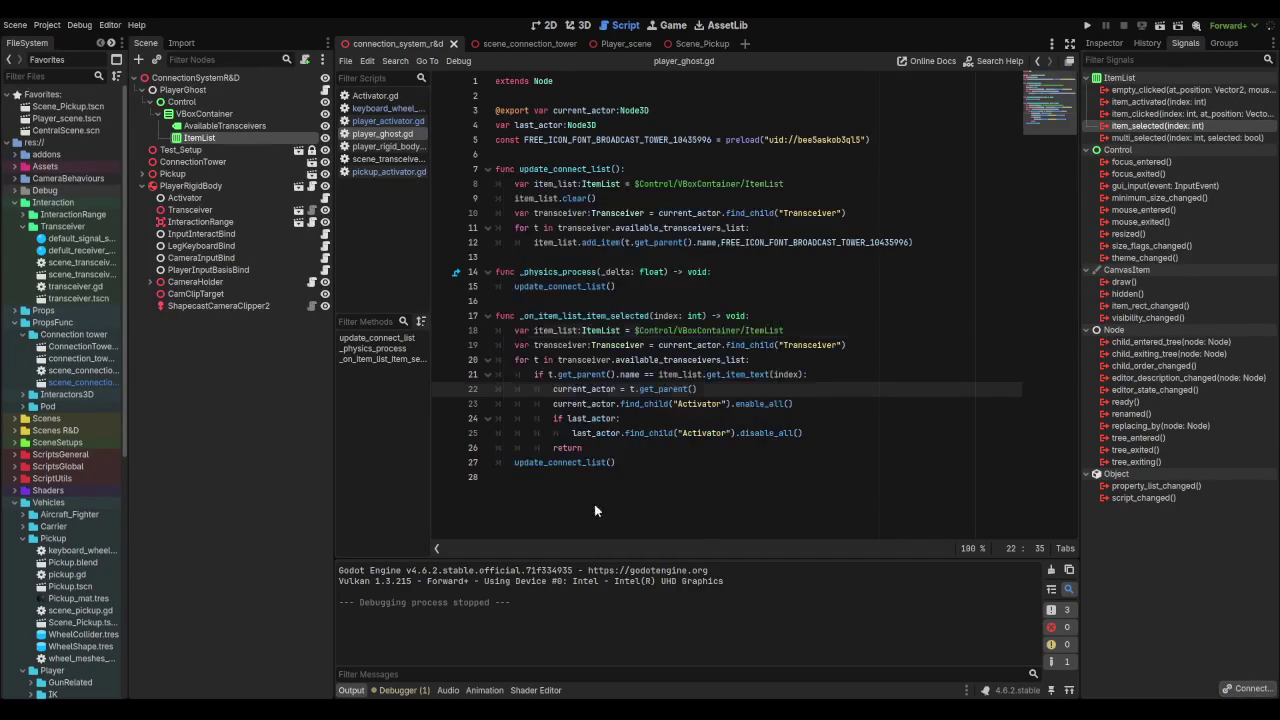
left_click(818, 465)
key("F5")
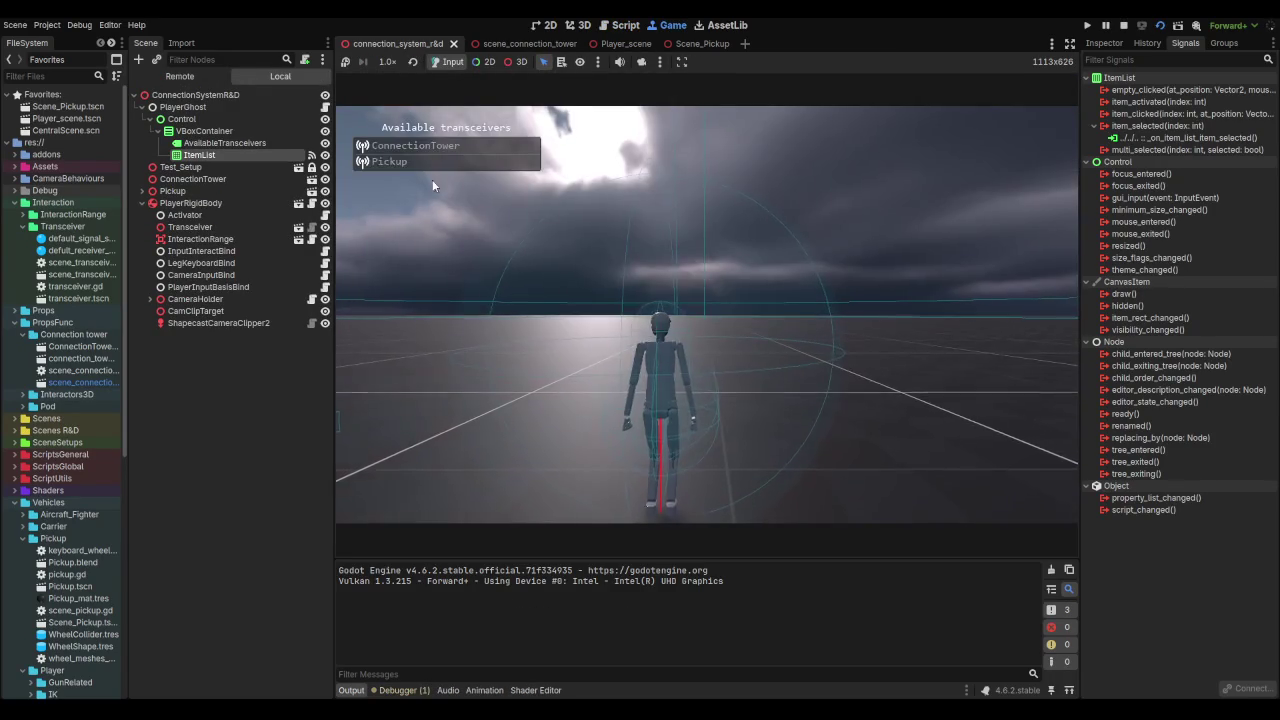
Step: Select Pickup in the running game's transceiver list, drive it with D, then stop with F8
left_click(390, 161)
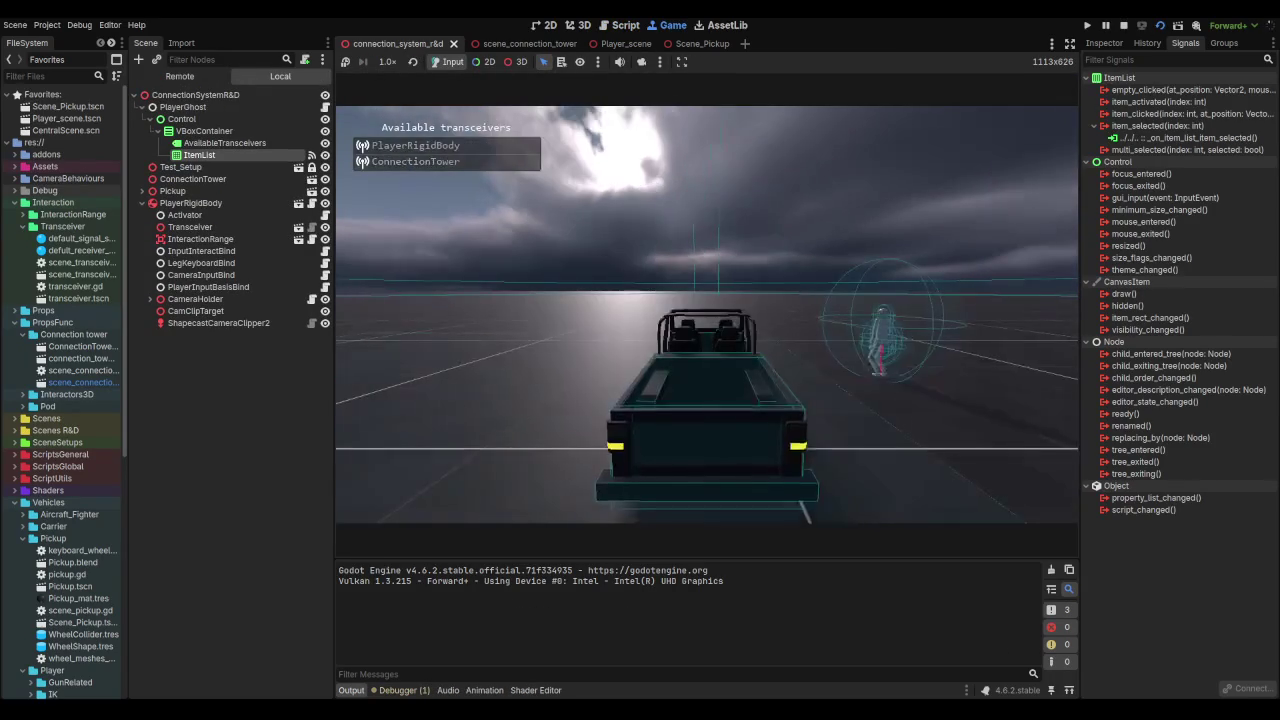
key("d")
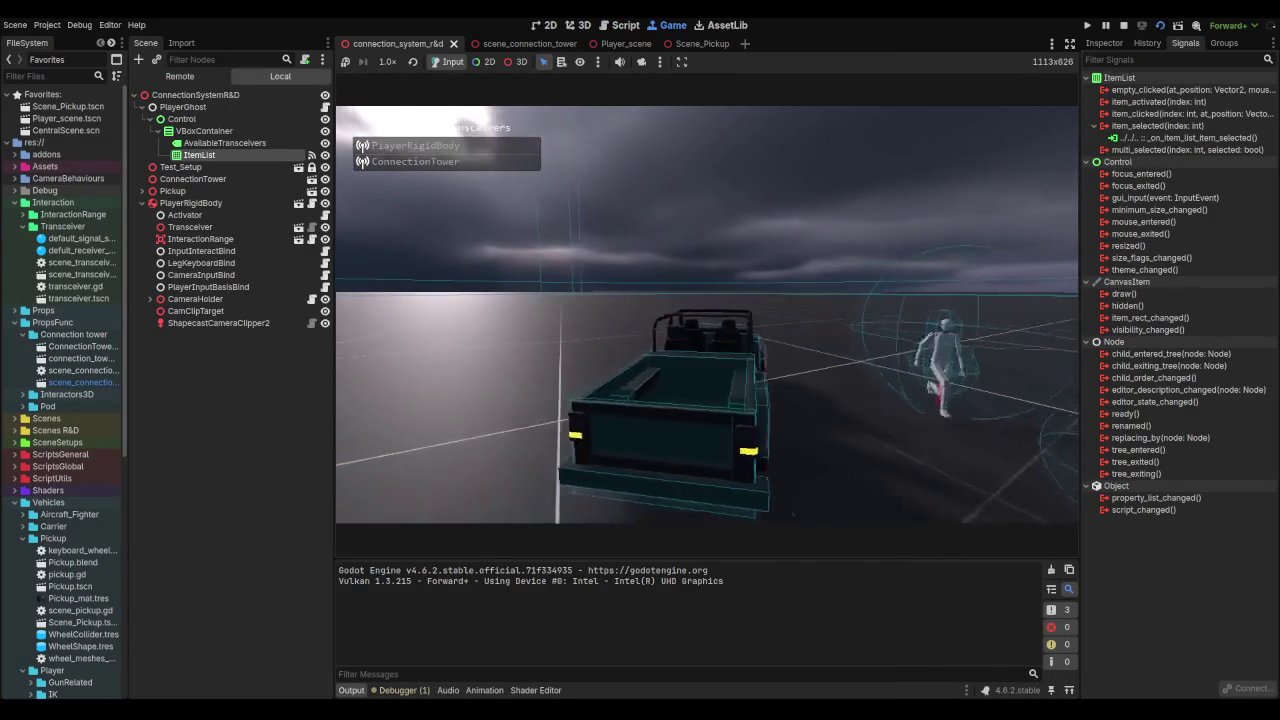
key("F8")
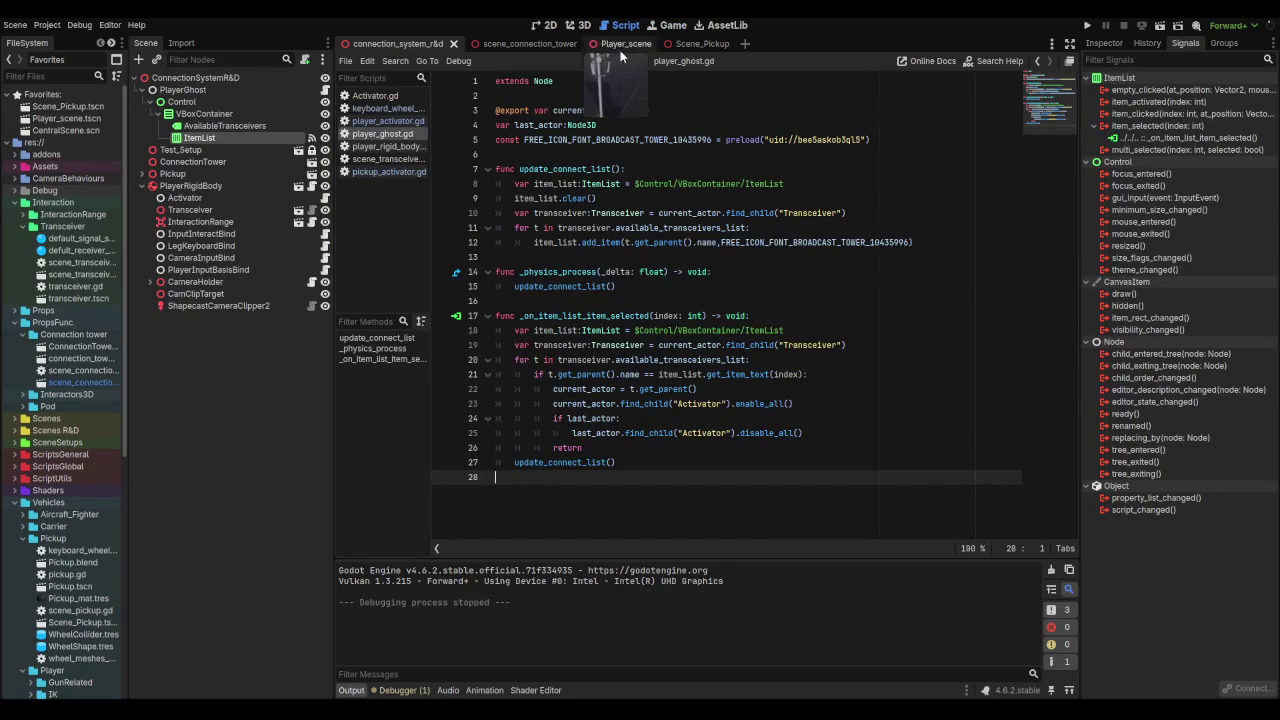
Step: Close Activator.gd in the script list and return to viewing player_activator.gd
left_click(375, 95)
middle_click(375, 95)
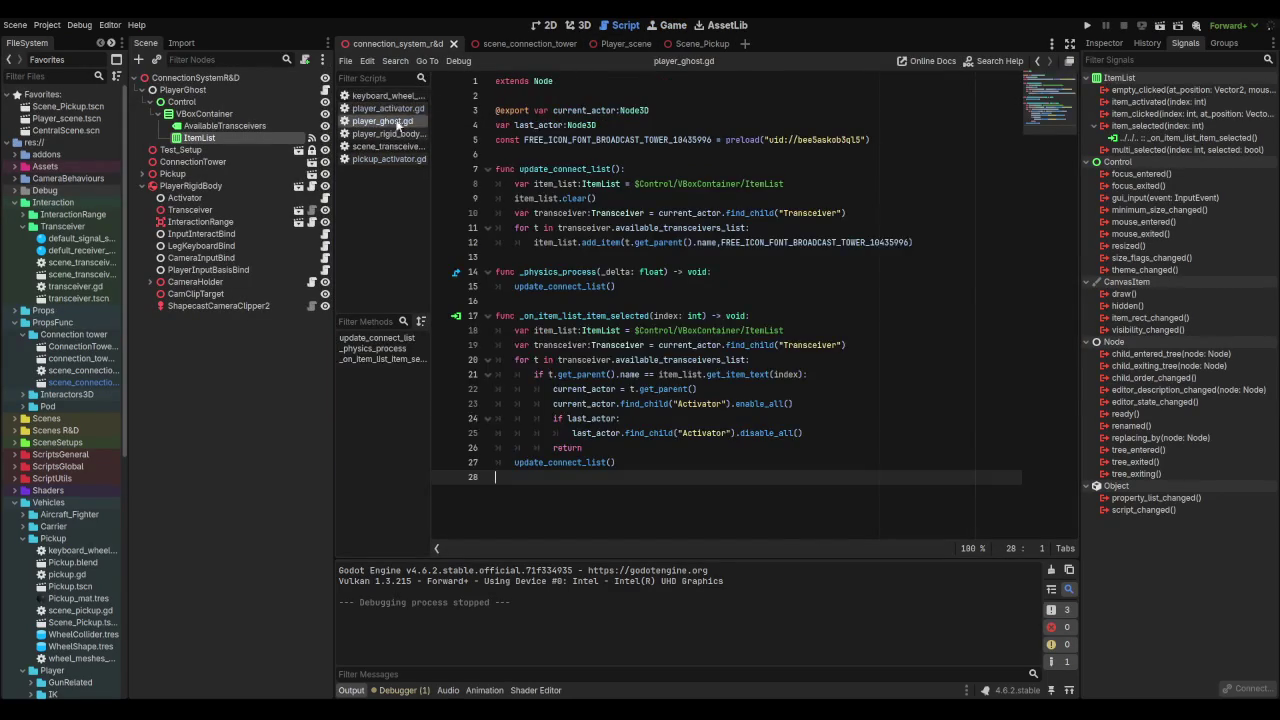
left_click(388, 108)
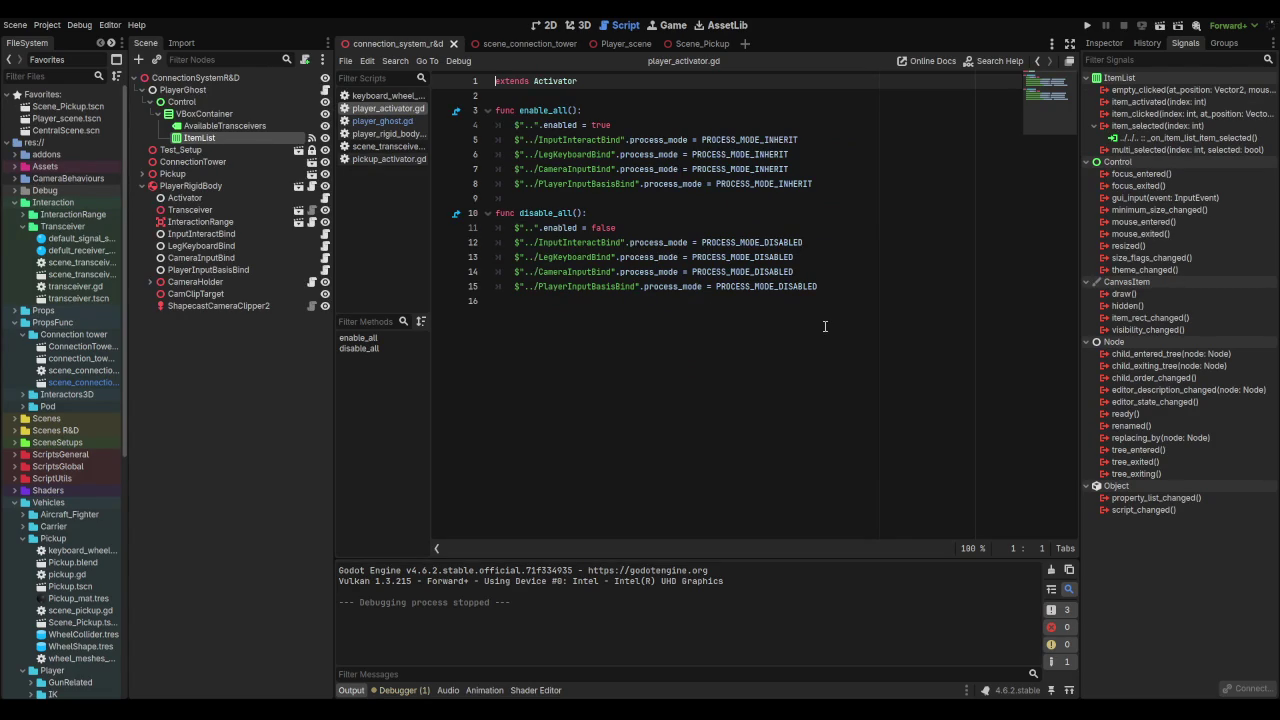
left_click(385, 121)
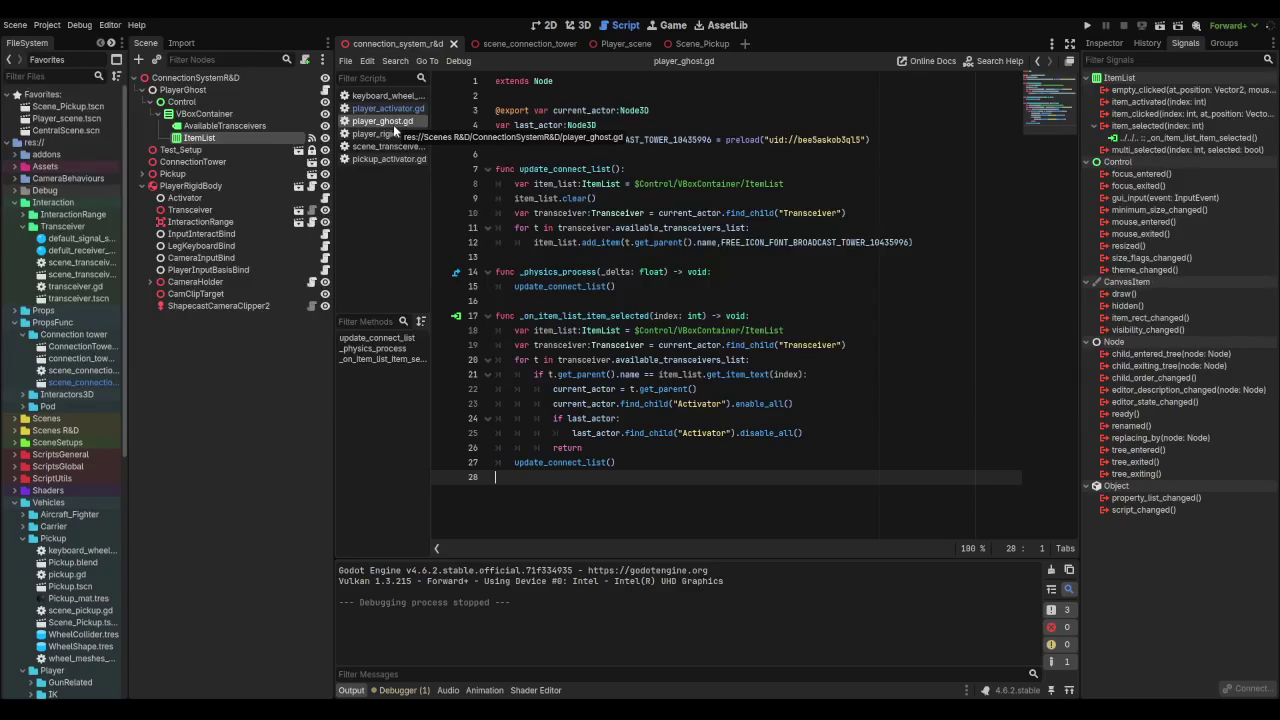
left_click(394, 110)
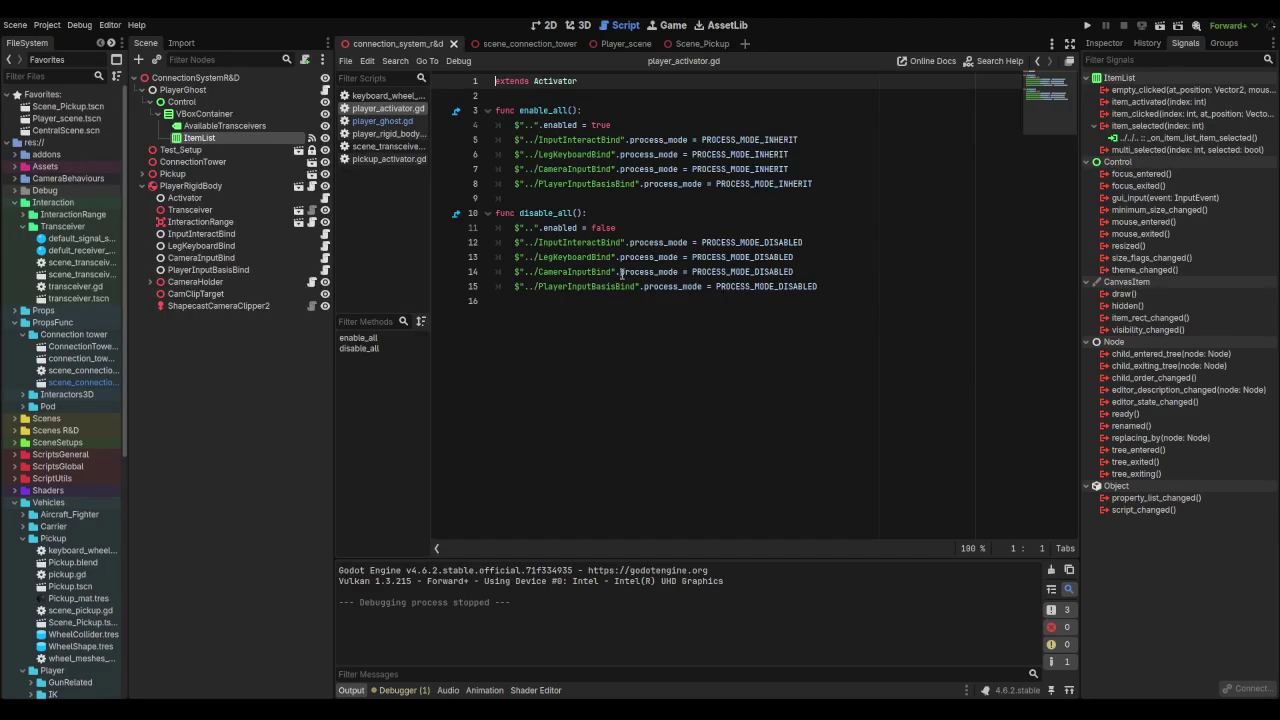
Step: Browse the open scripts and close scene_transceiver_test.gd
left_click(397, 132)
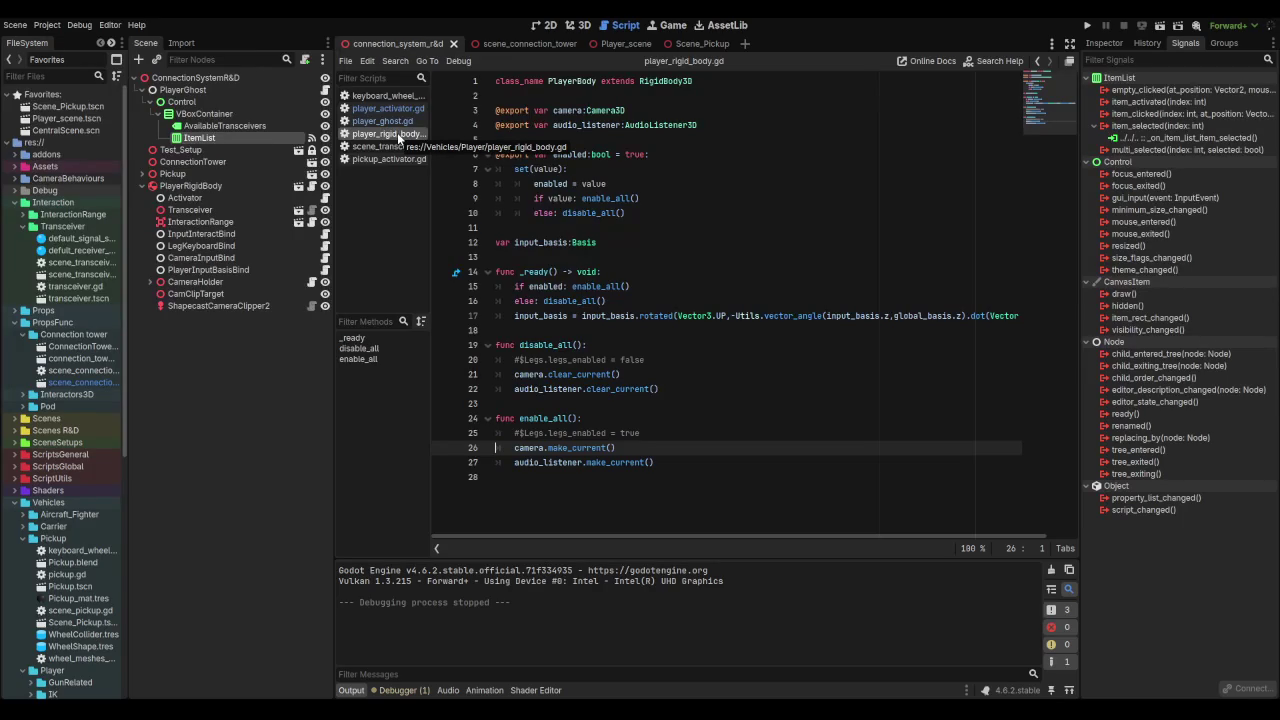
left_click(394, 96)
left_click(392, 110)
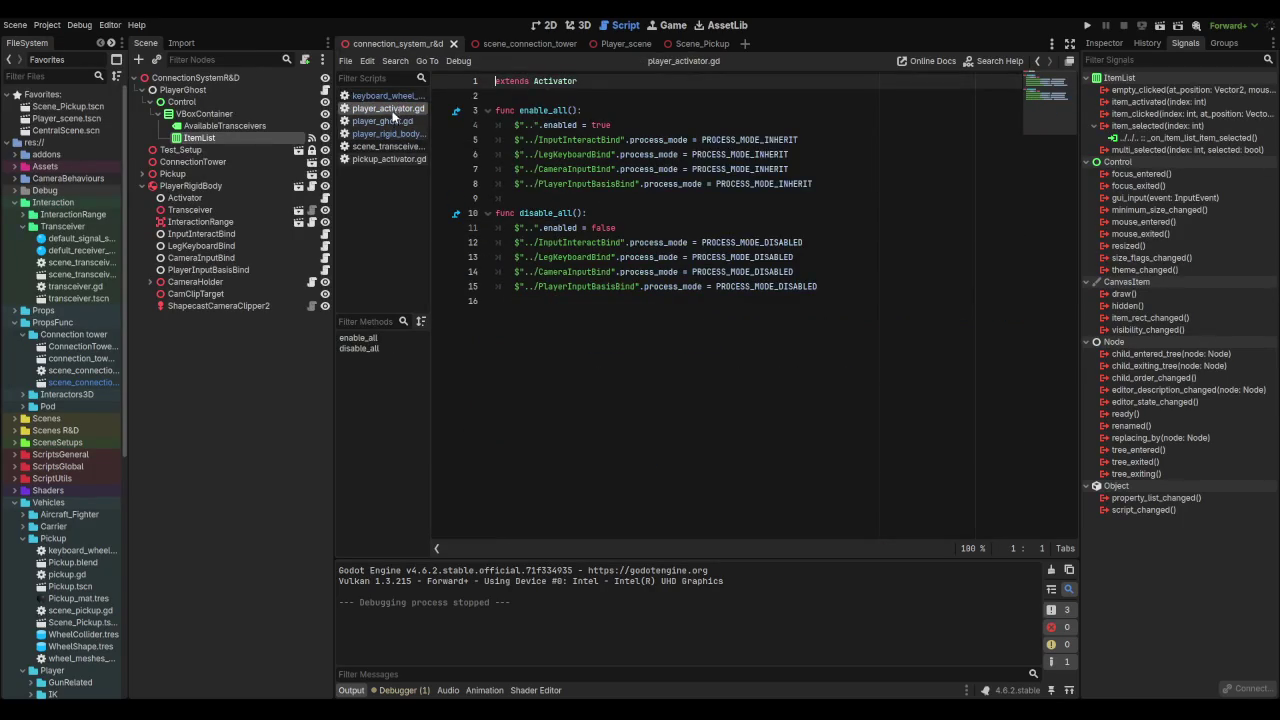
left_click(388, 121)
left_click(386, 133)
left_click(384, 146)
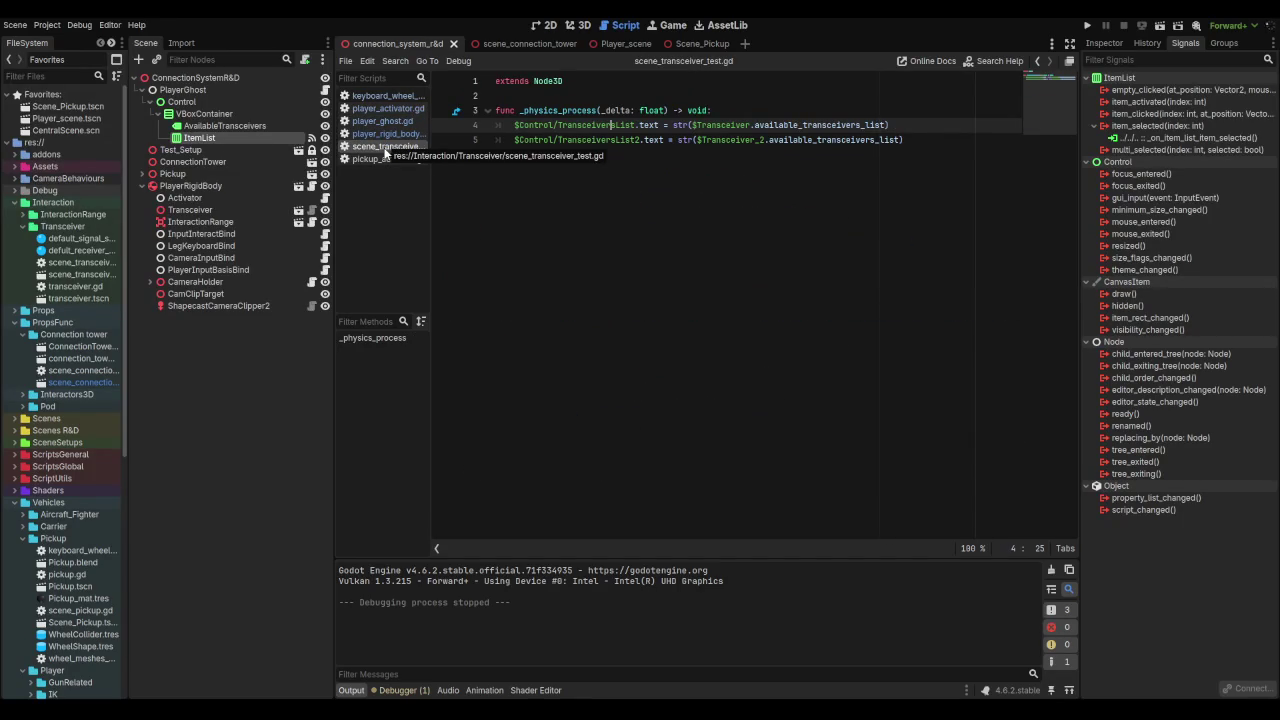
middle_click(384, 148)
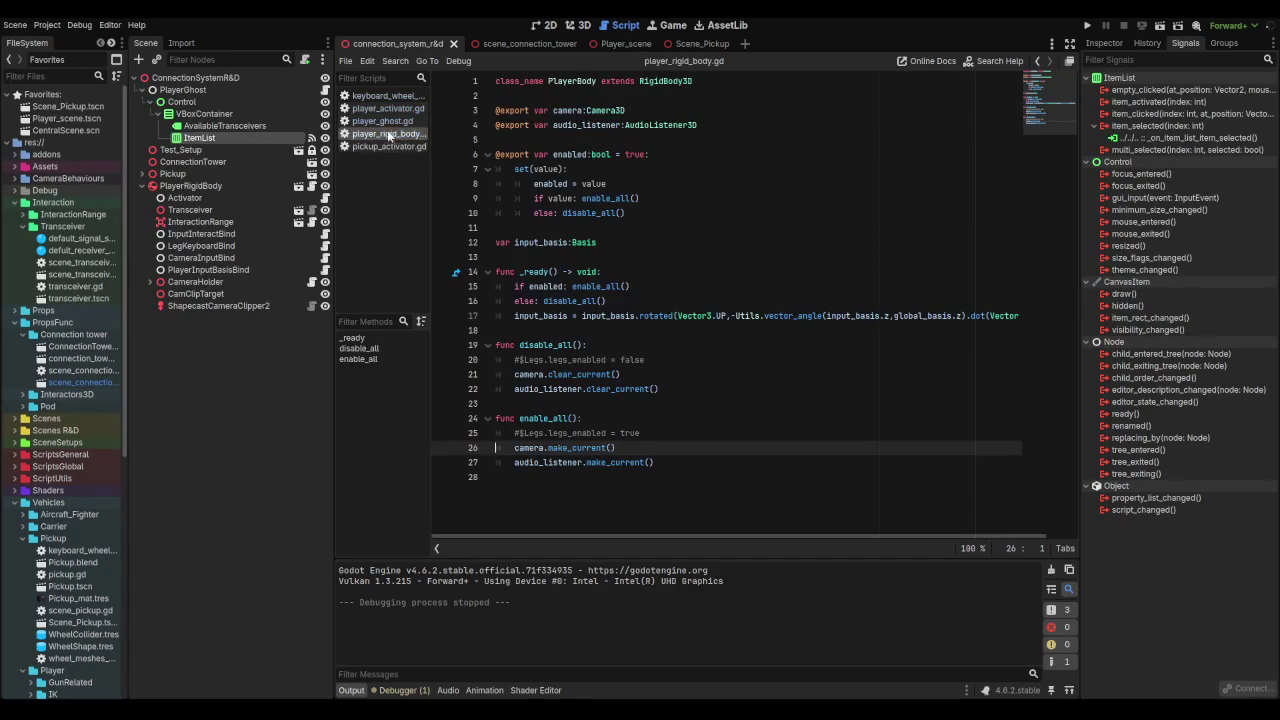
Step: Close keyboard_wheel_bind.gd, then bring player_ghost.gd up for editing
left_click(390, 97)
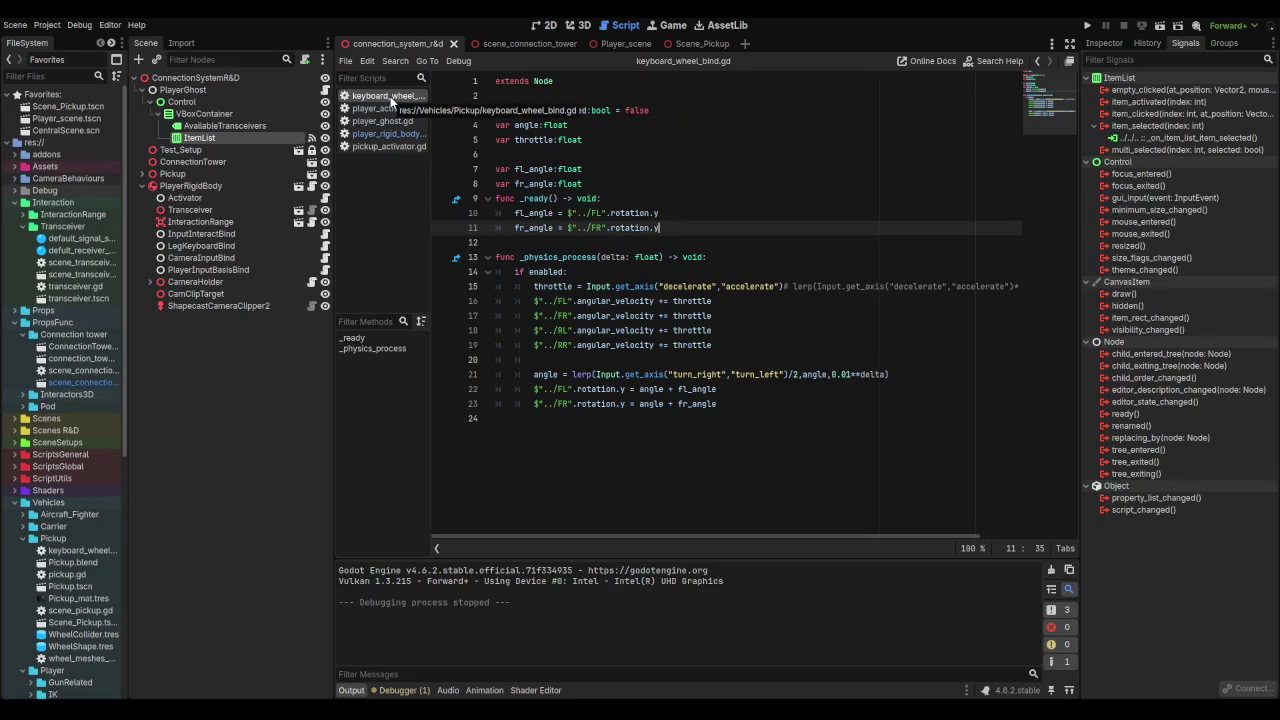
middle_click(390, 97)
left_click(388, 97)
left_click(384, 108)
left_click(383, 121)
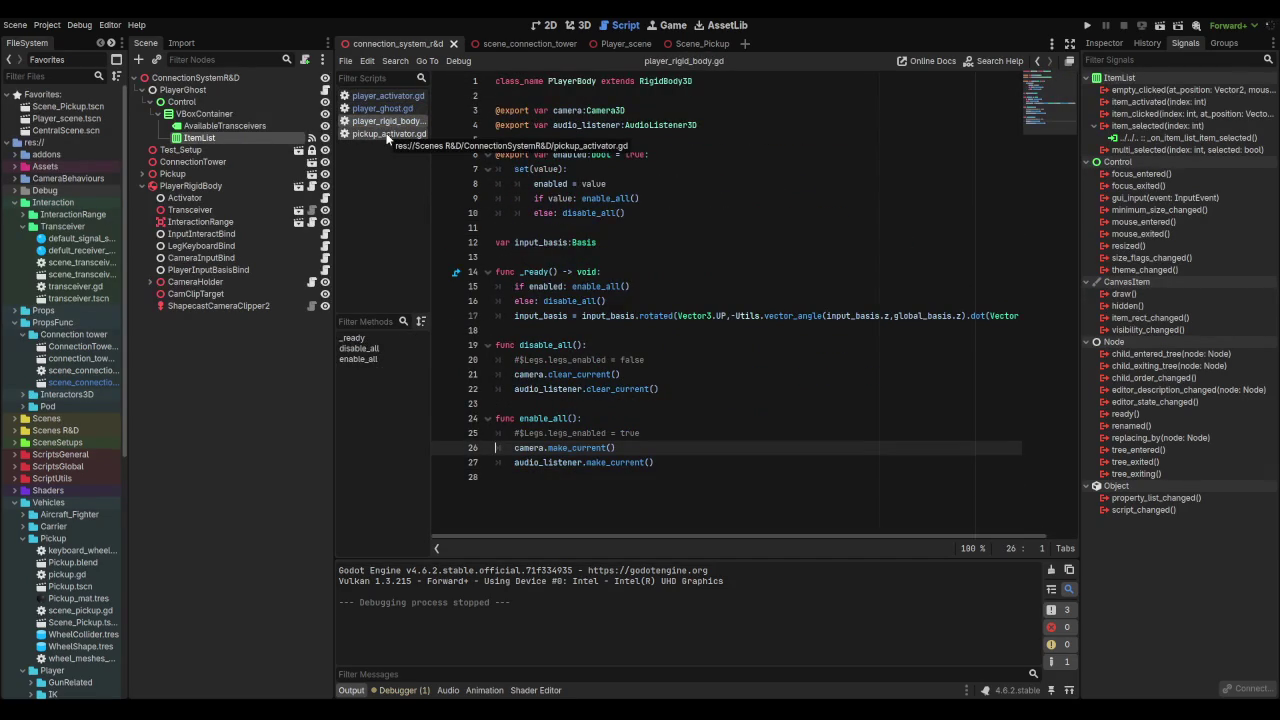
left_click(388, 134)
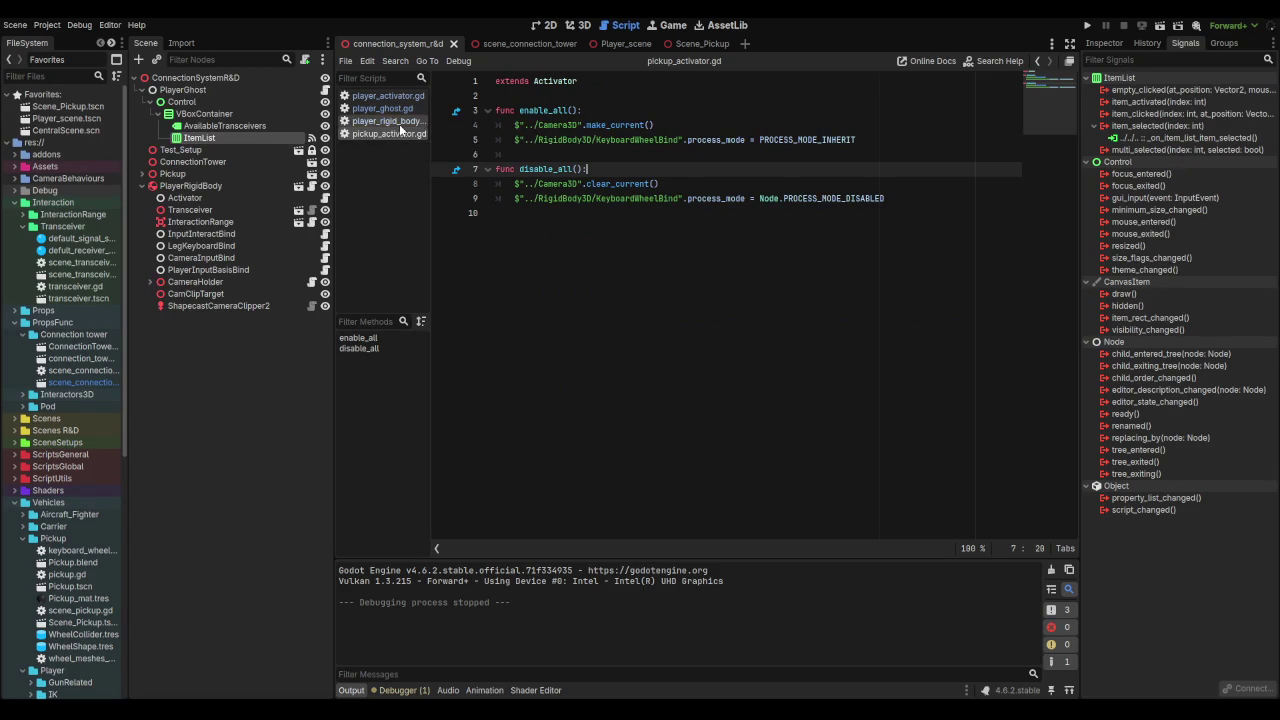
left_click(400, 124)
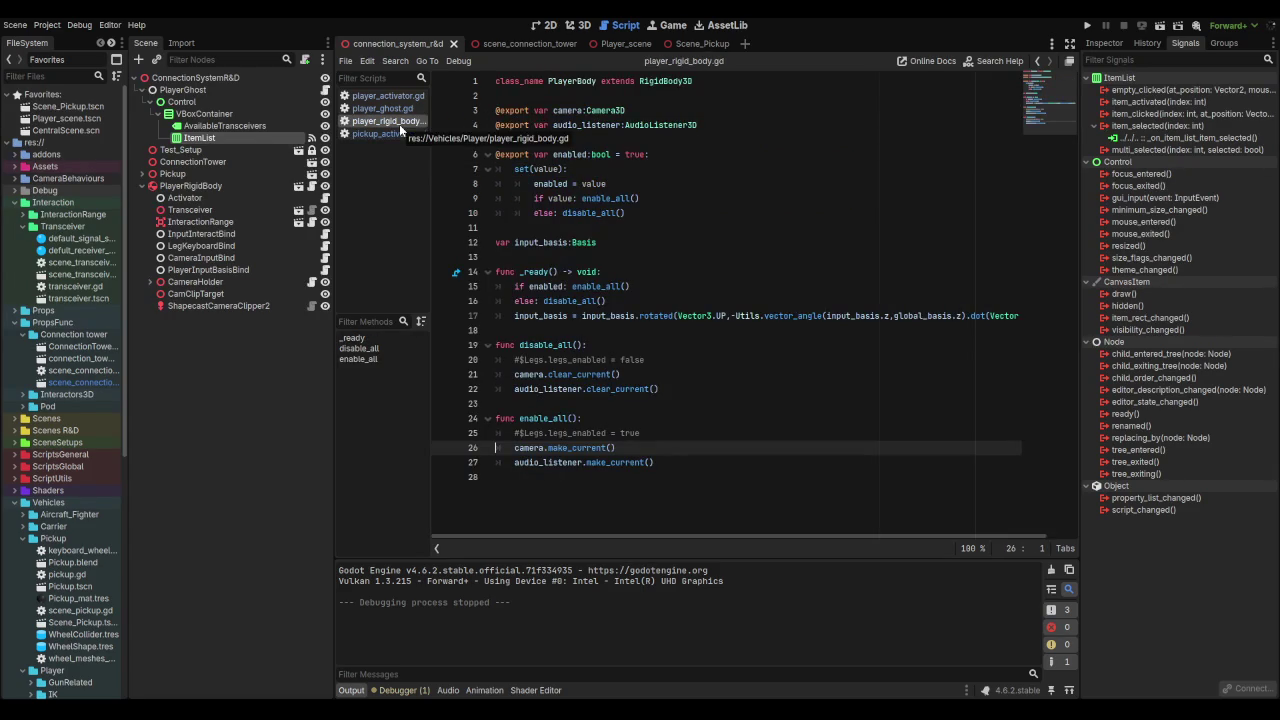
left_click(398, 110)
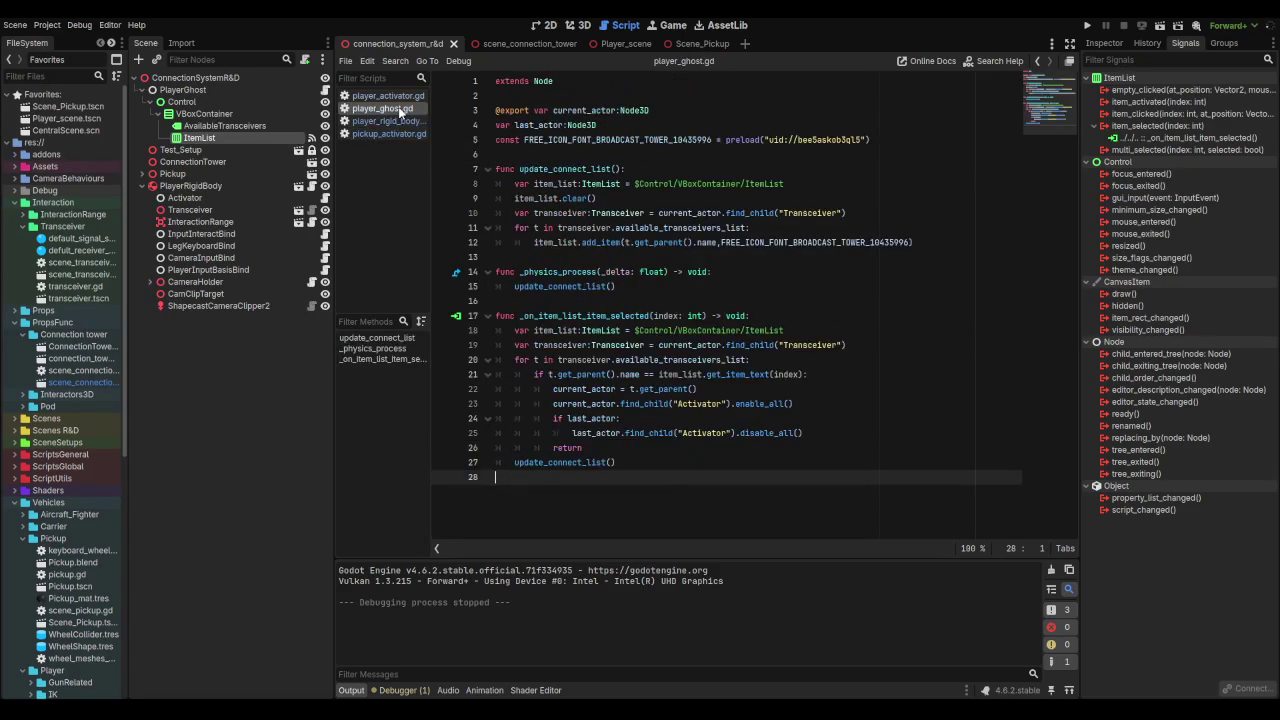
Step: Add 'last_actor = current_actor' after disable_all() in _on_item_list_item_selected, save, and run the scene
double_click(540, 125)
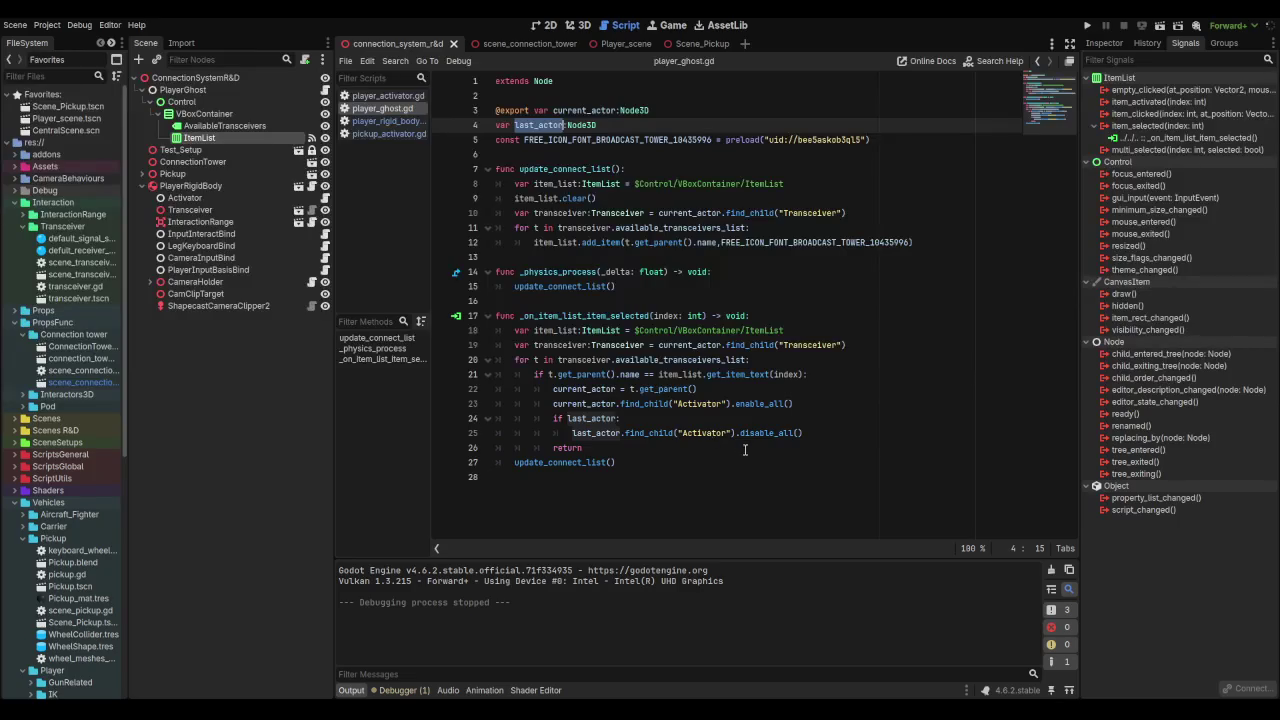
left_click(868, 432)
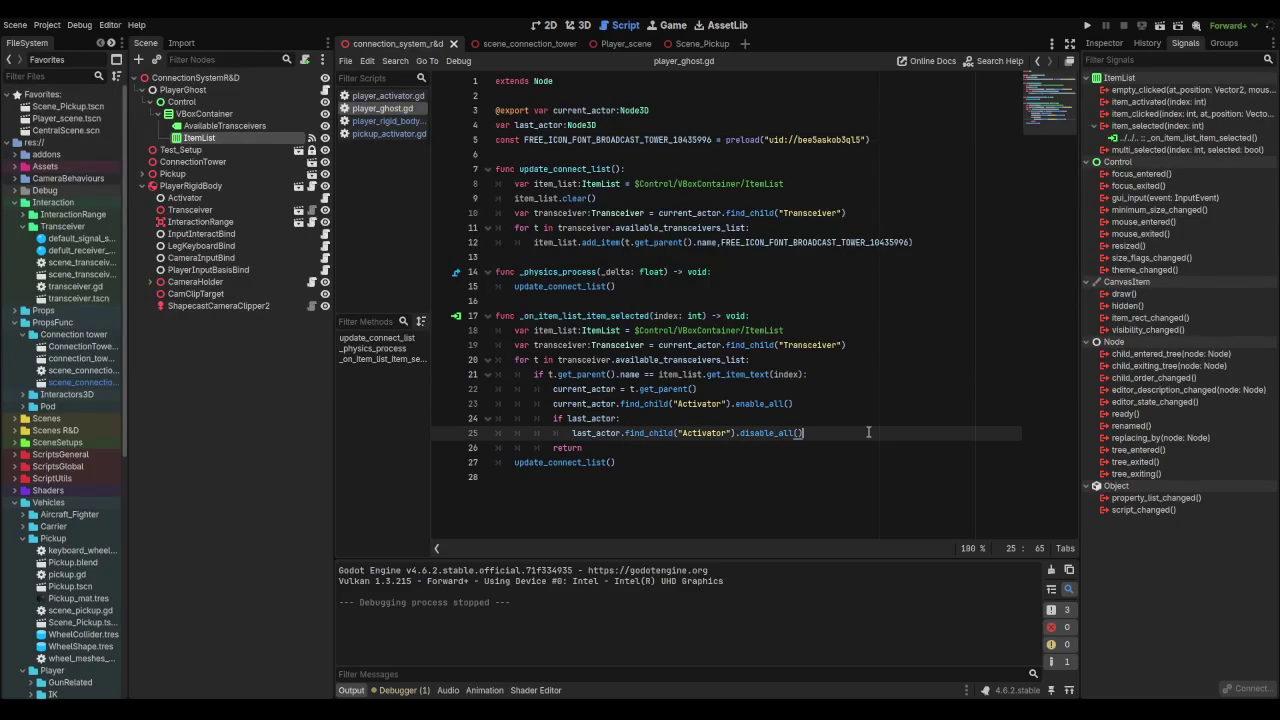
key("Return")
type("print")
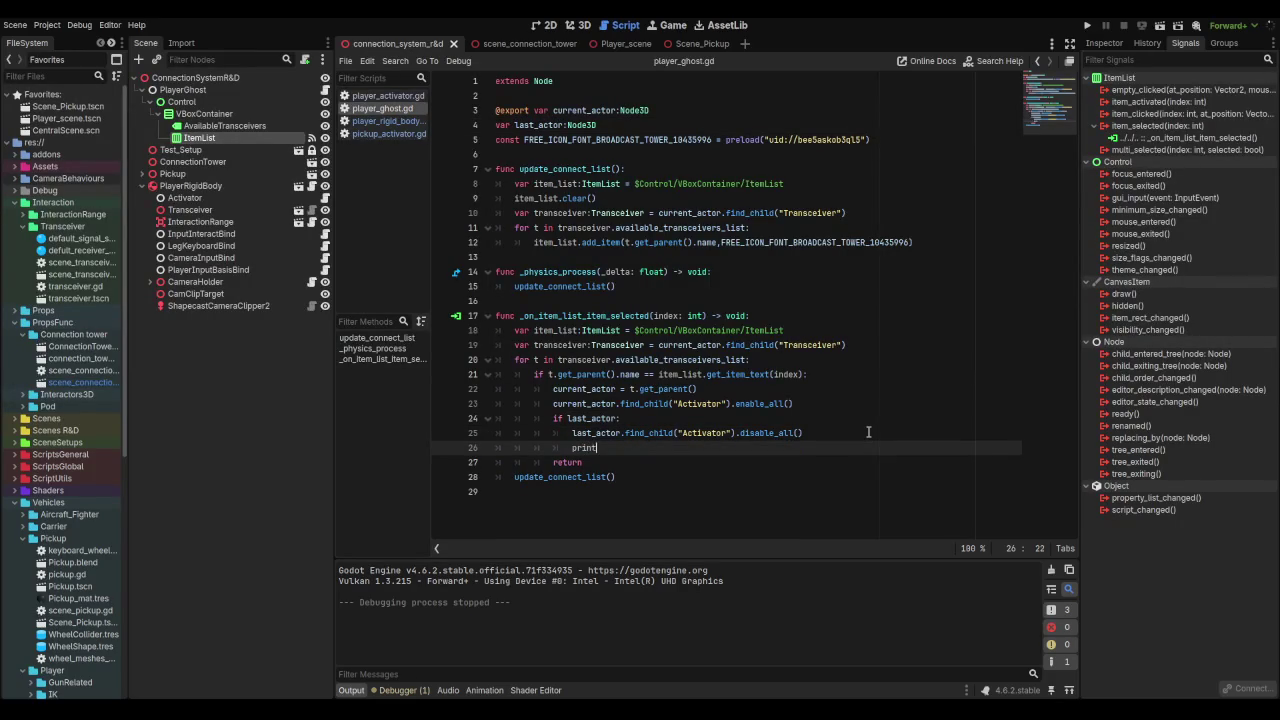
type("()")
type("\"")
type(")")
key("BackSpace")
key("BackSpace")
key("BackSpace")
key("BackSpace")
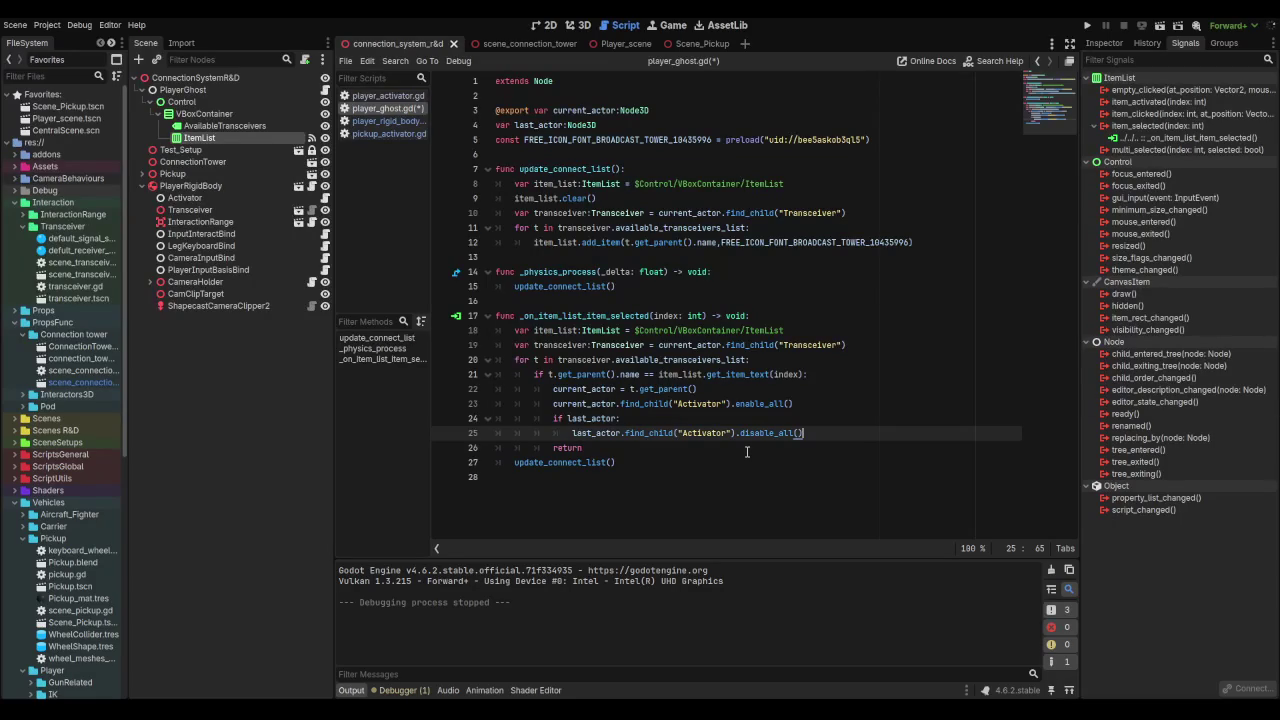
key("Return")
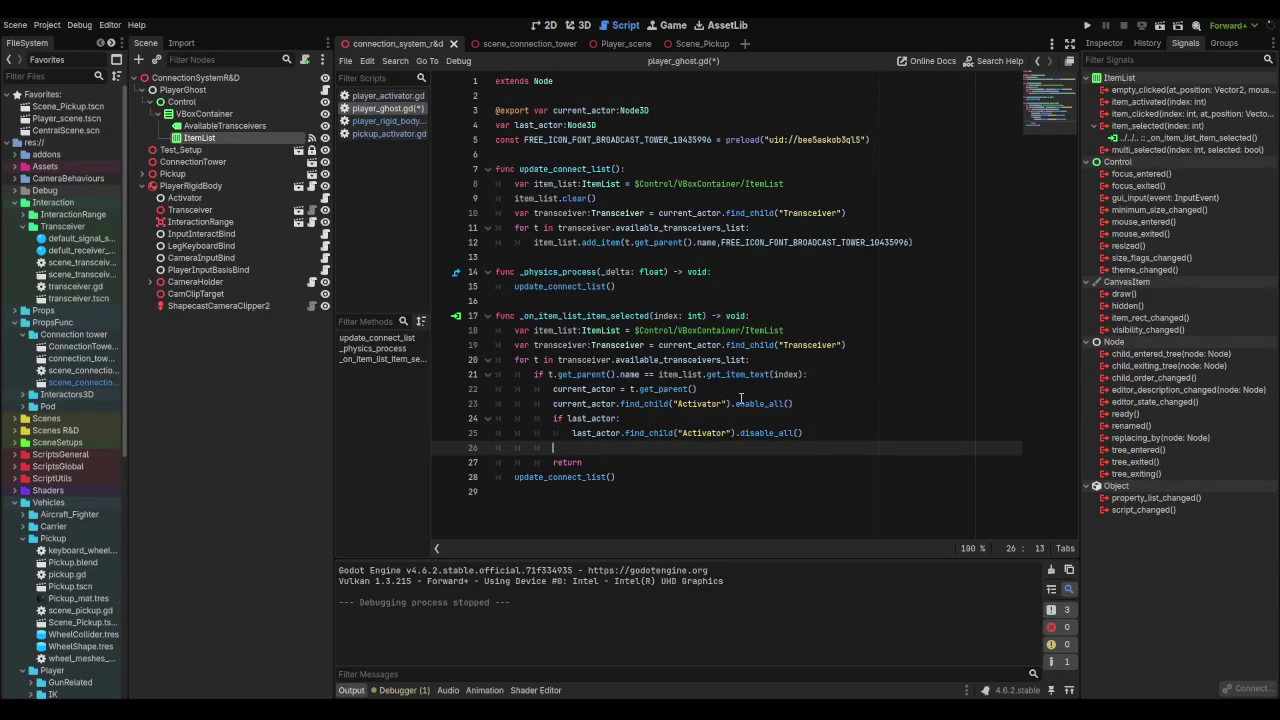
type("last")
key("Return")
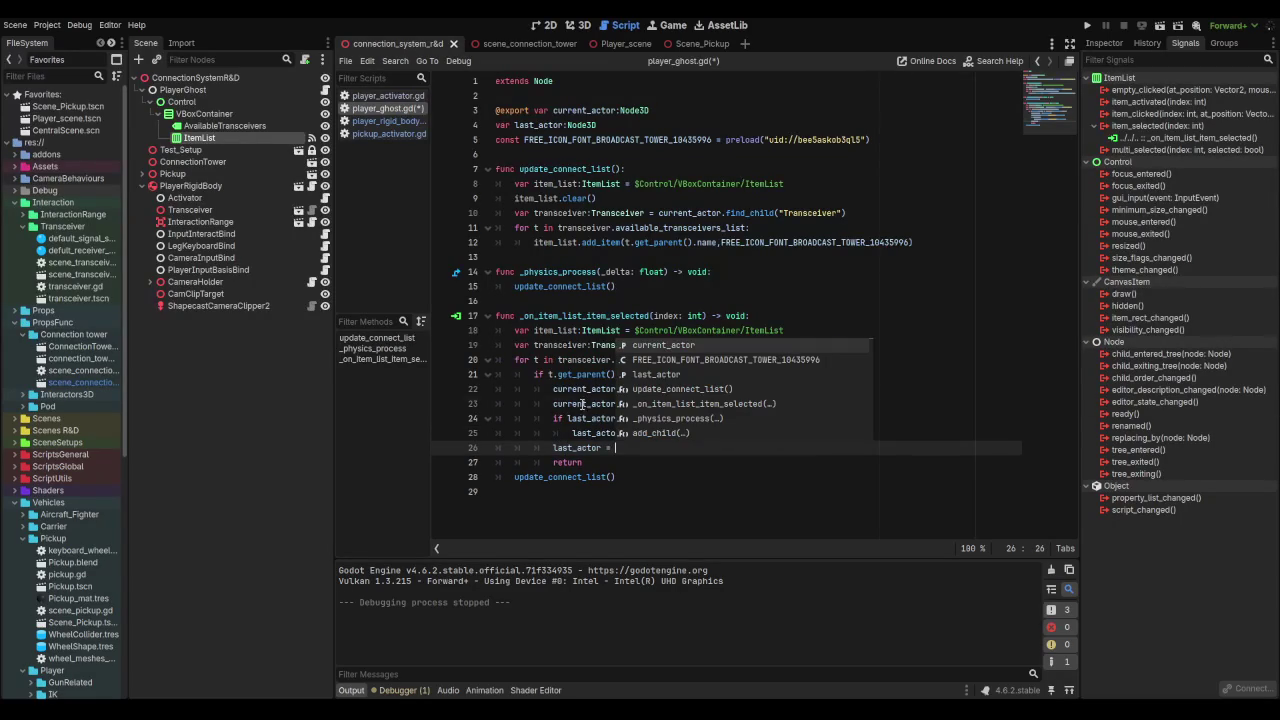
key("Return")
key("ctrl+s")
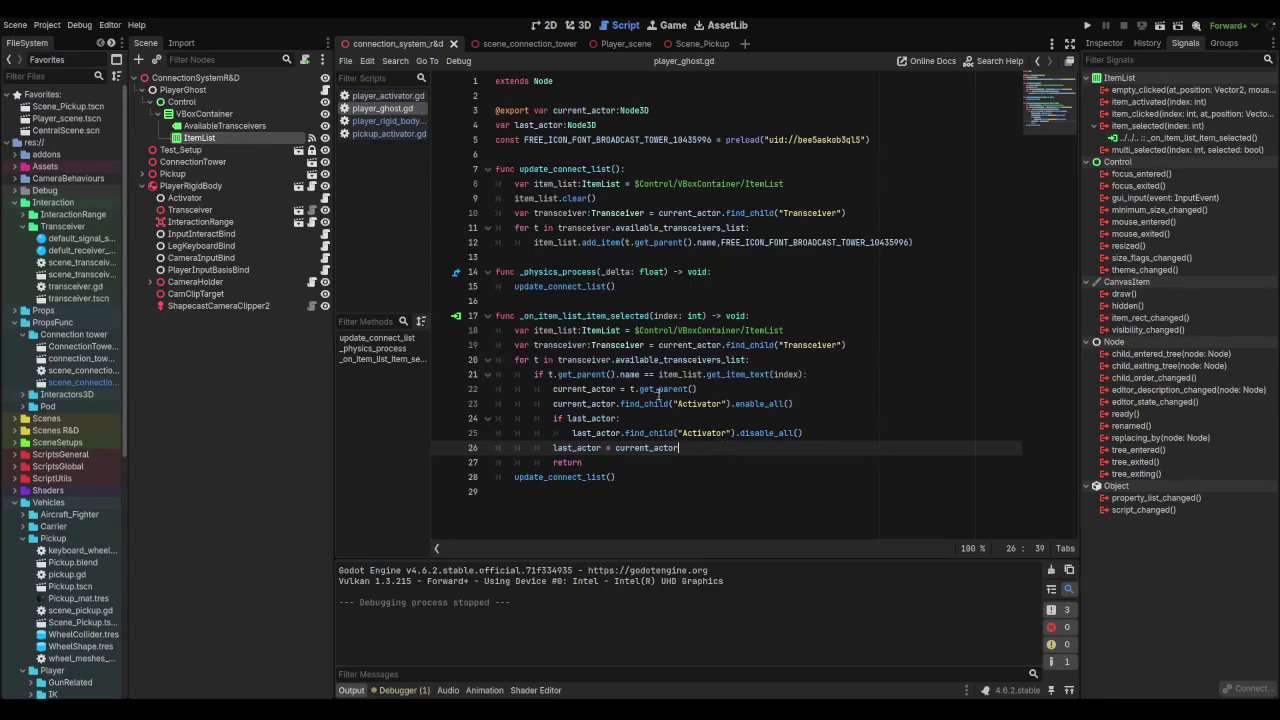
key("F6")
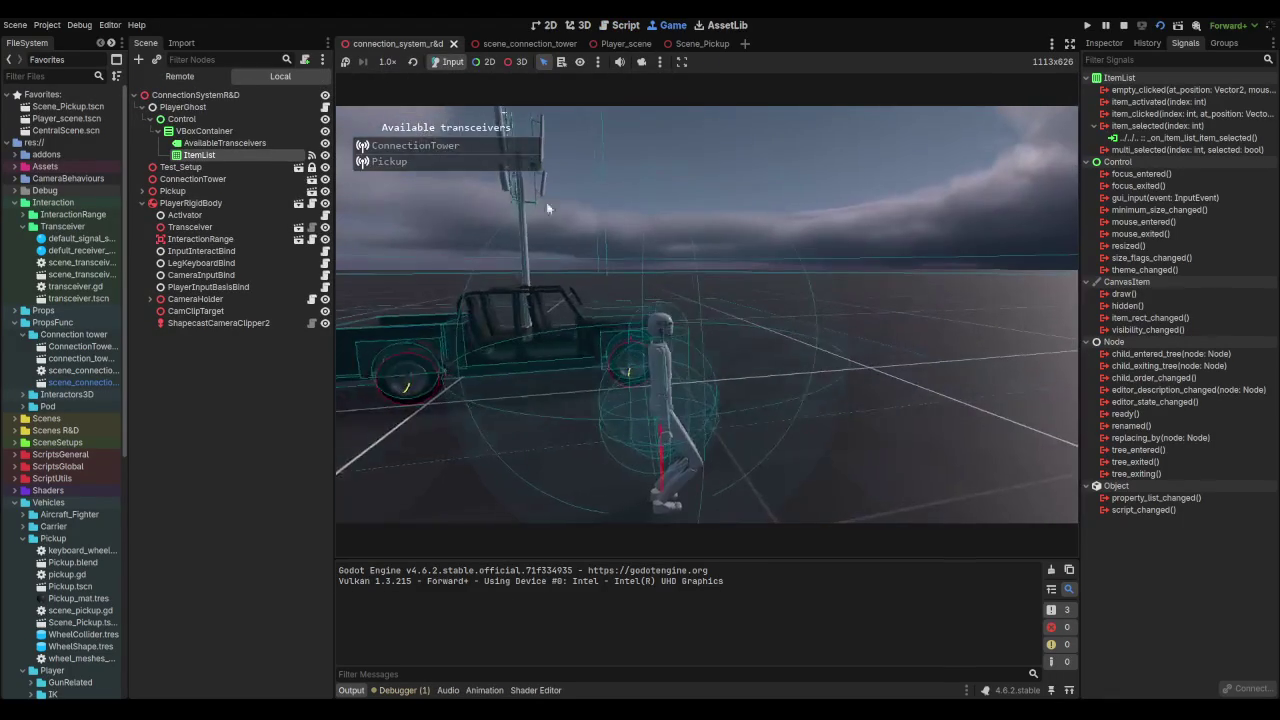
Step: Switch control between the pickup truck and the player in the running game, then stop it
left_click(424, 160)
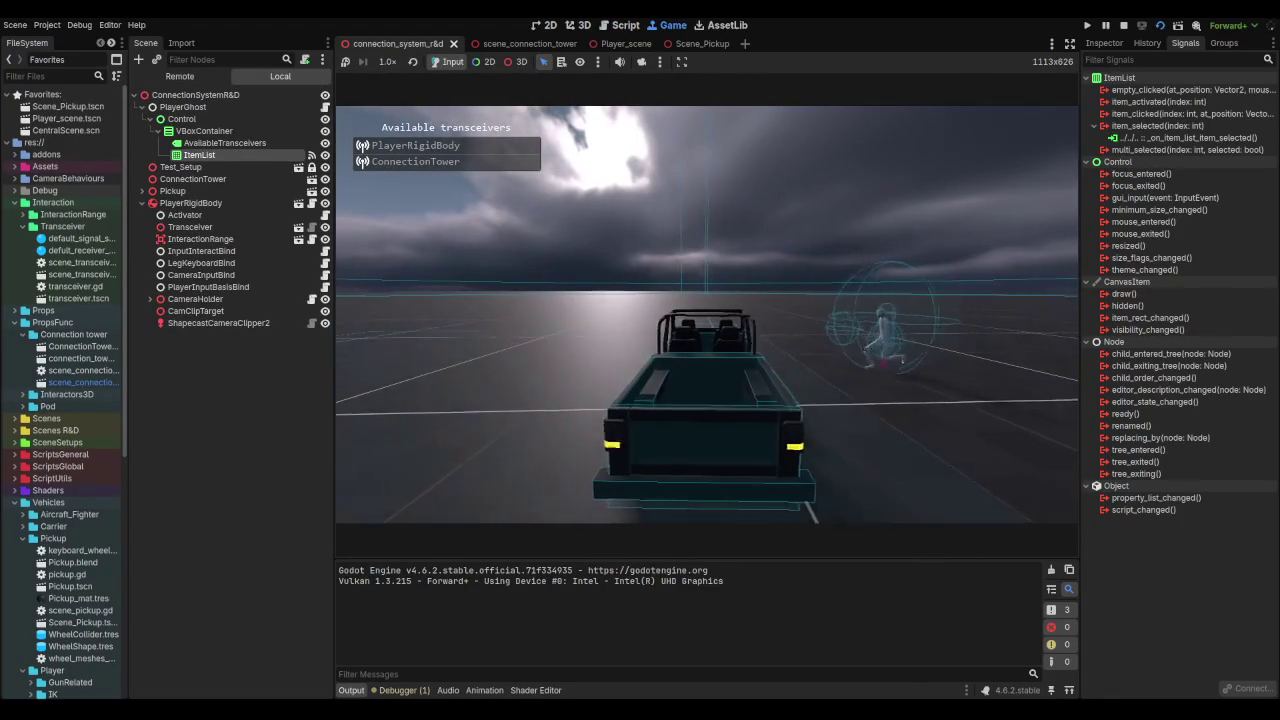
left_click(415, 145)
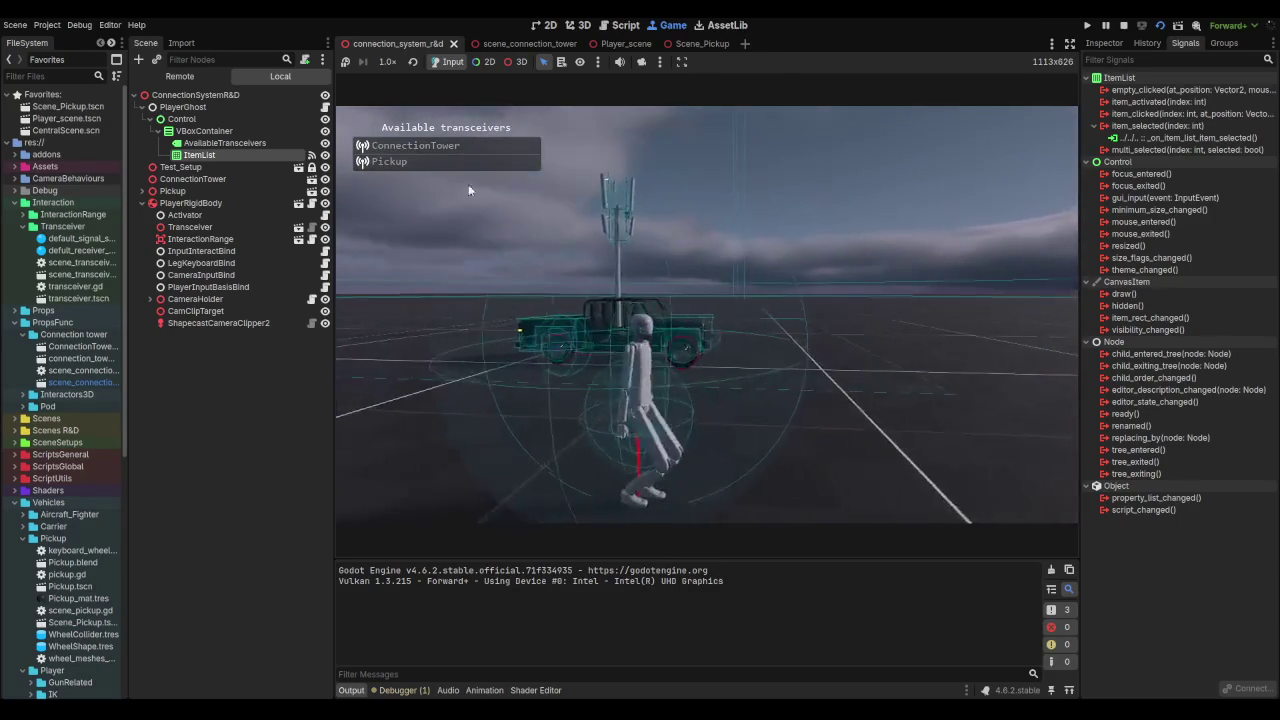
left_click(448, 162)
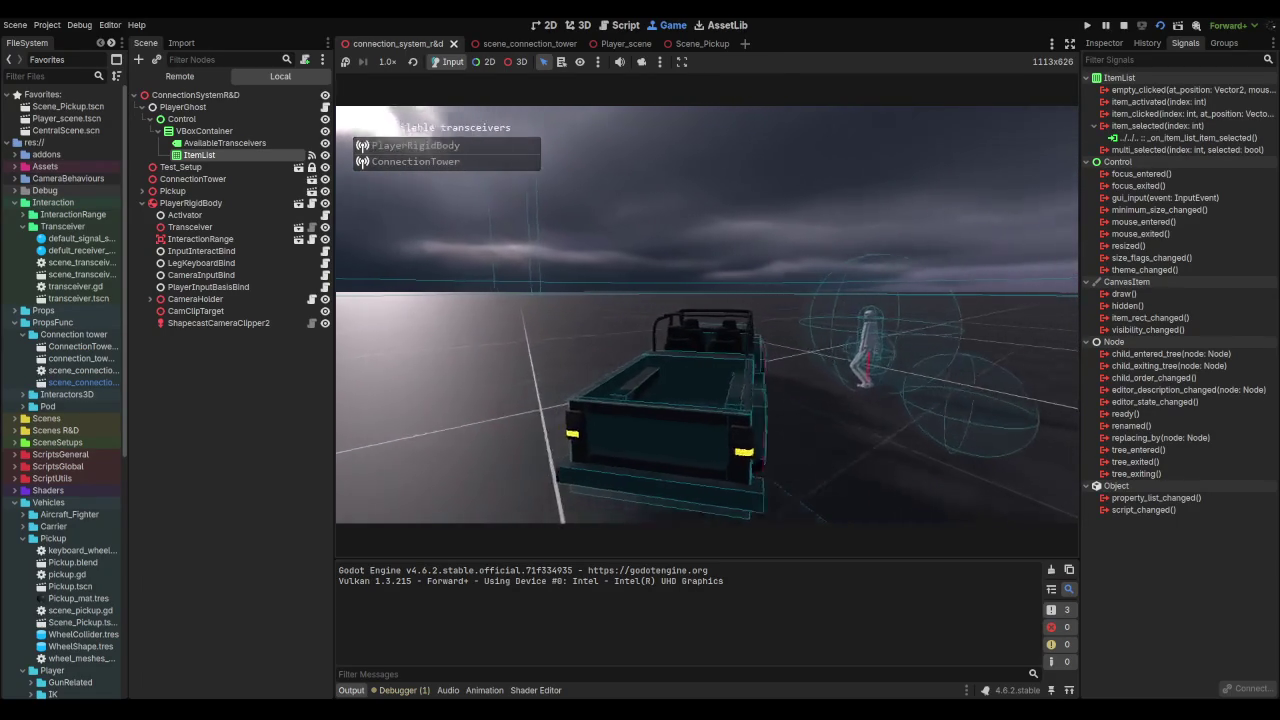
key("F8")
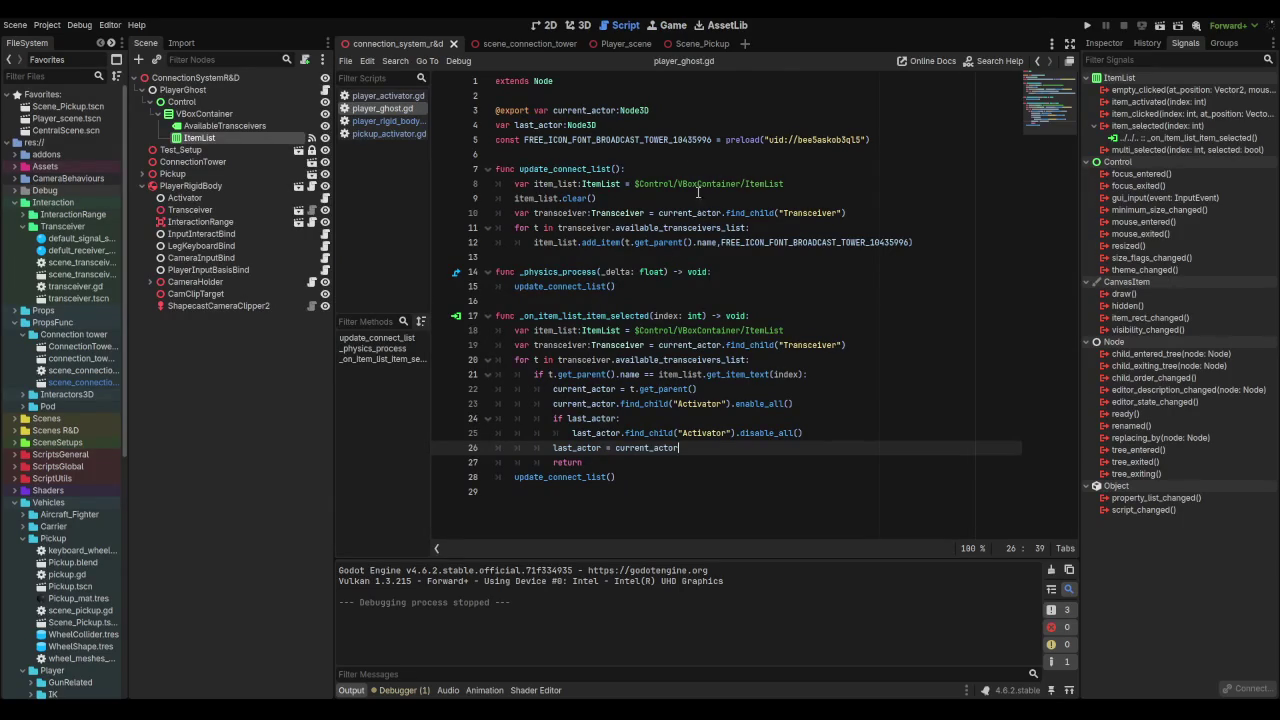
left_click(606, 157)
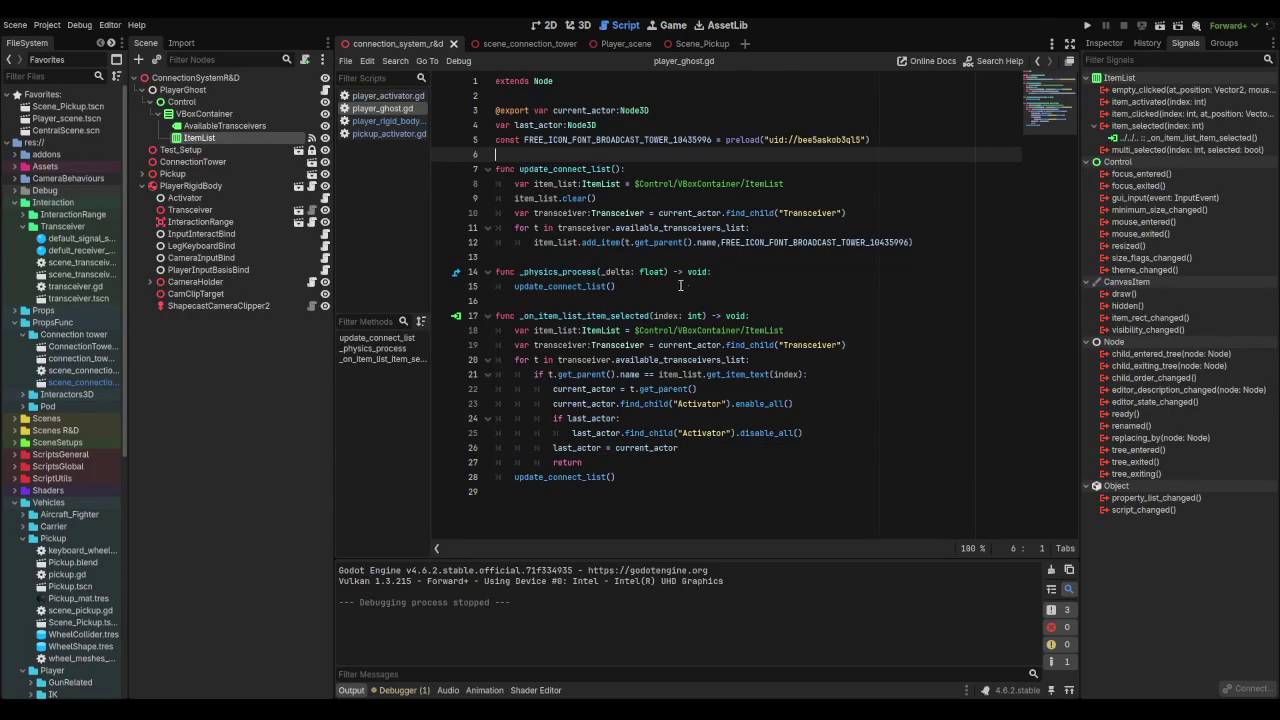
Step: Add a _ready() function after the constants that sets last_actor = current_actor
key("Return")
left_click(538, 153)
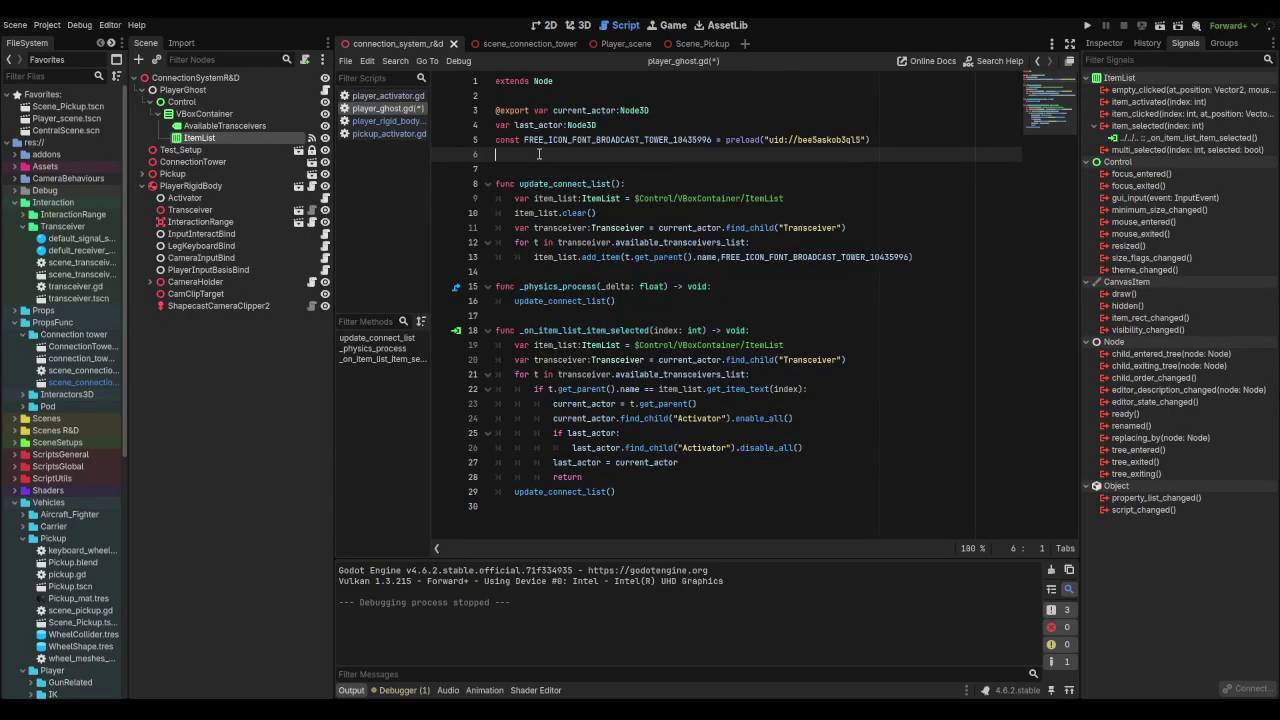
key("Return")
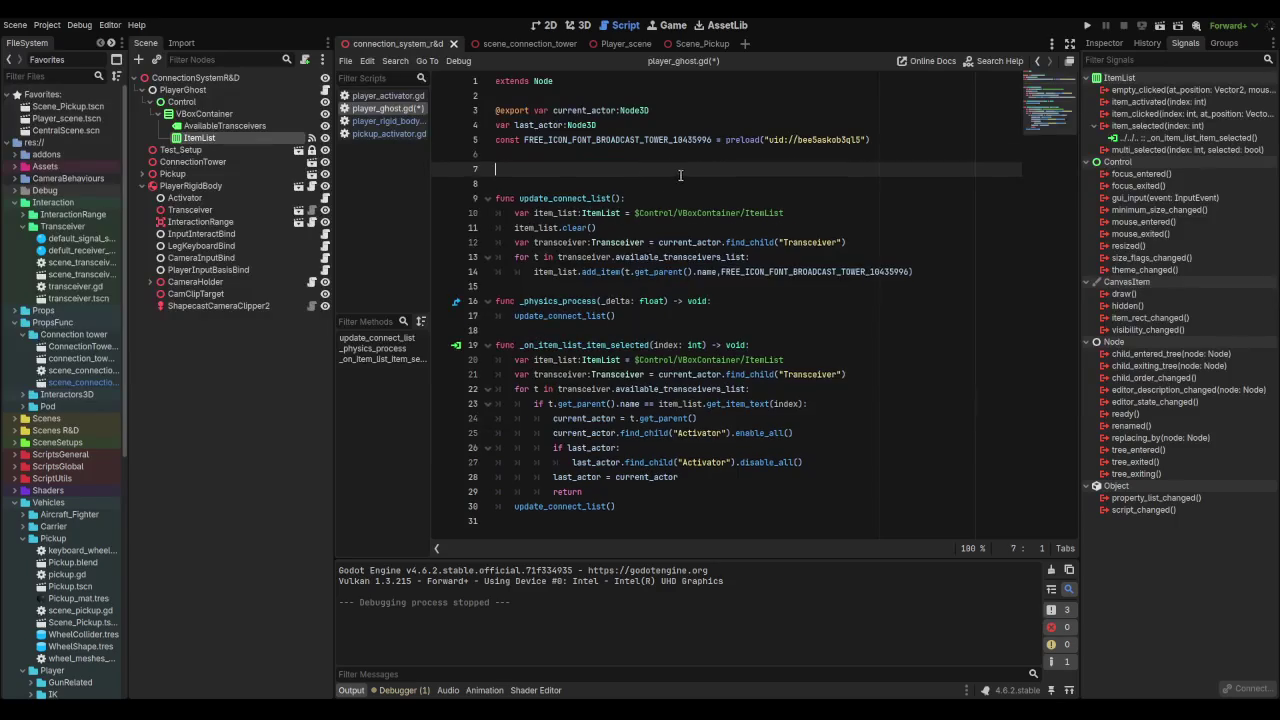
type("func ready() -> void:")
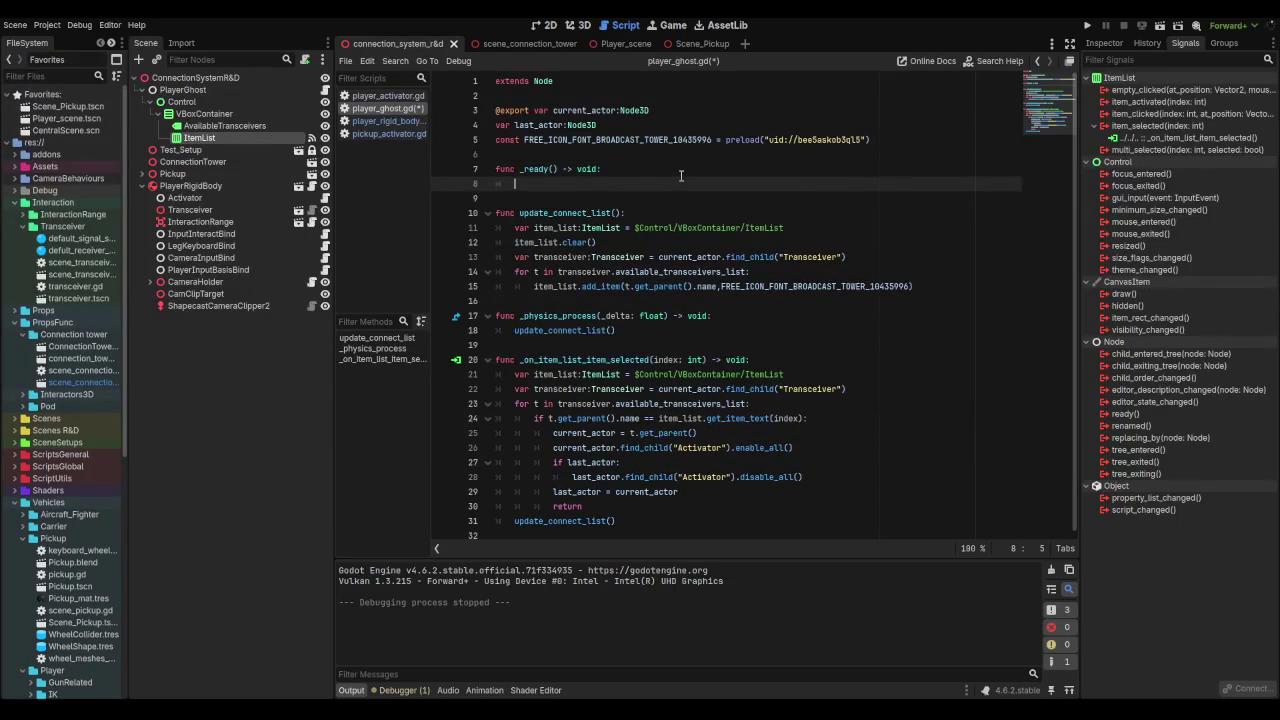
type("ast_actor = ")
type("current_actor")
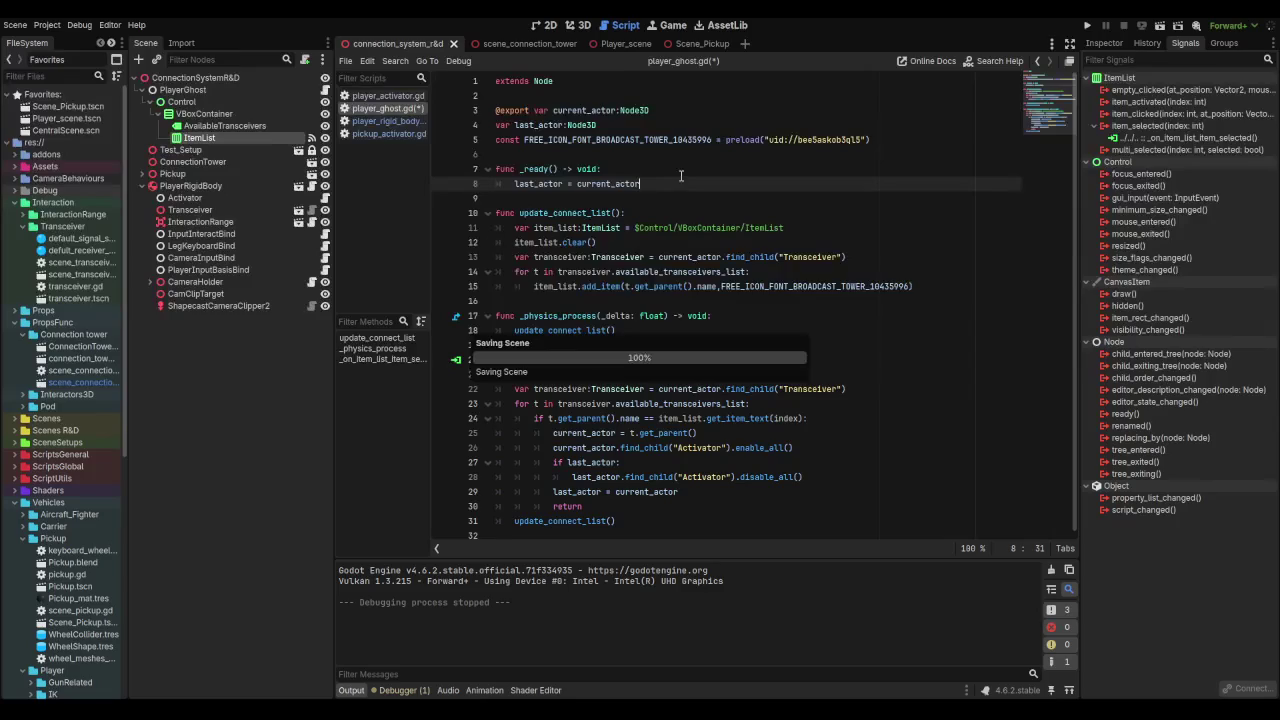
left_click(582, 25)
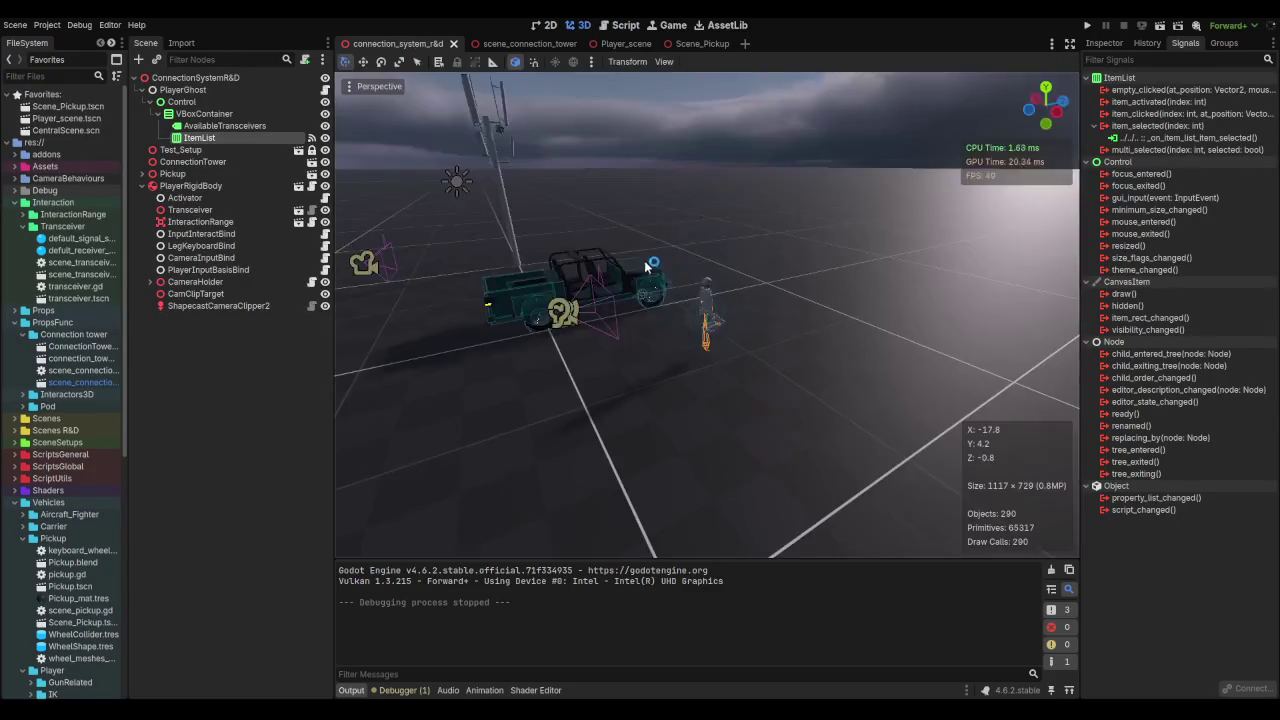
Step: Rerun the scene, switch to the pickup truck and drive it with W and D
key("F6")
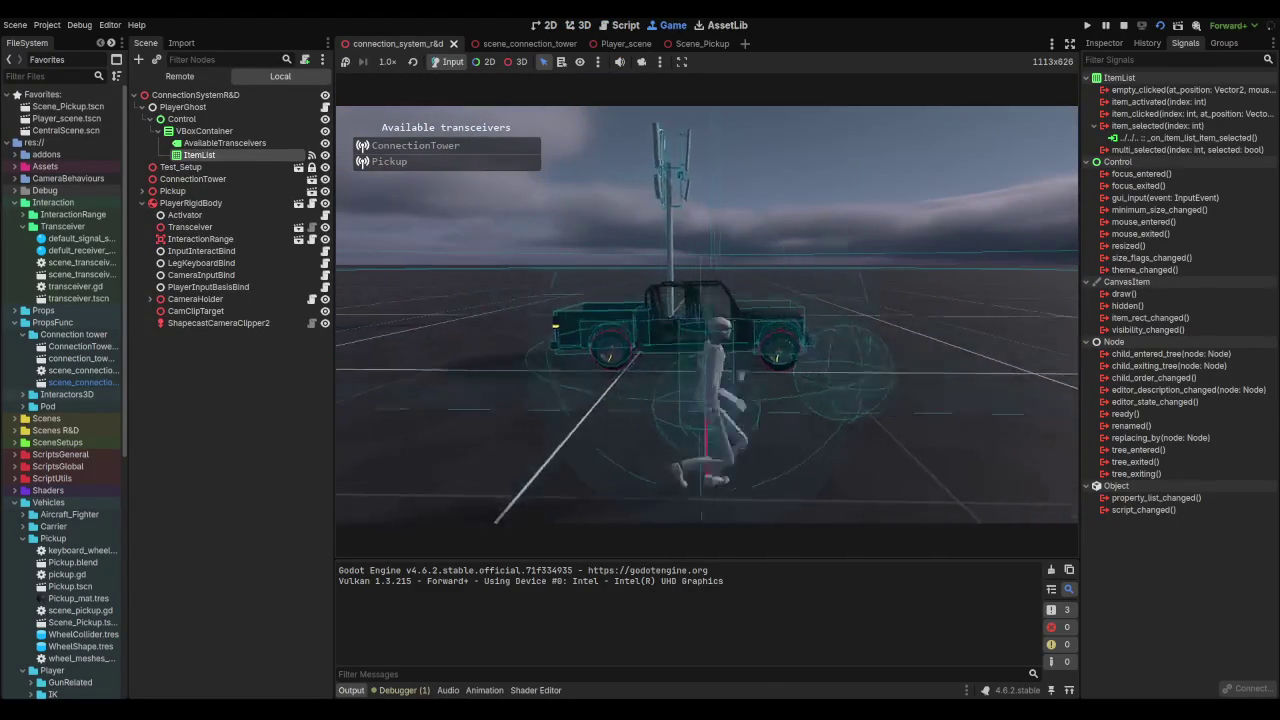
left_click(460, 163)
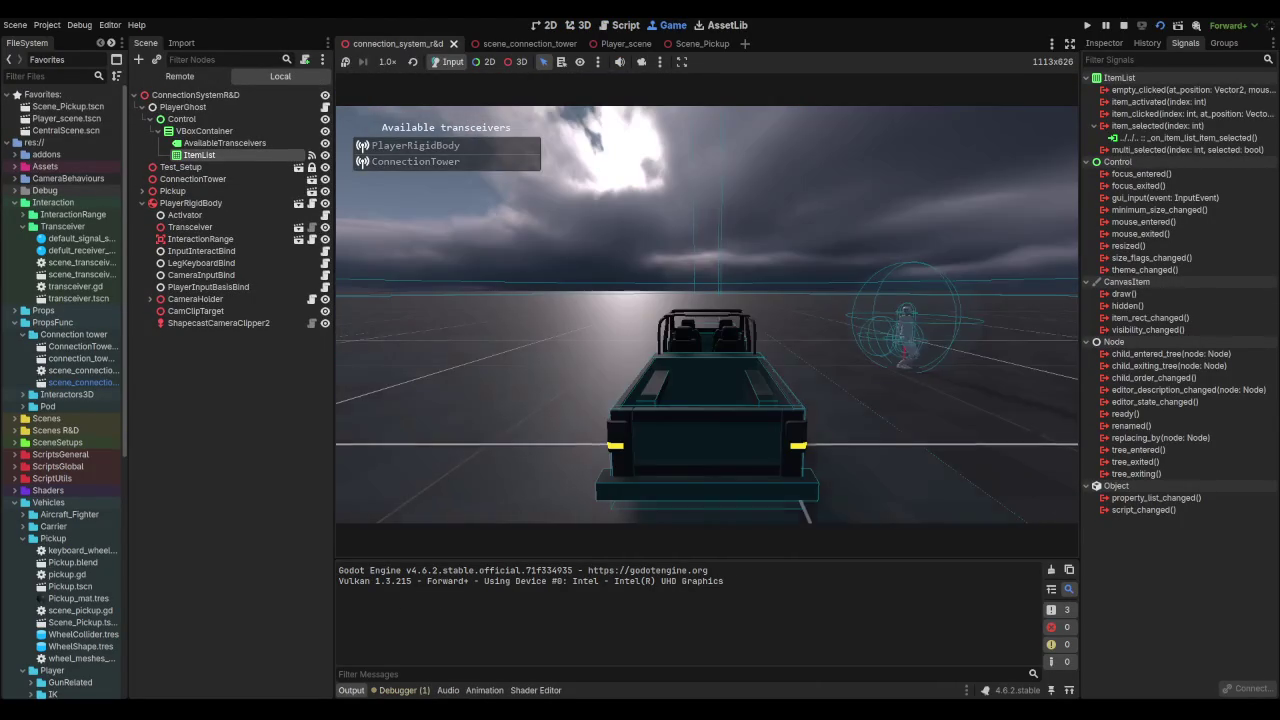
key("w")
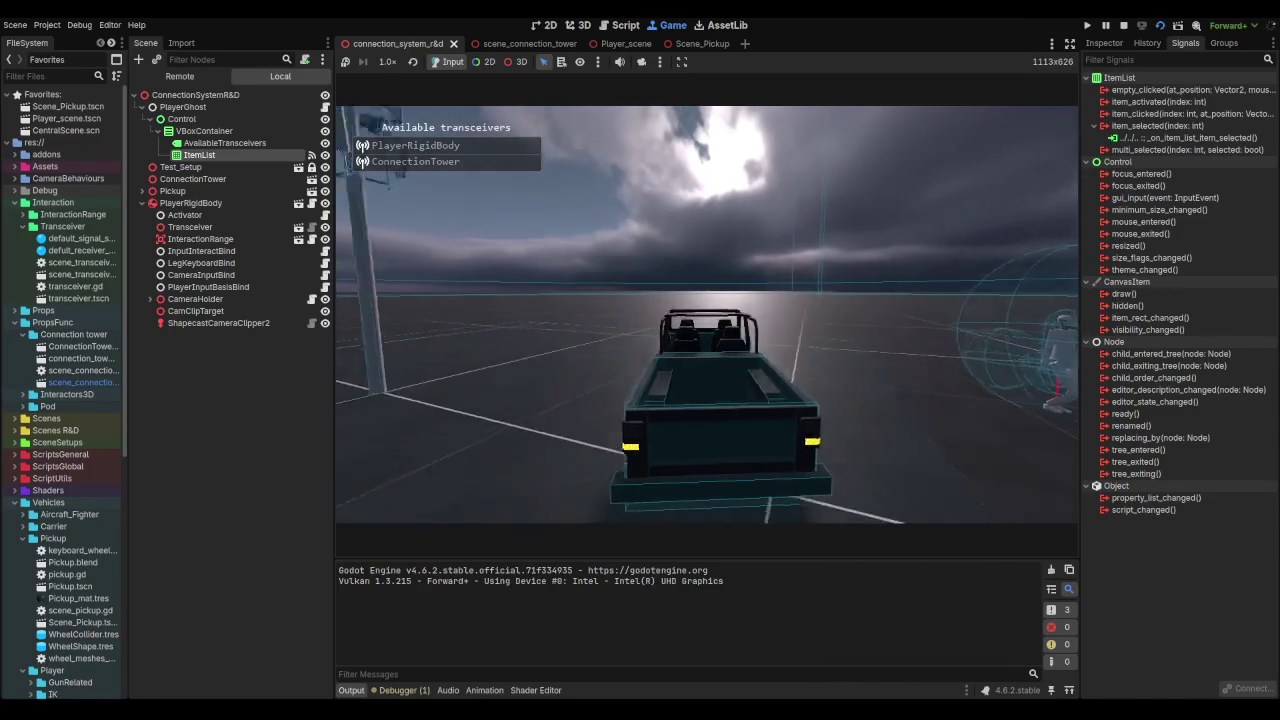
key("d")
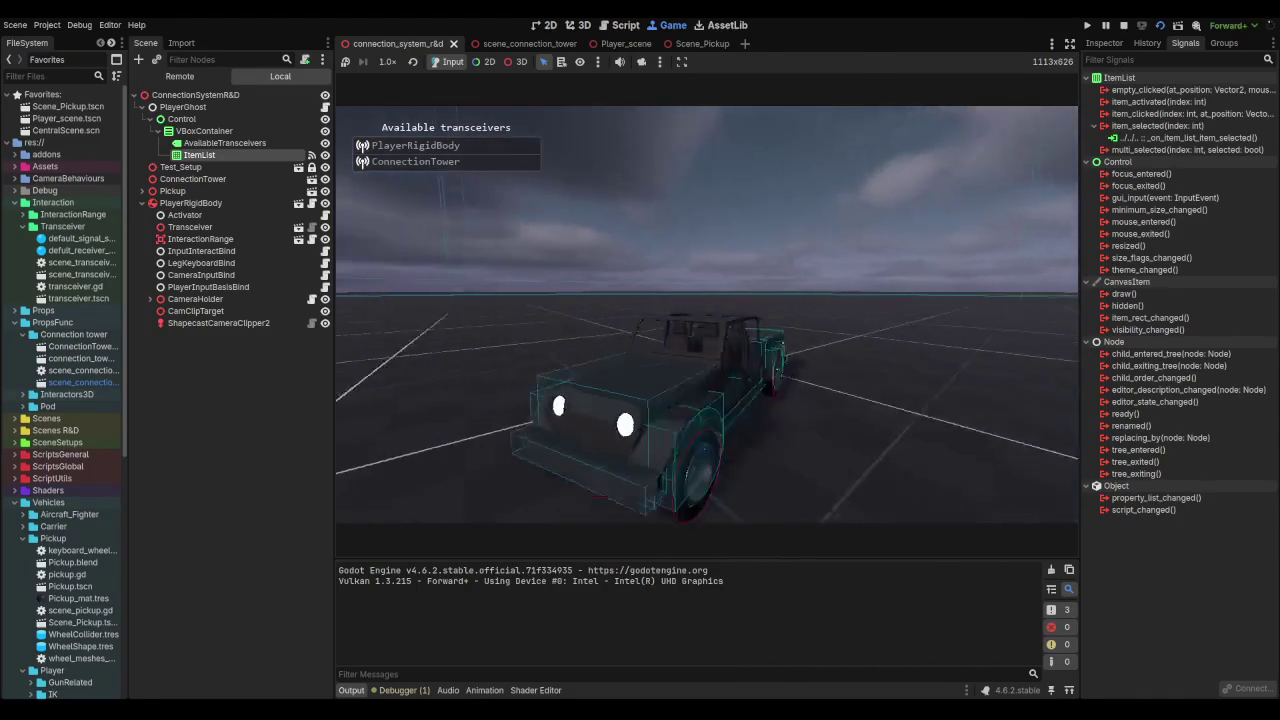
key("d")
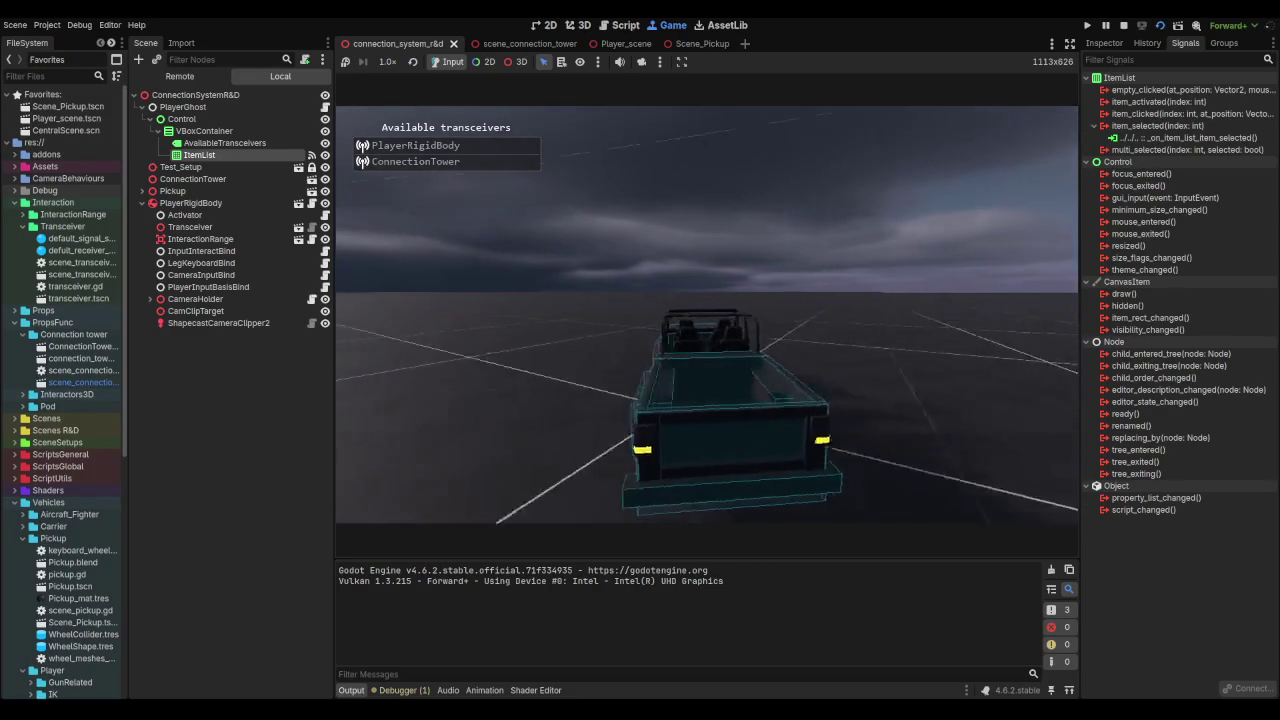
Step: Switch among the ConnectionTower and pickup transceivers until the enable_all null-instance error breaks
left_click(470, 145)
left_click(488, 160)
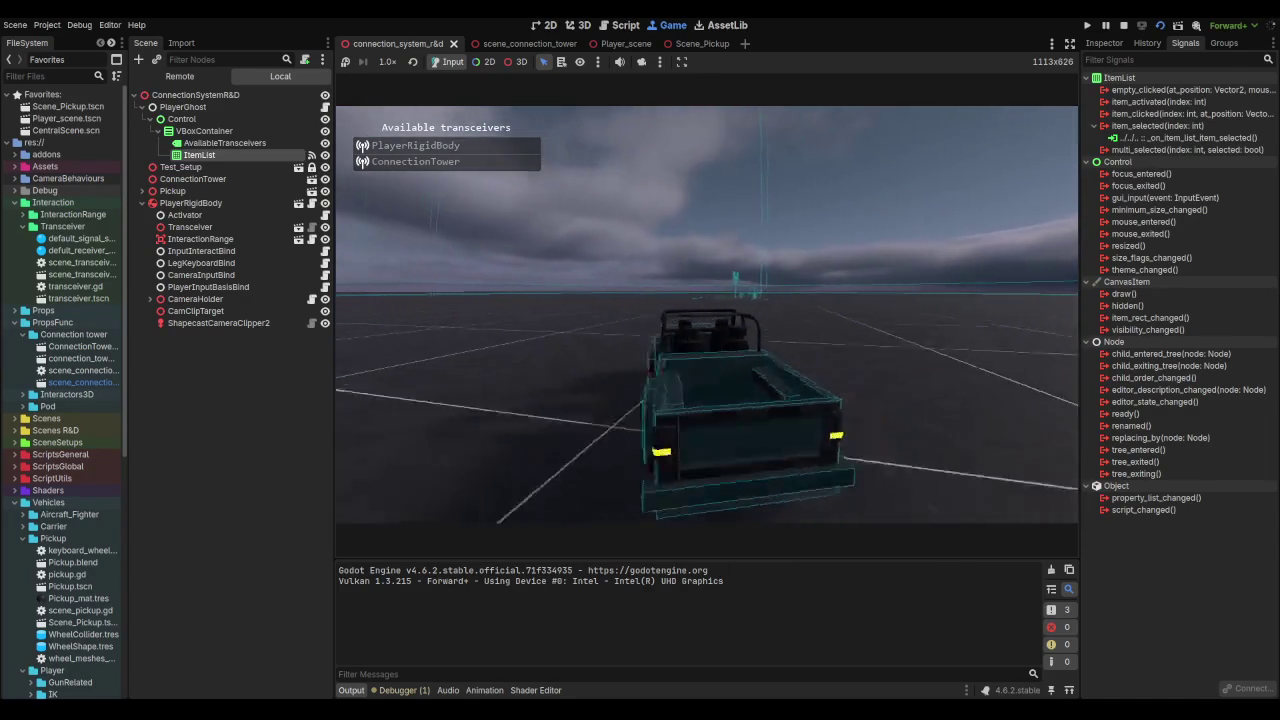
left_click(440, 161)
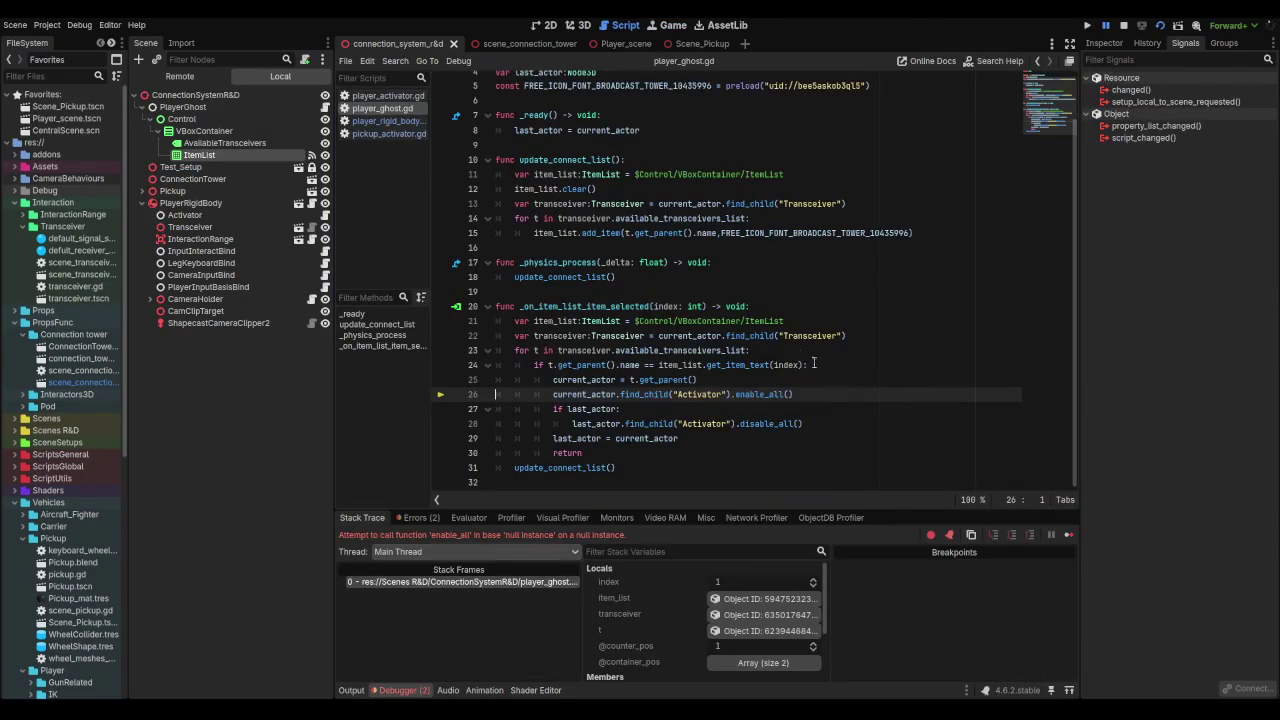
Step: Stop the game, close the ConnectionTower.blend import settings, and open the connection_tower scene
key("F8")
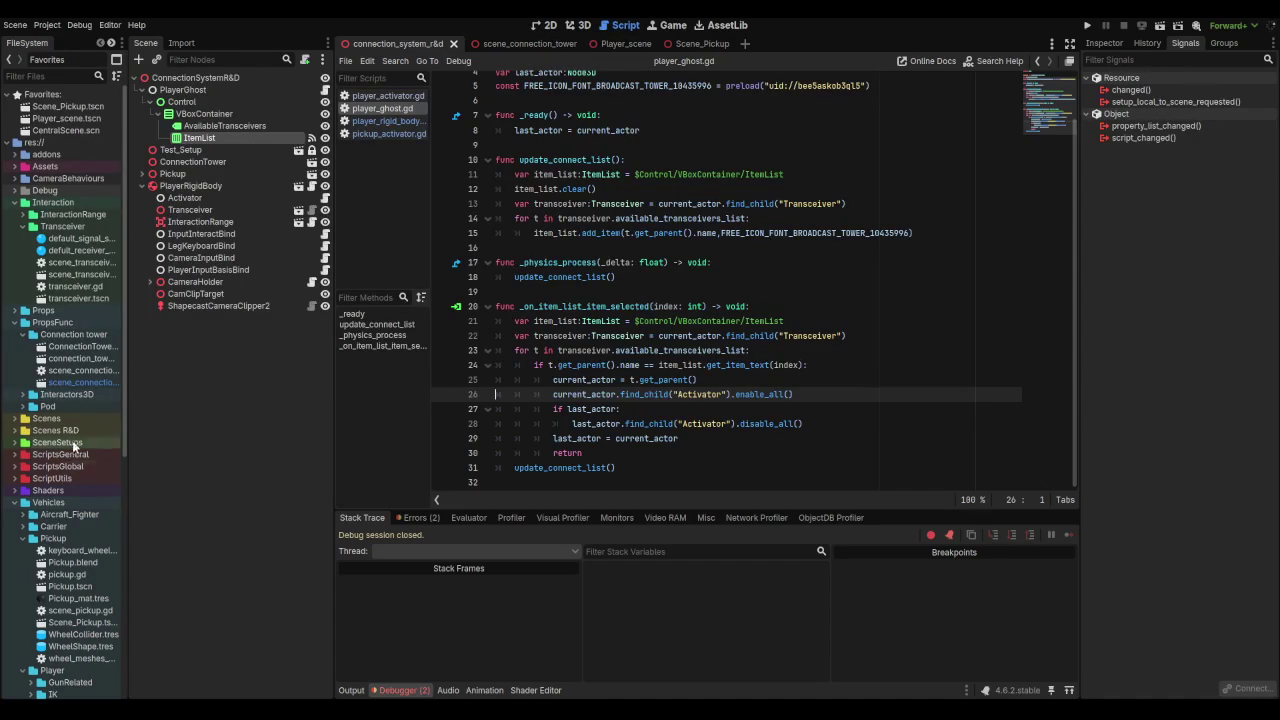
double_click(79, 350)
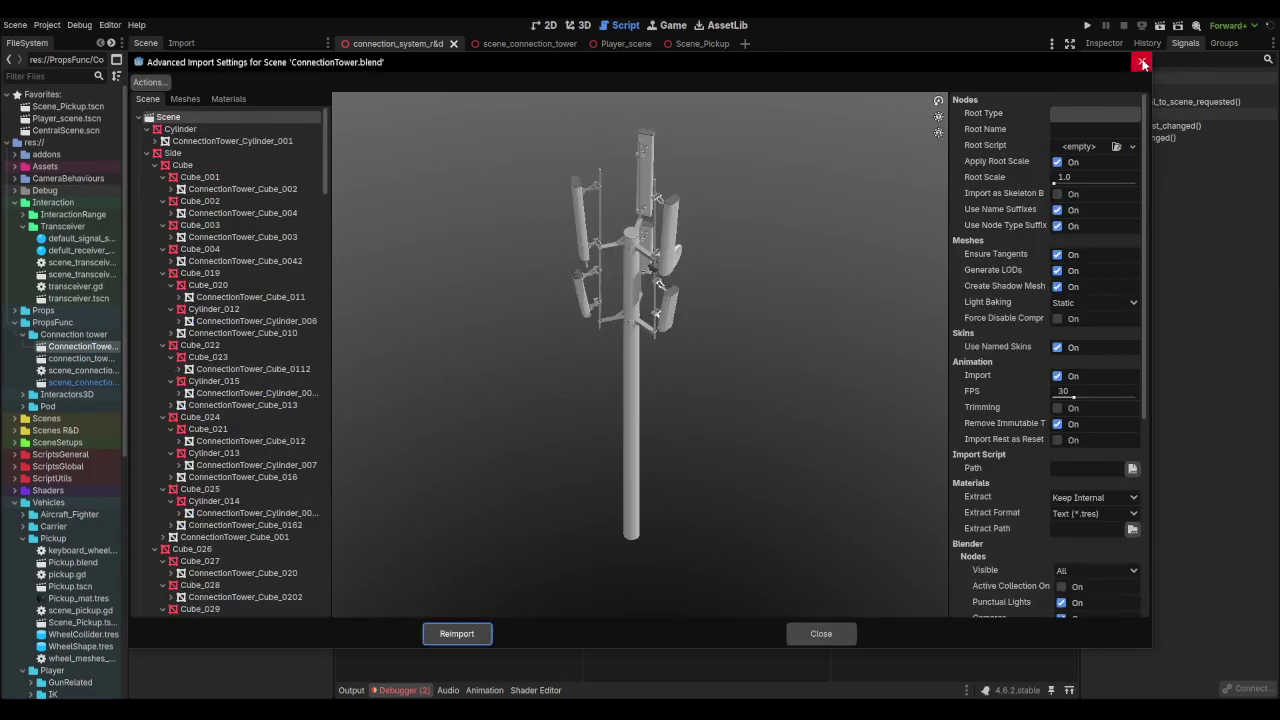
left_click(1141, 60)
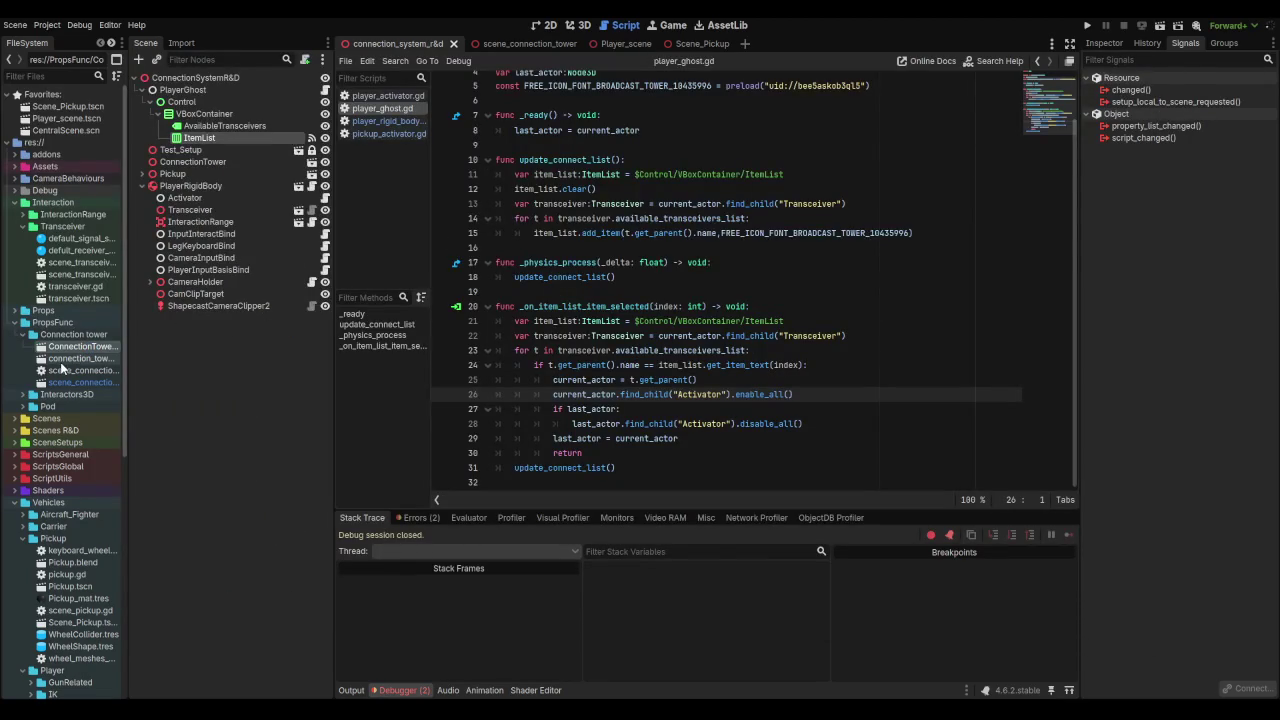
double_click(60, 360)
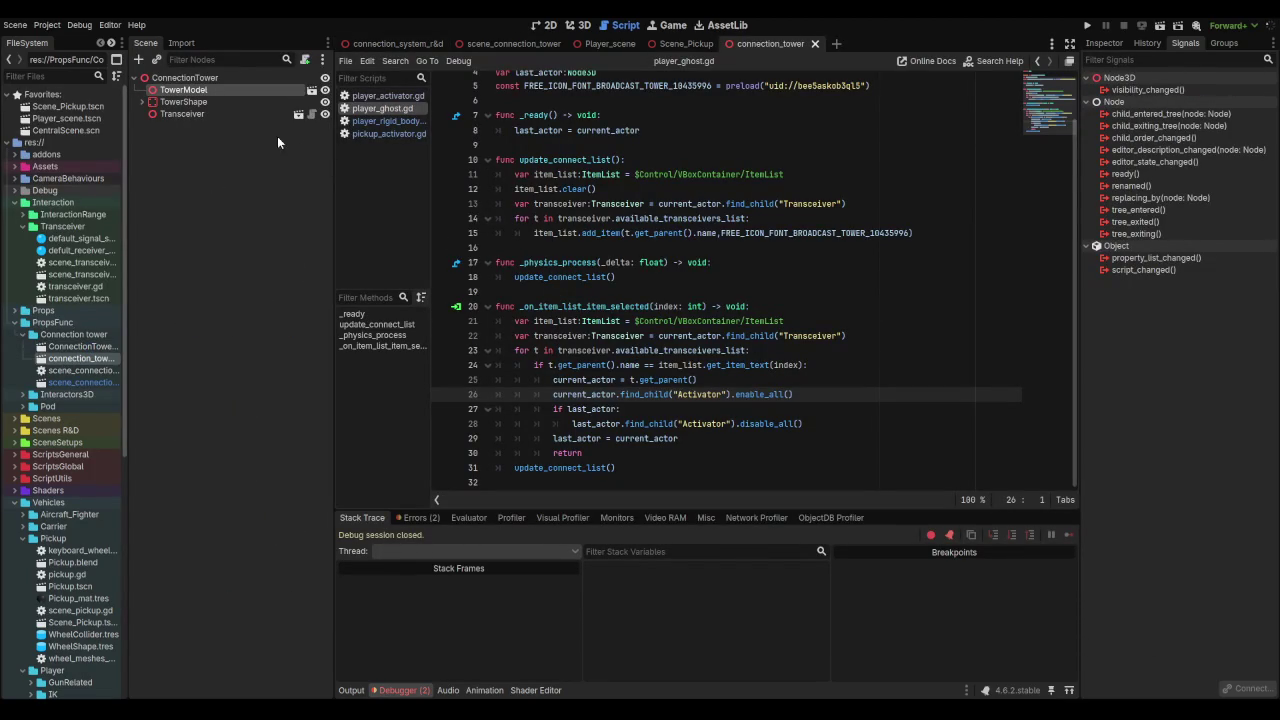
Step: Add a plain Node child named Activator under ConnectionTower in the connection_tower scene
left_click(200, 145)
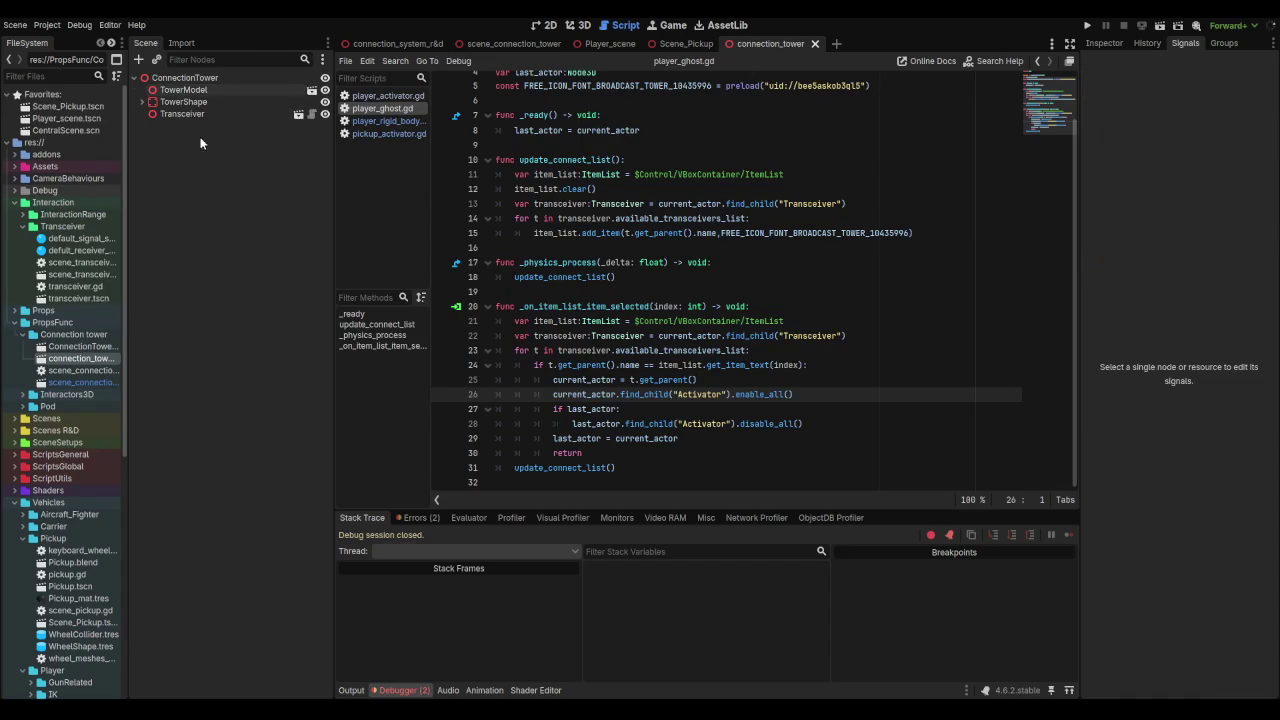
left_click(208, 78)
right_click(208, 79)
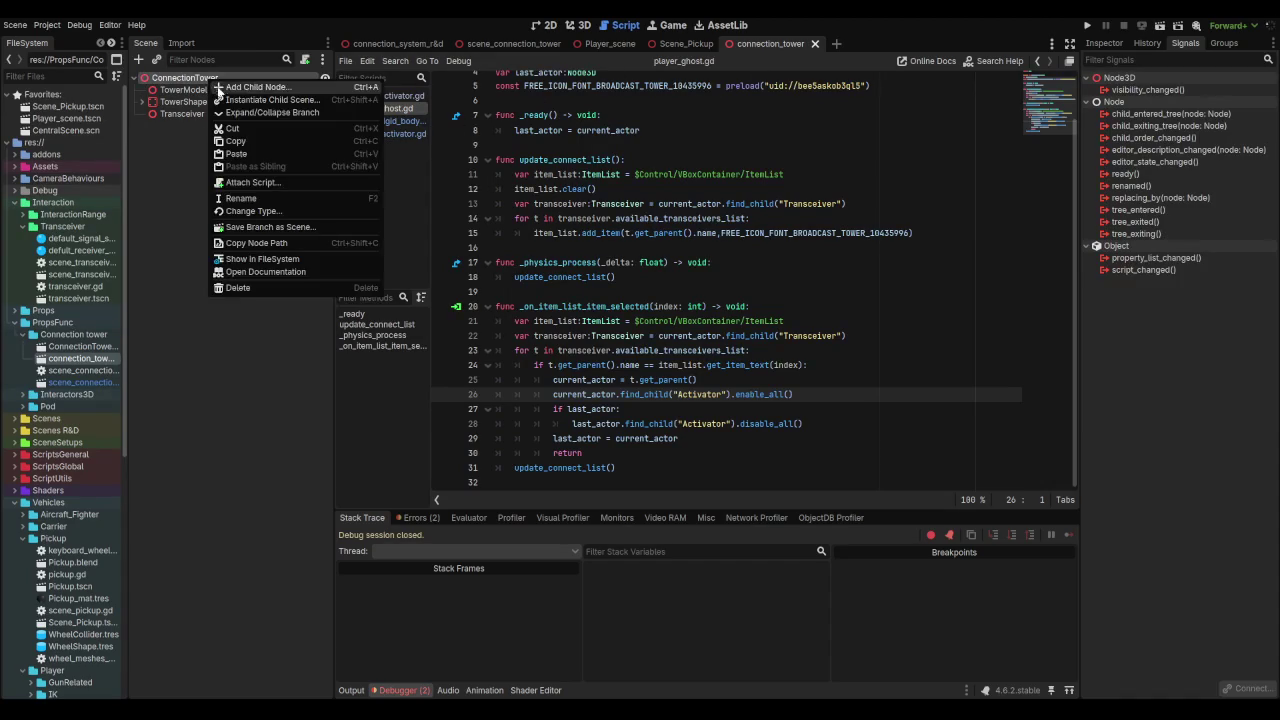
left_click(241, 88)
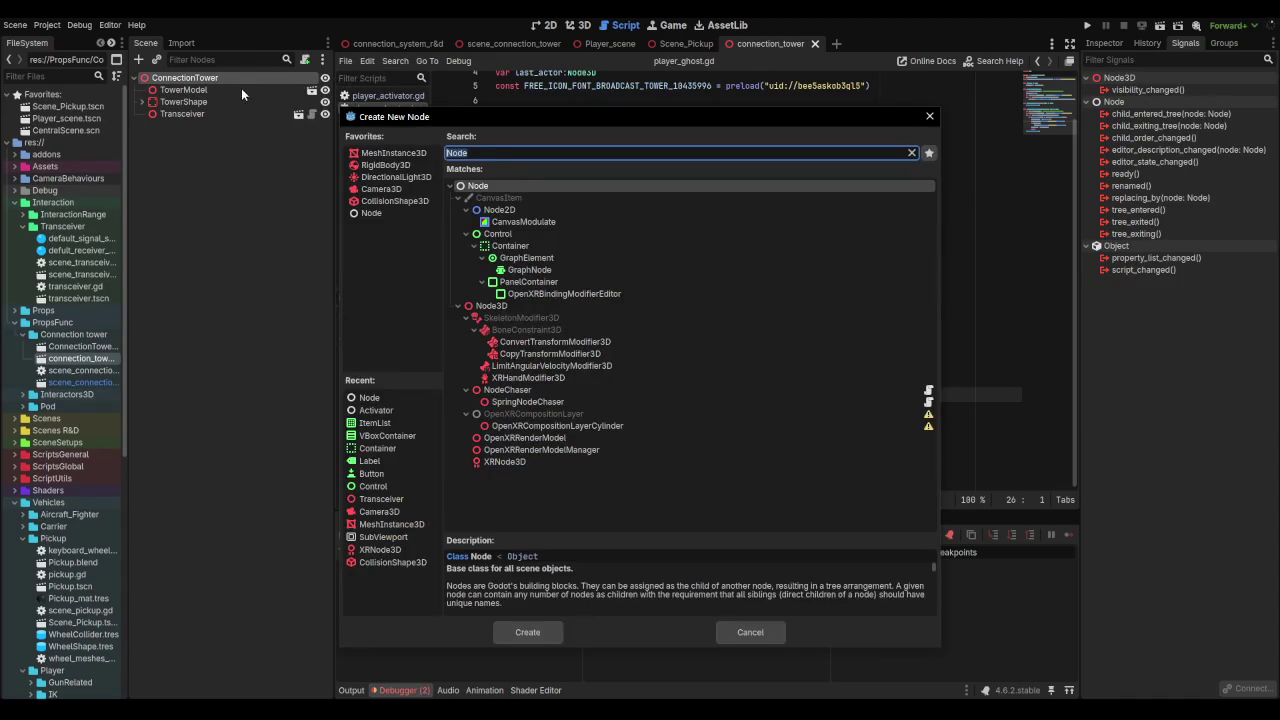
left_click(378, 411)
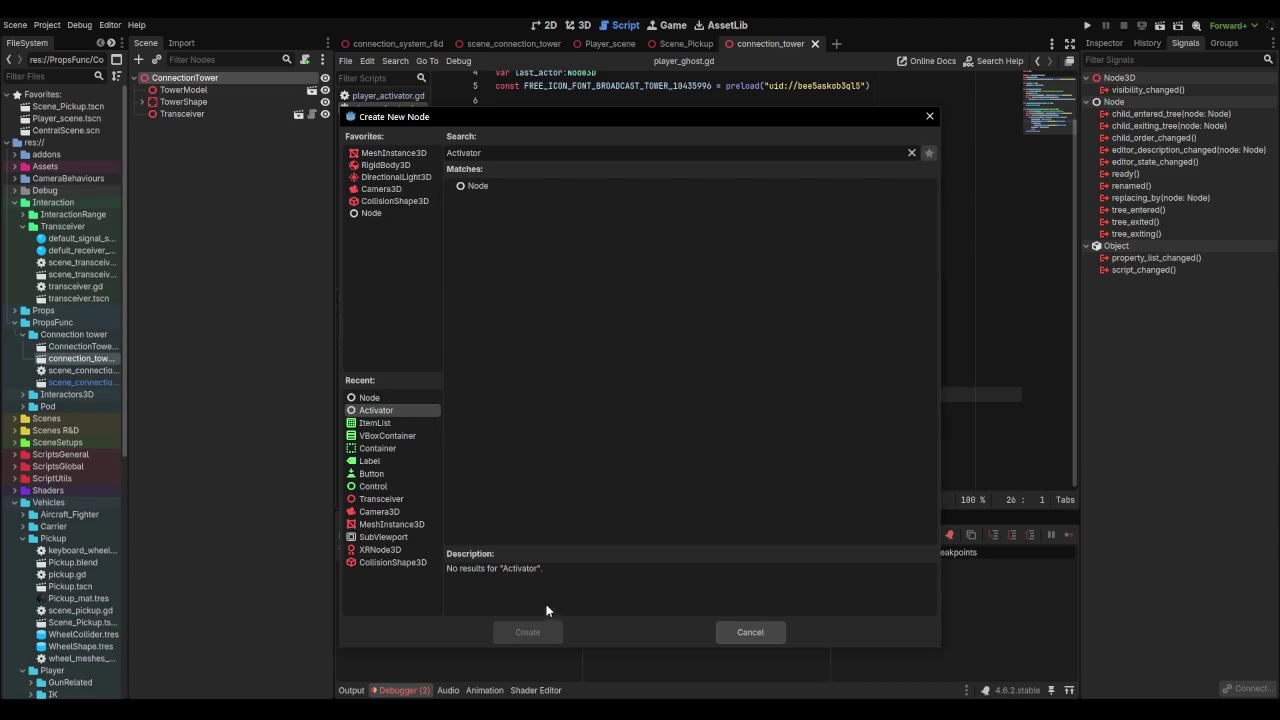
left_click(368, 398)
left_click(370, 408)
double_click(370, 403)
double_click(228, 126)
type("Activato")
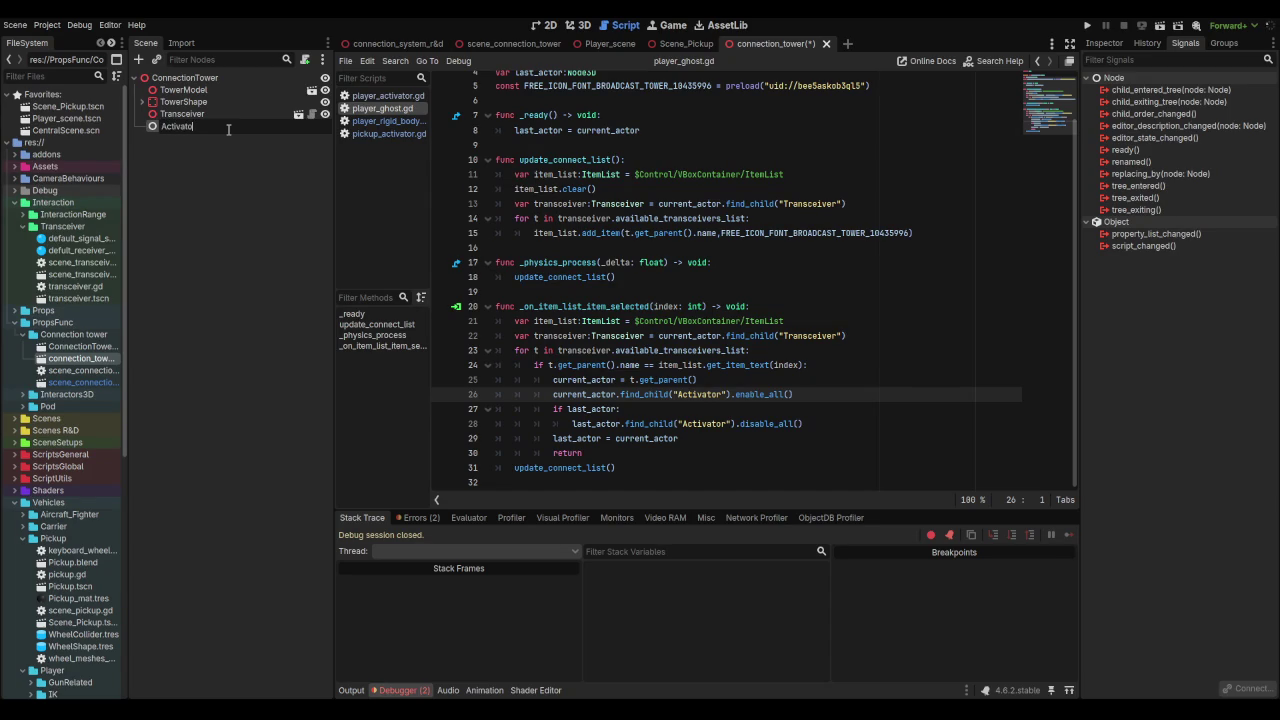
type("r")
key("Return")
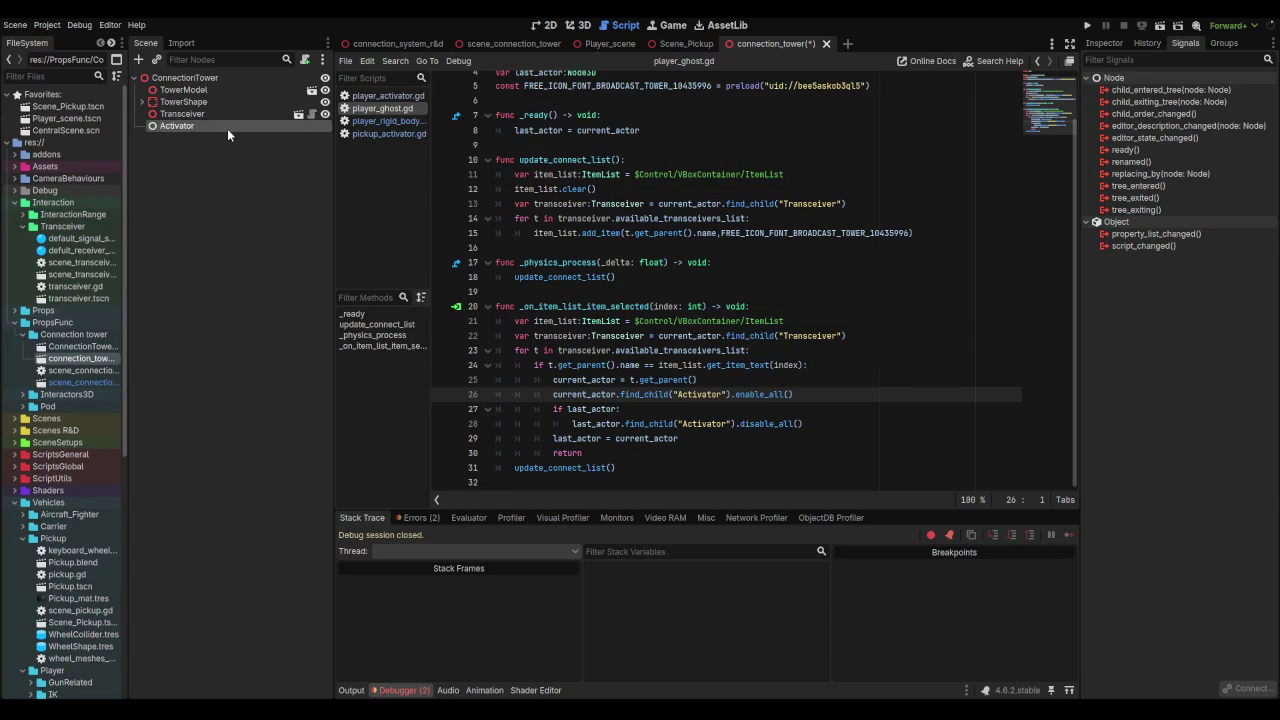
Step: Attach a new script tower_activator.gd to Activator and save the scene
left_click(306, 60)
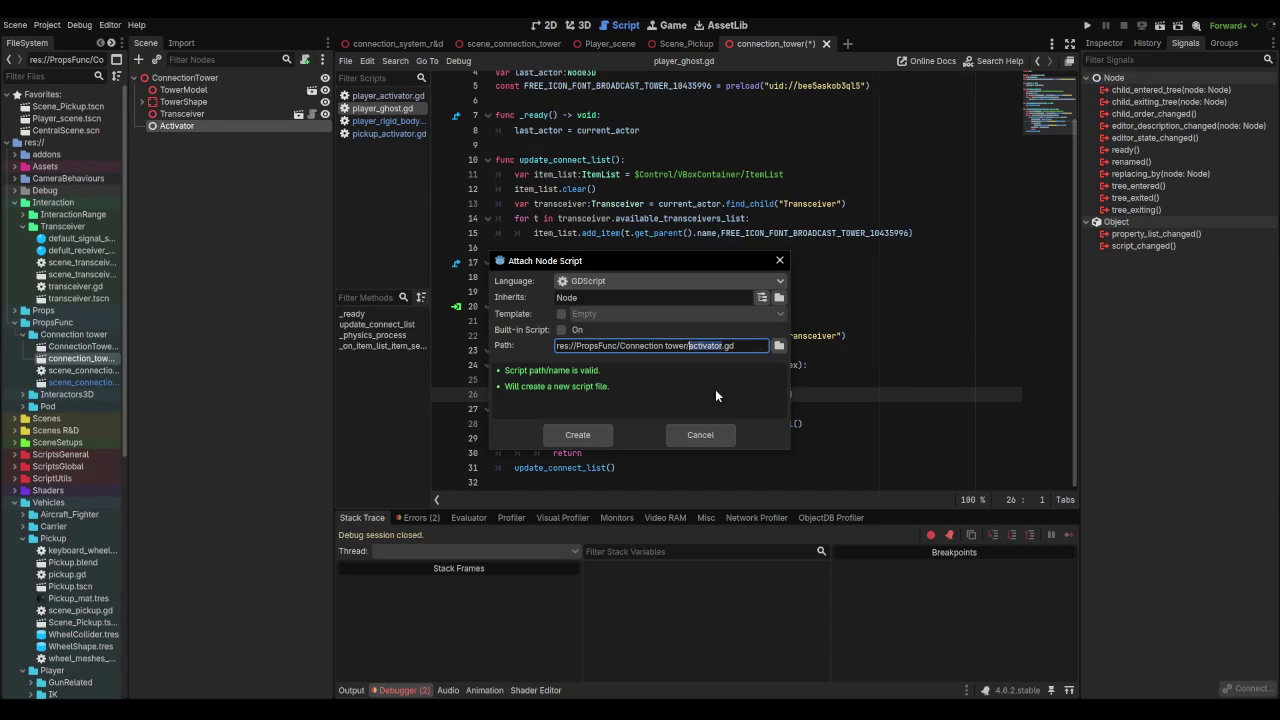
left_click(716, 368)
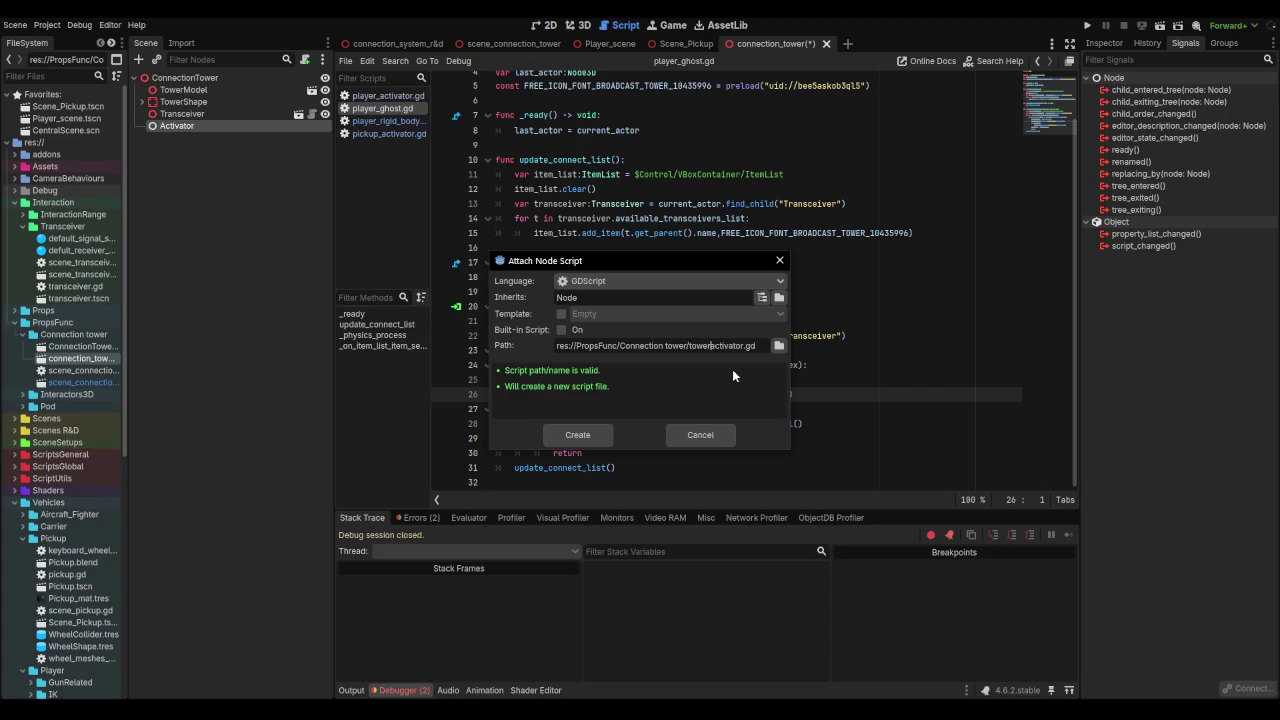
left_click(578, 434)
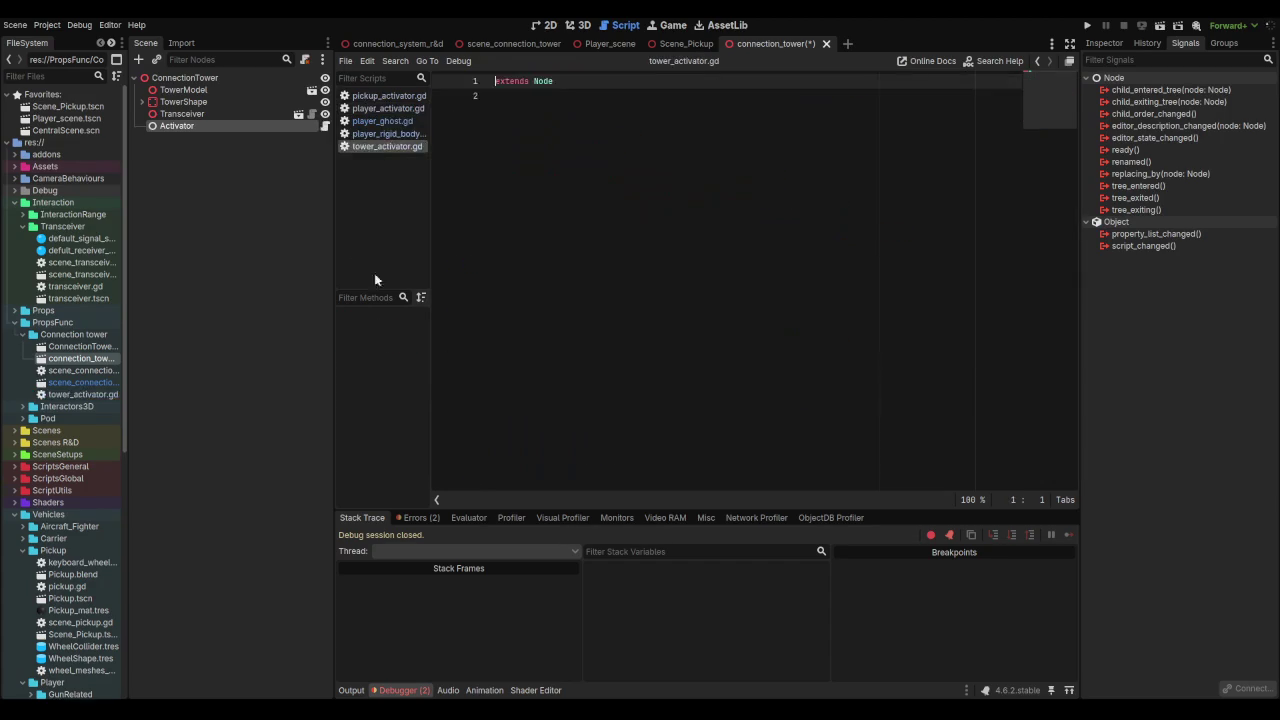
key("ctrl+s")
Step: Make tower_activator.gd extend Activator with enable_all() and disable_all() functions
double_click(578, 88)
type("actv")
key("Return")
key("Return")
left_click(588, 126)
type("func ")
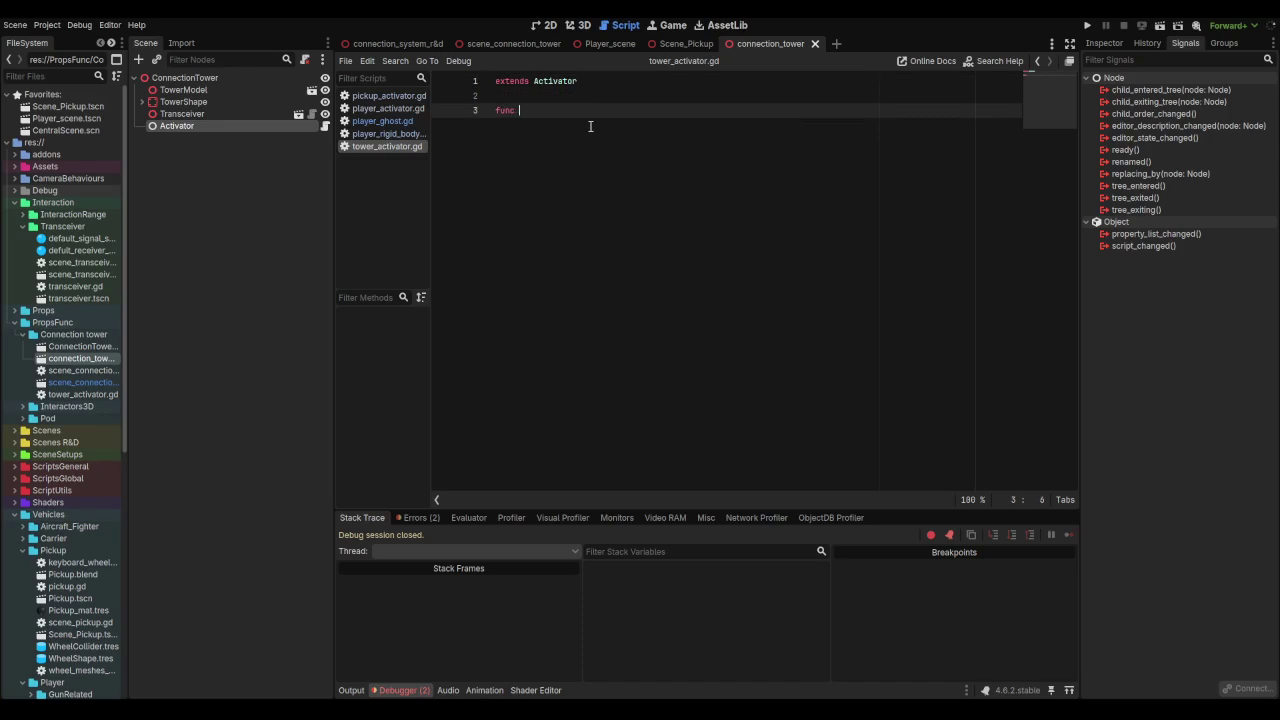
type("enable_all():")
key("Return")
key("Return")
key("BackSpace")
type("func disable")
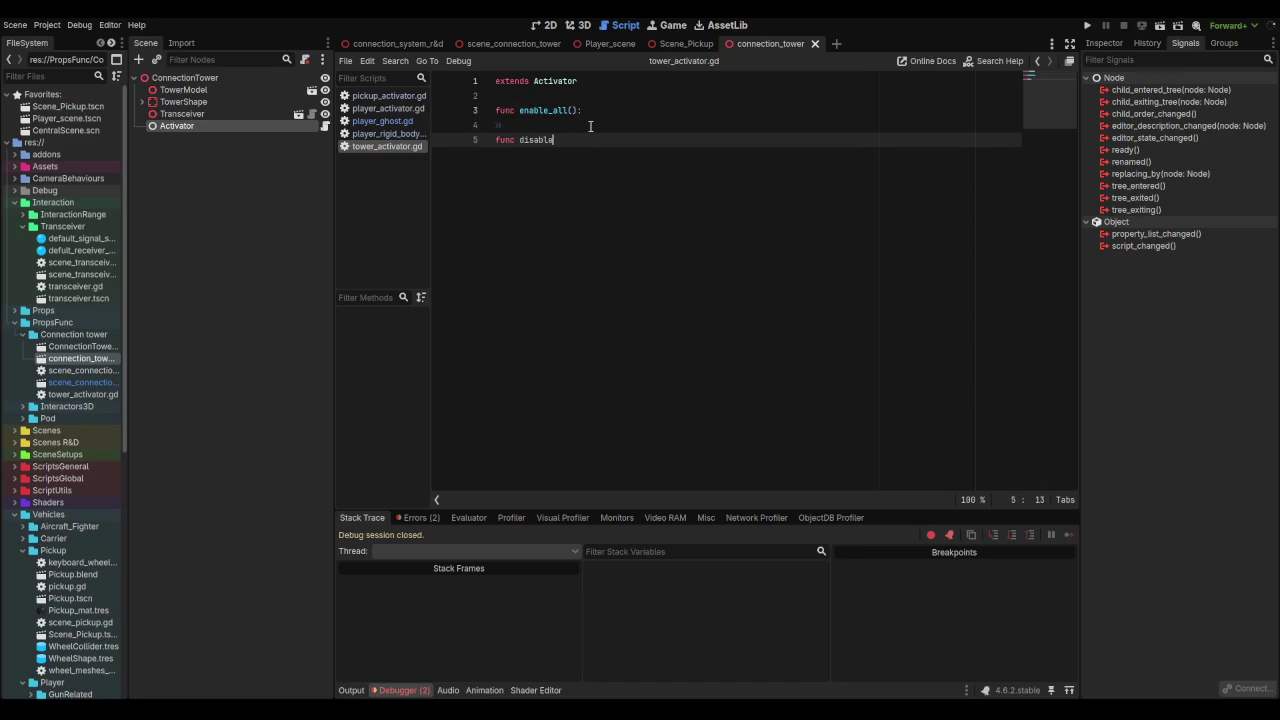
type("_all():")
key("Return")
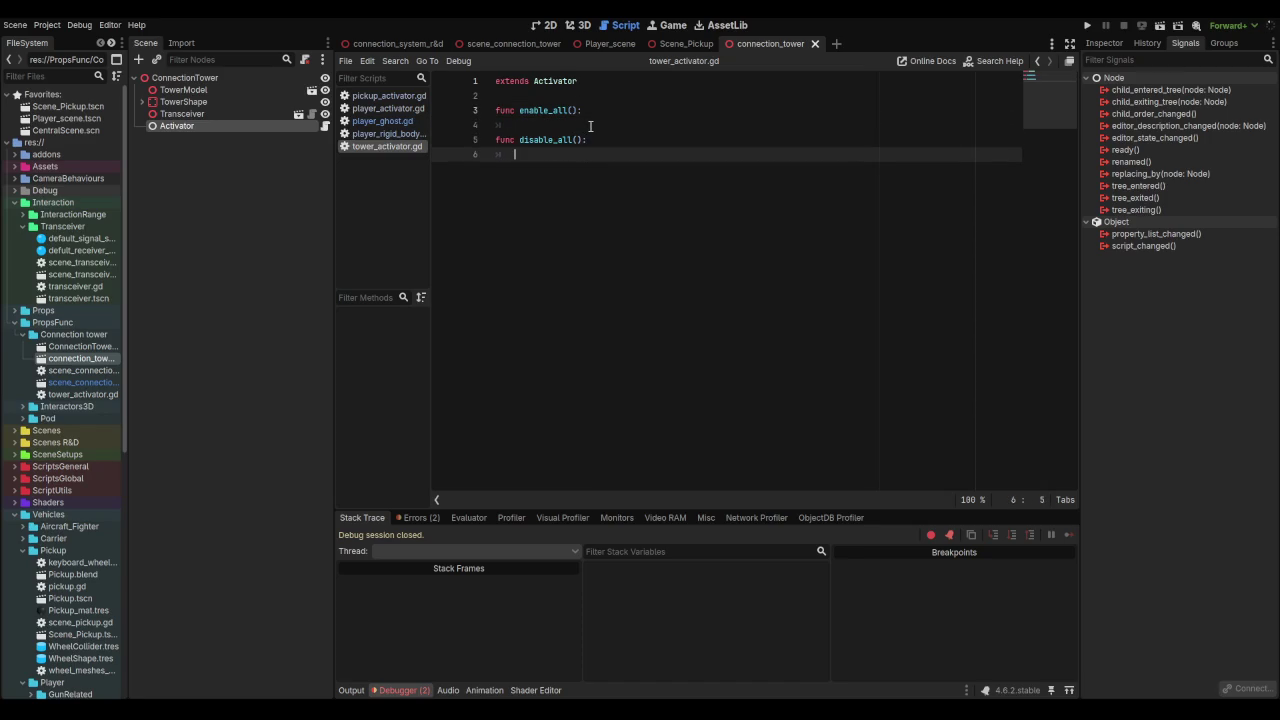
left_click(582, 129)
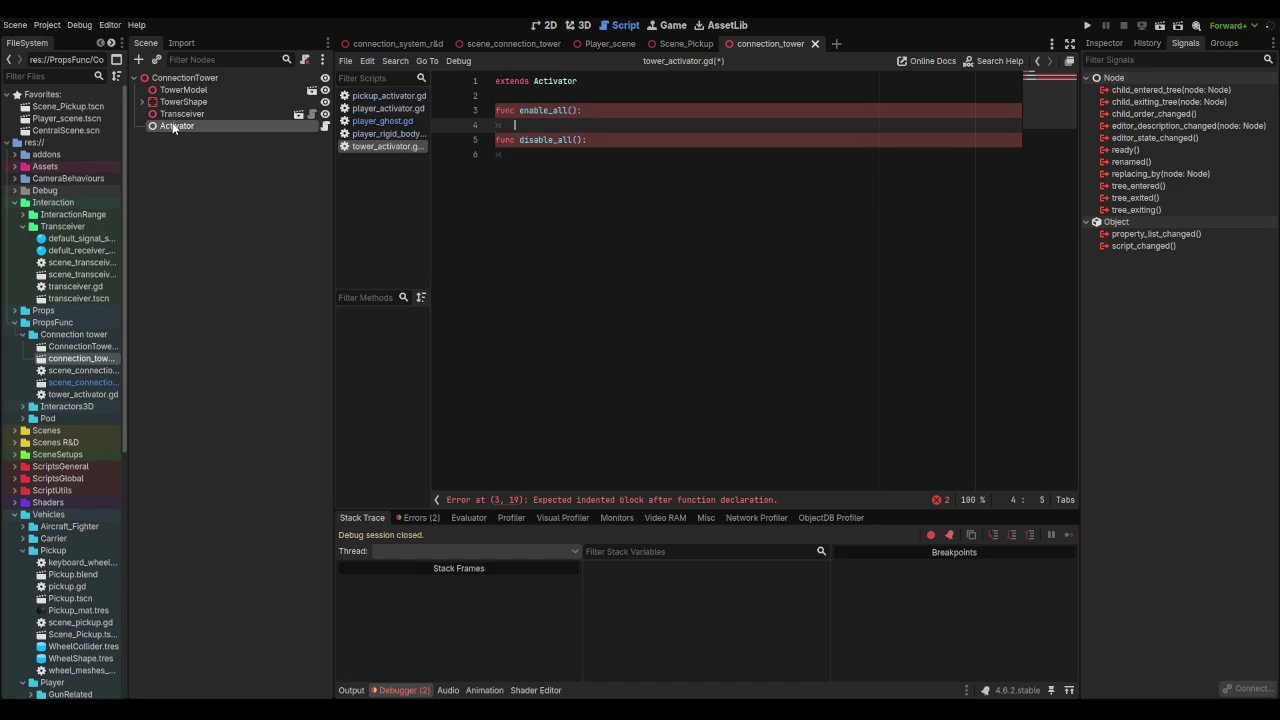
Step: Leave both function bodies as pass, save tower_activator.gd, and request deleting the Activator node
left_click(225, 127)
right_click(223, 124)
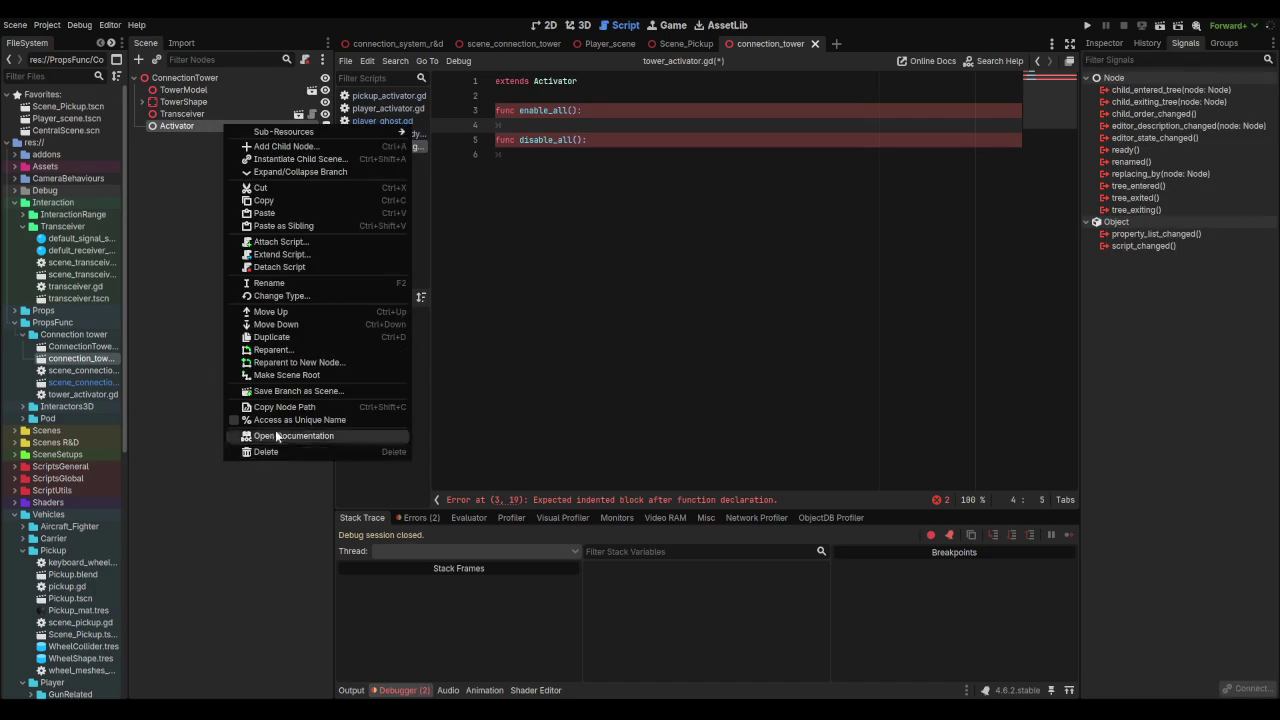
left_click(195, 366)
left_click(570, 273)
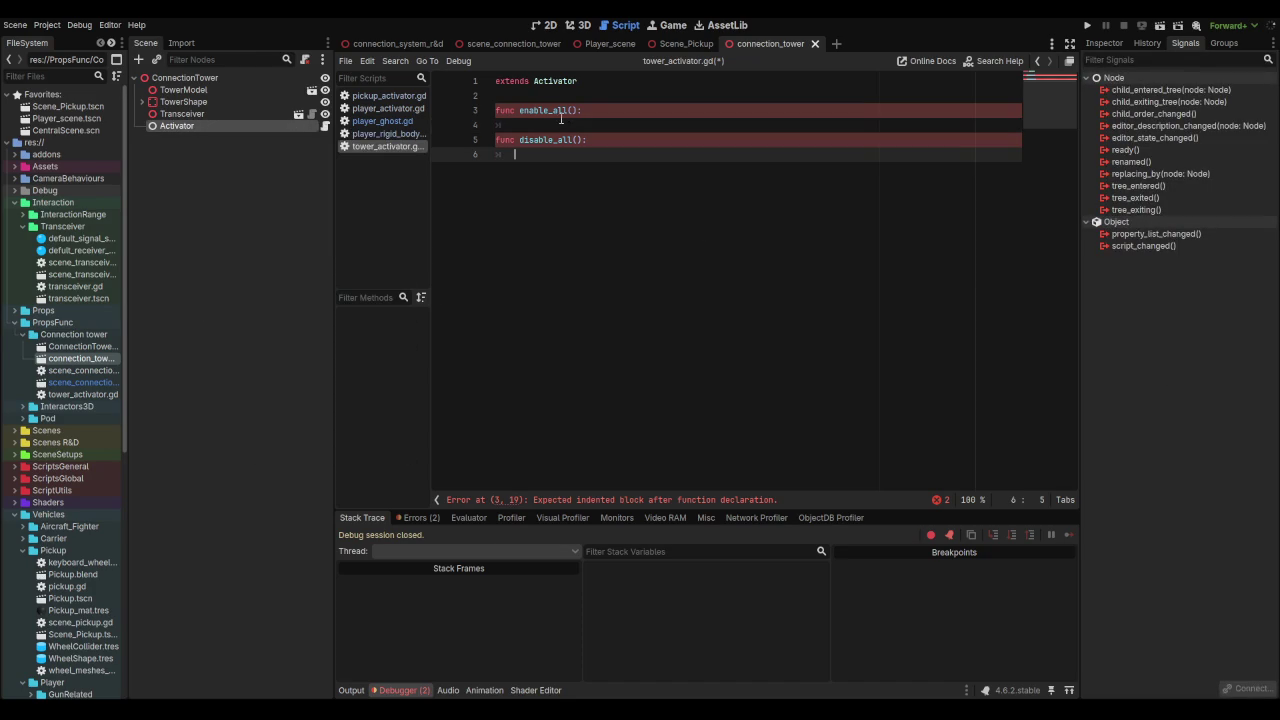
left_click(595, 131)
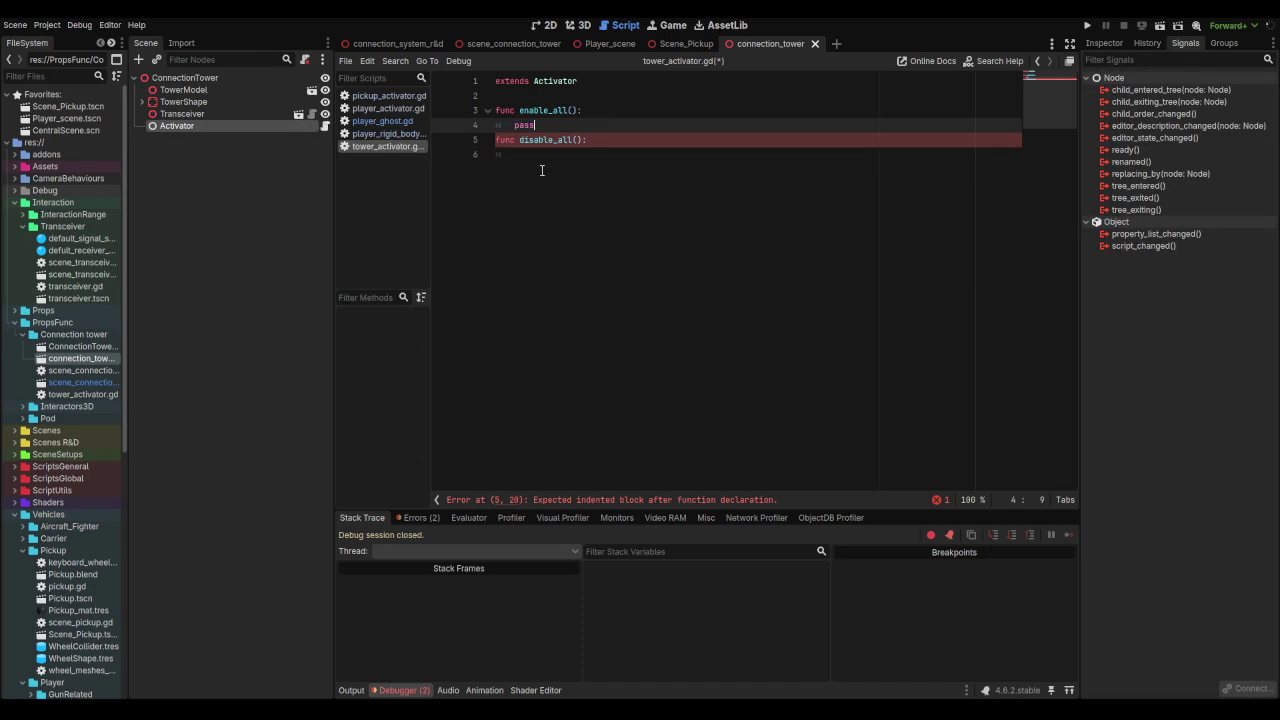
left_click(567, 150)
type("pass")
key("ctrl+s")
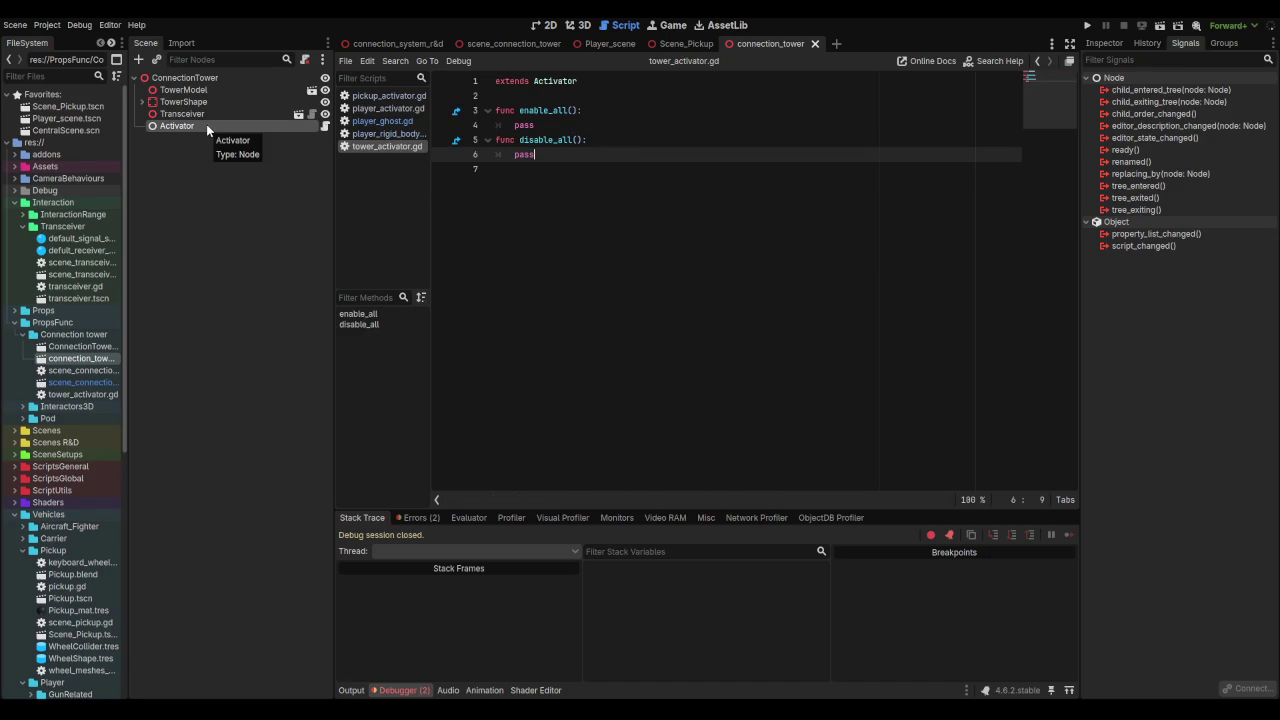
left_click(206, 124)
key("Delete")
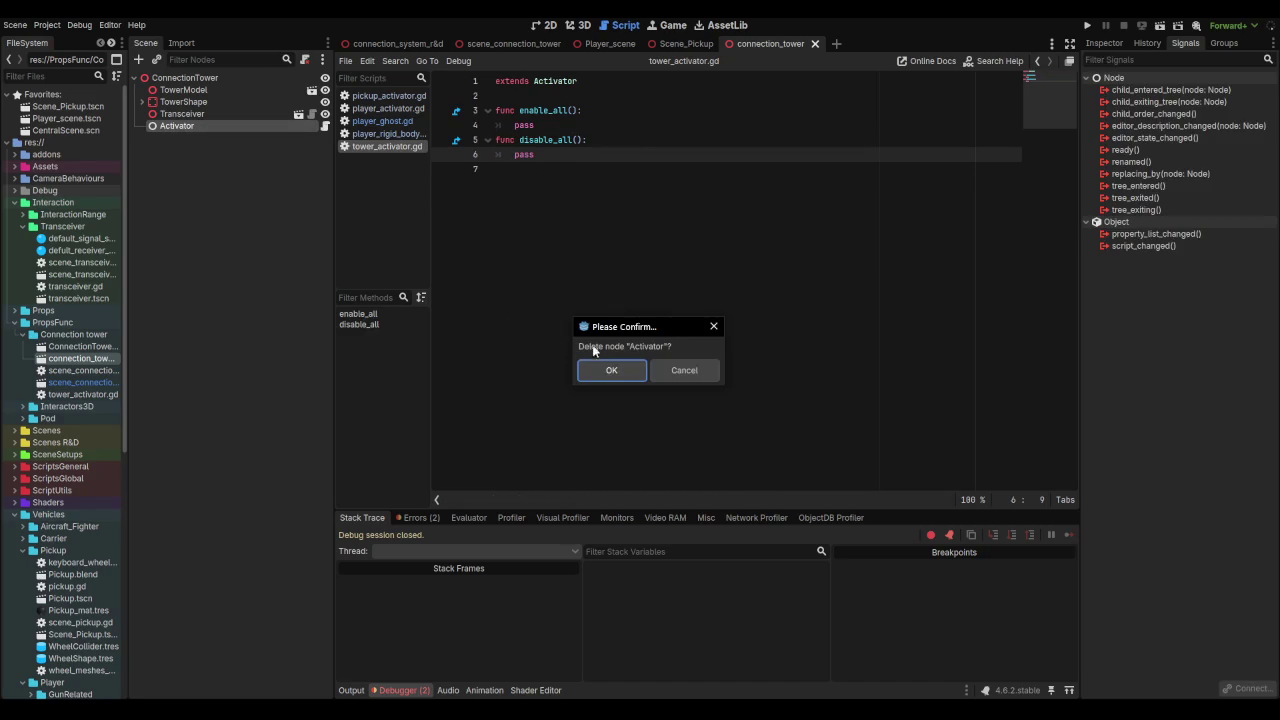
Step: Confirm deleting the Activator node and save the connection_tower scene
left_click(598, 366)
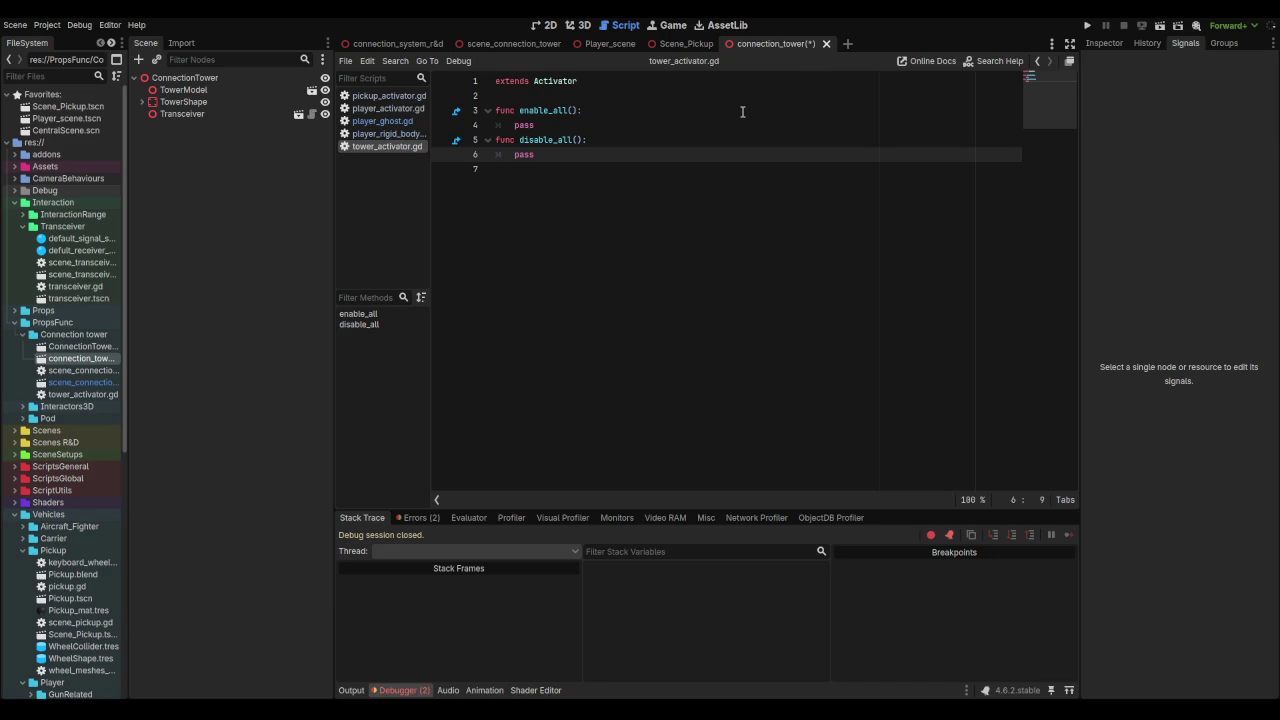
key("ctrl+s")
left_click(678, 45)
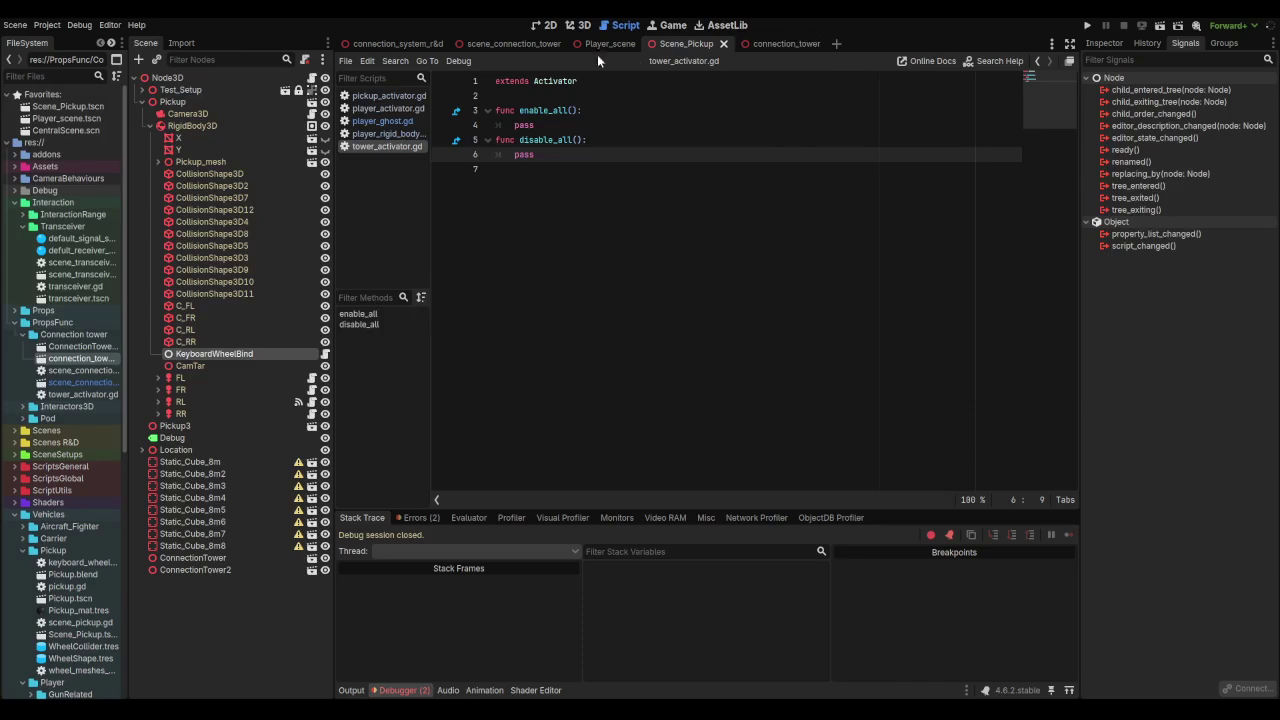
left_click(395, 44)
Step: Close the Scene_Pickup, Player_scene and scene_connection_tower tabs, showing connection_system_r&d in 3D
middle_click(685, 42)
middle_click(609, 44)
middle_click(491, 44)
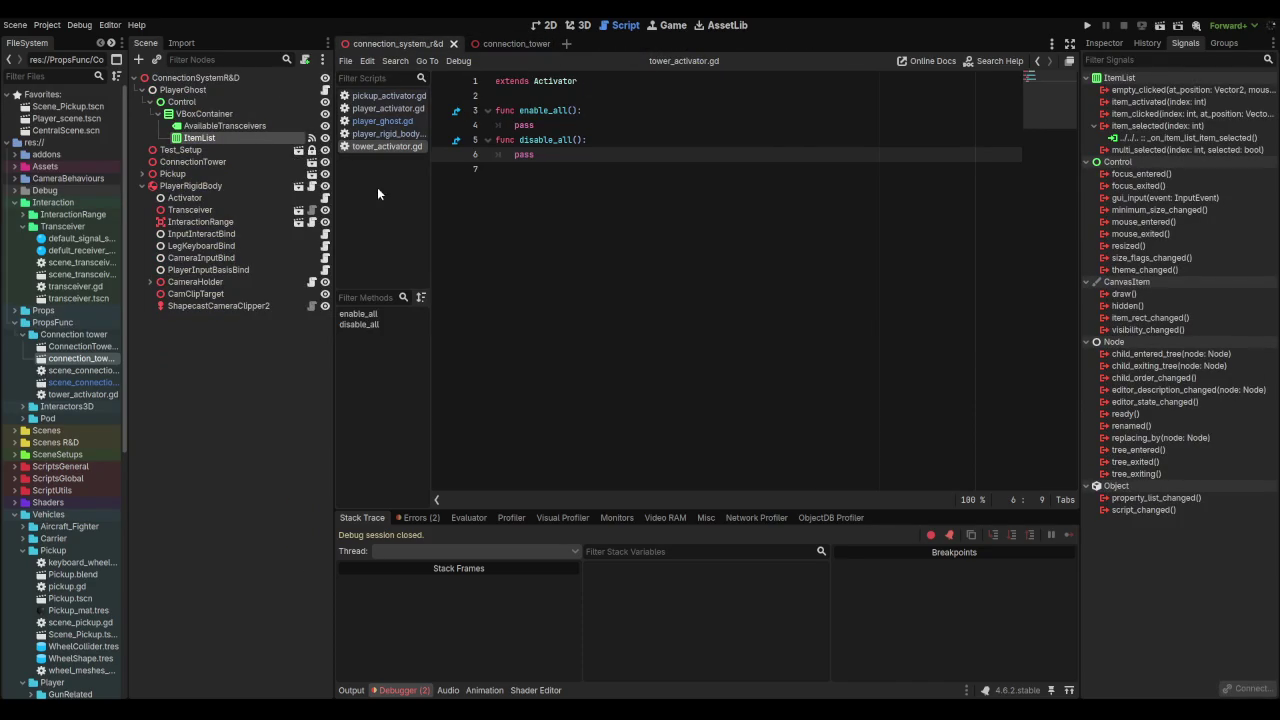
left_click(580, 25)
scroll(639, 245, "down", 5)
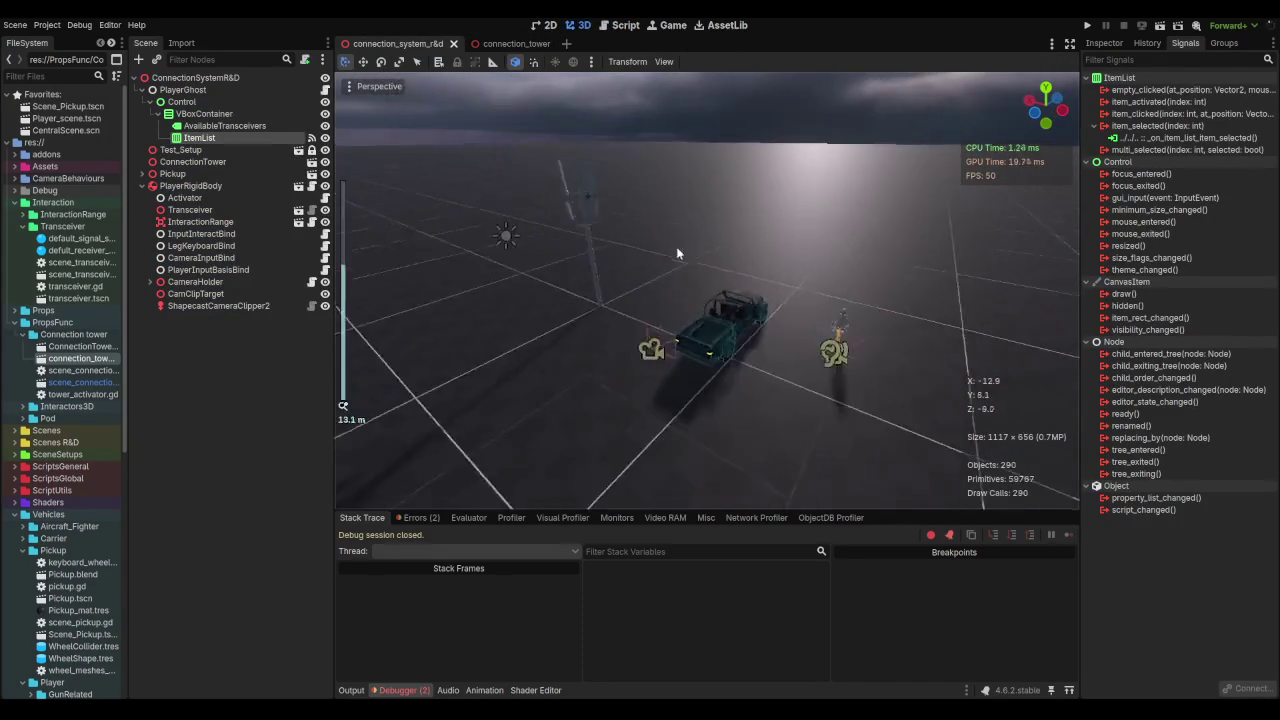
Step: Inspect the PlayerRigidBody, Test_Setup, ConnectionTower and Pickup nodes in the scene tree
scroll(564, 239, "up", 3)
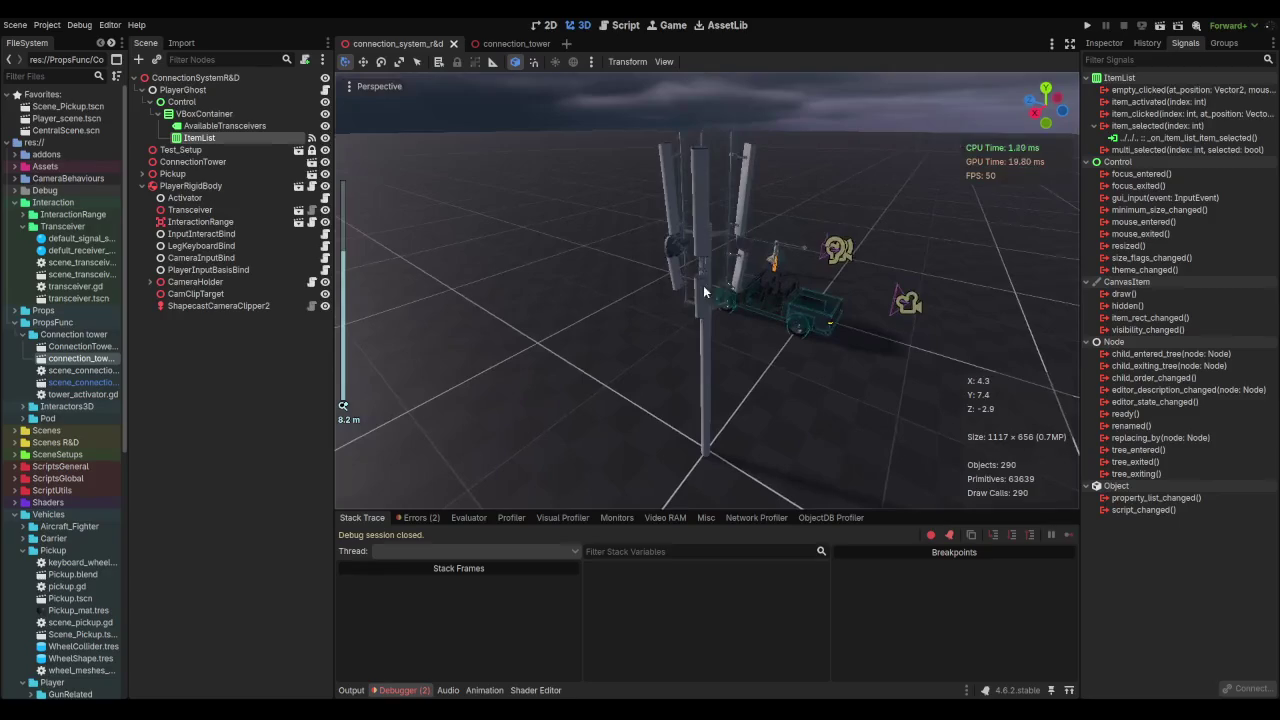
left_click(143, 186)
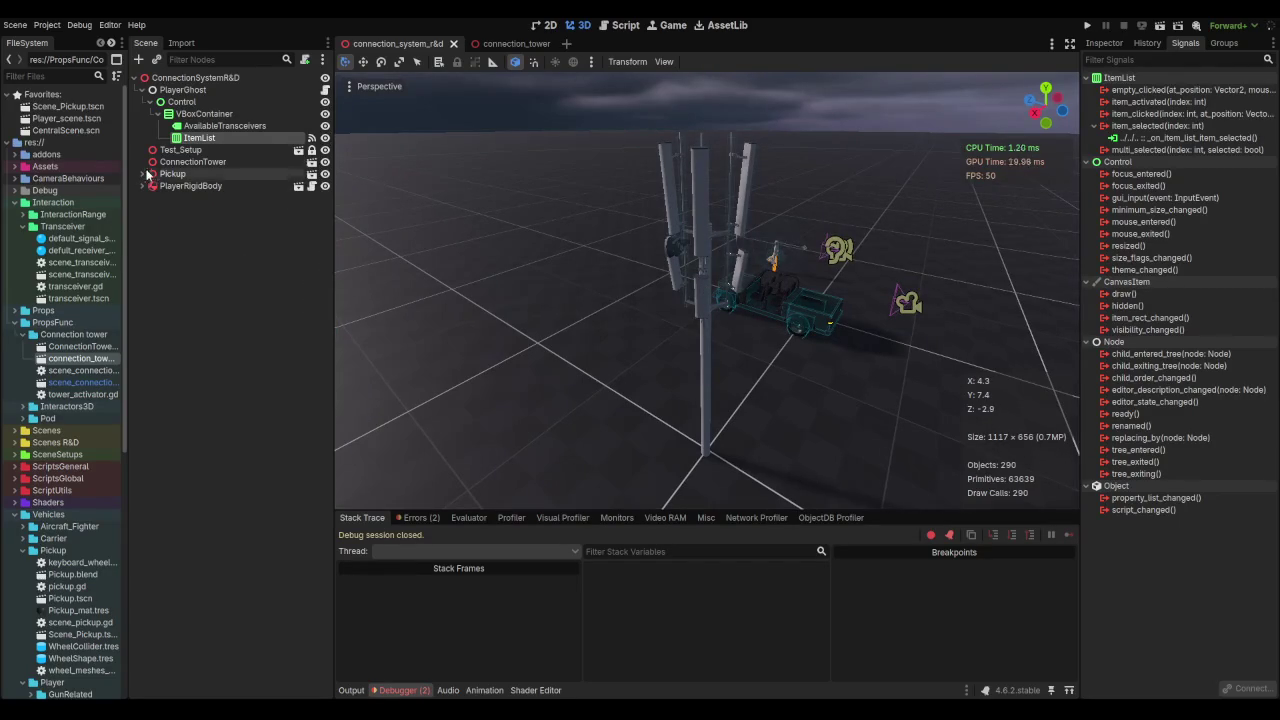
left_click(143, 186)
left_click(143, 186)
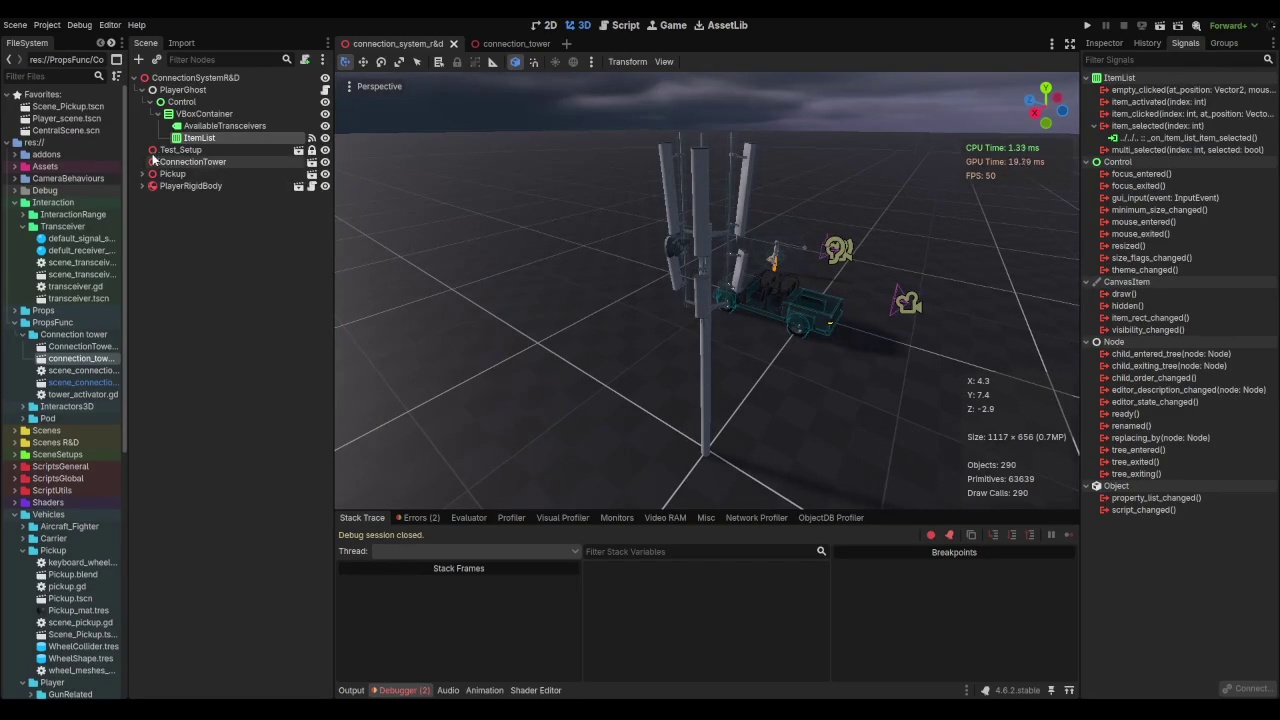
left_click(170, 150)
left_click(166, 162)
right_click(174, 161)
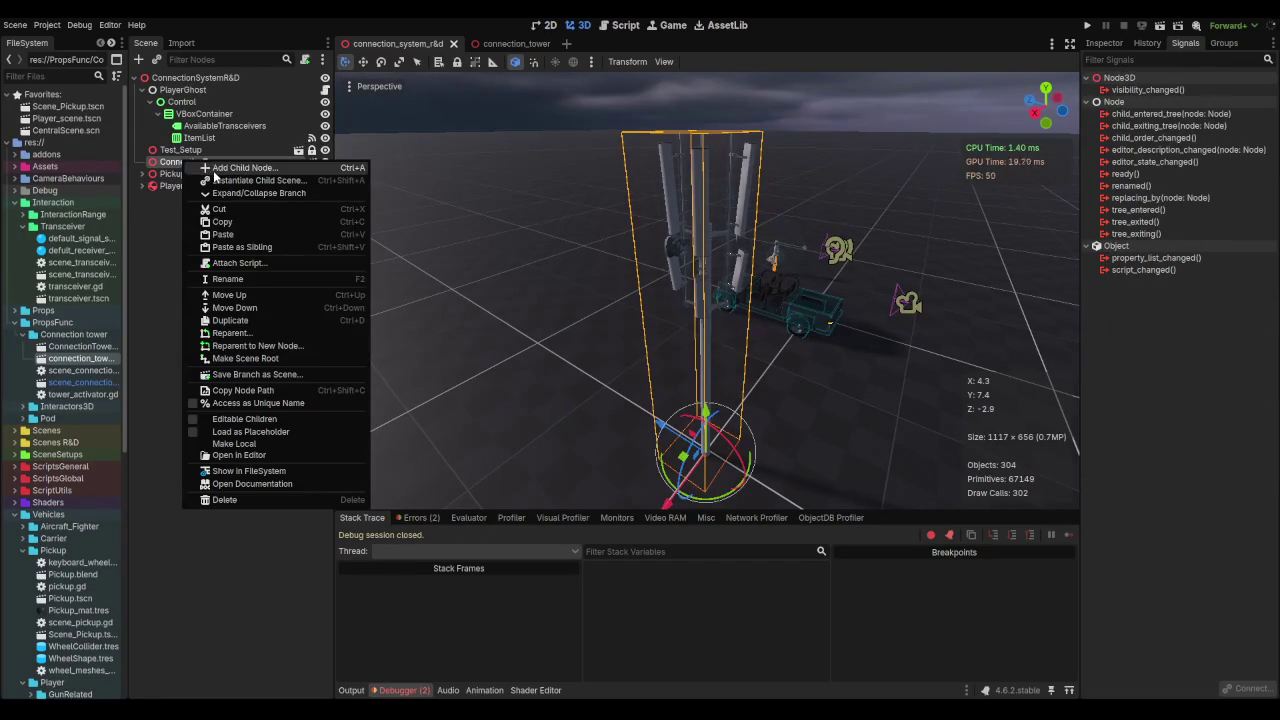
key("Escape")
left_click(172, 173)
left_click(215, 176, "ctrl")
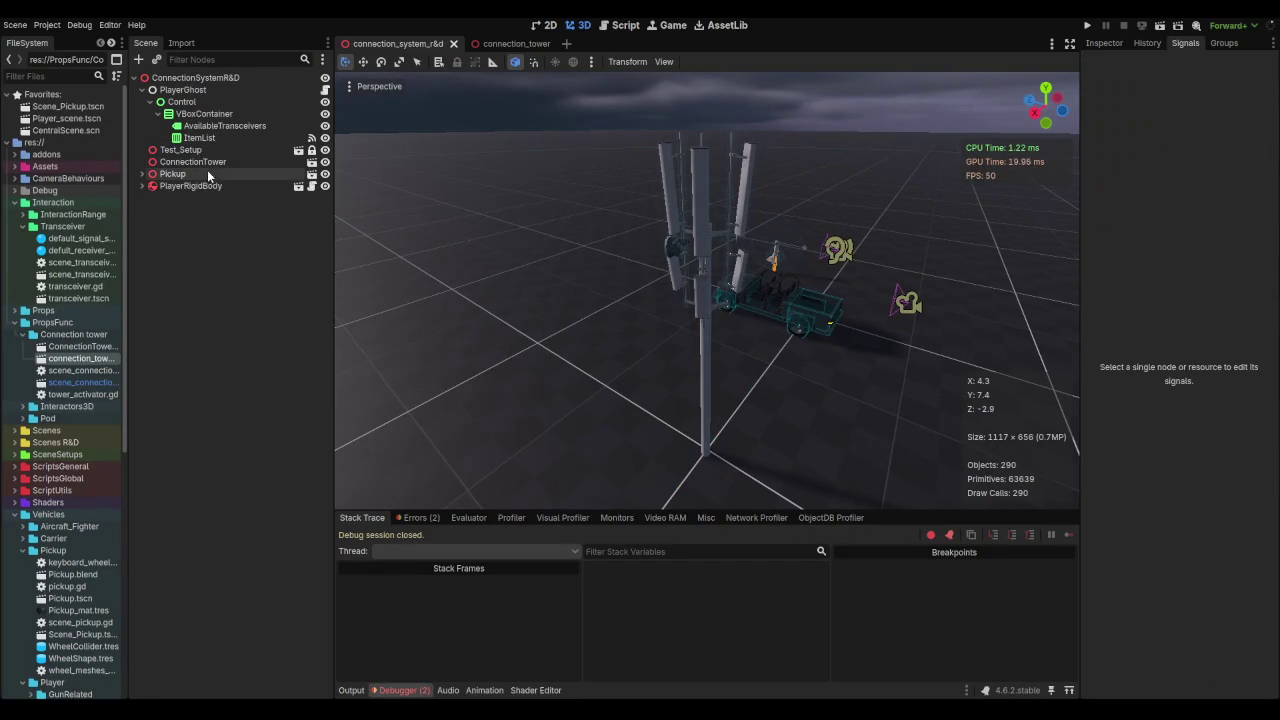
left_click(516, 43)
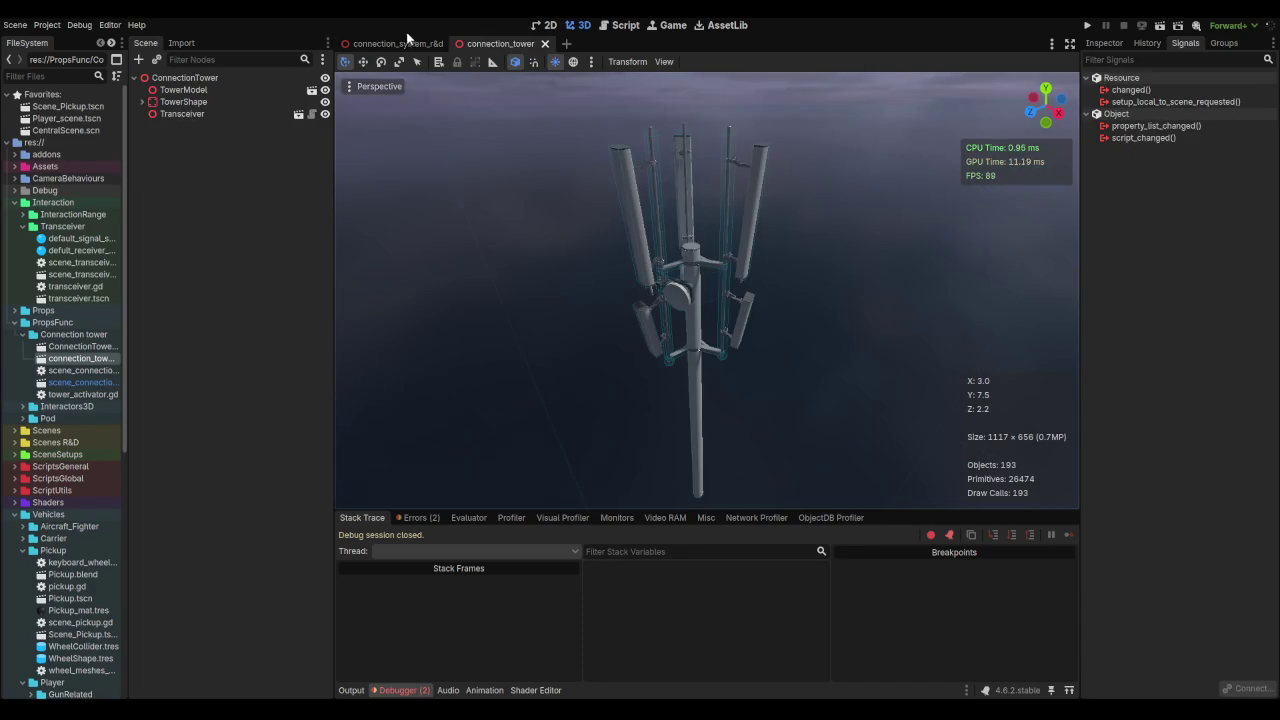
left_click(395, 43)
Step: Add a plain Node child named Activator under ConnectionTower
right_click(173, 158)
left_click(223, 168)
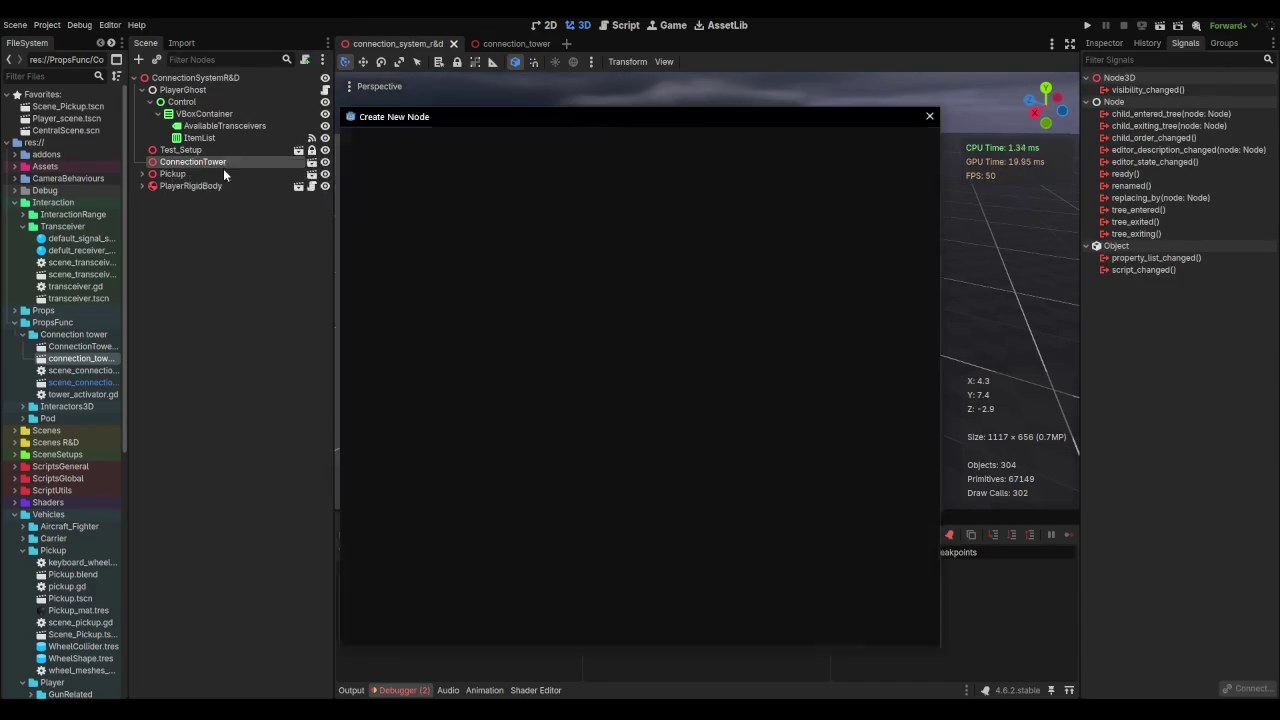
type("ac")
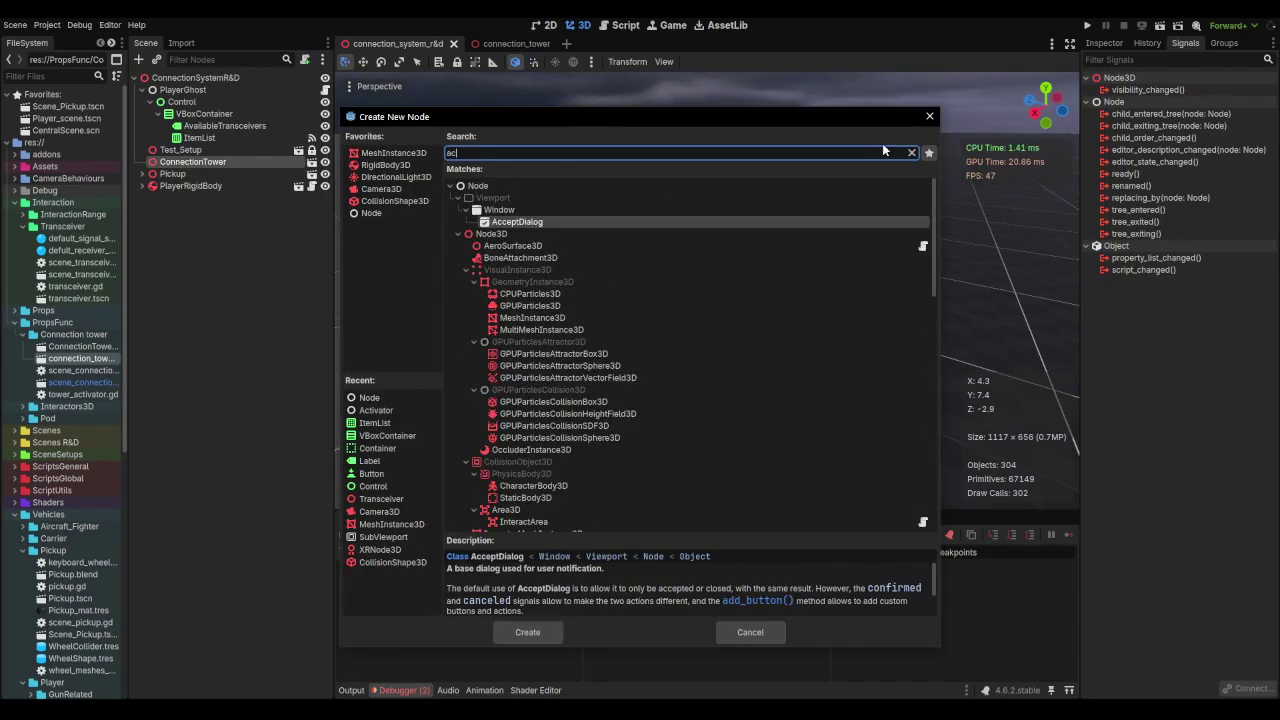
key("BackSpace")
left_click(927, 119)
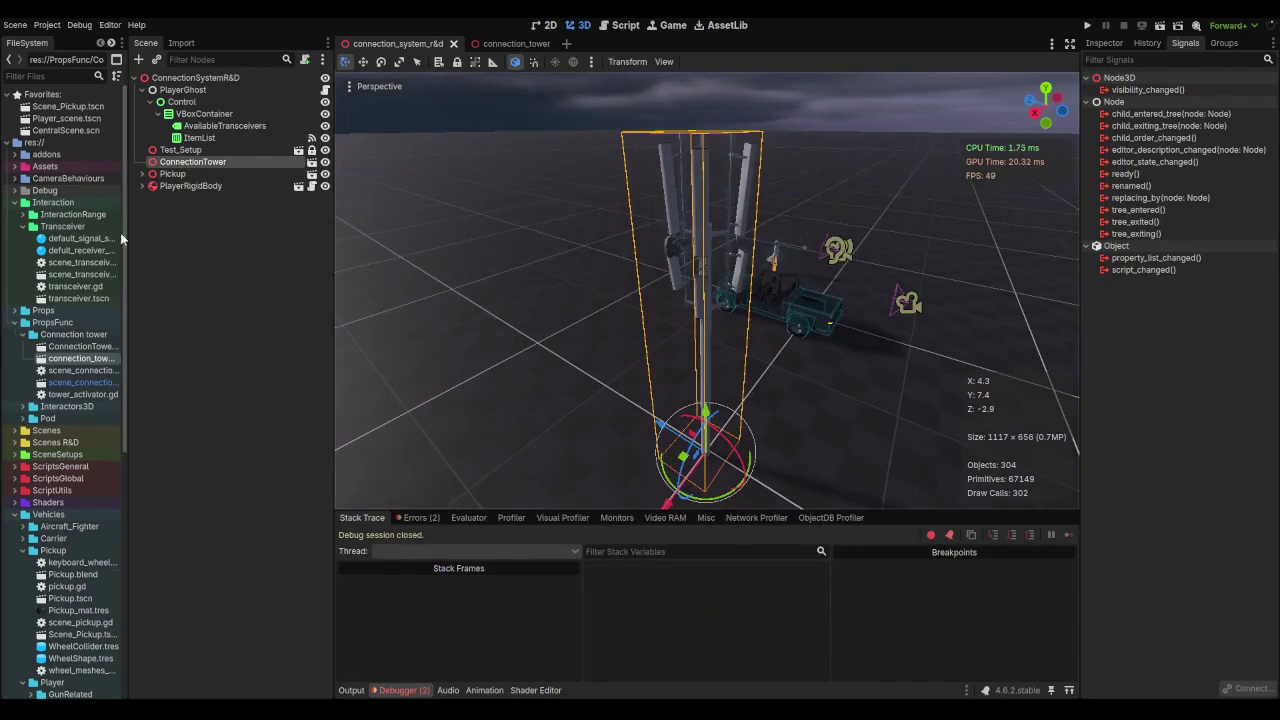
right_click(197, 161)
left_click(255, 165)
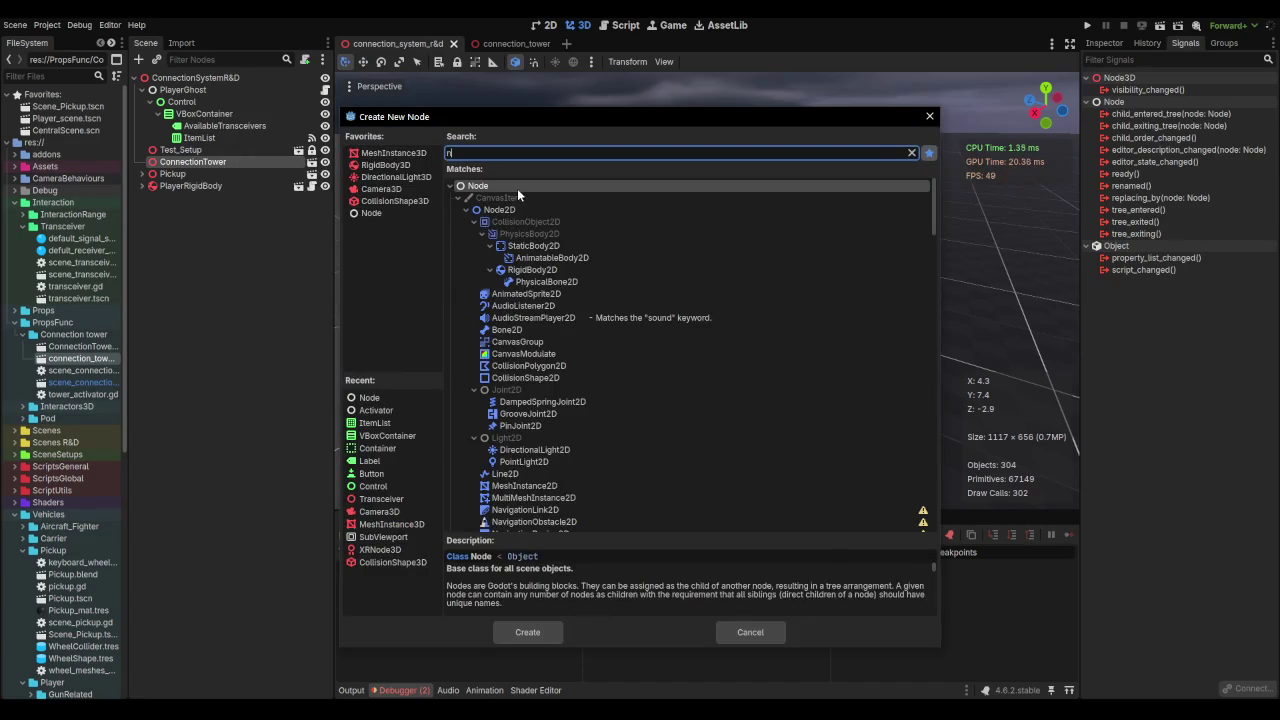
double_click(517, 188)
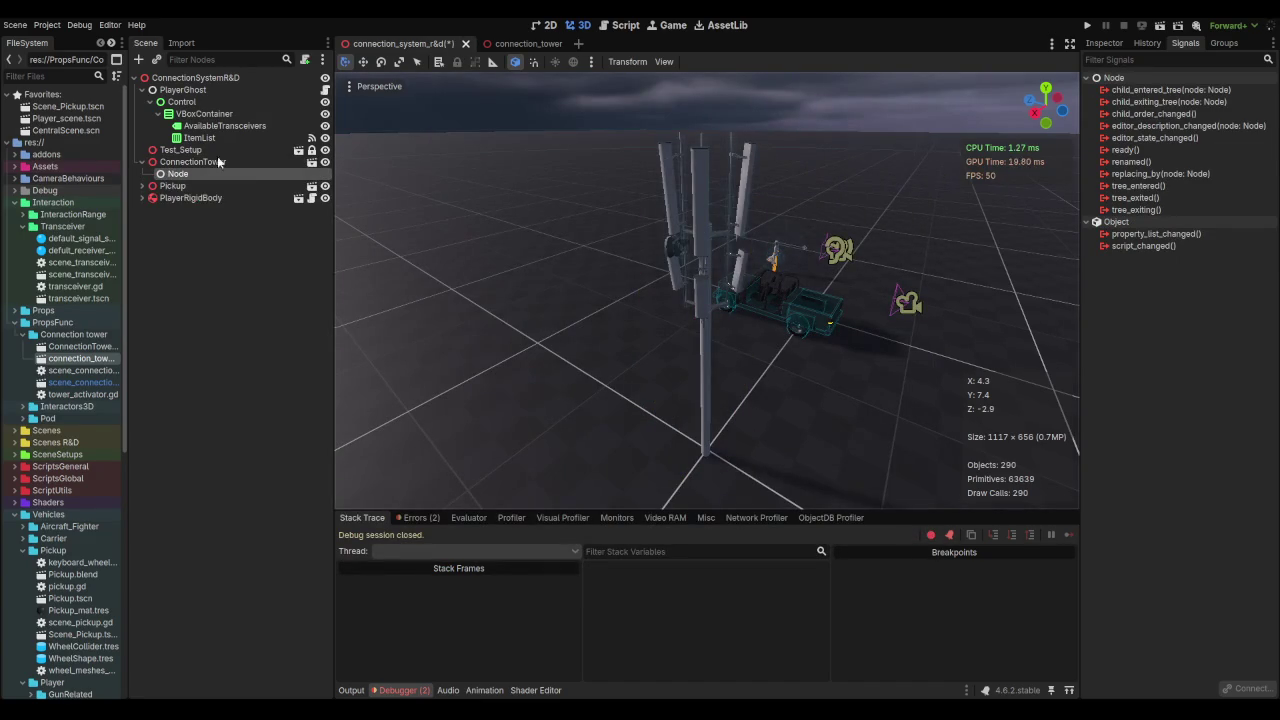
double_click(244, 174)
type("Ac")
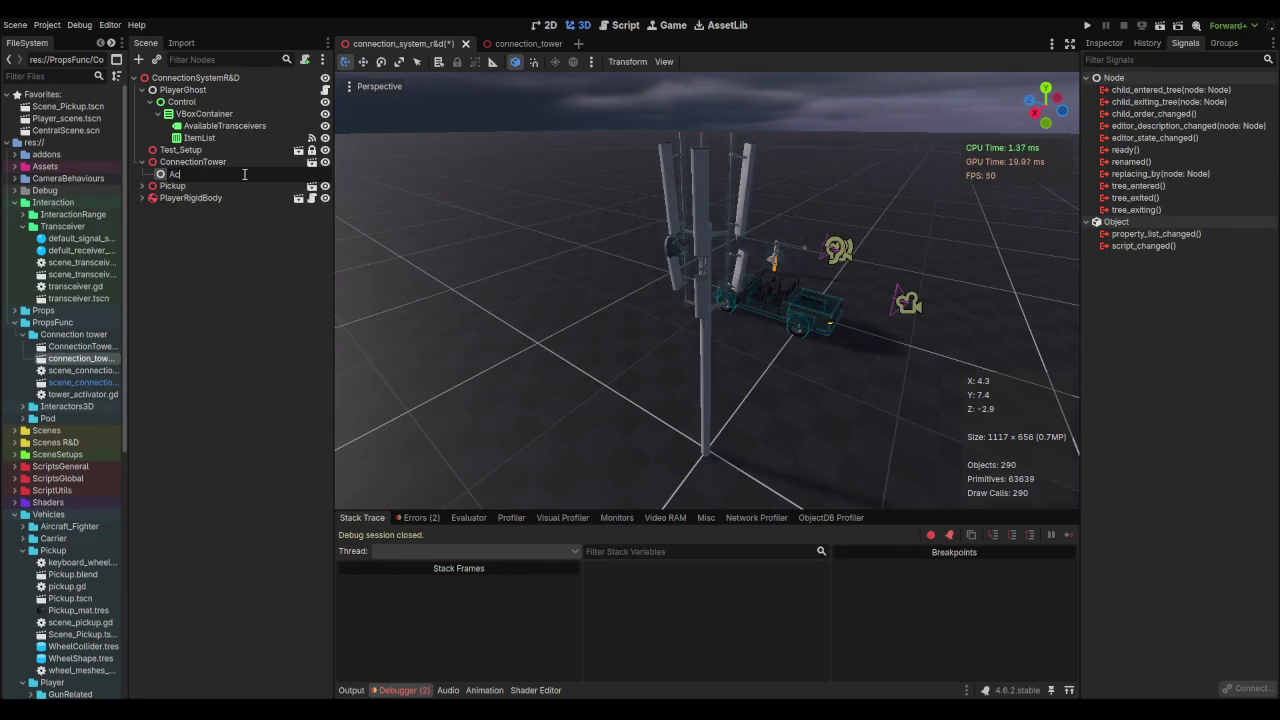
type("tivator")
key("Return")
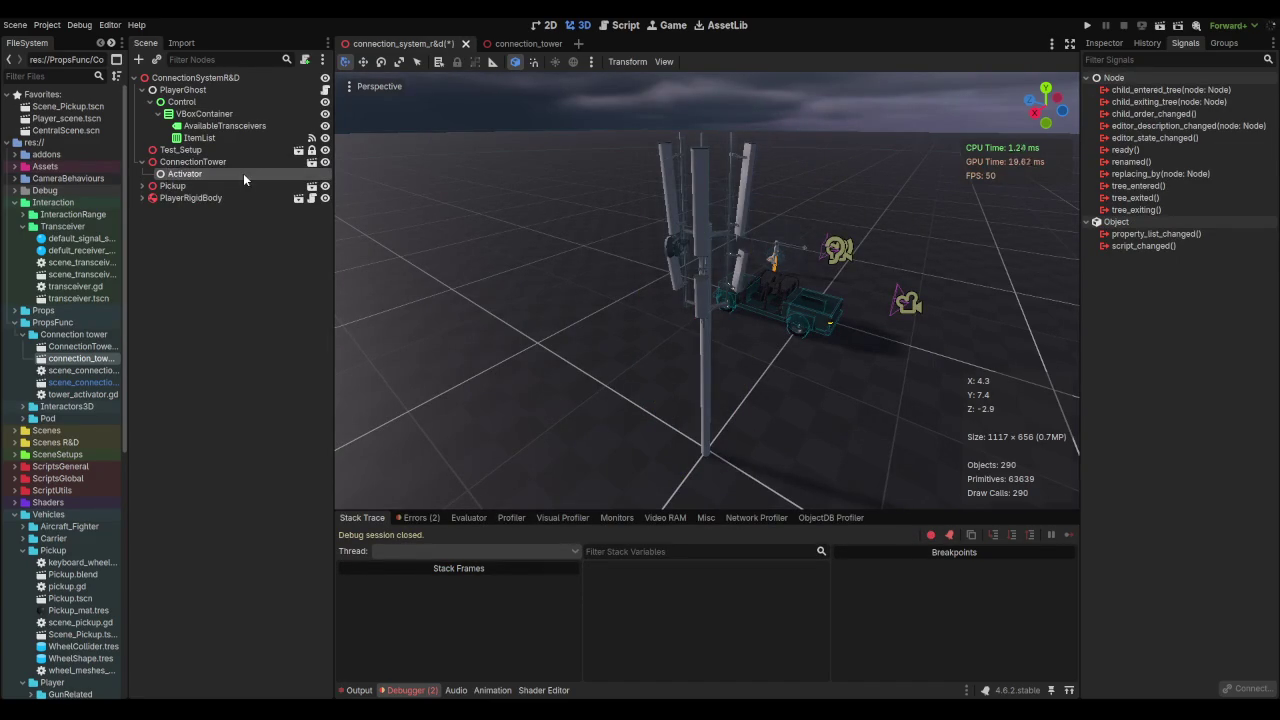
Step: Look through existing ConnectionSystemR&D scripts in the Attach Node Script dialog for Activator
left_click(306, 61)
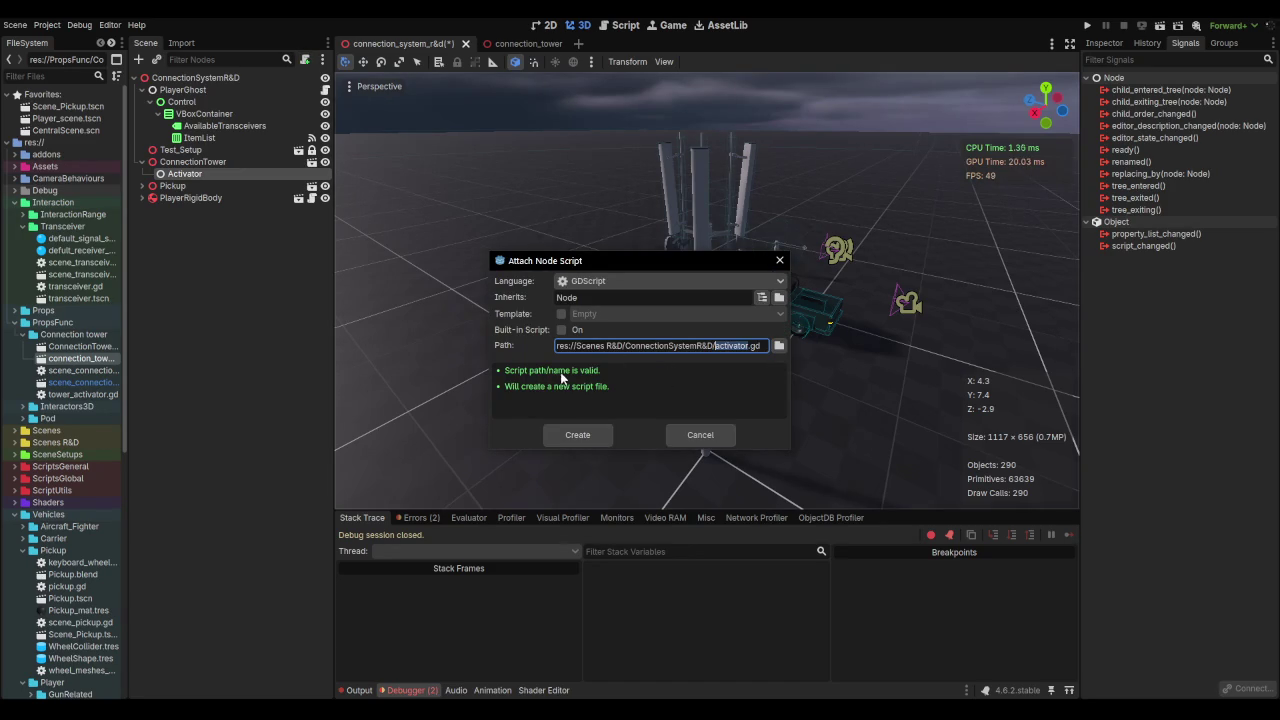
left_click(780, 345)
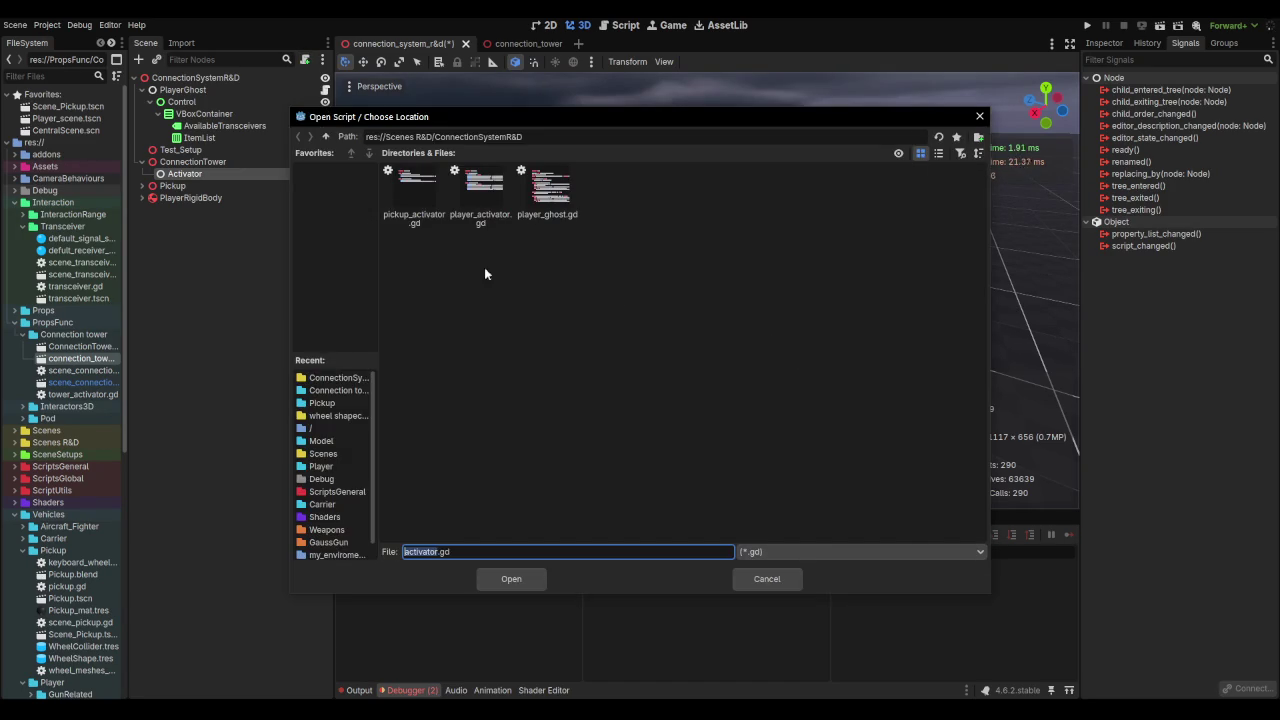
left_click(428, 215)
left_click(492, 212)
left_click(535, 214)
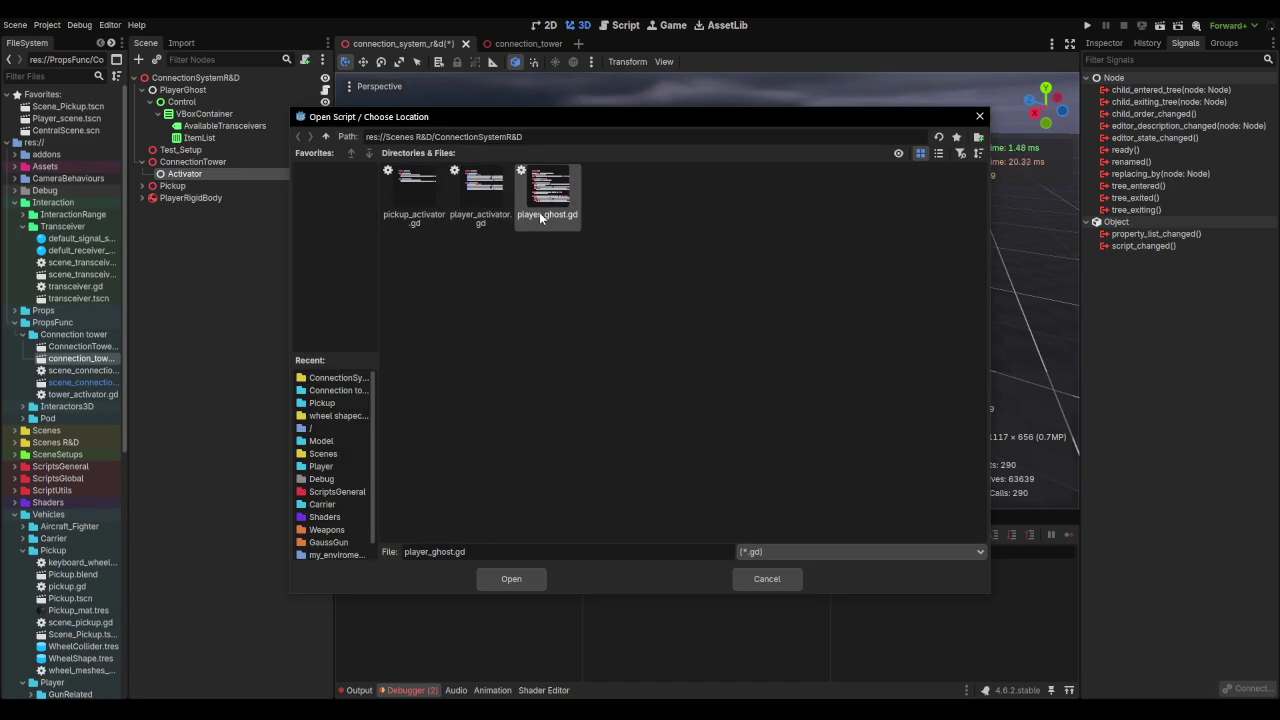
left_click(503, 220)
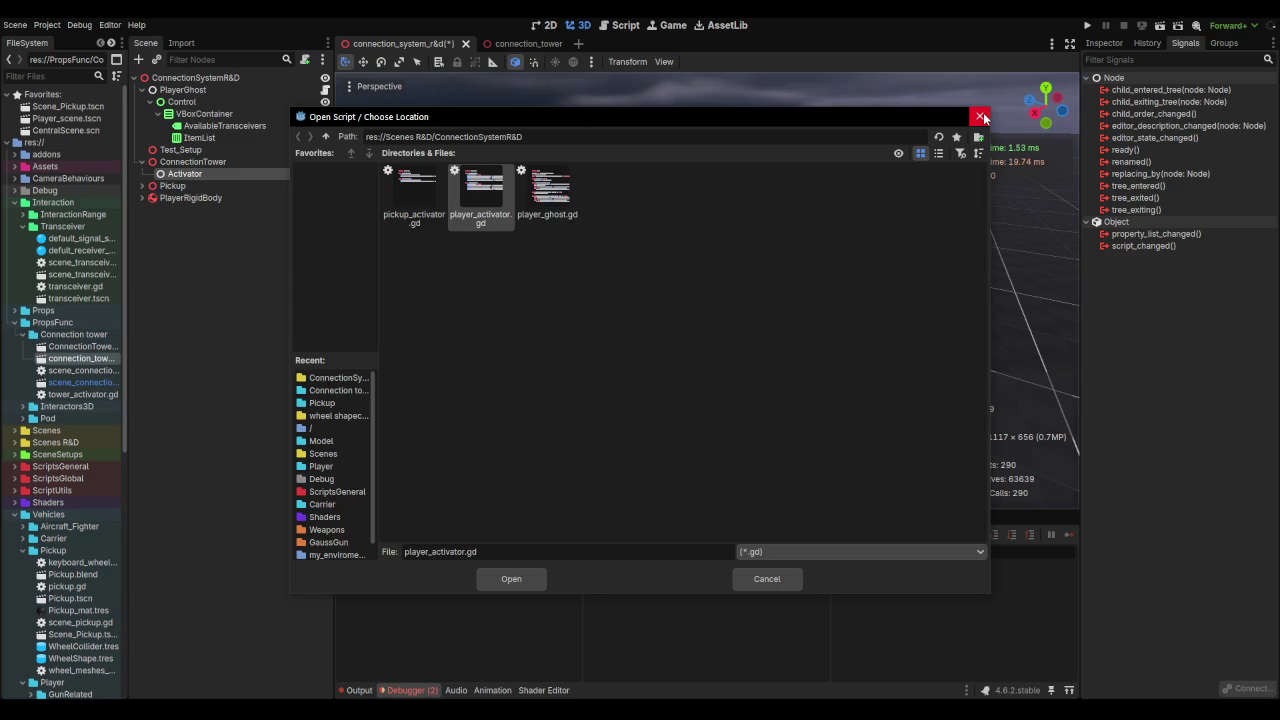
left_click(982, 117)
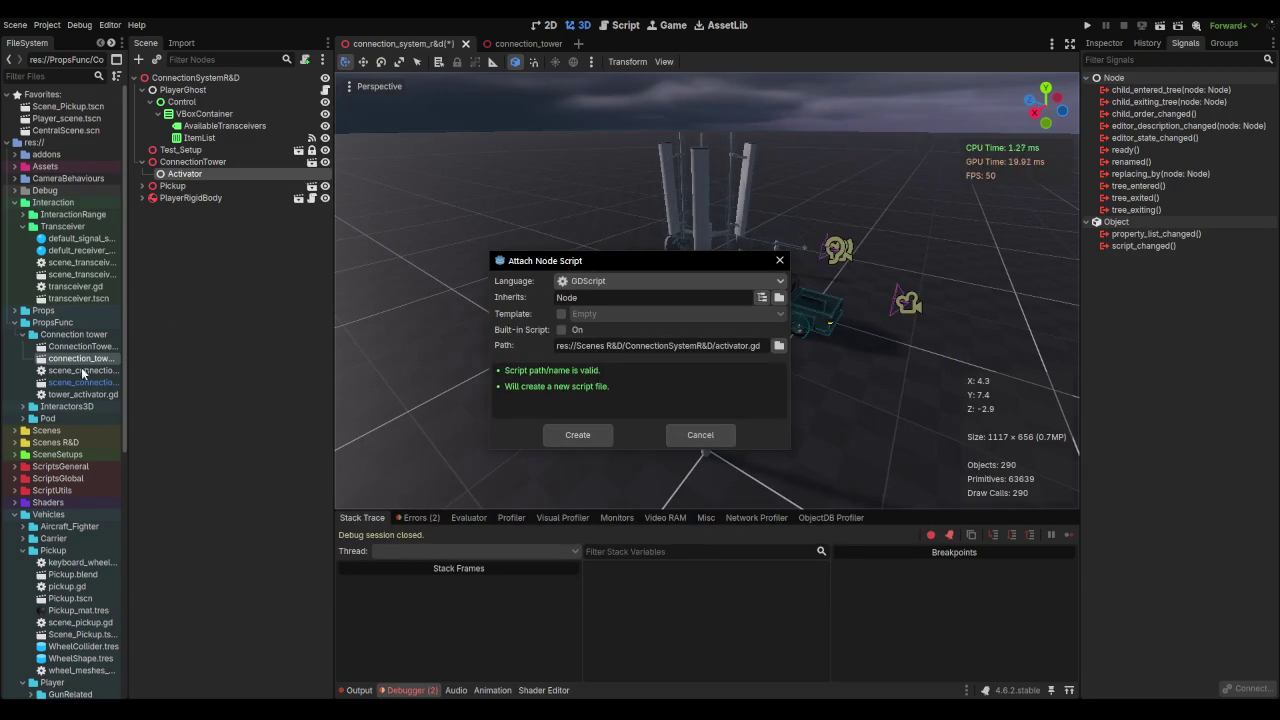
left_click(83, 392)
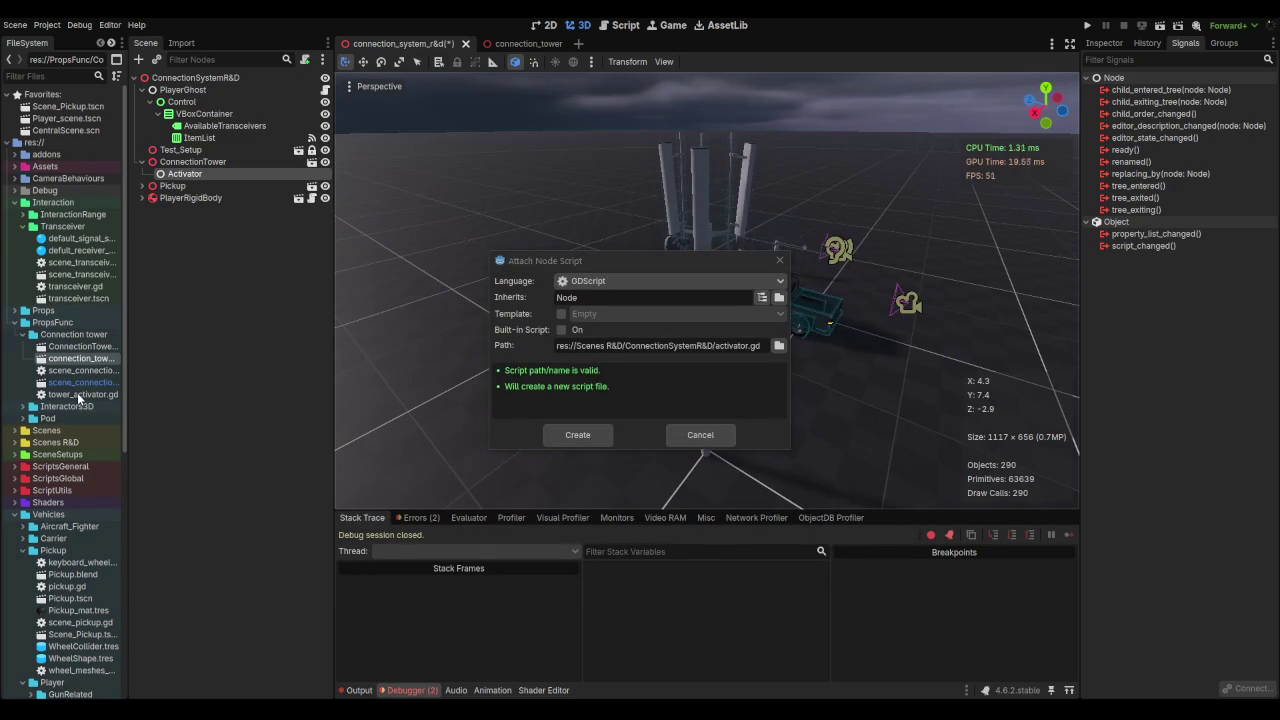
left_click(684, 440)
Step: Attach tower_activator.gd to the Activator node, then move the file into Scenes R&D/ConnectionSystemR&D
mouse_move(83, 394)
left_mouse_down()
mouse_move(228, 204)
mouse_move(213, 177)
left_mouse_up()
scroll(60, 395, "down", 5)
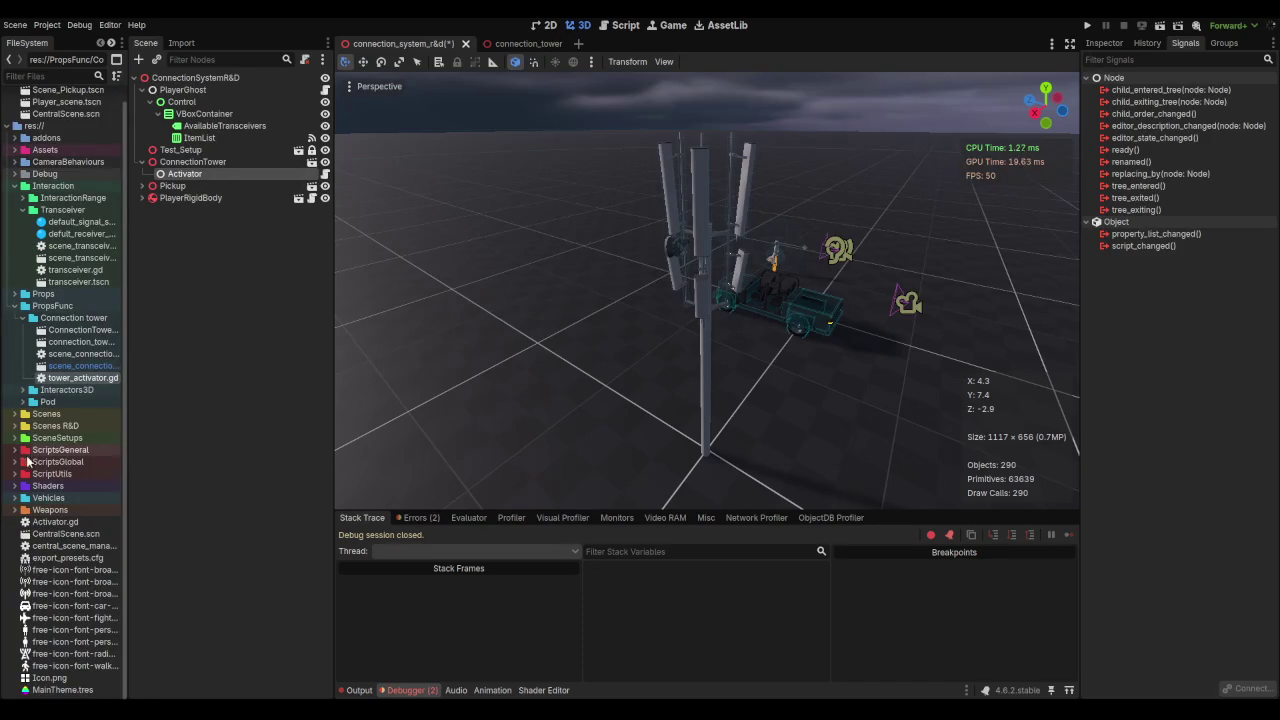
left_click(13, 427)
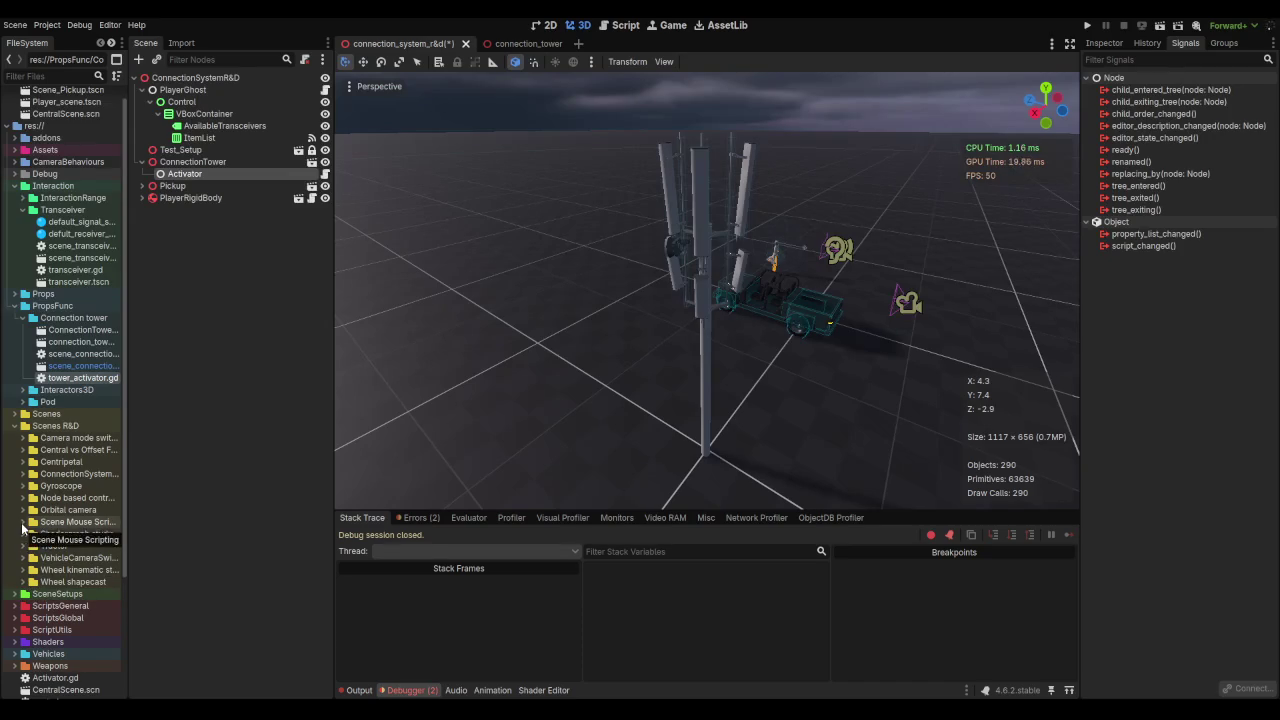
mouse_move(127, 485)
left_mouse_down()
mouse_move(185, 477)
mouse_move(163, 479)
left_mouse_up()
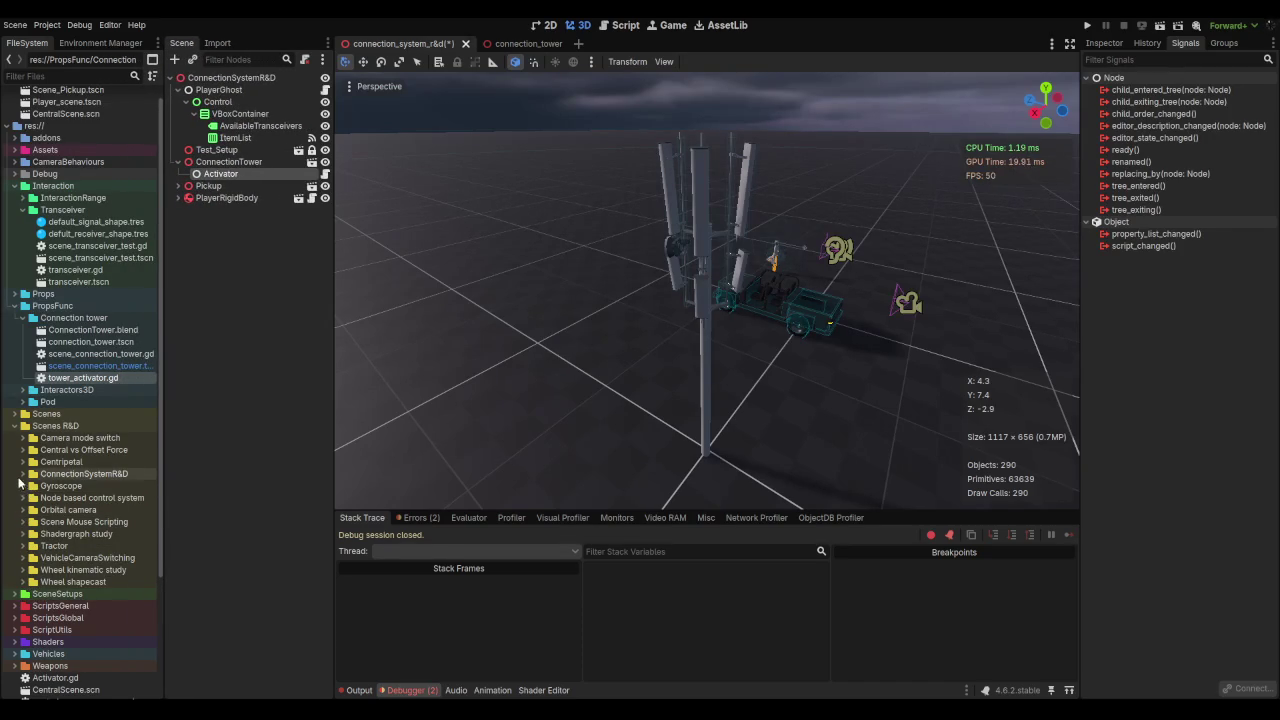
left_click(23, 474)
left_click_drag(73, 379, 64, 474)
left_click(581, 378)
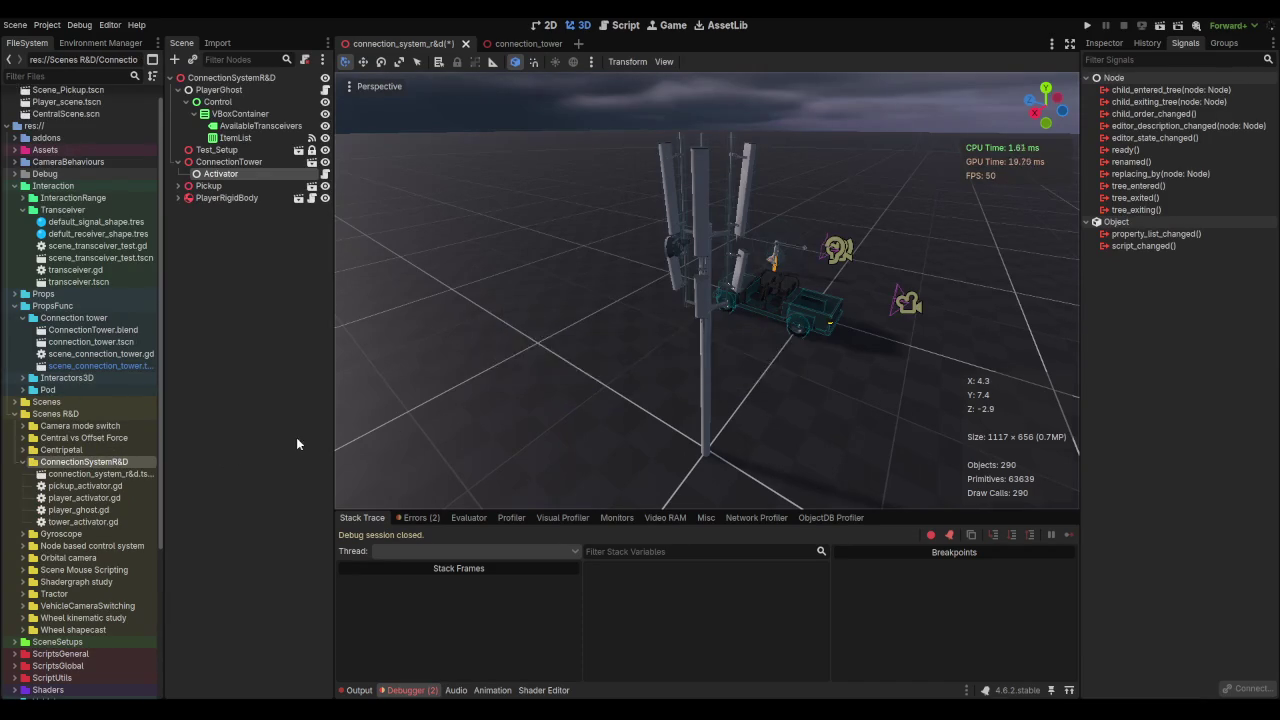
left_click(238, 163)
Step: Add a Camera3D child node under ConnectionTower
right_click(238, 163)
left_click(297, 166)
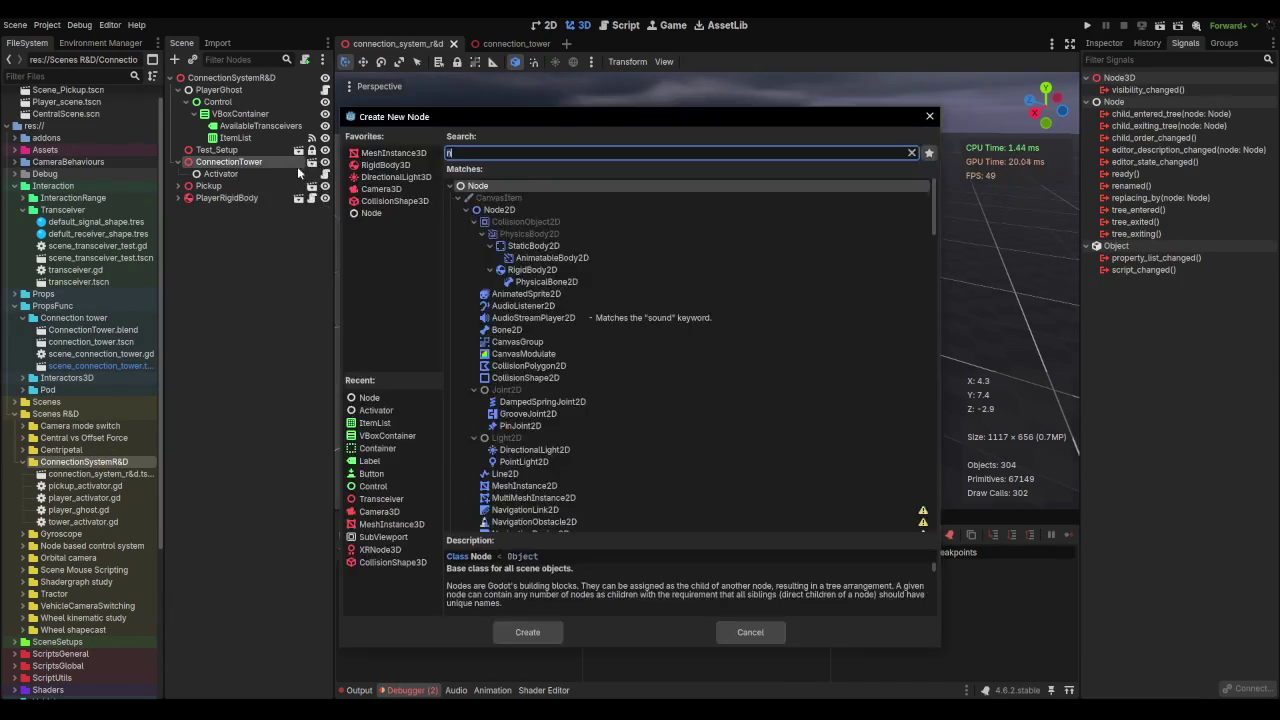
double_click(388, 189)
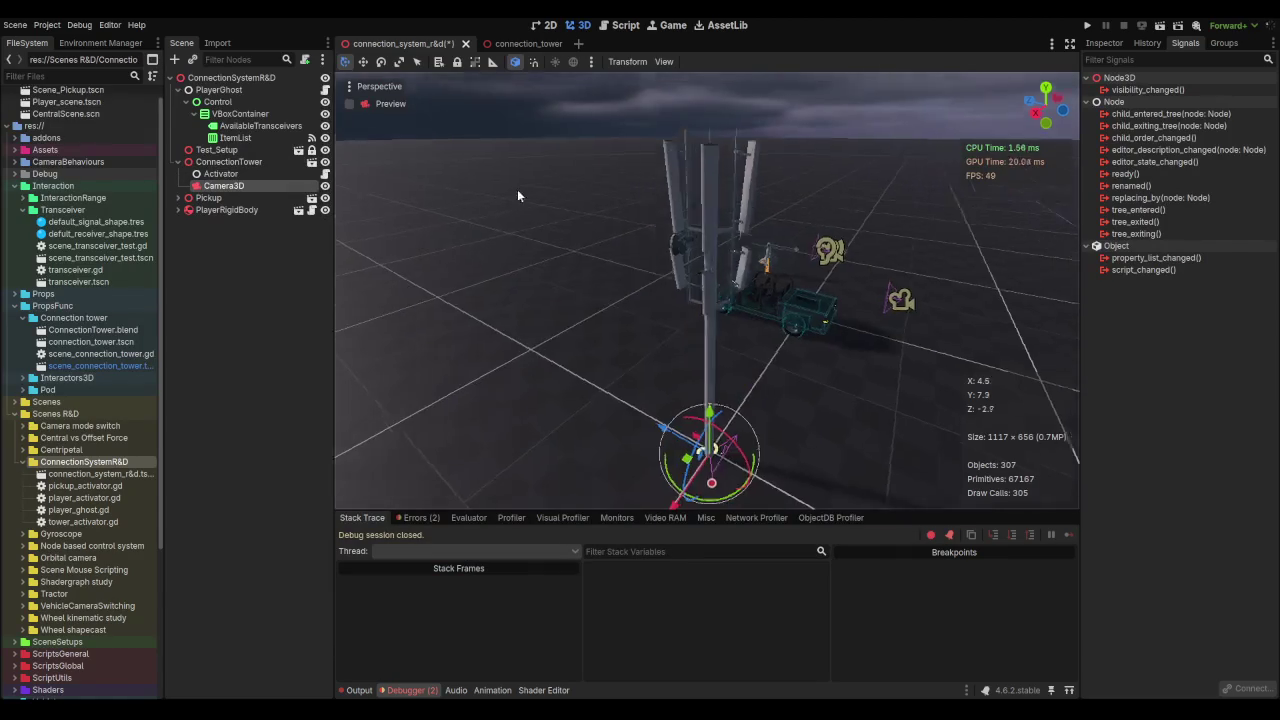
scroll(628, 228, "up", 5)
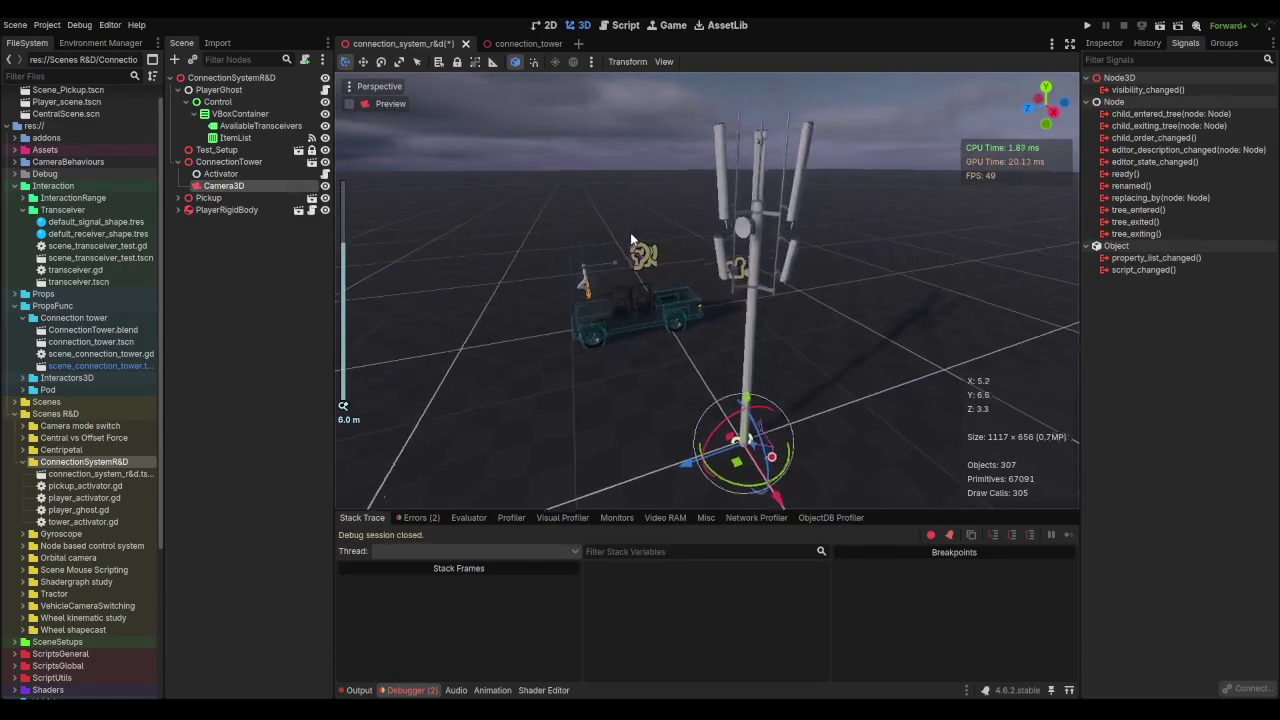
scroll(636, 261, "up", 4)
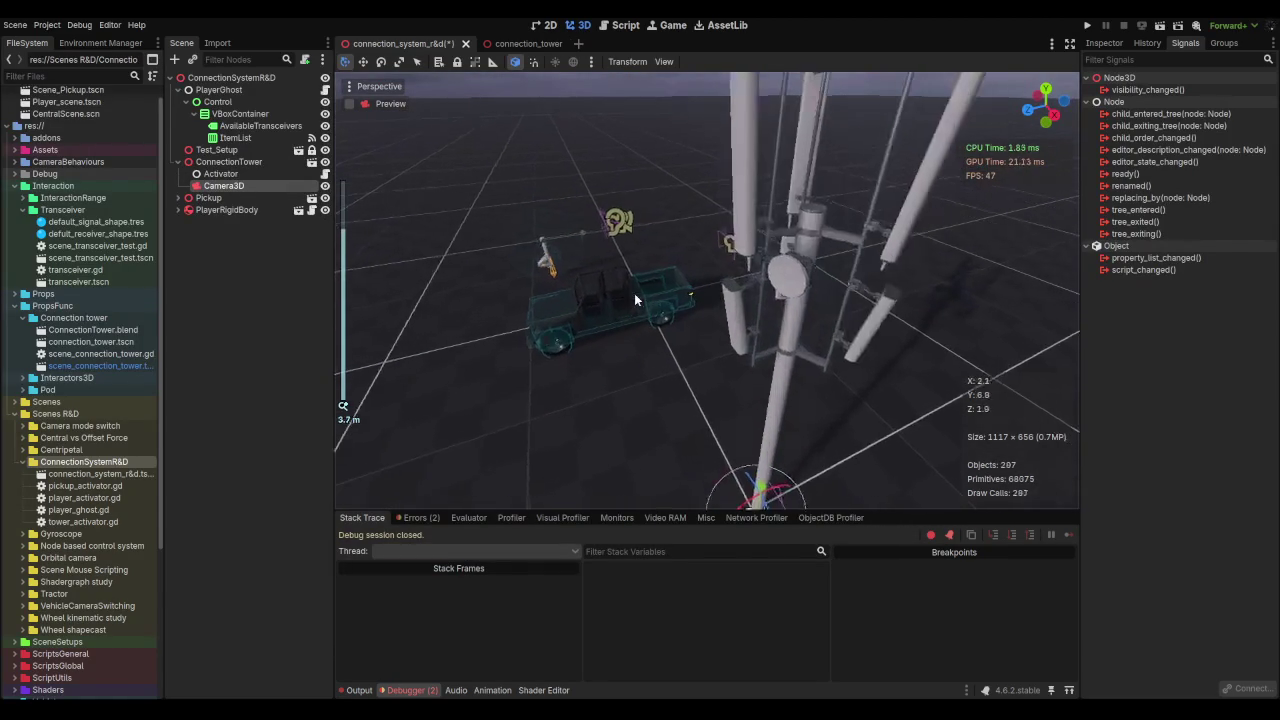
scroll(637, 325, "down", 2)
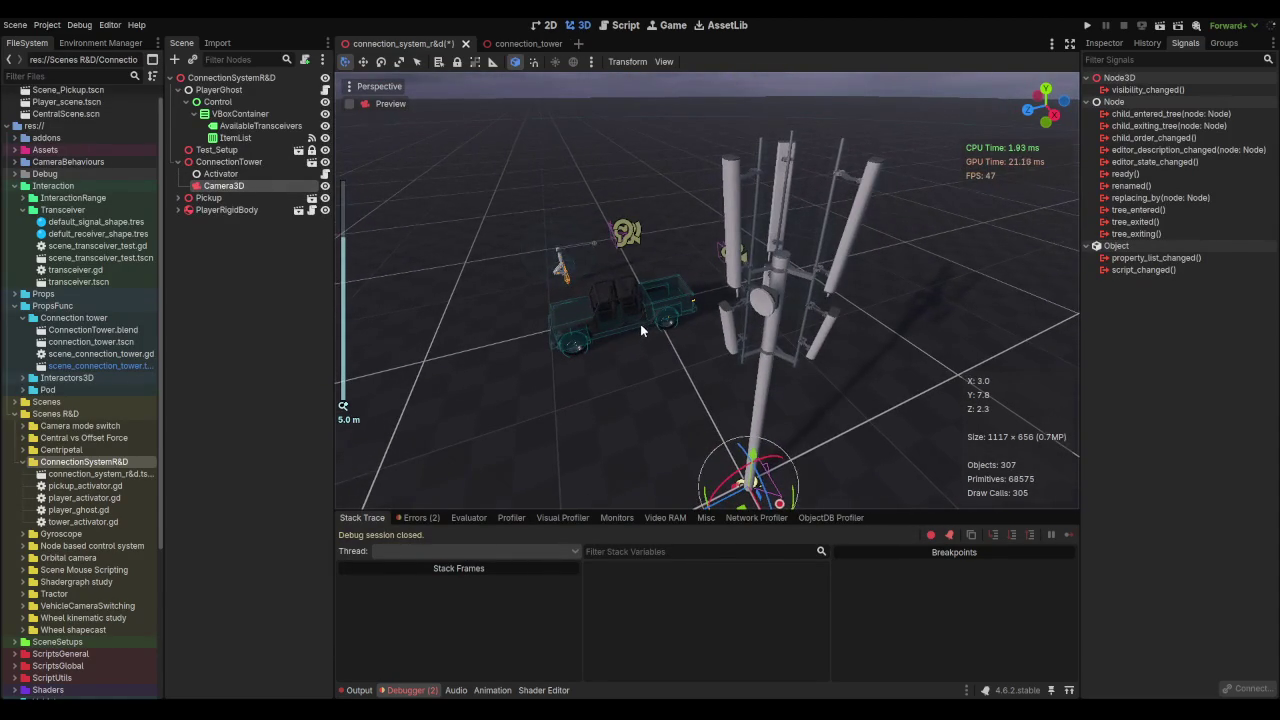
Step: Align the new camera to a low-angle view of the tower and truck, and save
mouse_move(642, 325)
left_mouse_down()
mouse_move(642, 269)
mouse_move(703, 221)
left_mouse_up()
scroll(704, 225, "down", 3)
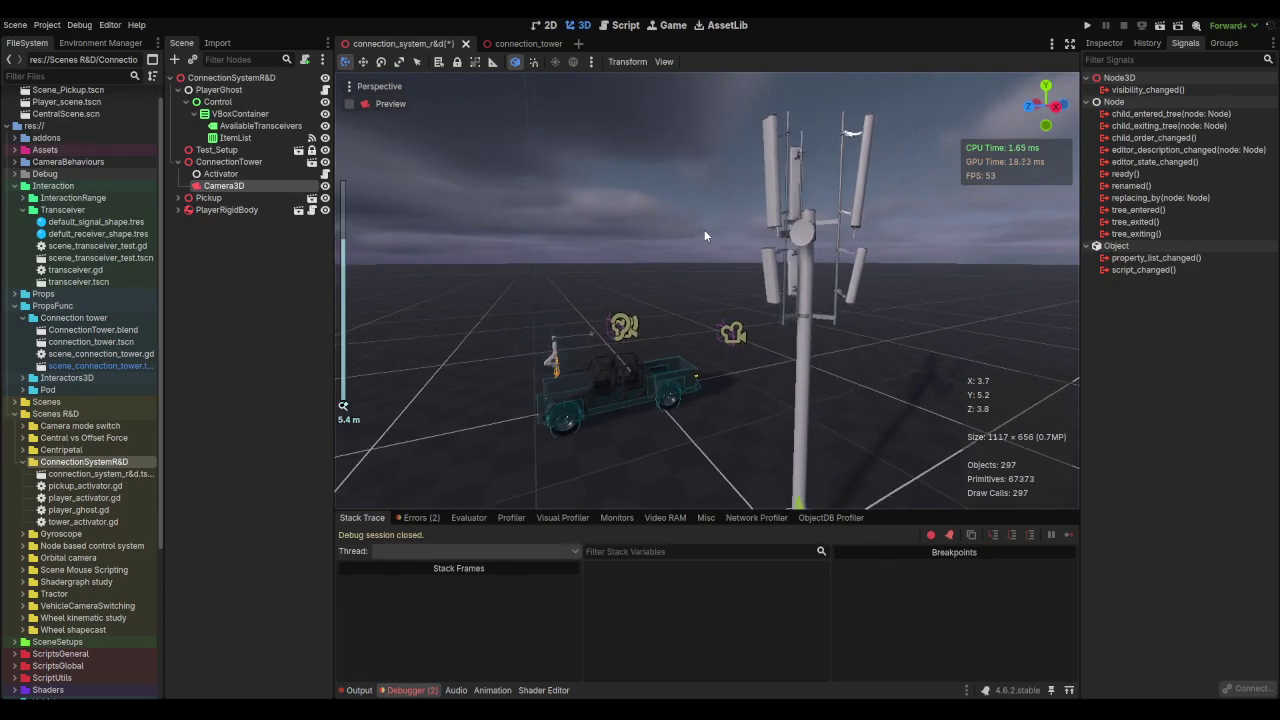
left_click_drag(721, 224, 732, 207)
scroll(730, 225, "down", 3)
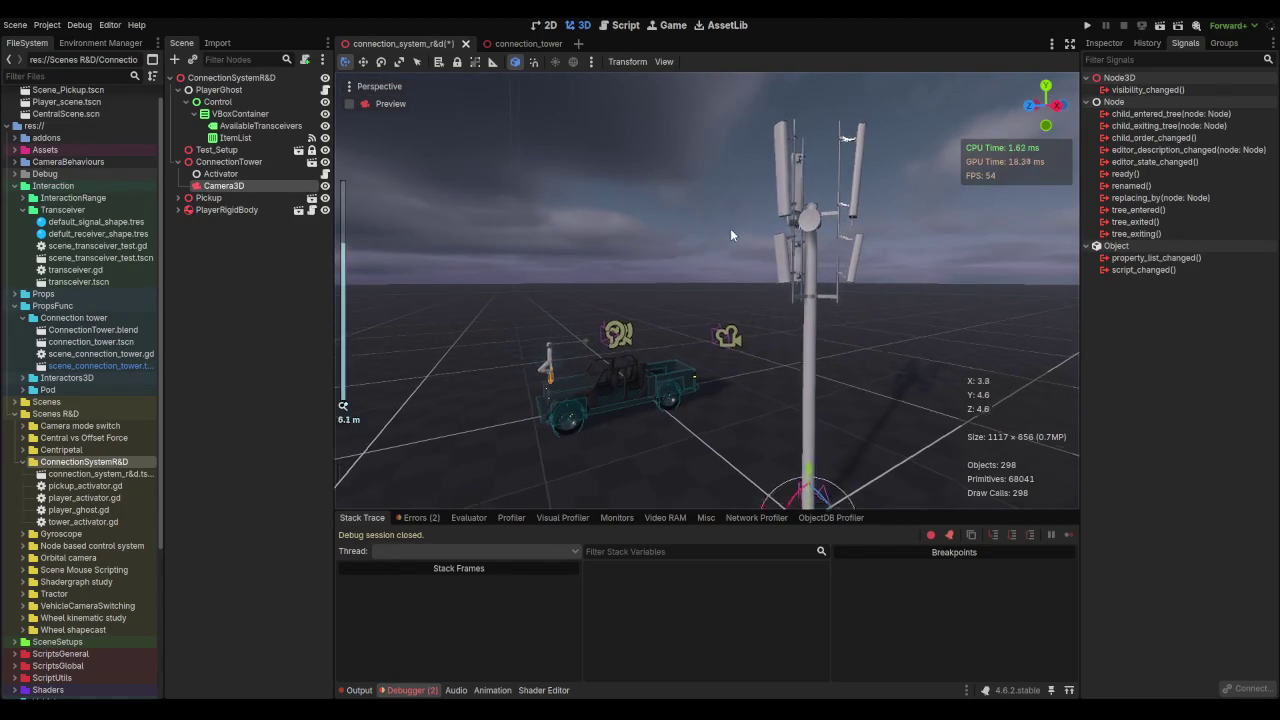
left_click_drag(751, 222, 743, 211)
left_click(375, 86)
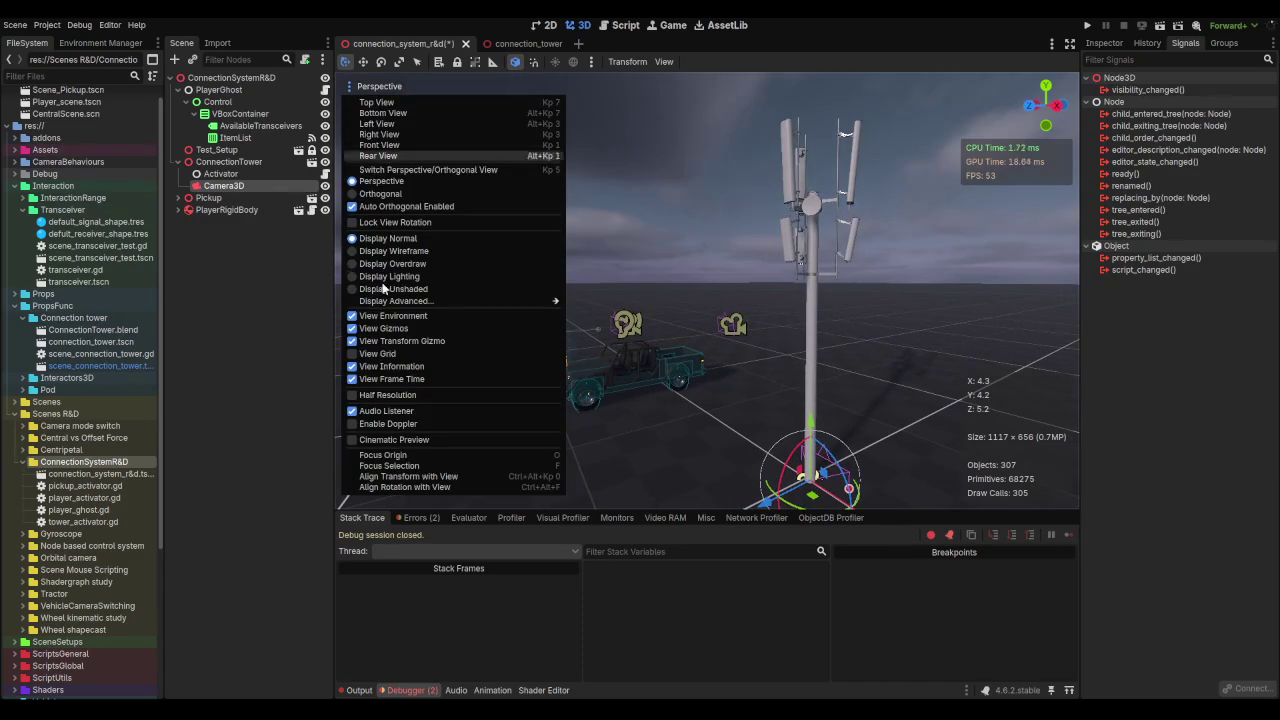
left_click(408, 476)
left_click(1104, 44)
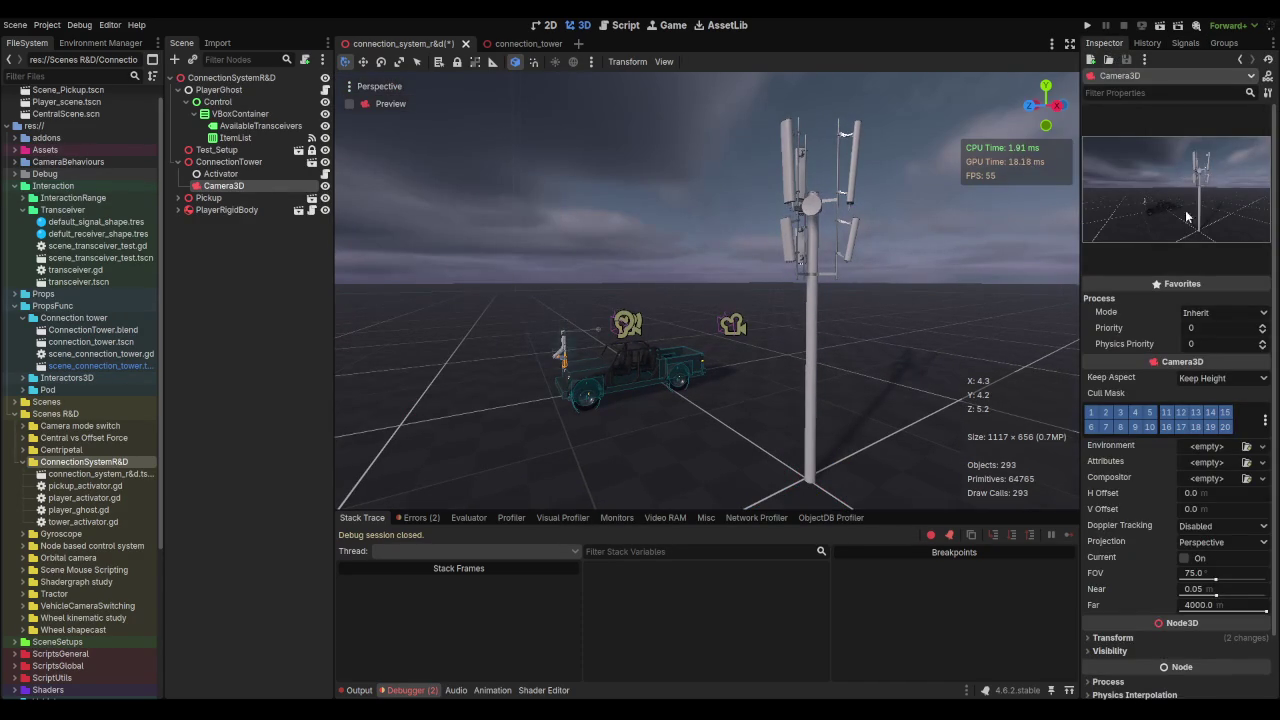
key("ctrl+s")
left_click(244, 173)
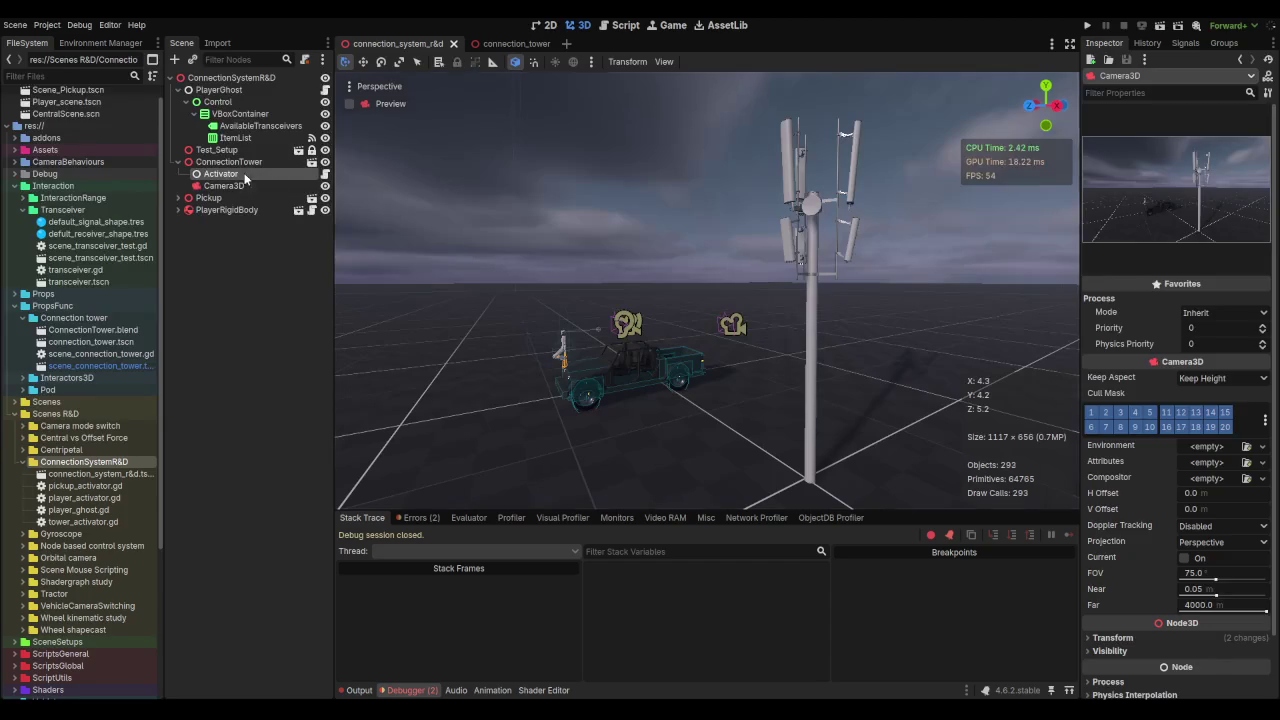
left_click(323, 174)
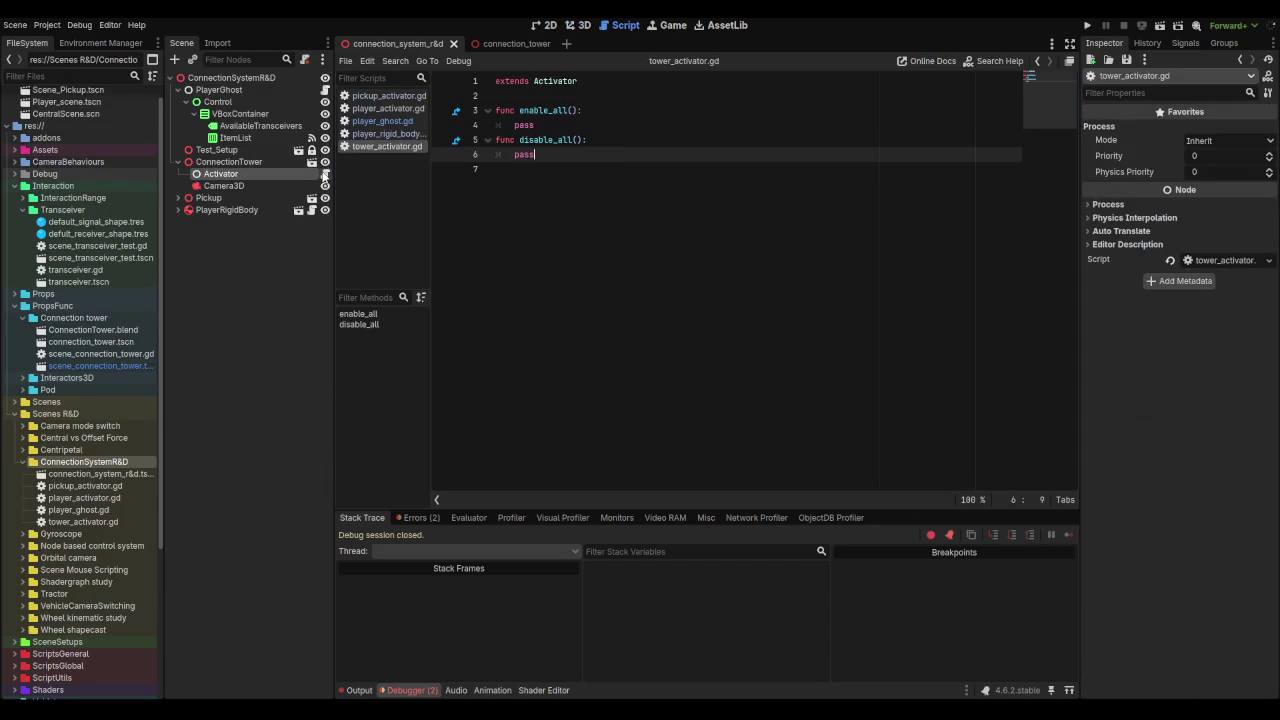
Step: Add $"../Camera3D".make_current() to enable_all and .clear_current() to disable_all
left_click(605, 116)
key("Return")
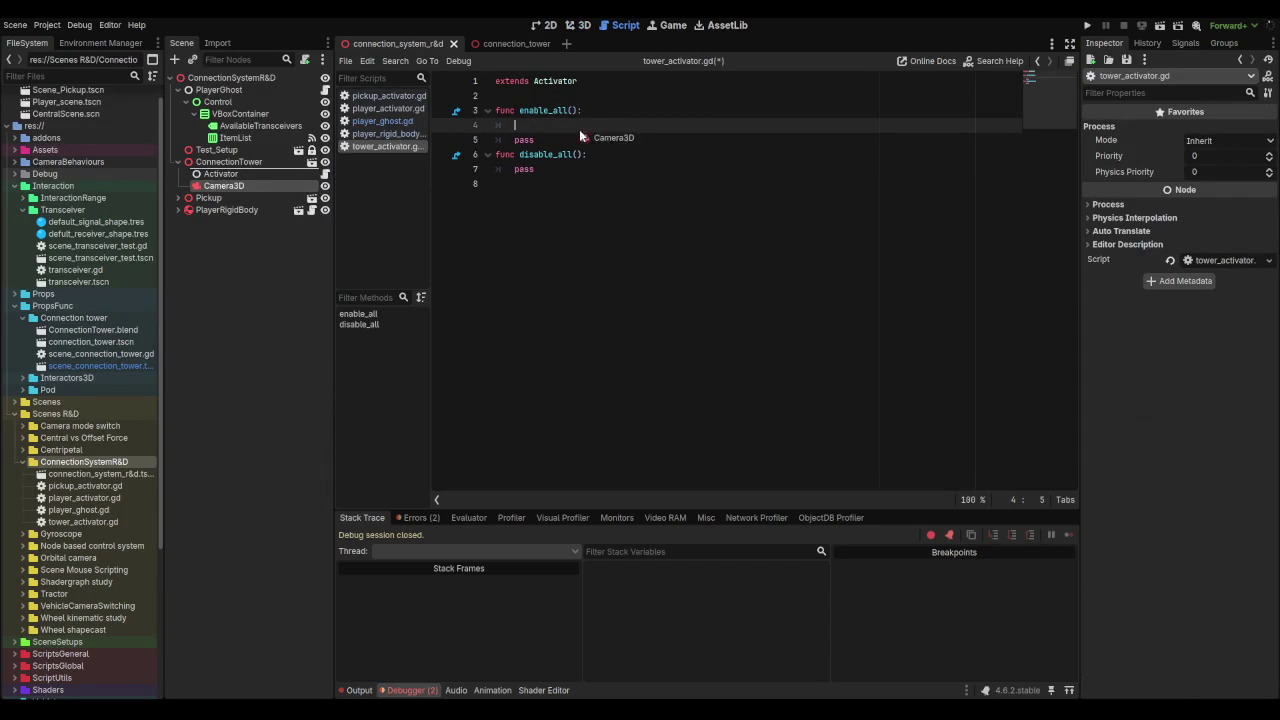
type("amera3D\".ma")
key("Return")
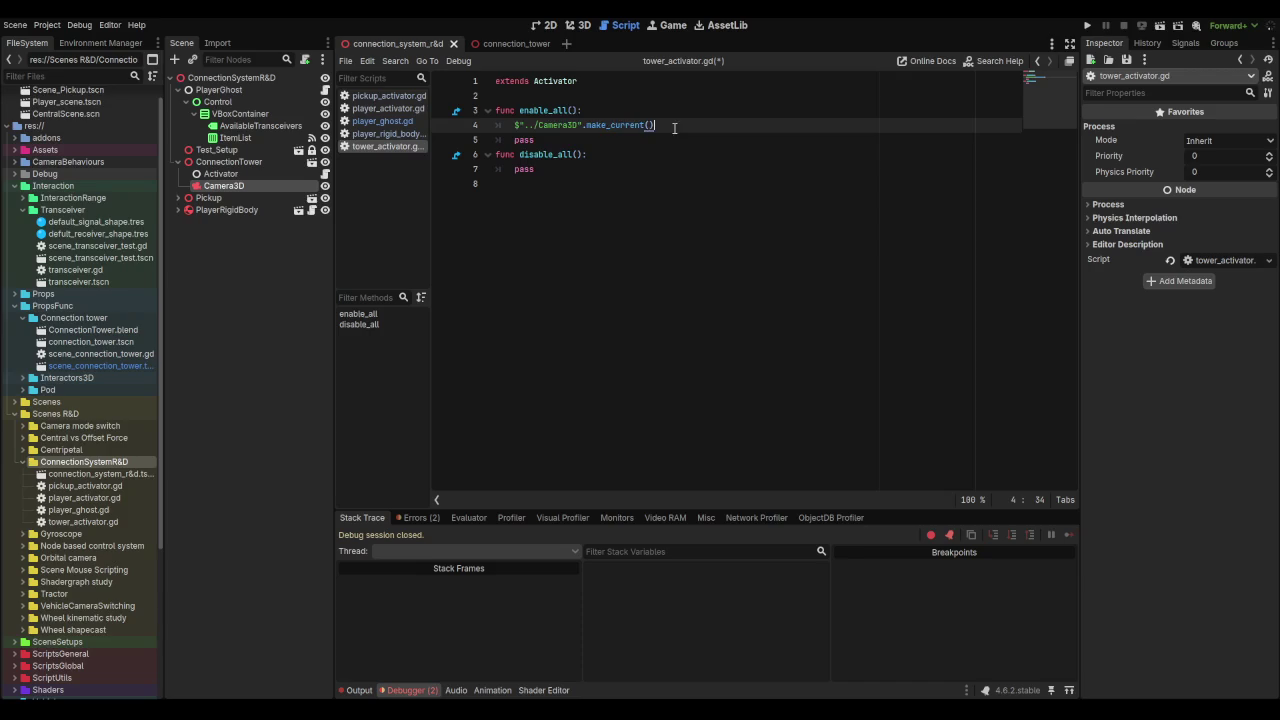
left_click(618, 158)
key("Return")
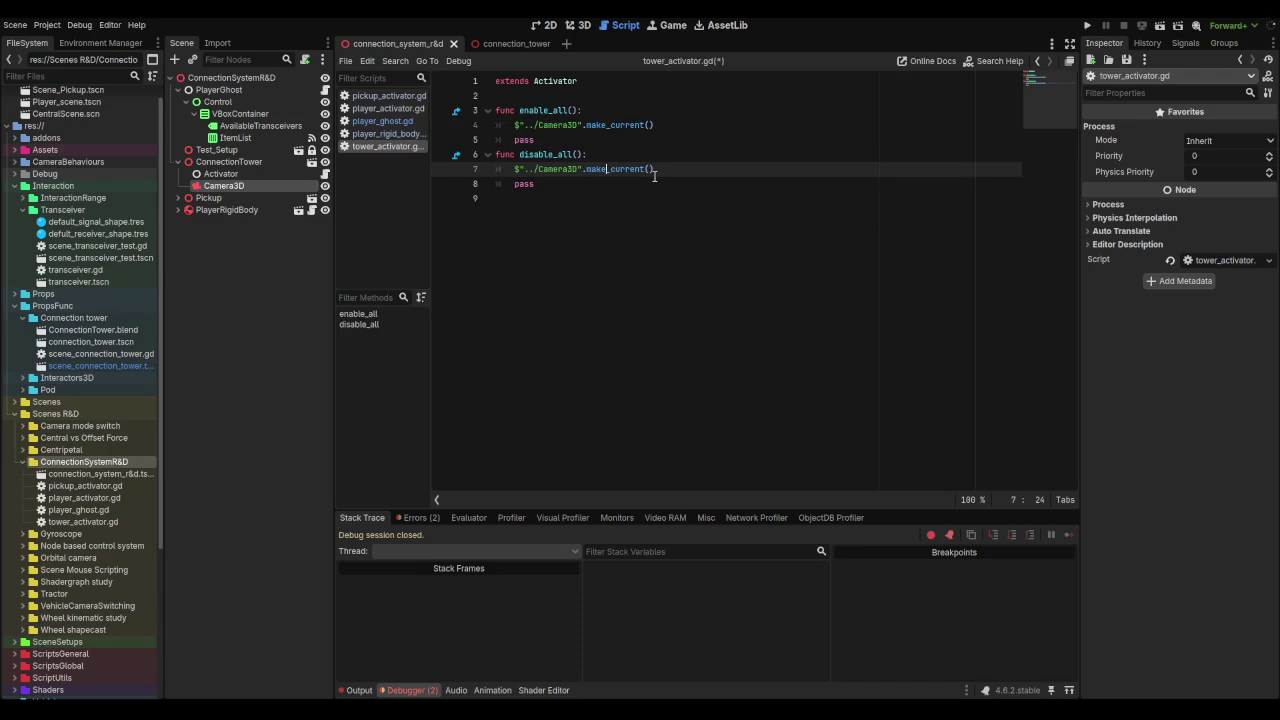
type("ar")
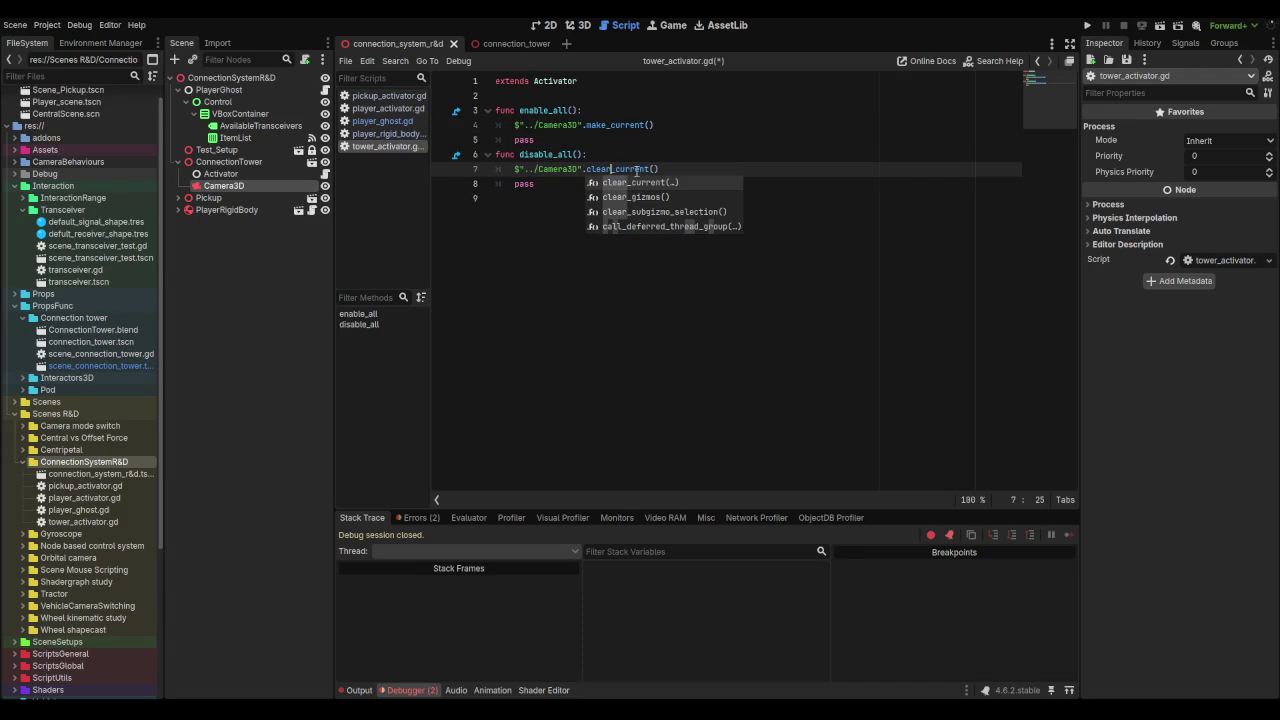
key("Return")
Step: Remove the leftover pass lines, save tower_activator.gd, and run the scene
left_click(575, 186)
key("BackSpace")
key("BackSpace")
key("BackSpace")
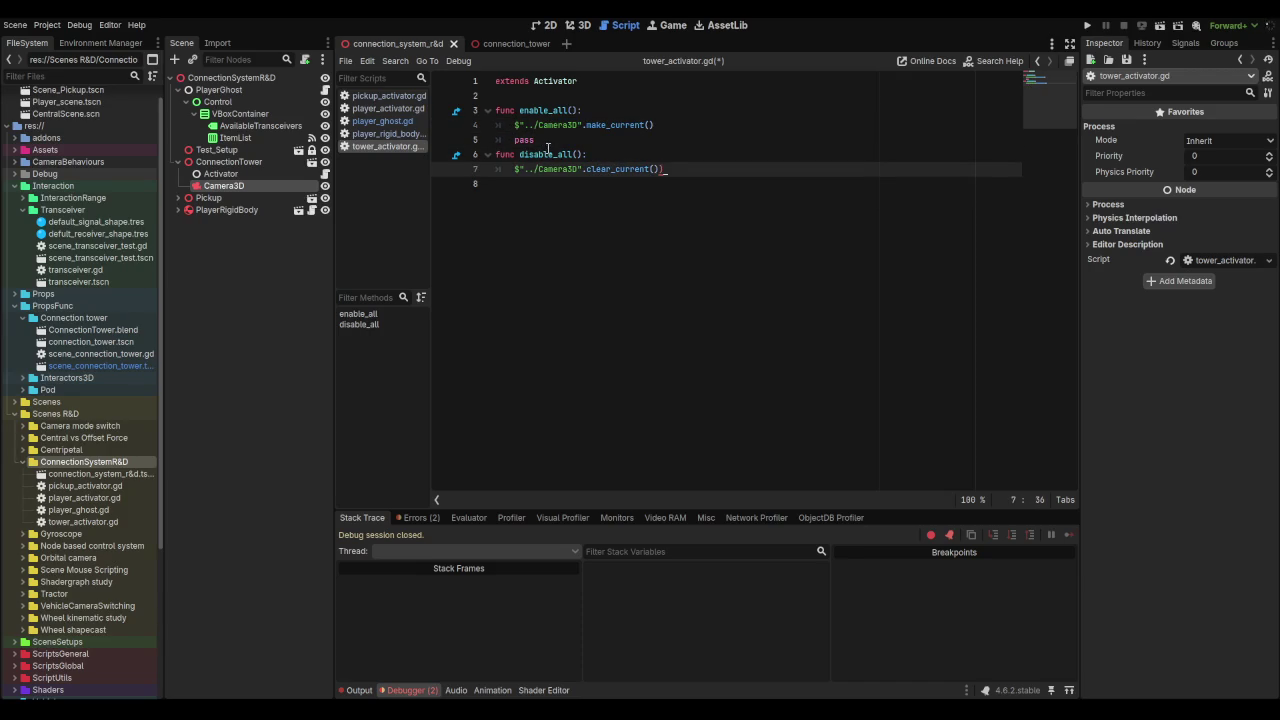
double_click(545, 142)
key("BackSpace")
key("BackSpace")
key("BackSpace")
key("ctrl+s")
key("F6")
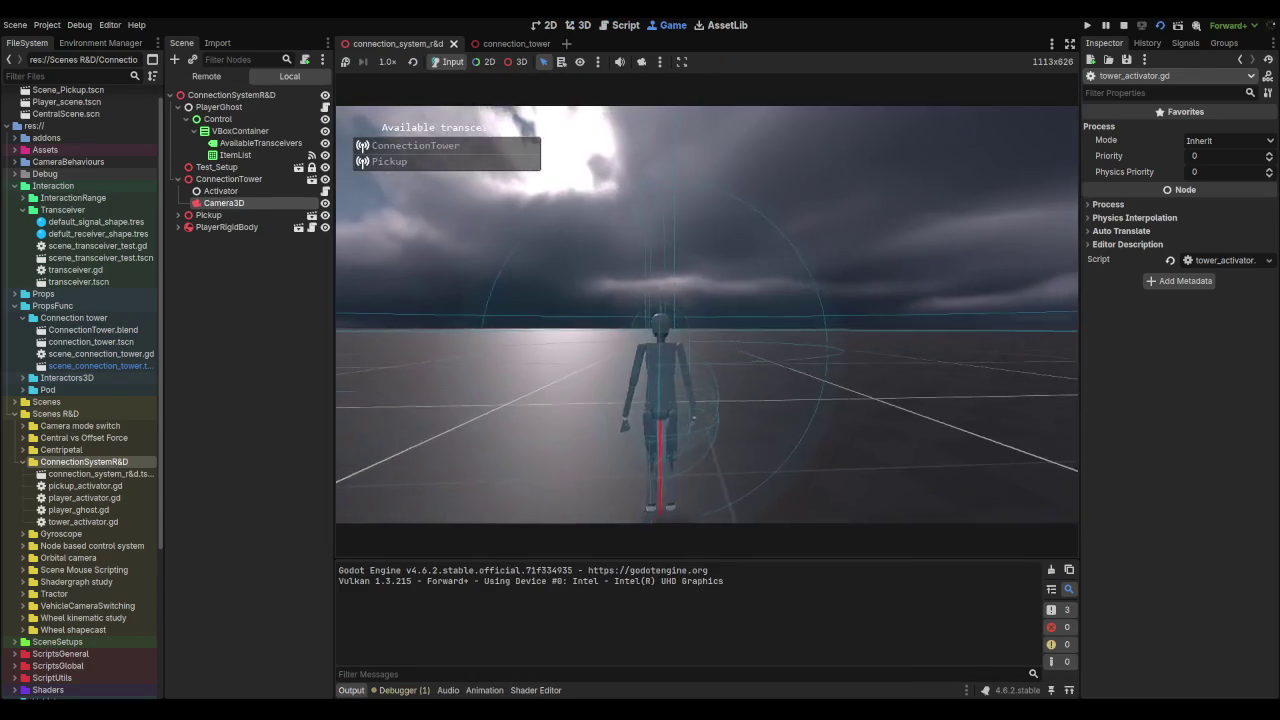
Step: Switch between the ConnectionTower, Pickup and PlayerRigidBody transceivers in-game, then stop the game
left_click(401, 146)
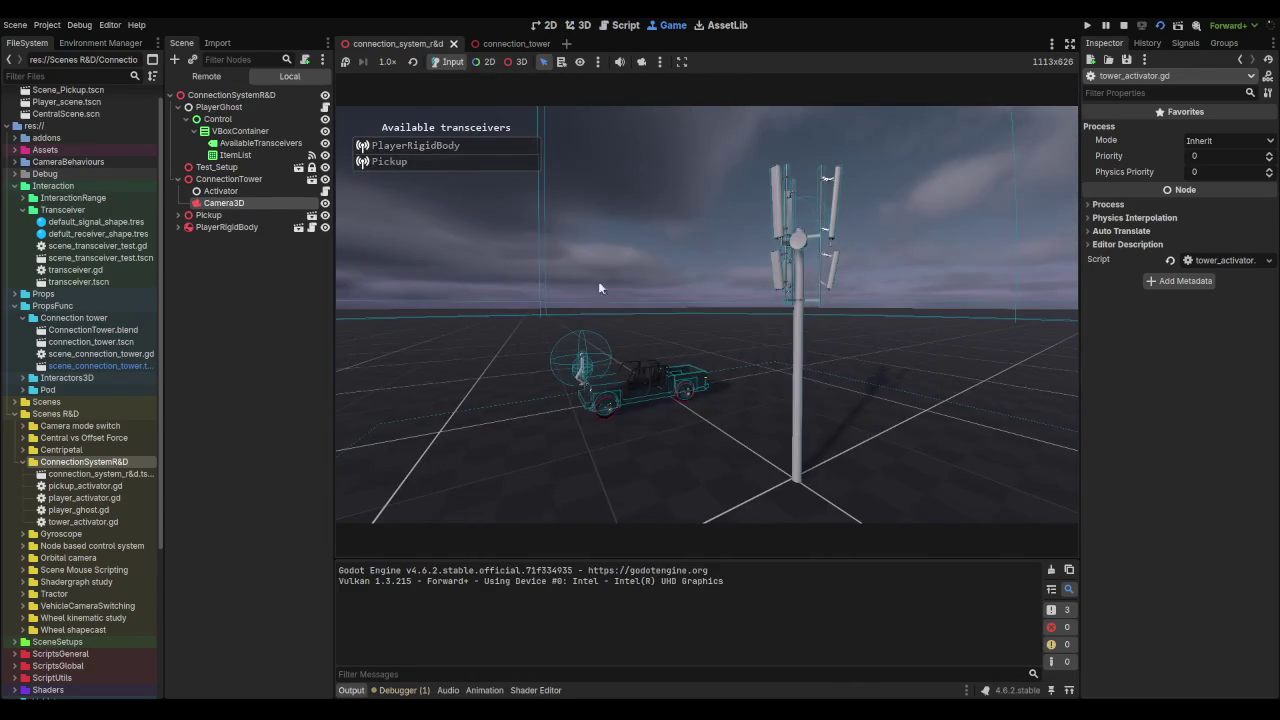
left_click(410, 161)
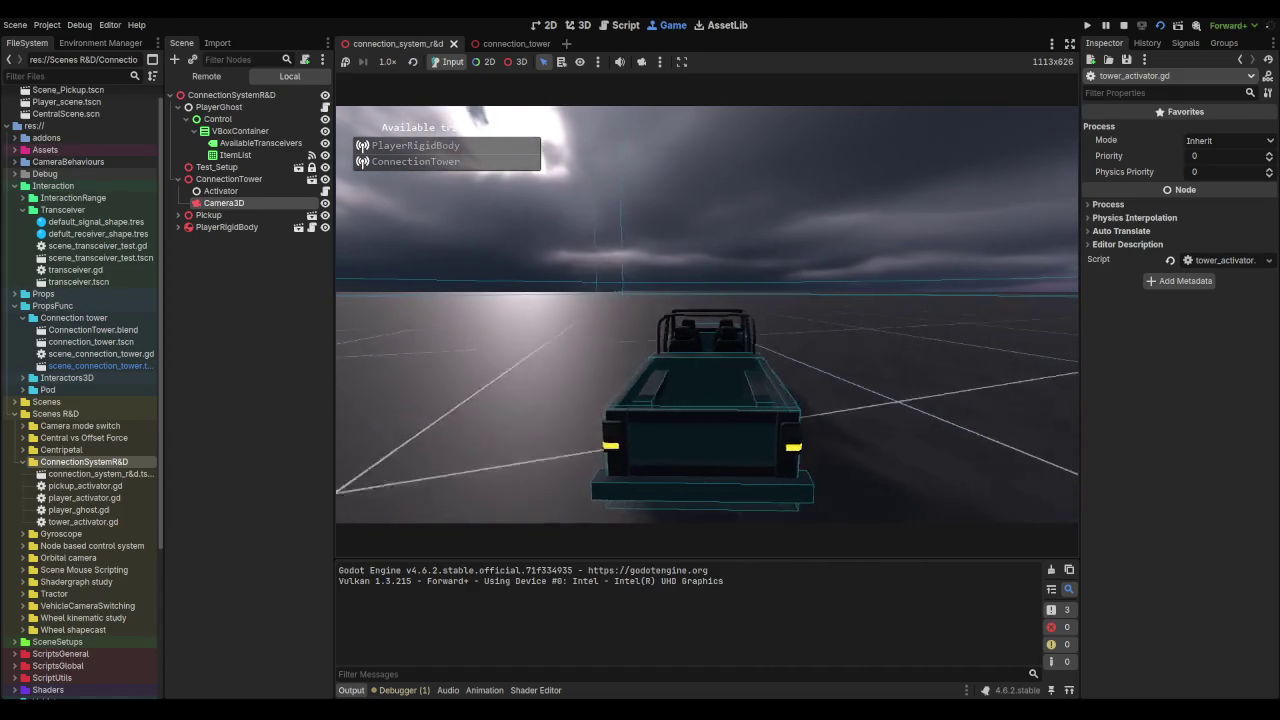
left_click(462, 145)
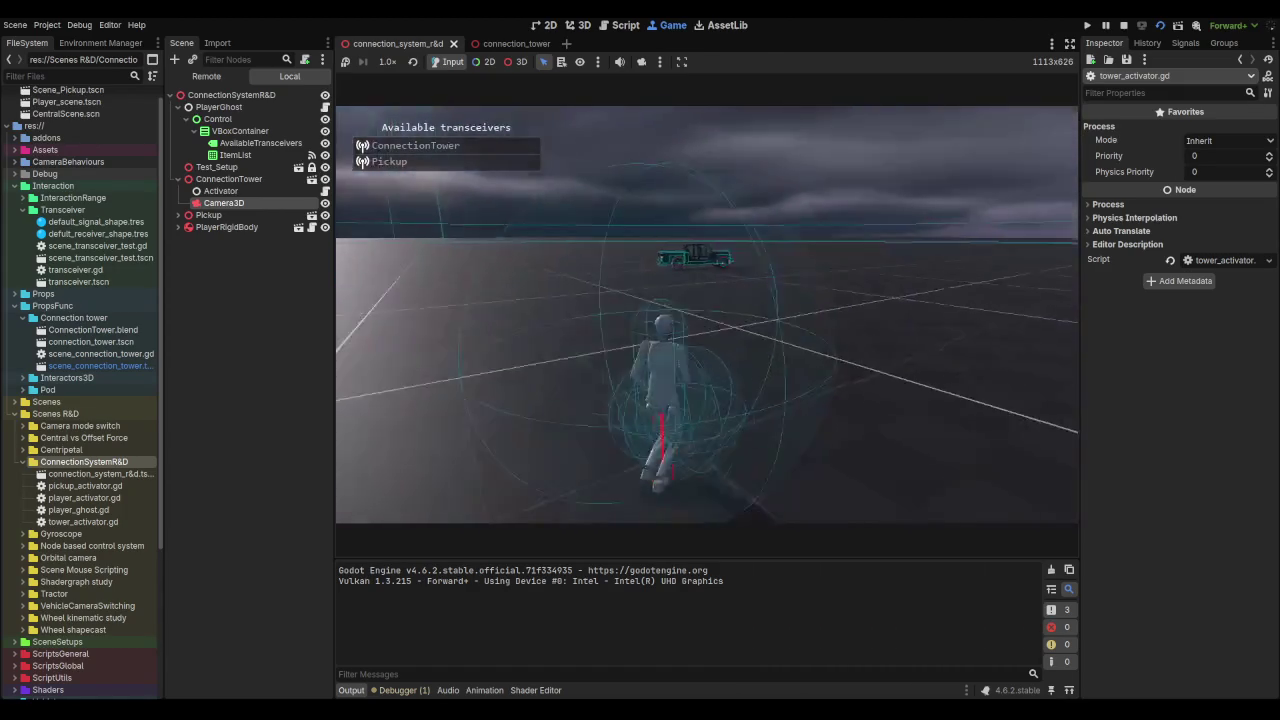
left_click(434, 161)
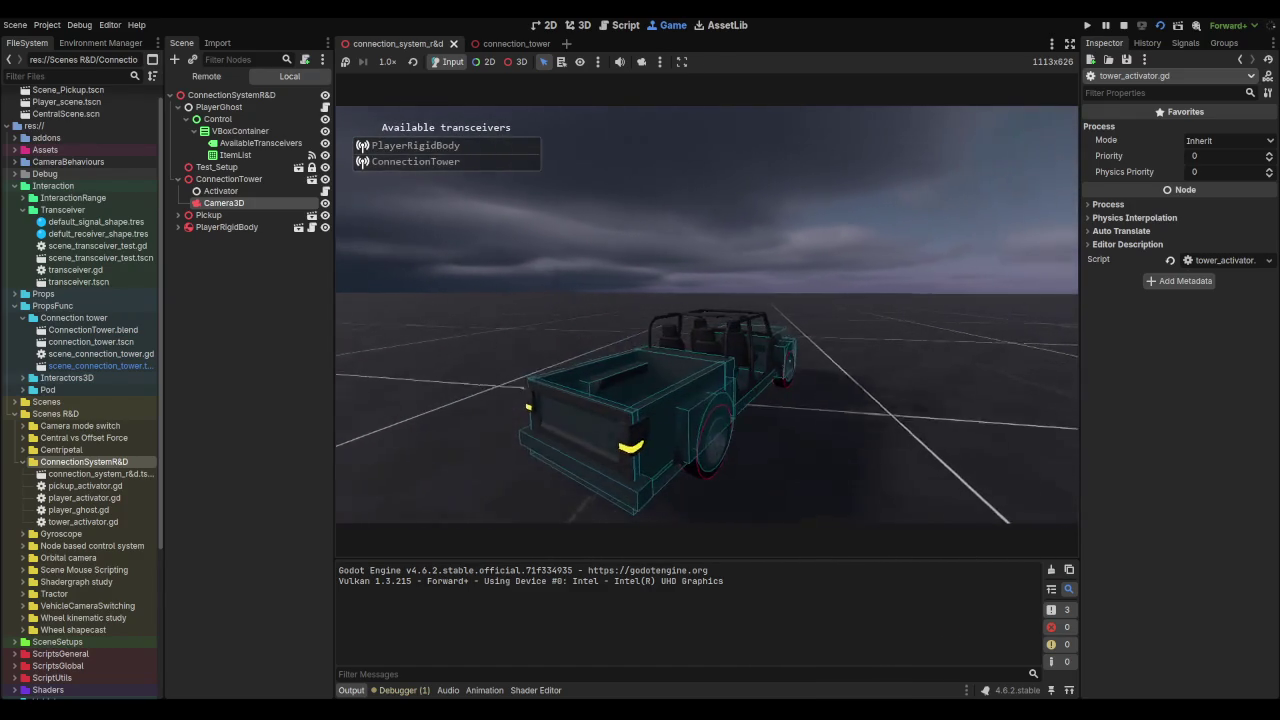
key("F8")
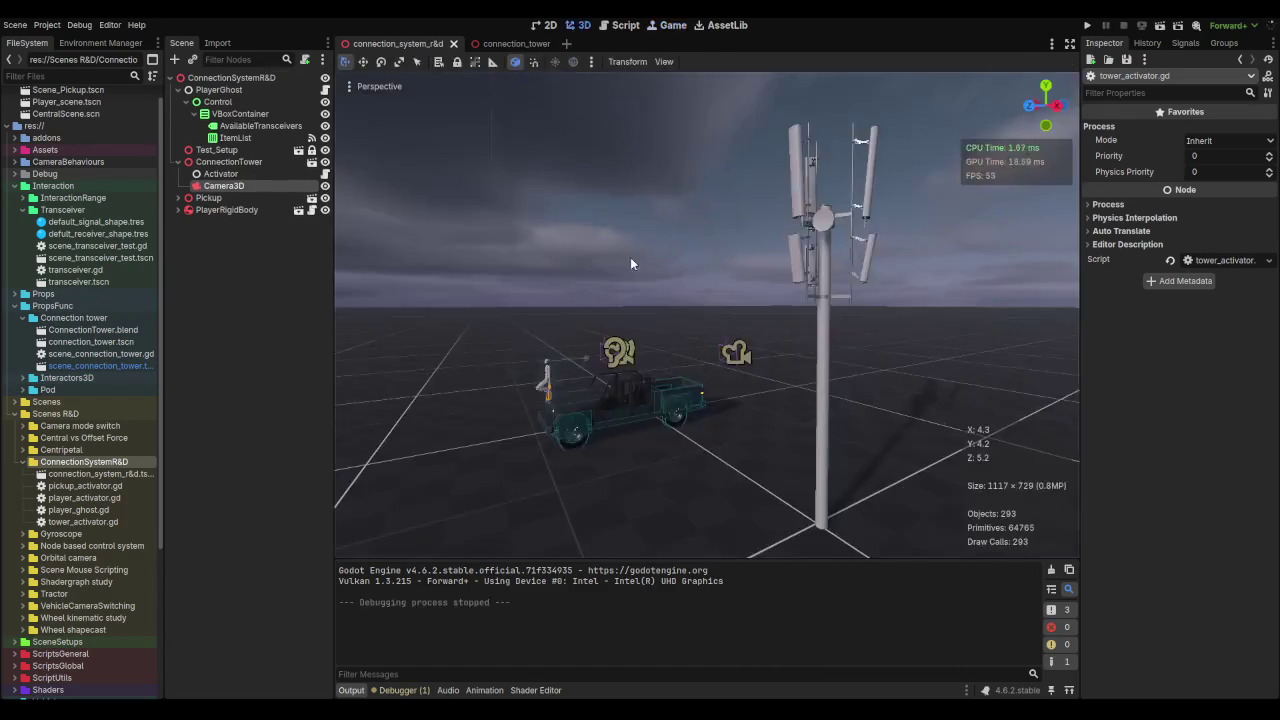
Step: Reparent the Pickup's Transceiver and Activator under its RigidBody3D and open the Activator's script
left_click(178, 198)
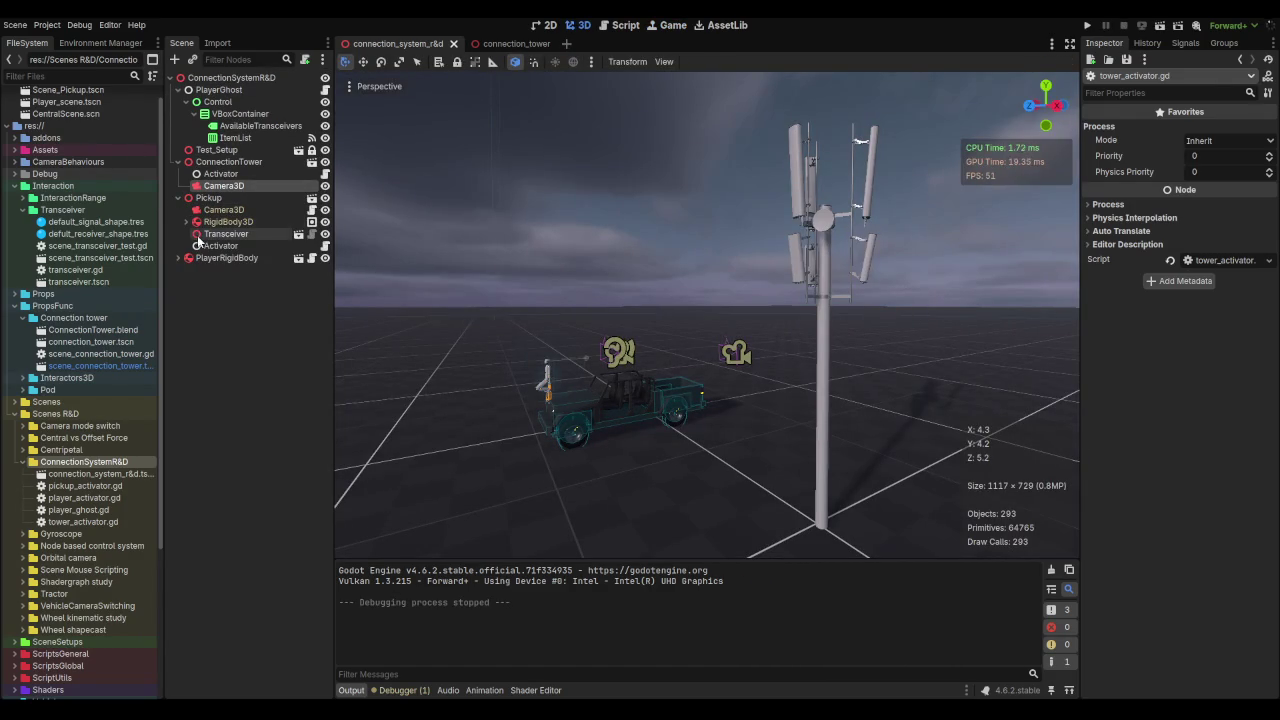
left_click(186, 222)
left_click(186, 222)
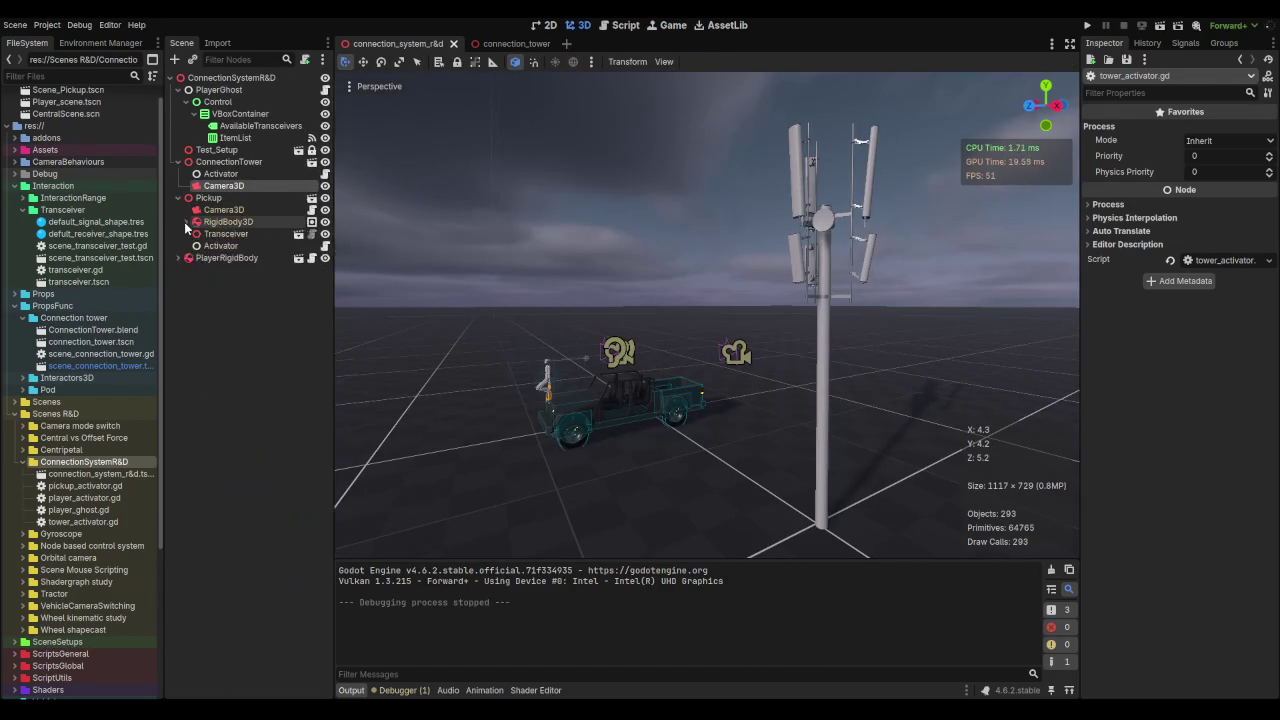
left_click_drag(220, 246, 229, 223)
double_click(228, 236)
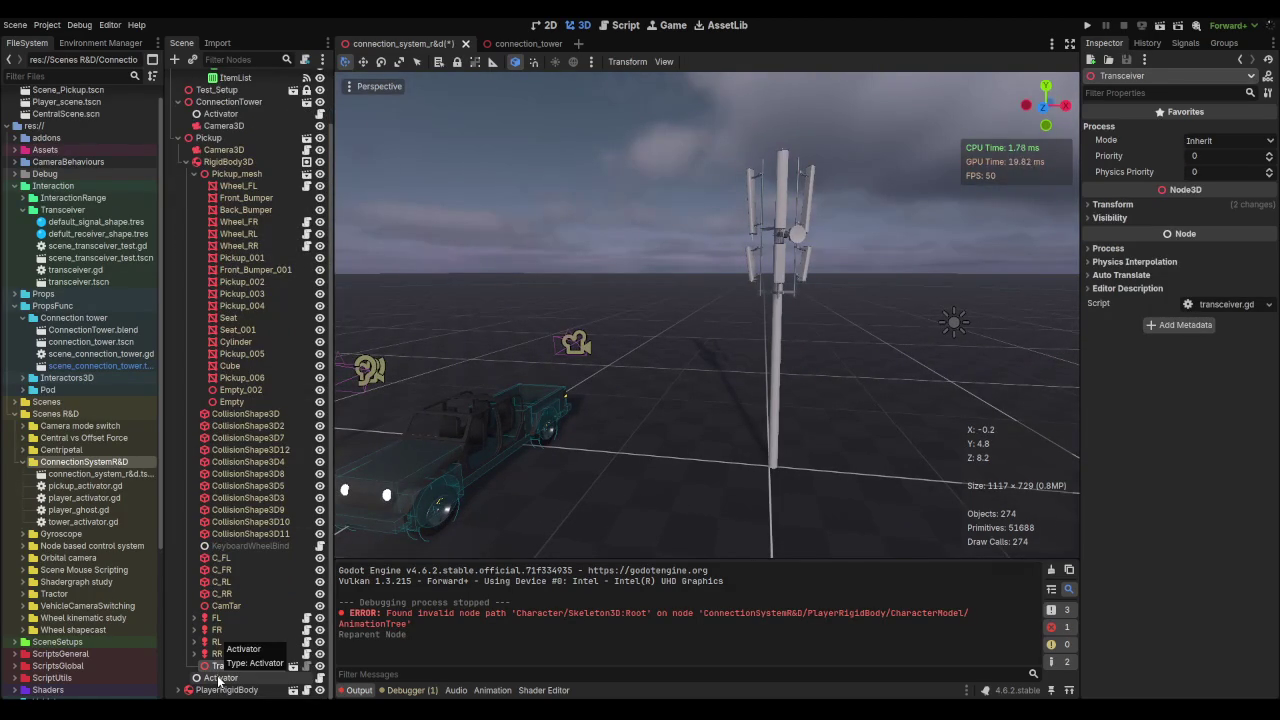
left_click_drag(237, 170, 233, 164)
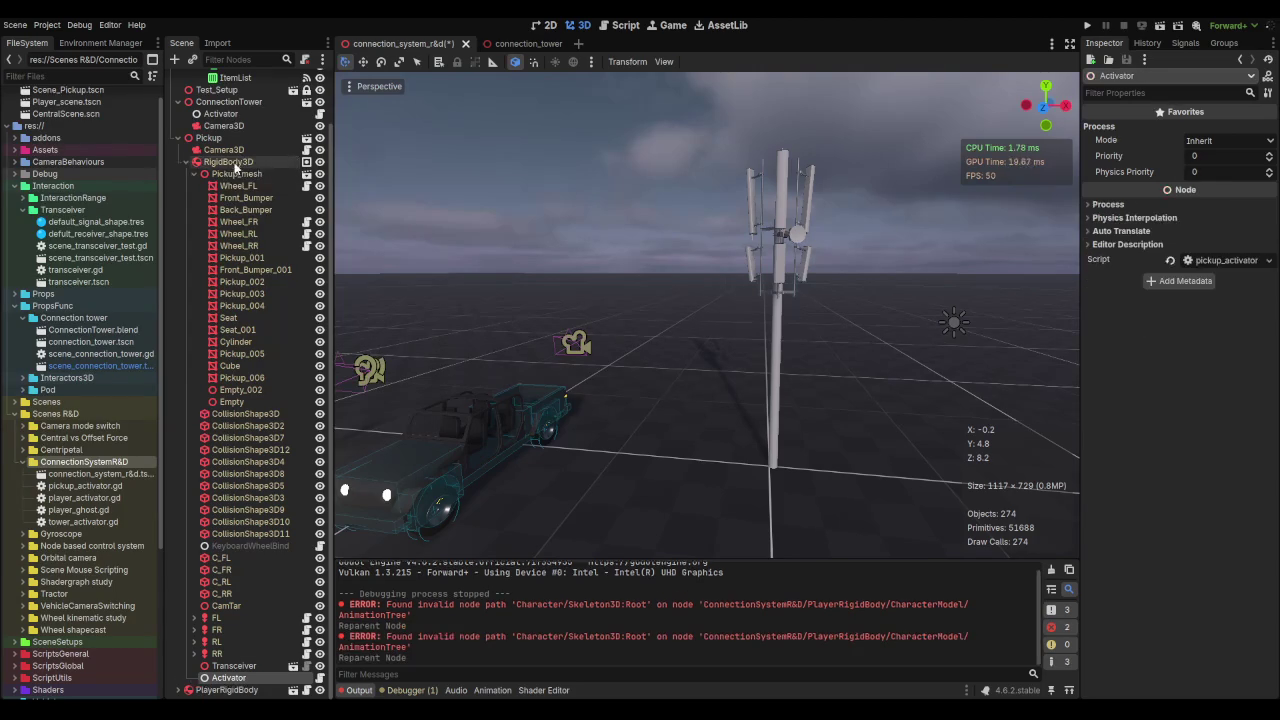
left_click(239, 667)
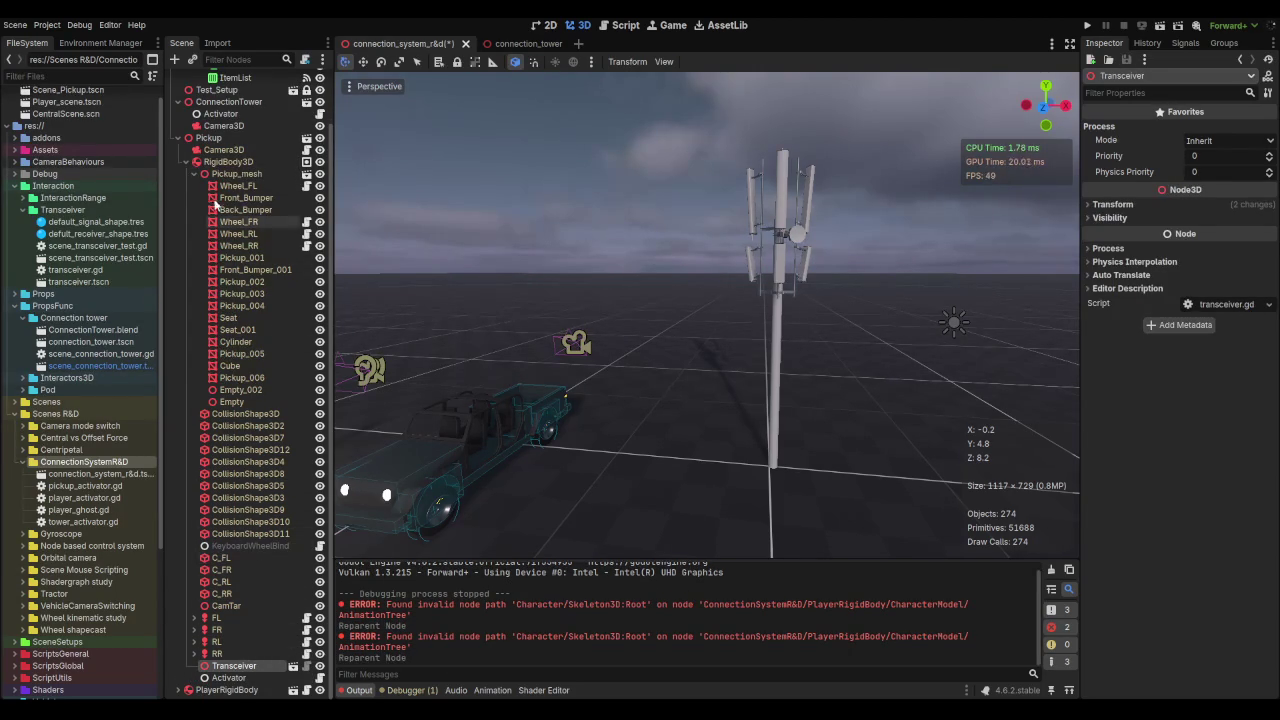
left_click(194, 174)
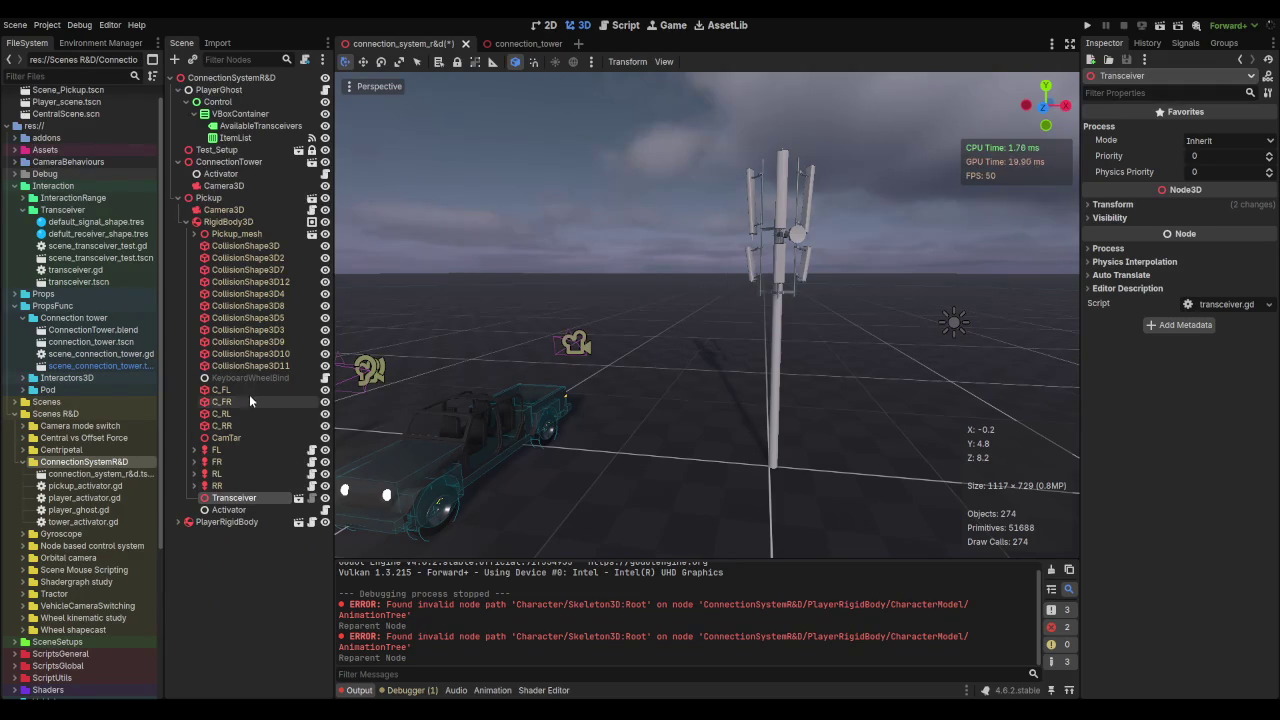
left_click(325, 511)
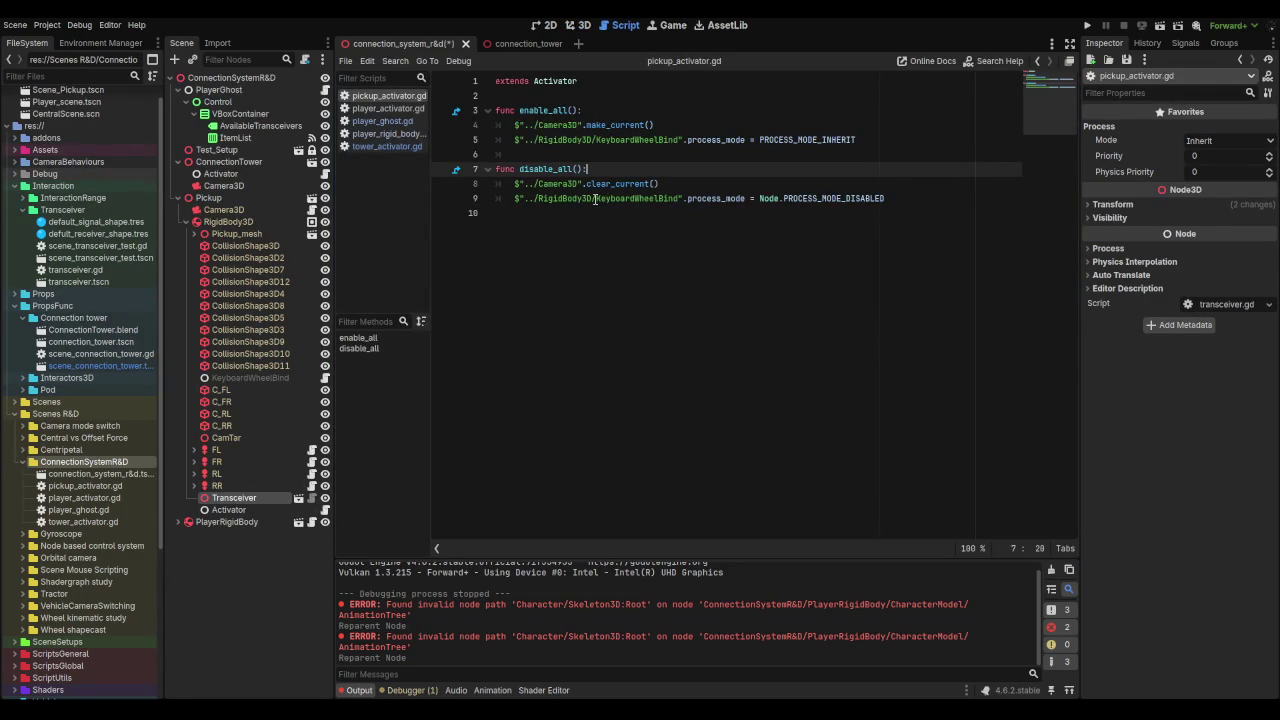
Step: Remove RigidBody3D/ from the node paths on lines 5 and 9
left_click_drag(595, 199, 572, 196)
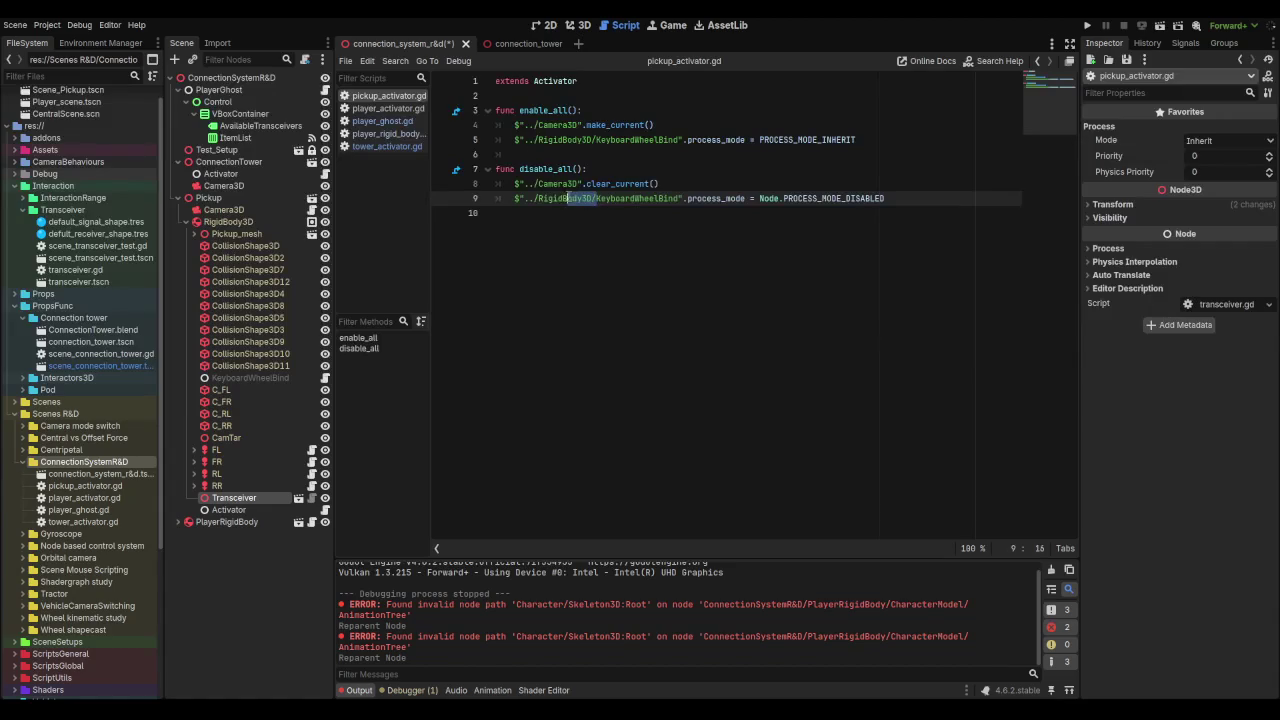
key("BackSpace")
left_click(588, 140)
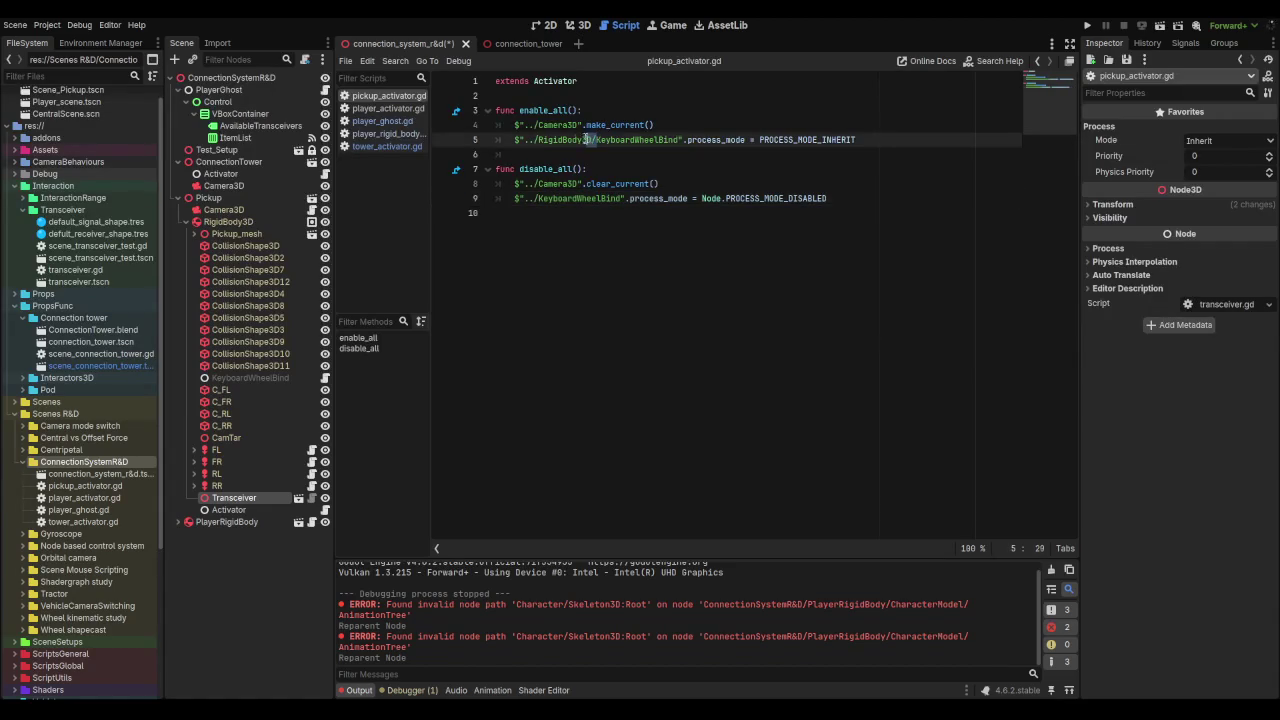
key("BackSpace")
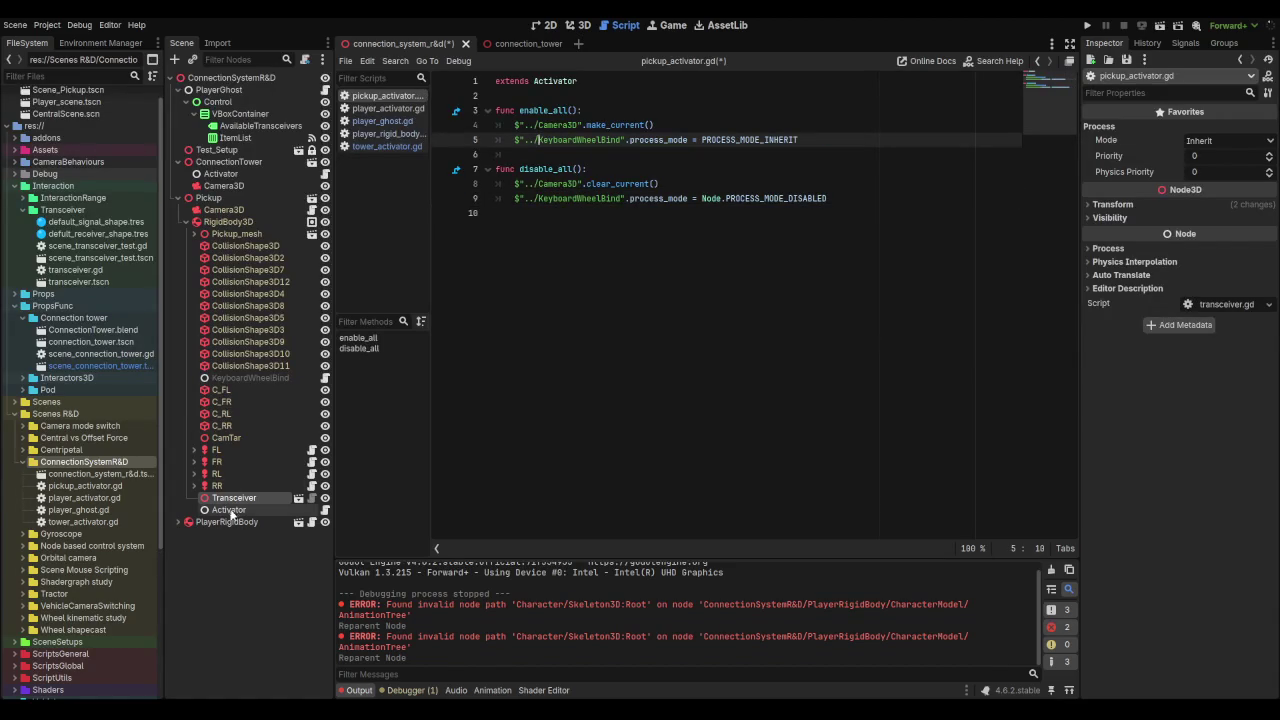
Step: Replace ../Camera3D with ../../Camera3D in both functions and save the script
mouse_move(226, 216)
left_mouse_down()
mouse_move(520, 152)
mouse_move(600, 125)
mouse_move(600, 112)
left_mouse_up()
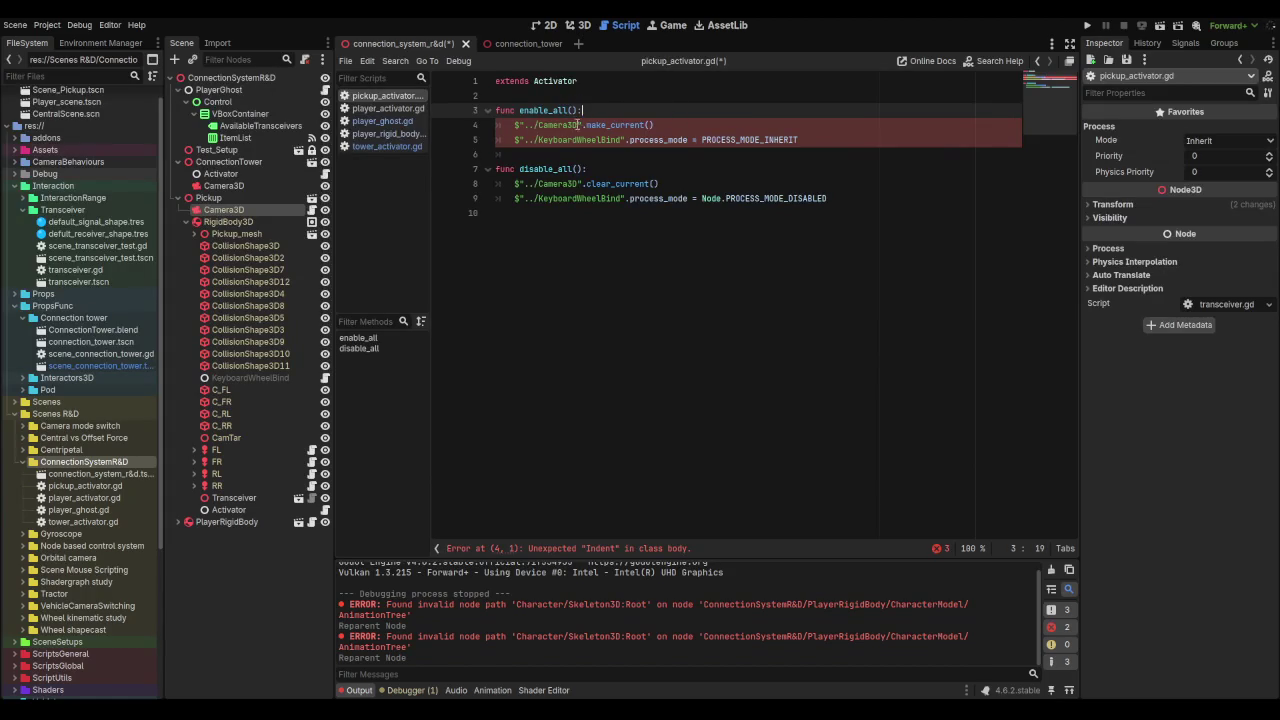
left_click_drag(578, 125, 519, 125)
type("$\"../../Camera3D\"")
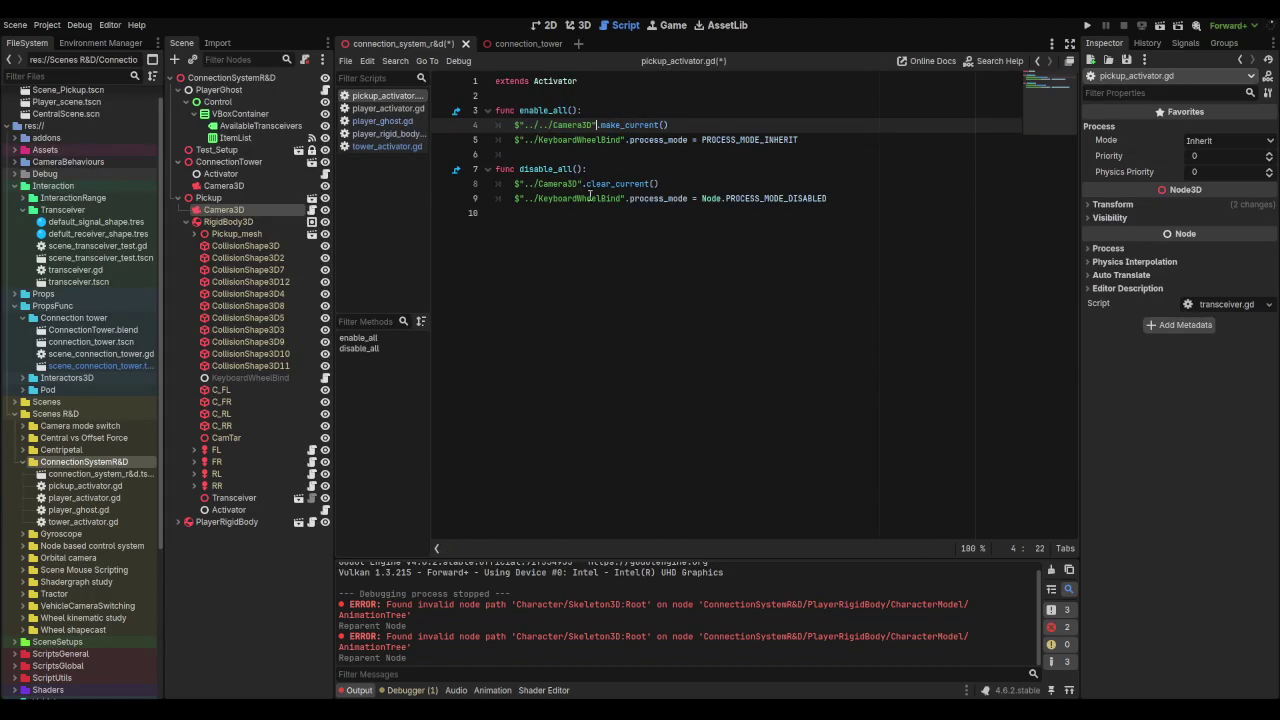
left_click_drag(582, 184, 527, 184)
type("$\"../../Camera3D\"")
key("ctrl+s")
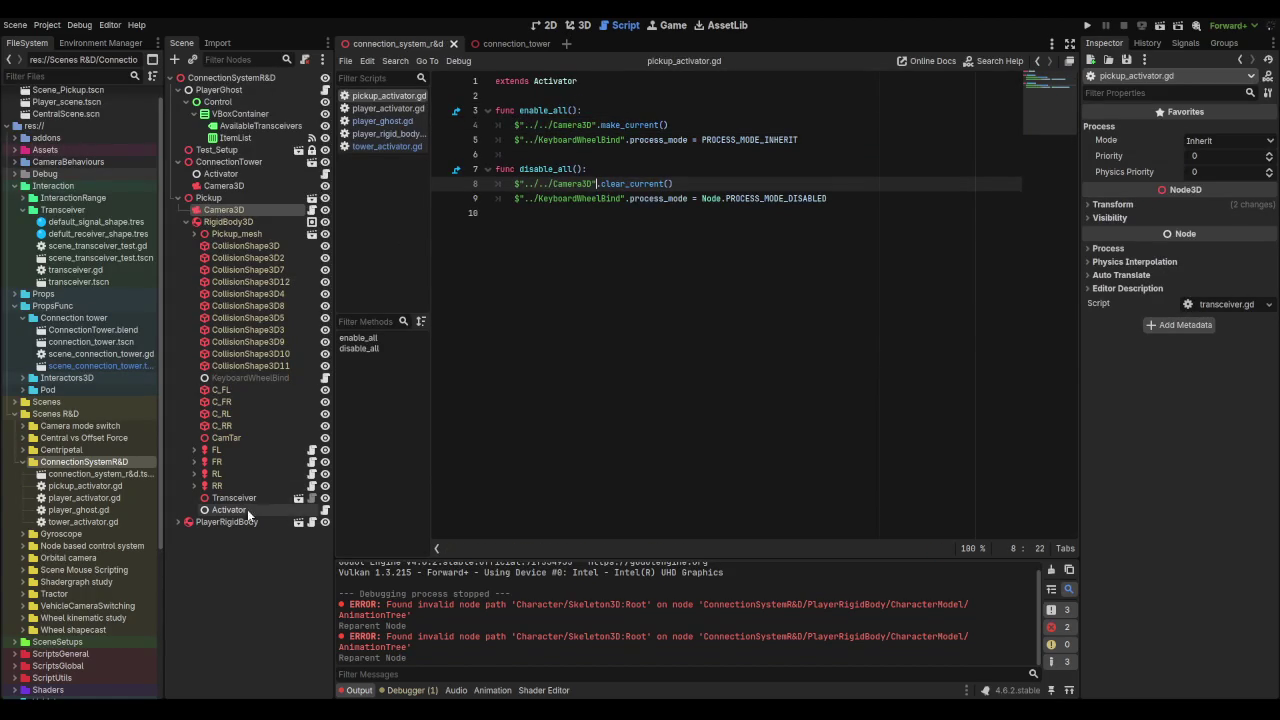
left_click(592, 26)
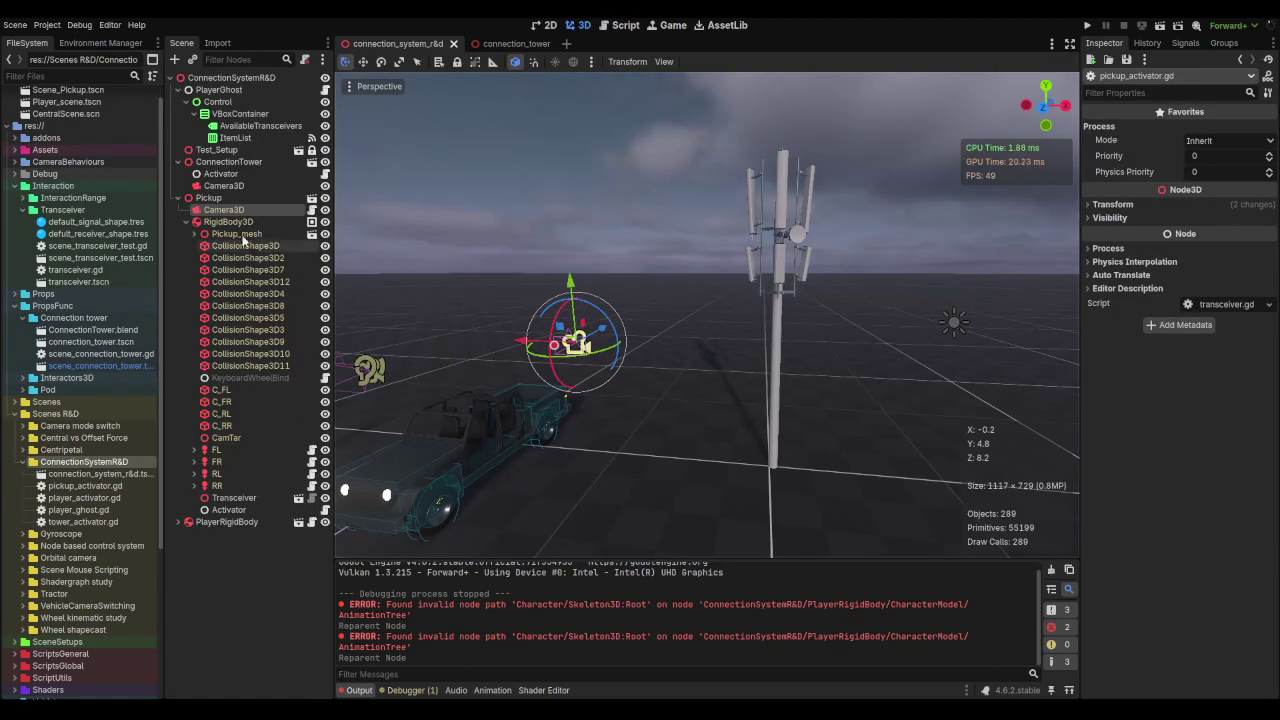
Step: Select and frame the Pickup's Transceiver node in the connection system scene
left_click(497, 42)
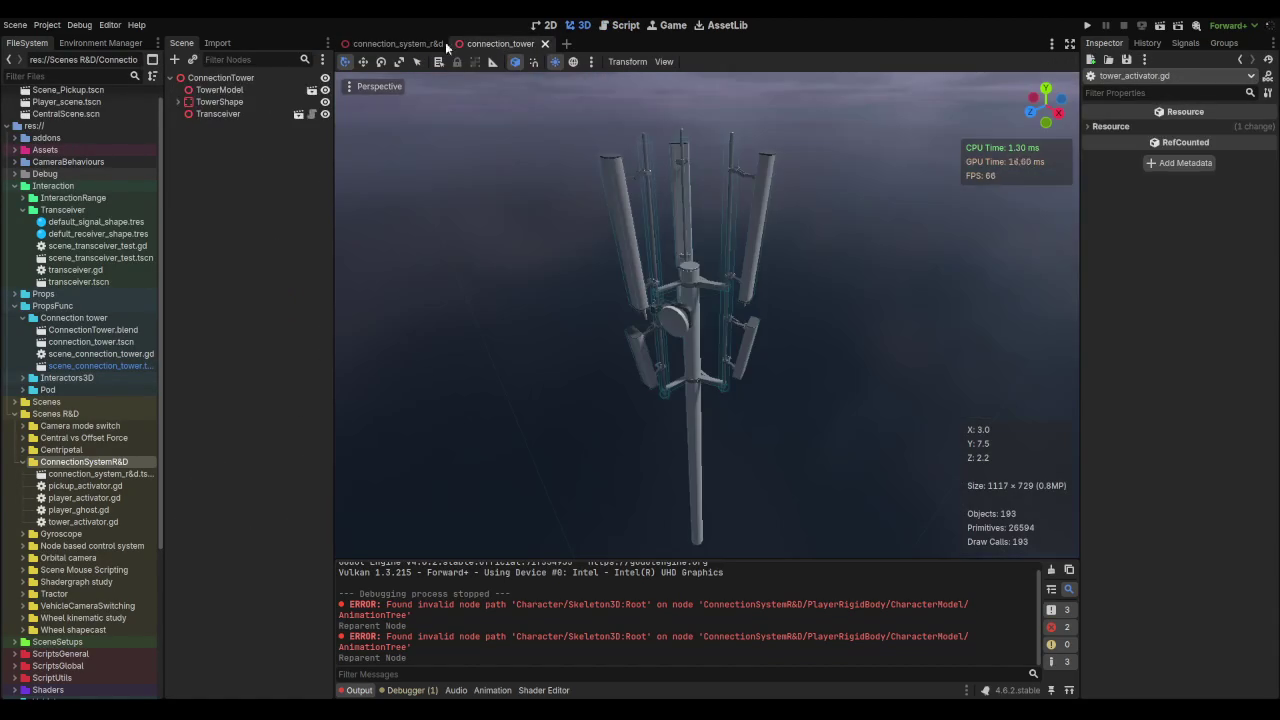
left_click(407, 41)
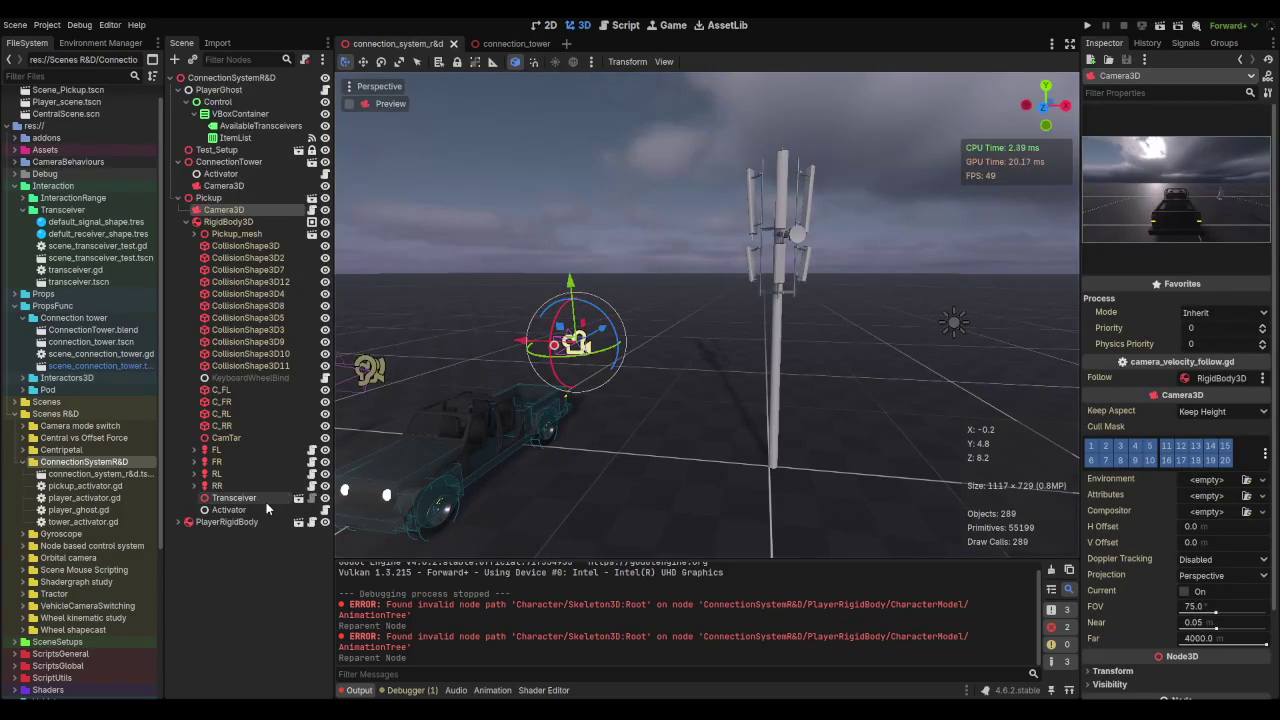
left_click(266, 500)
key("f")
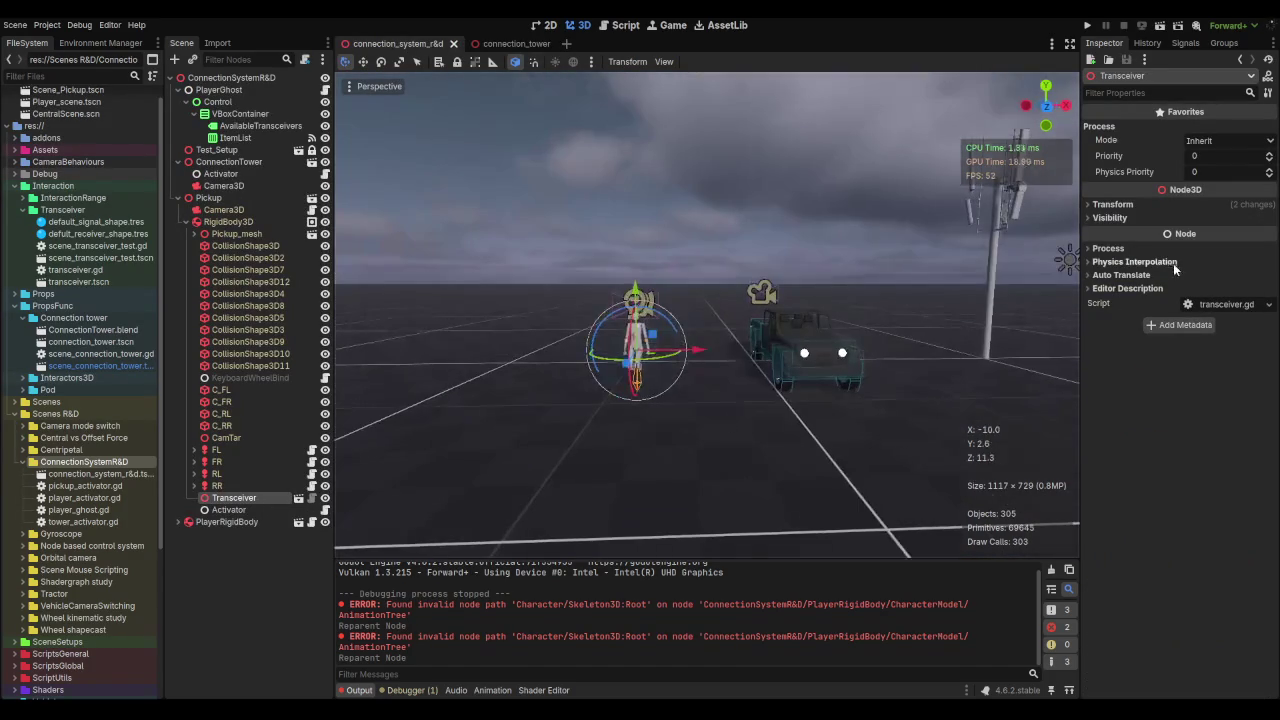
Step: Reset the Transceiver's position to 0, 0, 0, save, and run the scene
left_click(1113, 204)
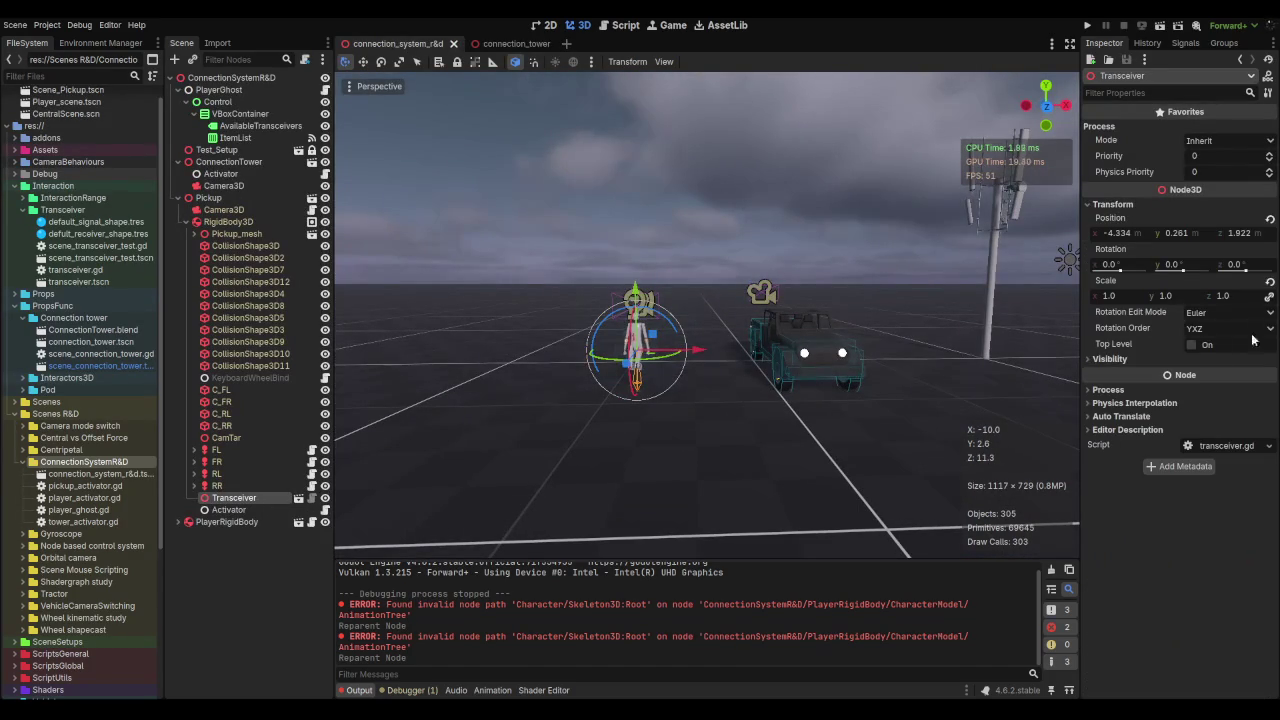
left_click(1271, 280)
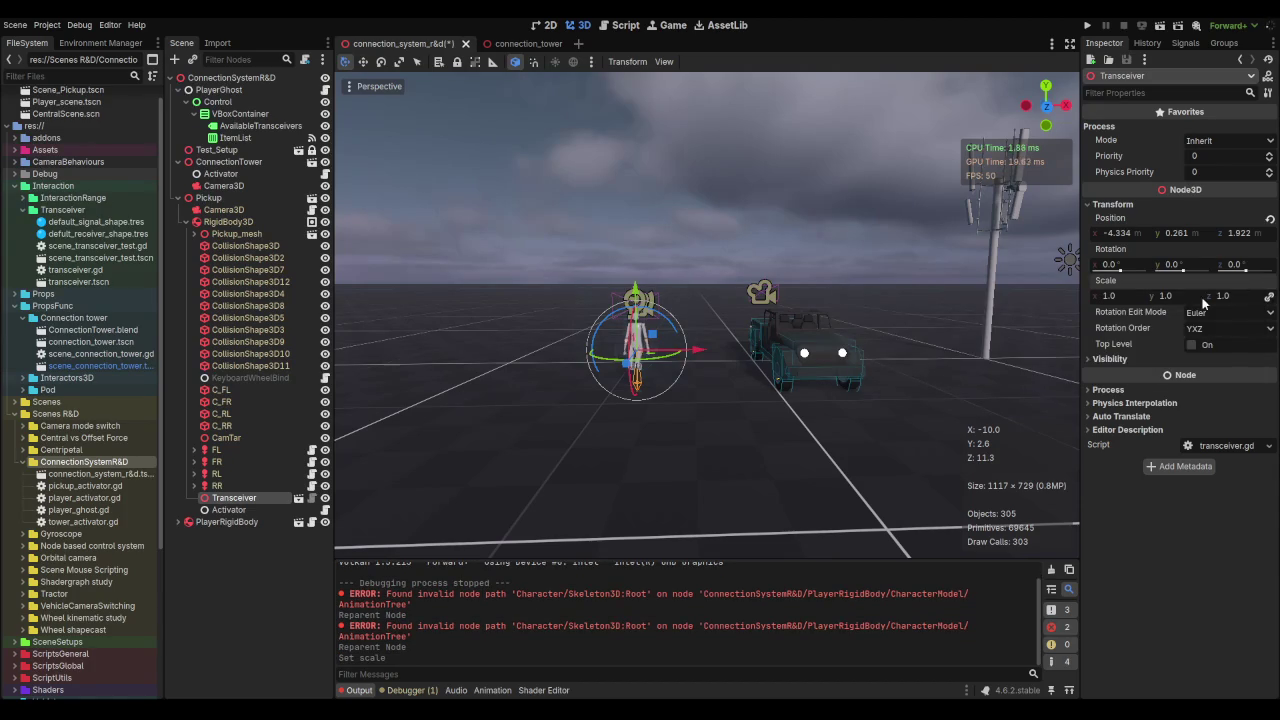
key("ctrl+z")
left_click(1268, 219)
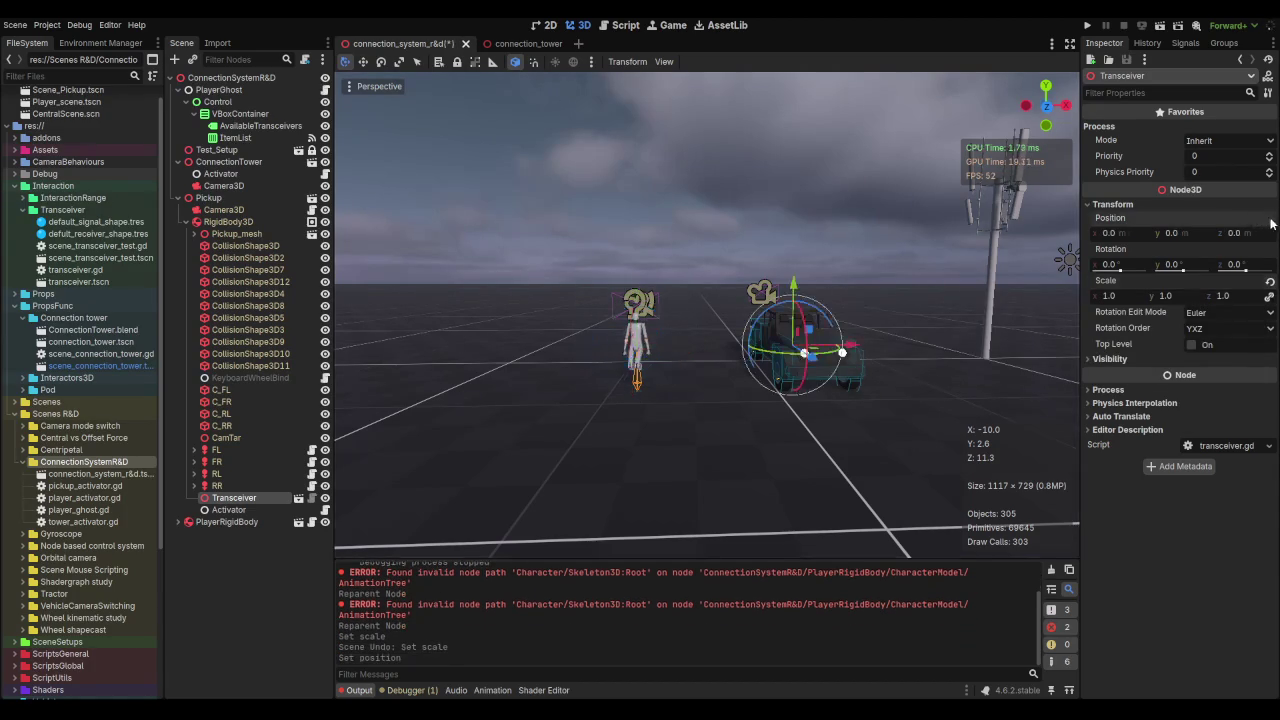
key("f")
left_click_drag(744, 318, 530, 325)
key("ctrl+s")
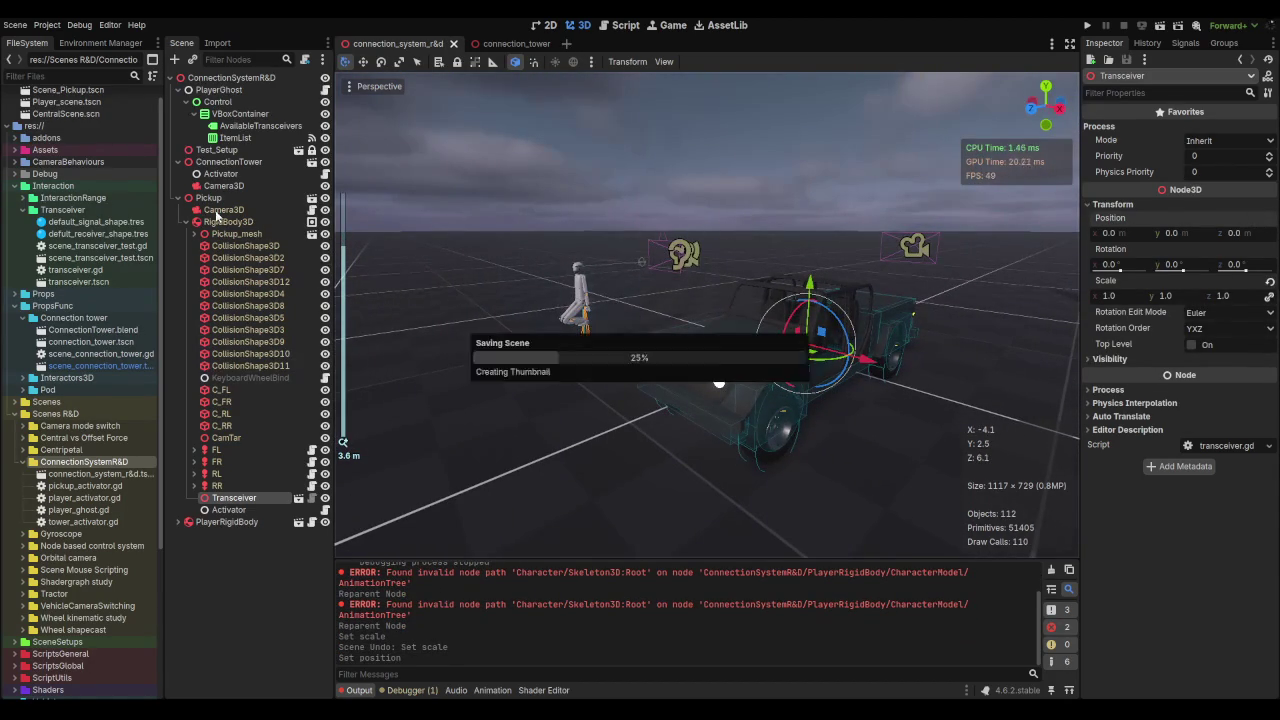
left_click(177, 198)
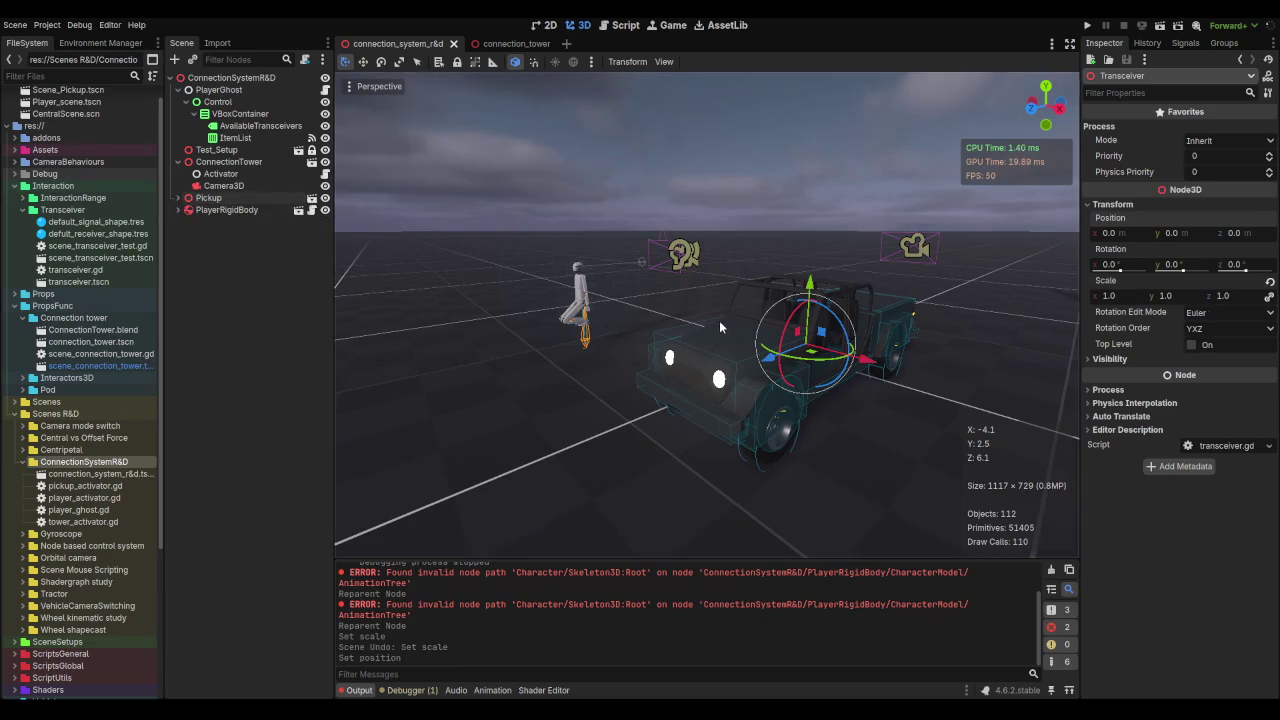
key("F6")
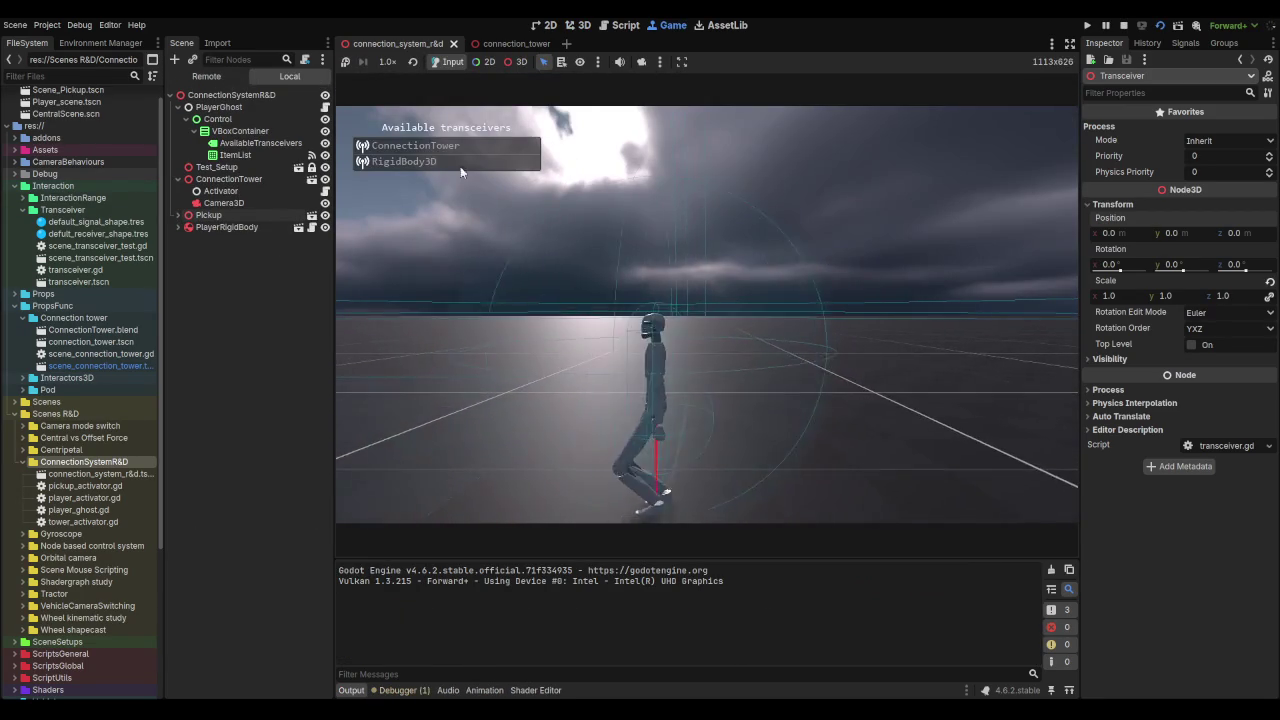
Step: Switch to the vehicle's transceiver, drive it with the D key, then stop the game
double_click(460, 162)
key("d")
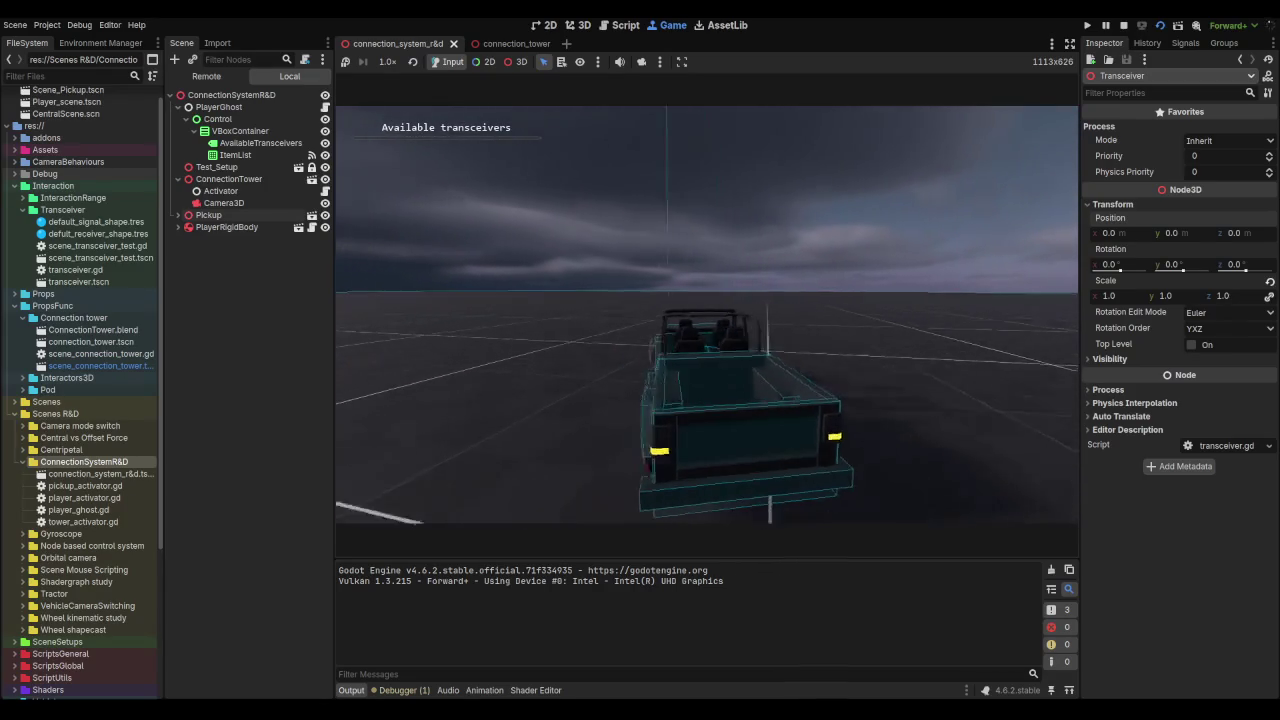
key("F8")
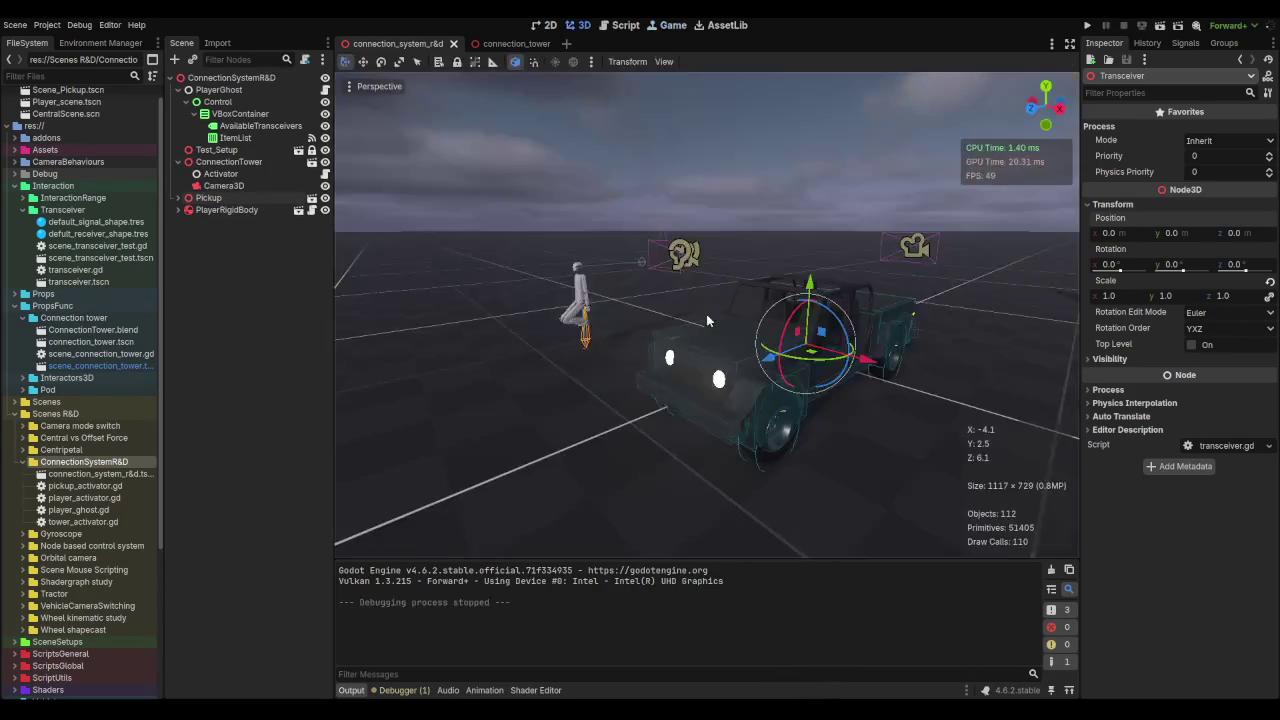
Step: Expand PlayerRigidBody and select its Transceiver child node
scroll(649, 317, "down", 3)
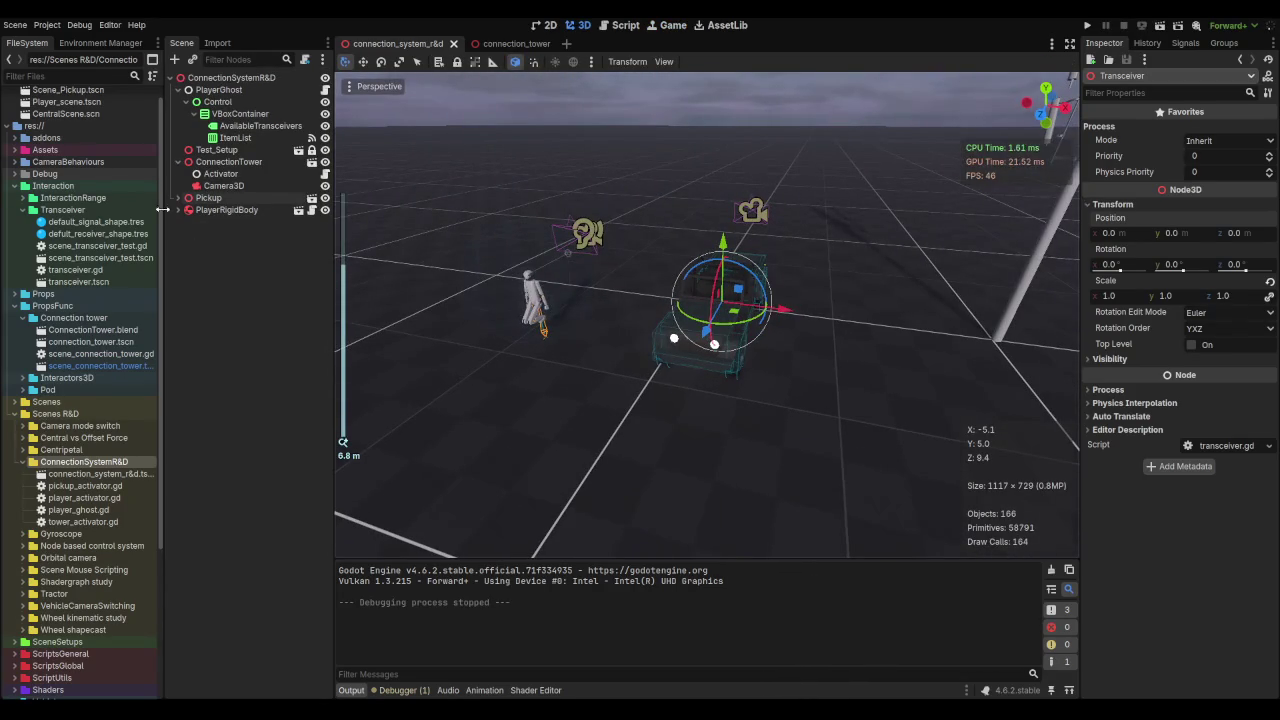
left_click(177, 210)
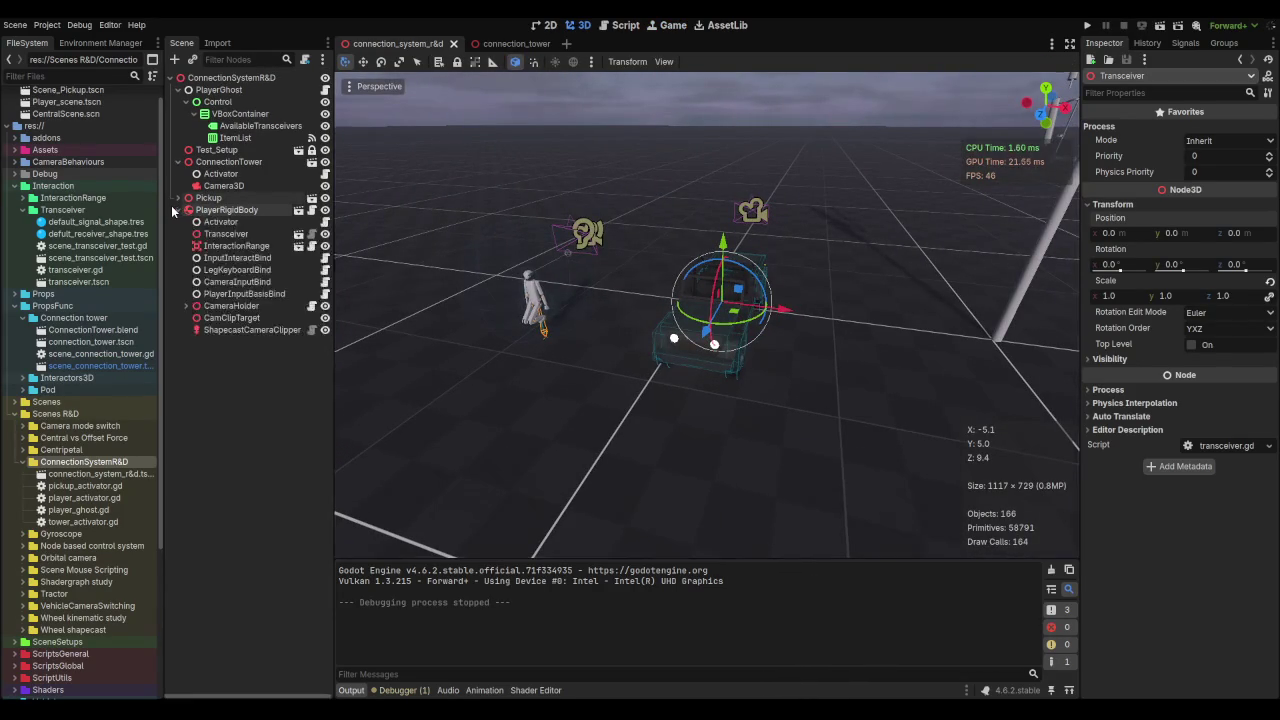
left_click(226, 234)
scroll(462, 261, "down", 15)
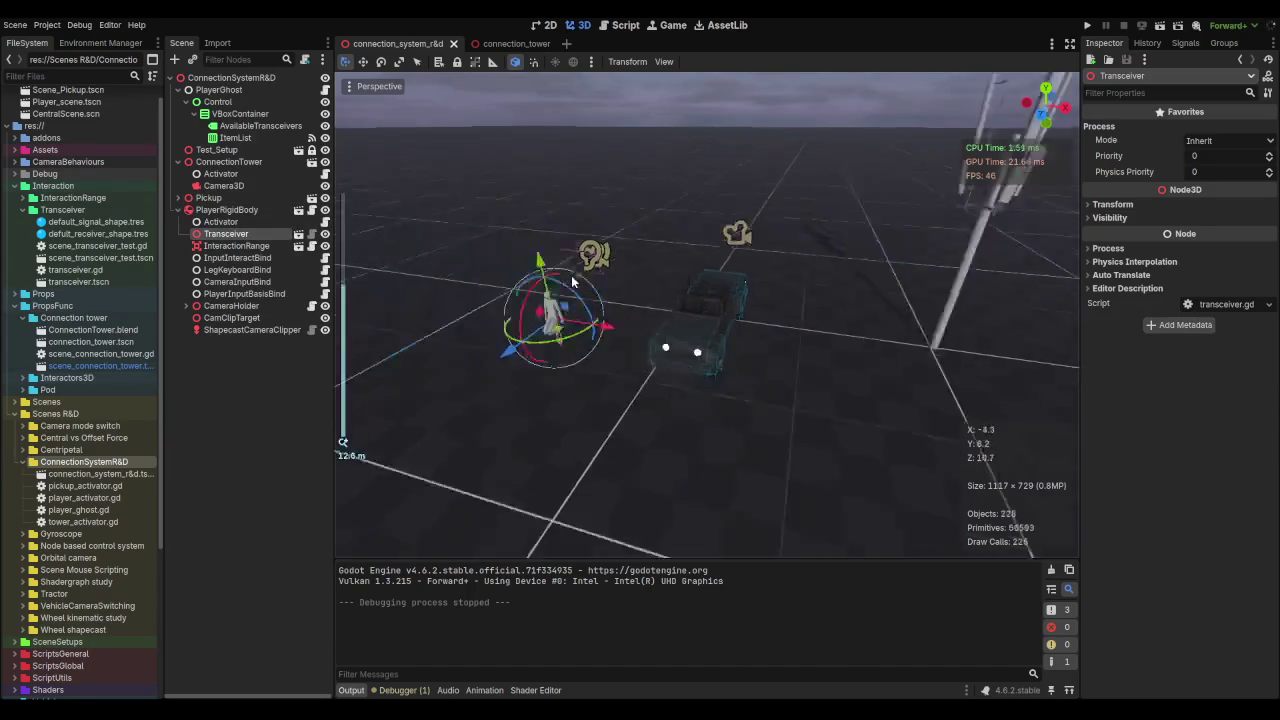
scroll(741, 264, "up", 5)
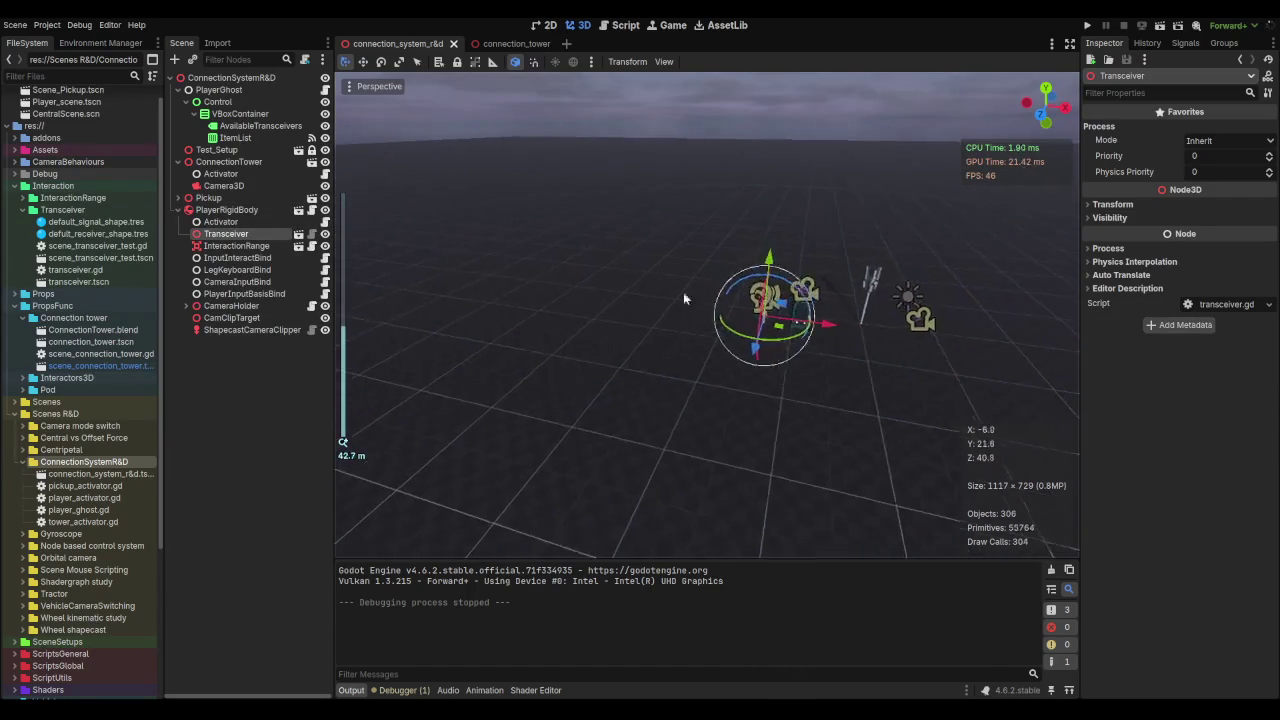
Step: Make the player Transceiver's children editable and select the SignalArea's sphere shape
right_click(228, 234)
left_click(282, 507)
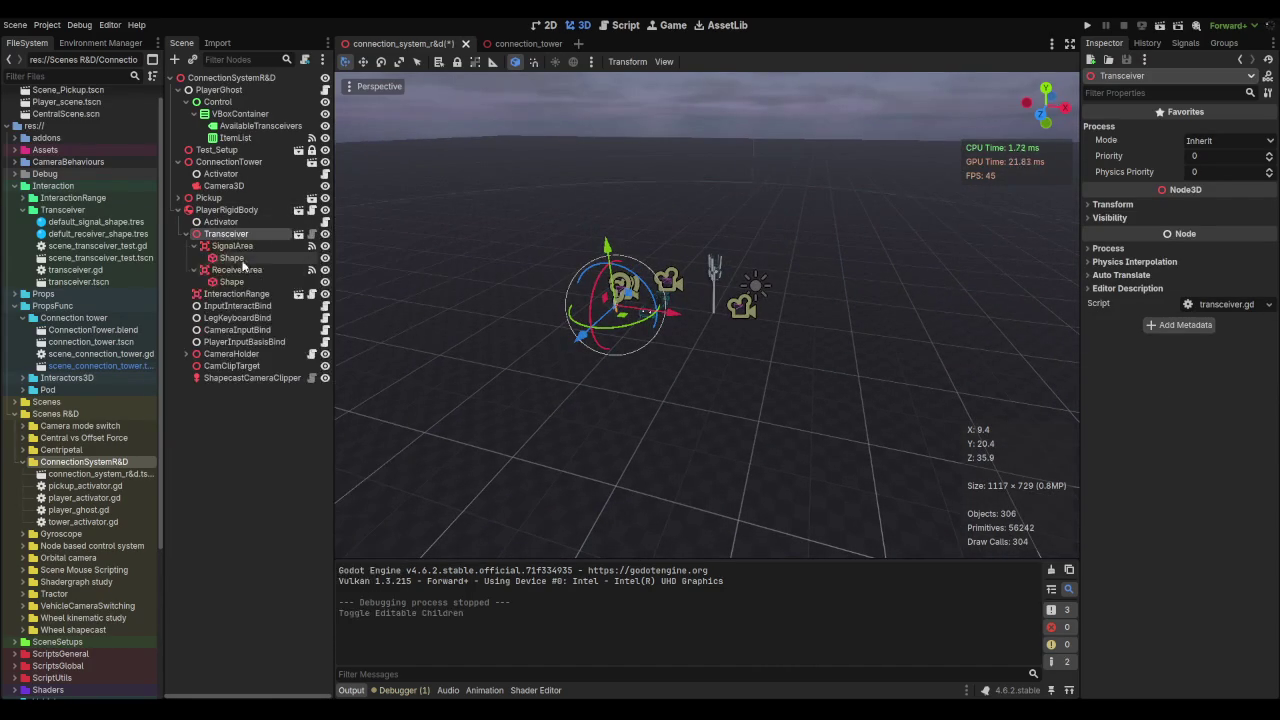
left_click(228, 259)
scroll(660, 289, "down", 5)
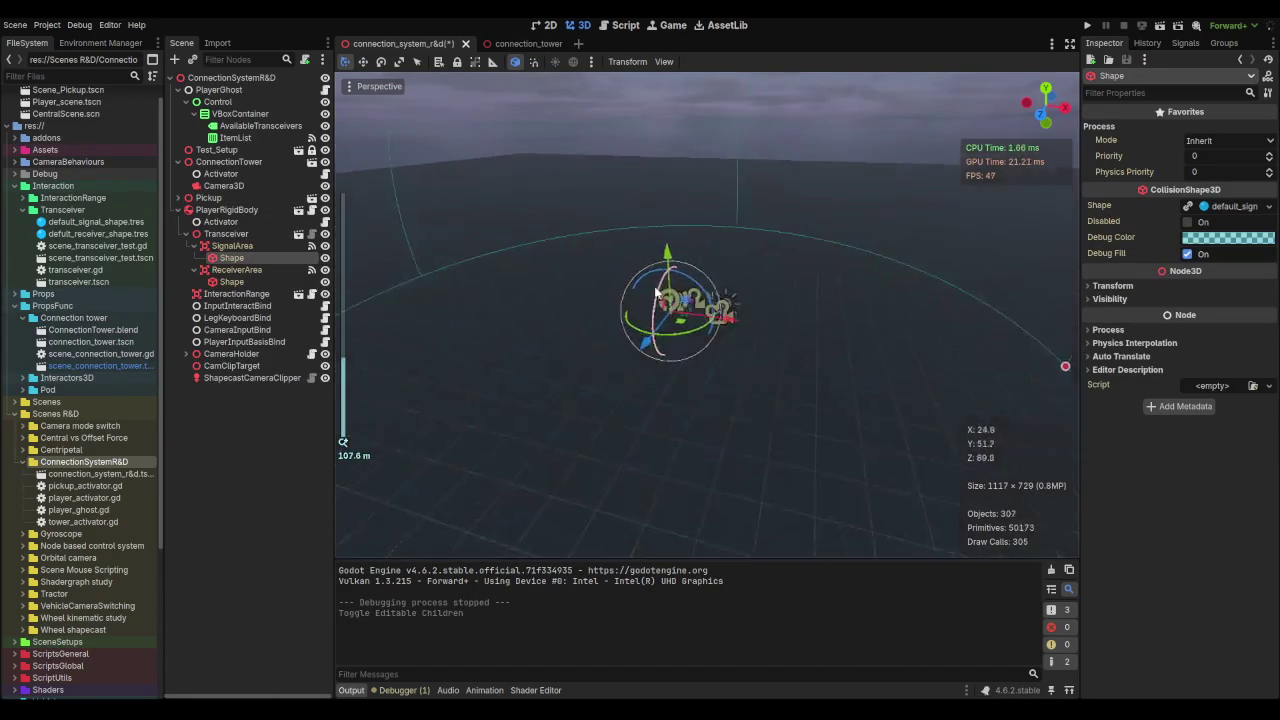
left_click(1248, 206)
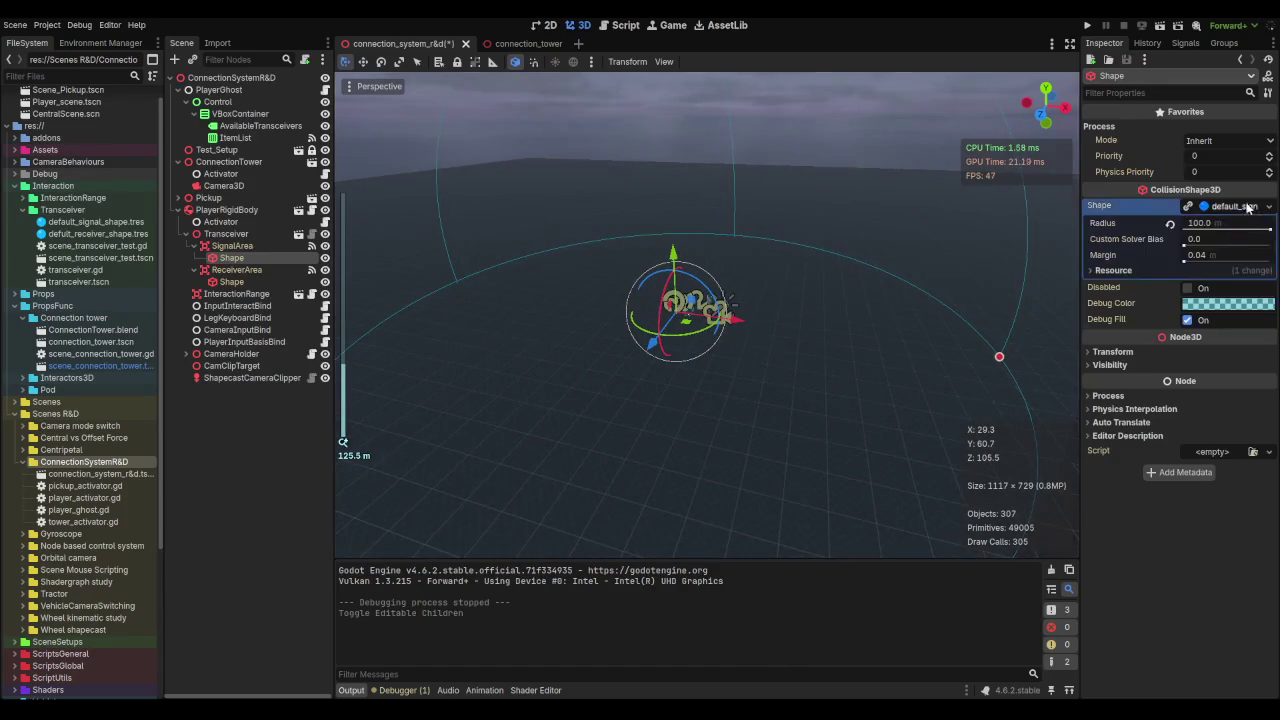
Step: Try sphere radii of 25 and 5, then undo back to 100
left_click_drag(1268, 231, 1222, 226)
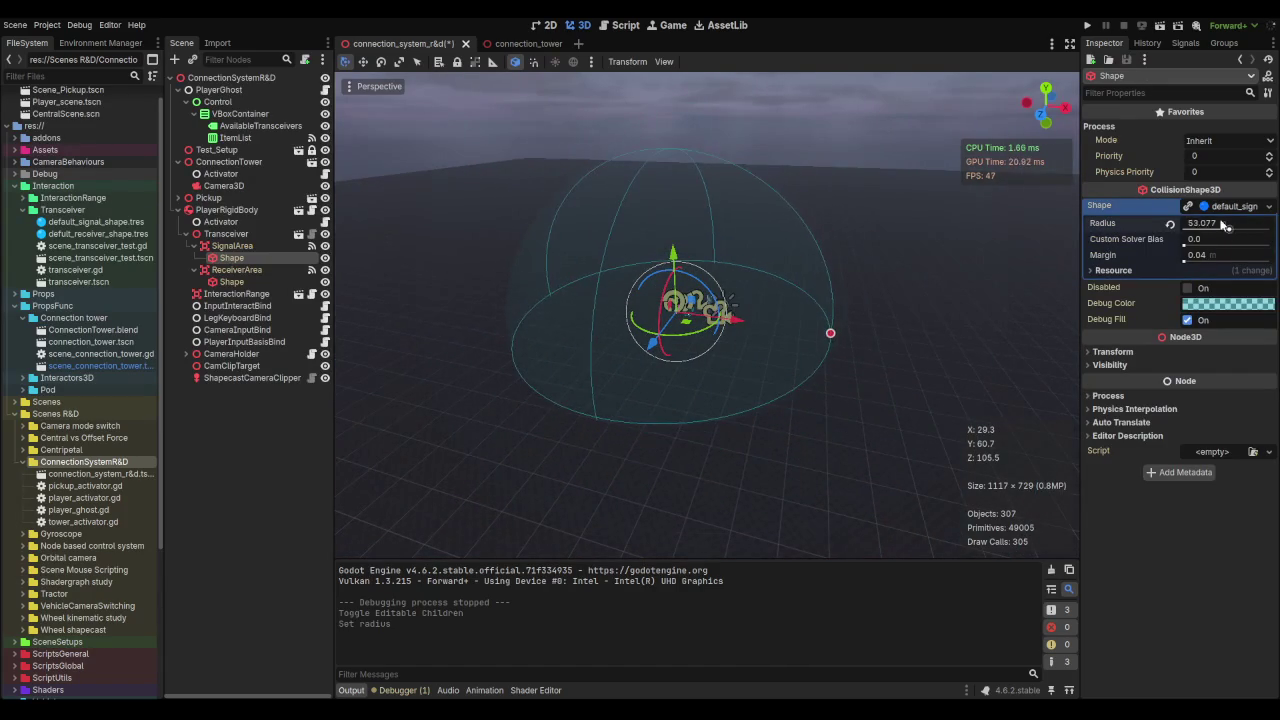
key("Return")
left_click(1224, 222)
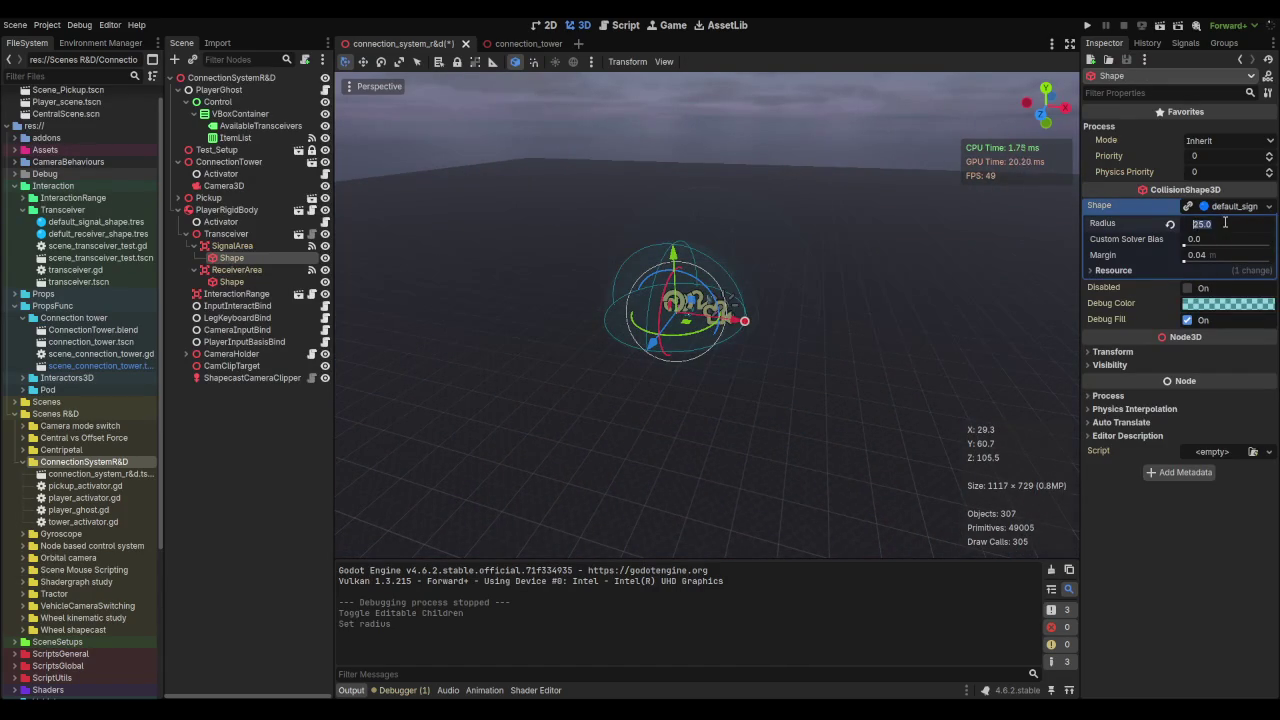
key("Return")
key("ctrl+z")
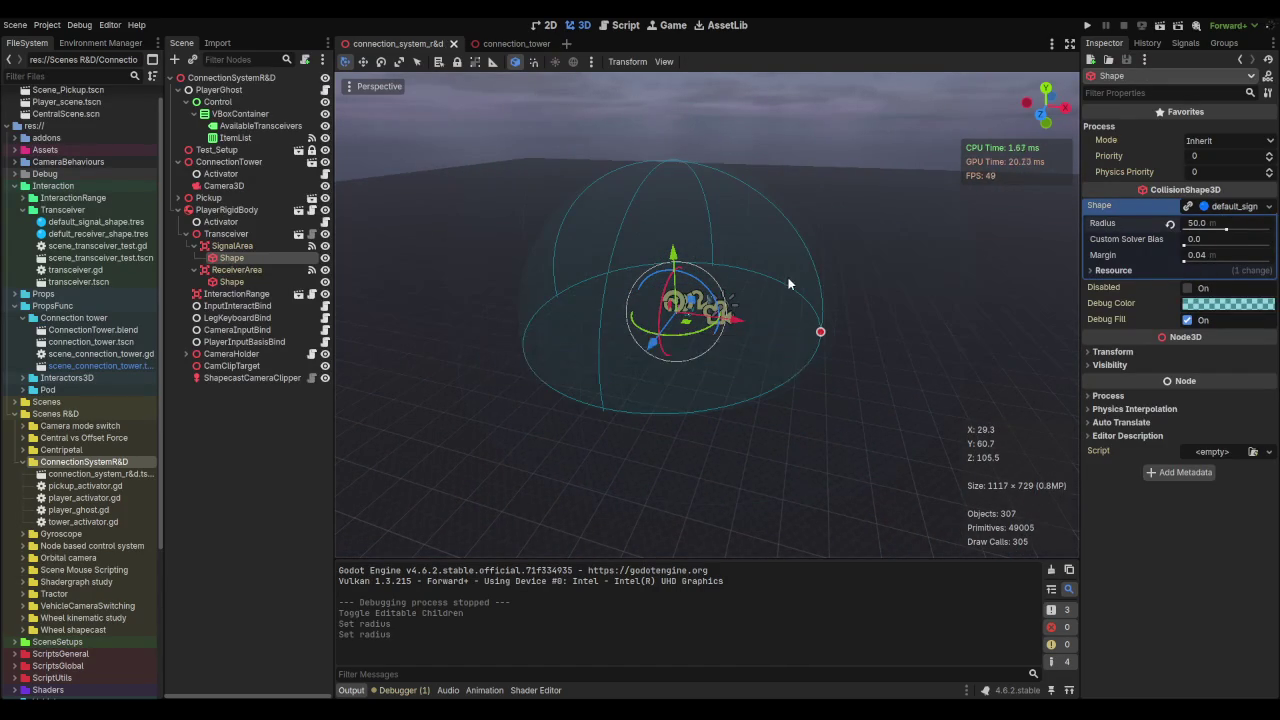
key("ctrl+z")
left_click_drag(748, 293, 662, 303)
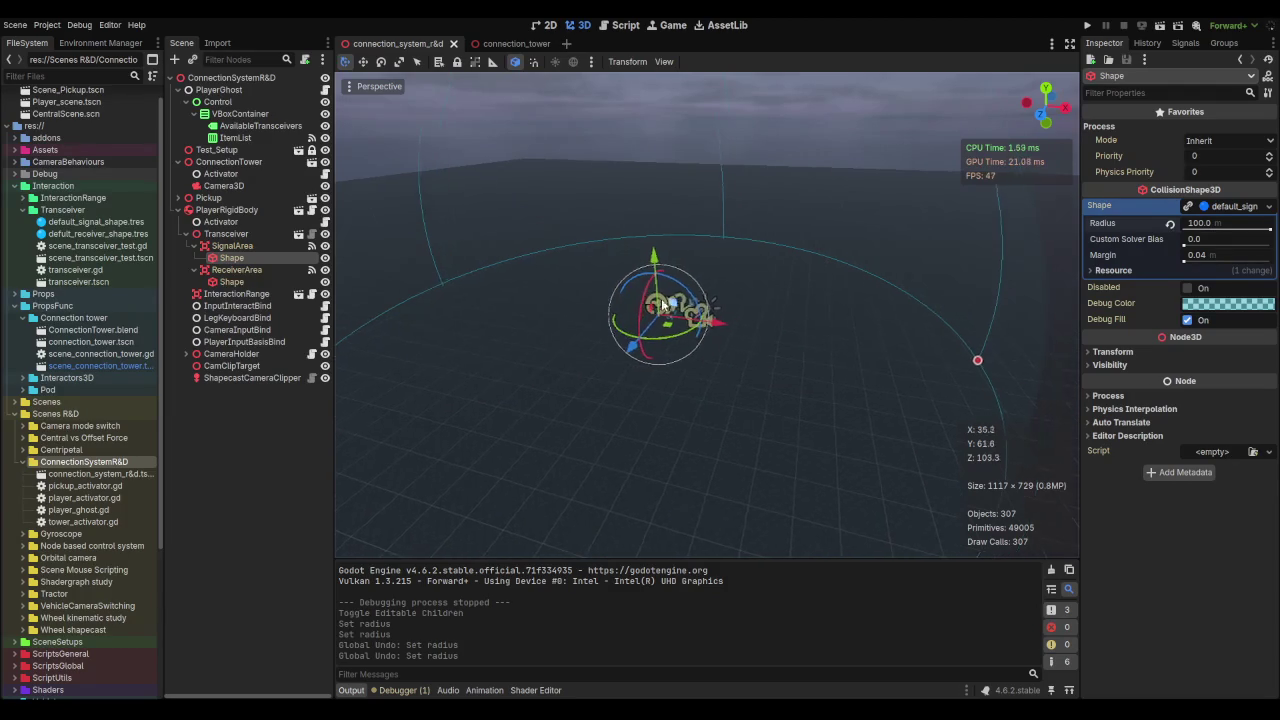
Step: Make the sphere shape unique, set its radius to 35, and save the scene
left_click(1193, 206)
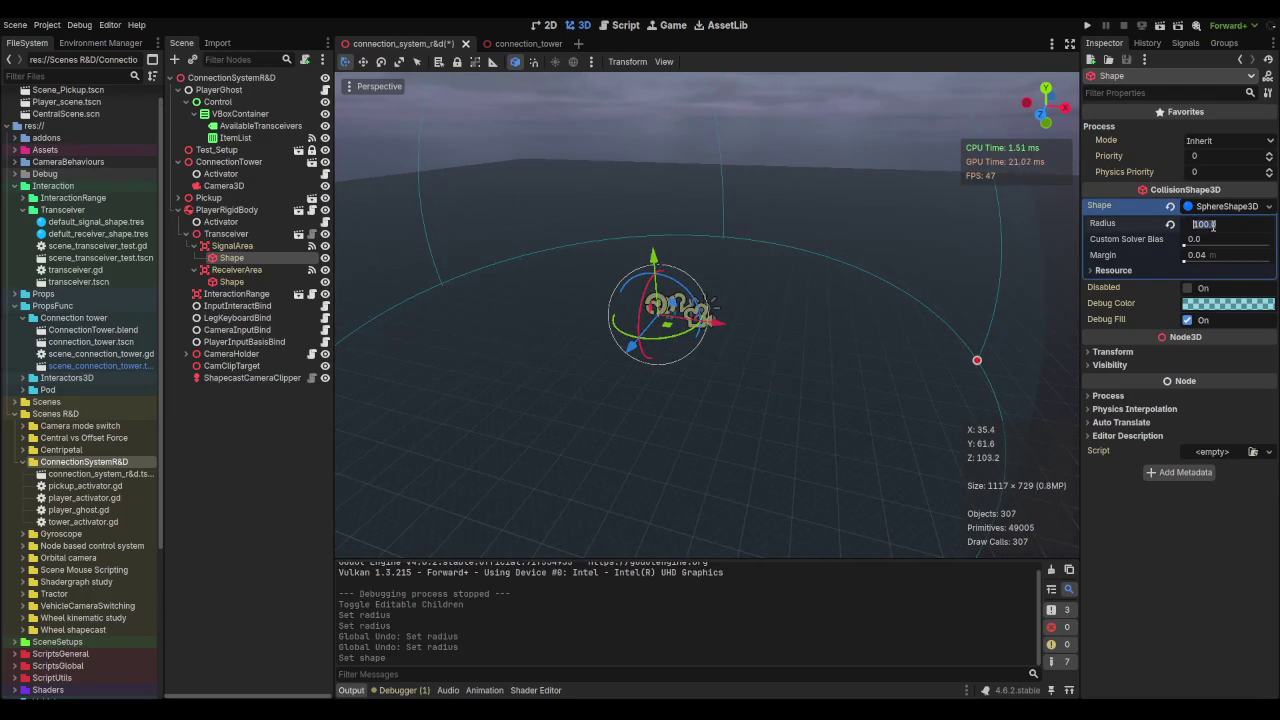
type("50")
key("Return")
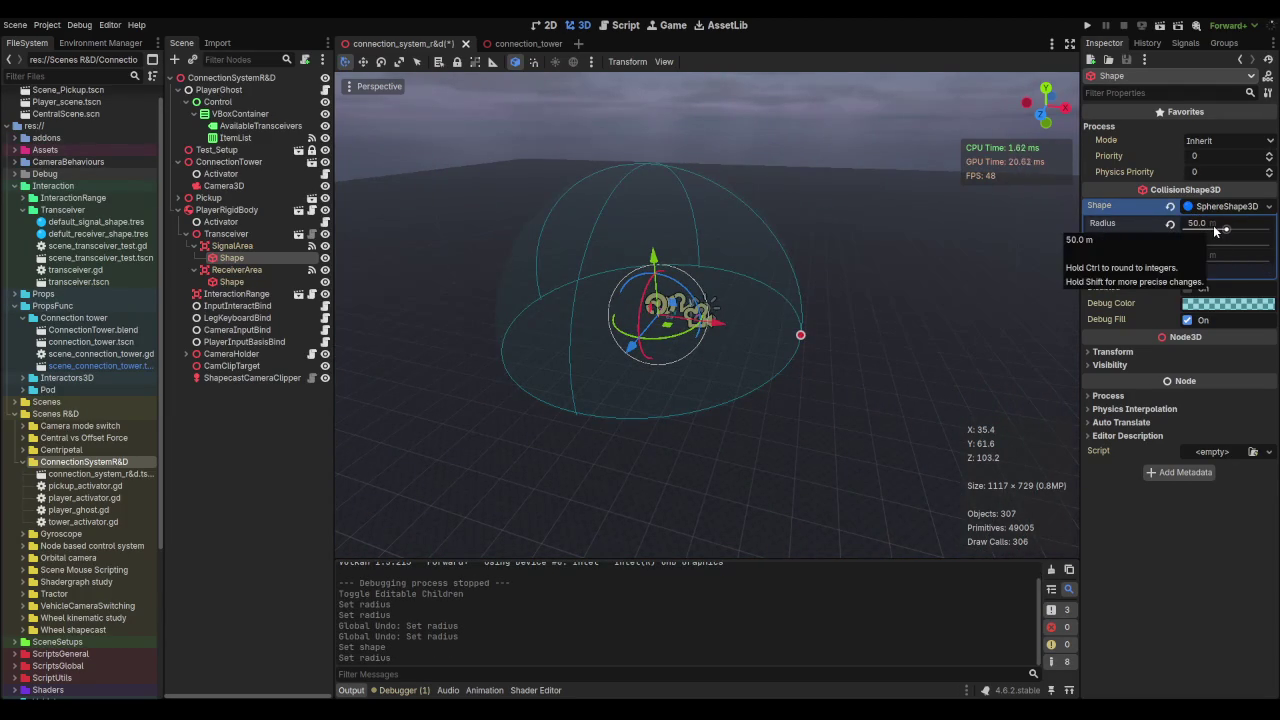
left_click(1215, 224)
type("35")
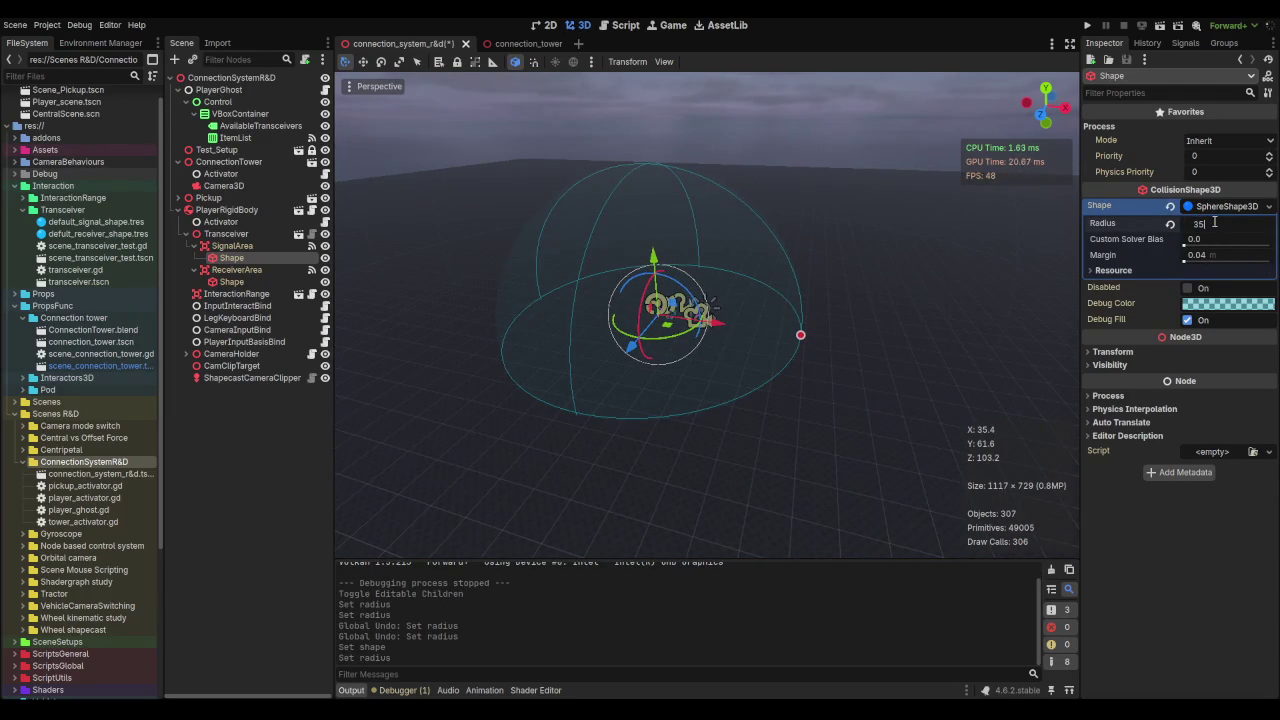
key("Return")
key("ctrl+s")
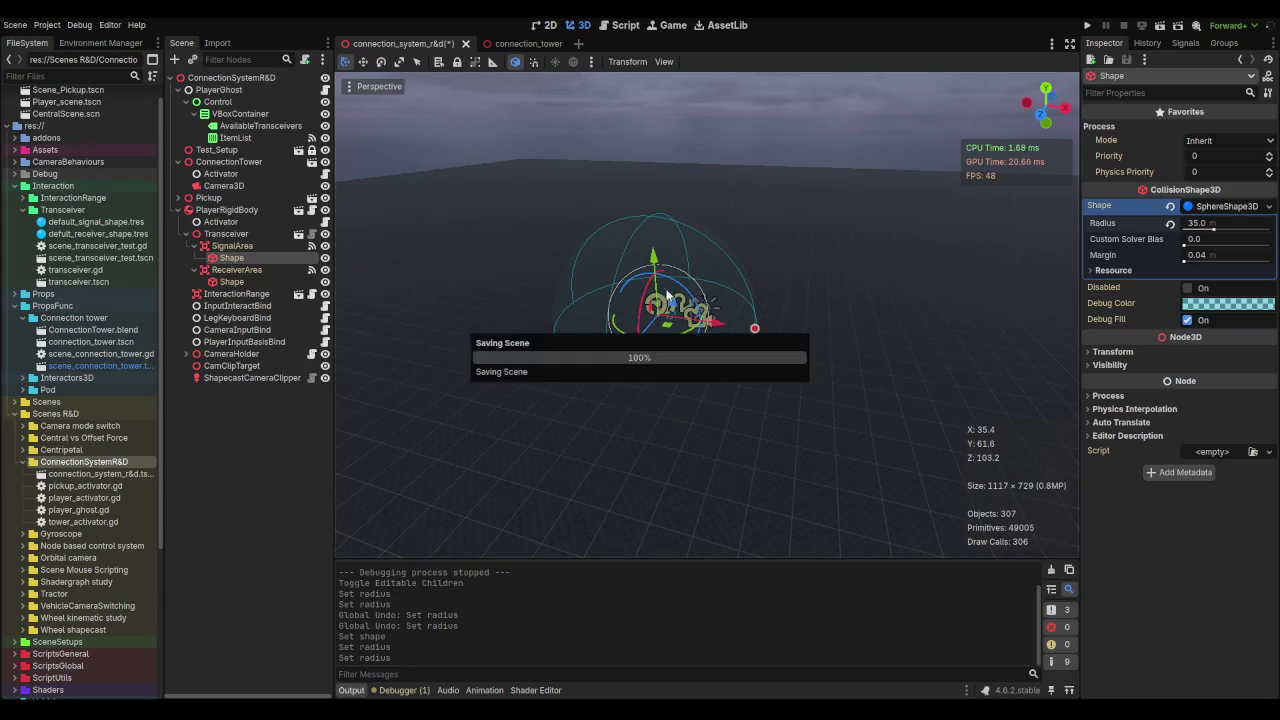
scroll(665, 296, "up", 5)
left_click_drag(800, 330, 780, 323)
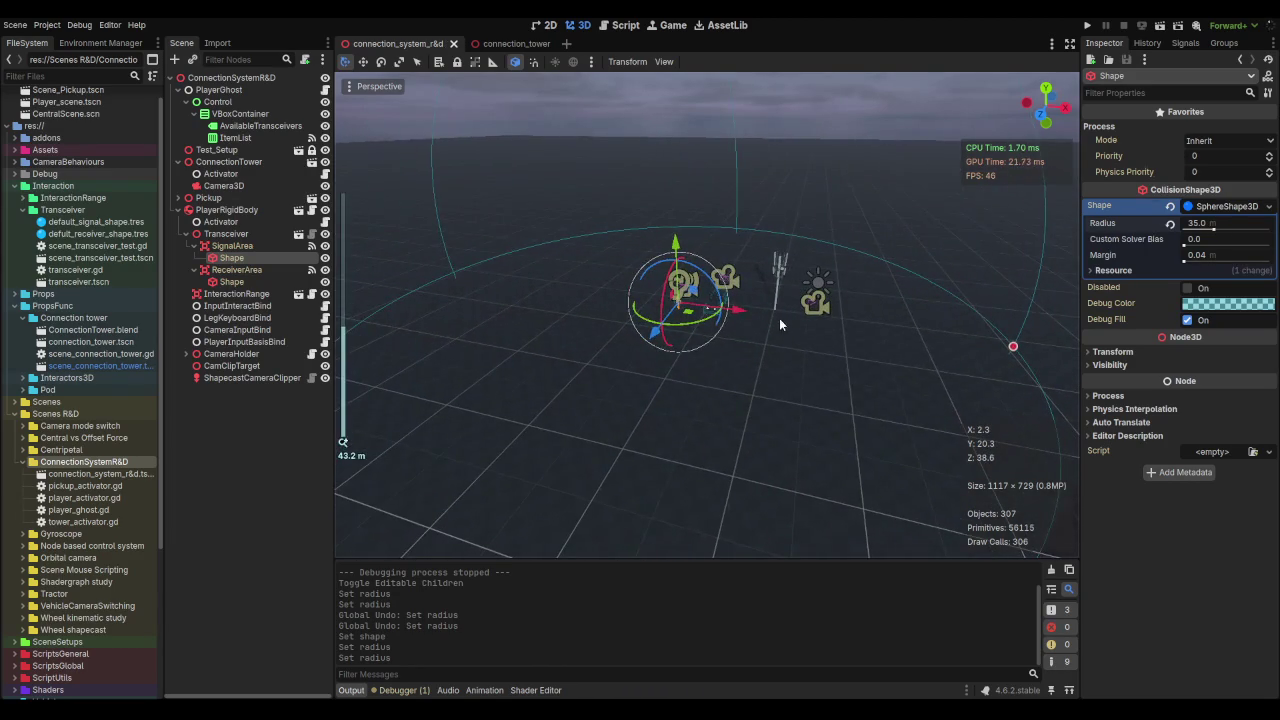
Step: Expand the Pickup vehicle and make its Transceiver's children editable
left_click(185, 234)
left_click(176, 210)
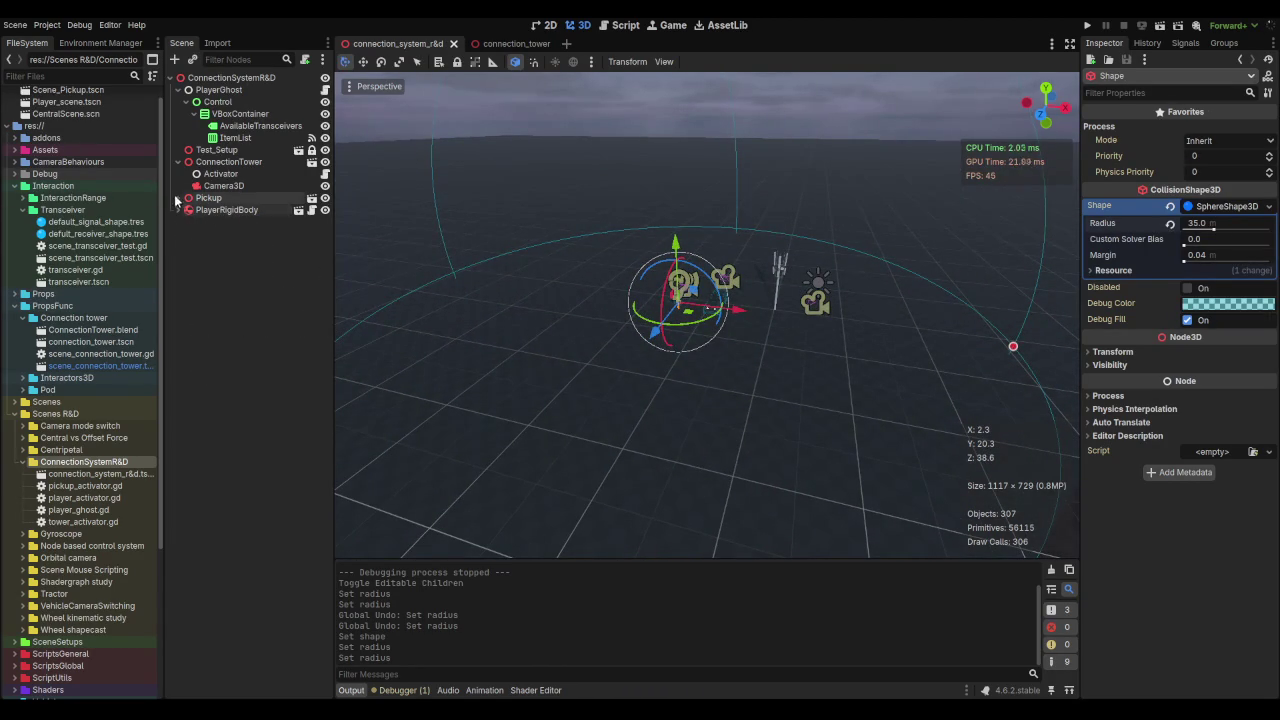
left_click(177, 162)
left_click(178, 163)
left_click(178, 174)
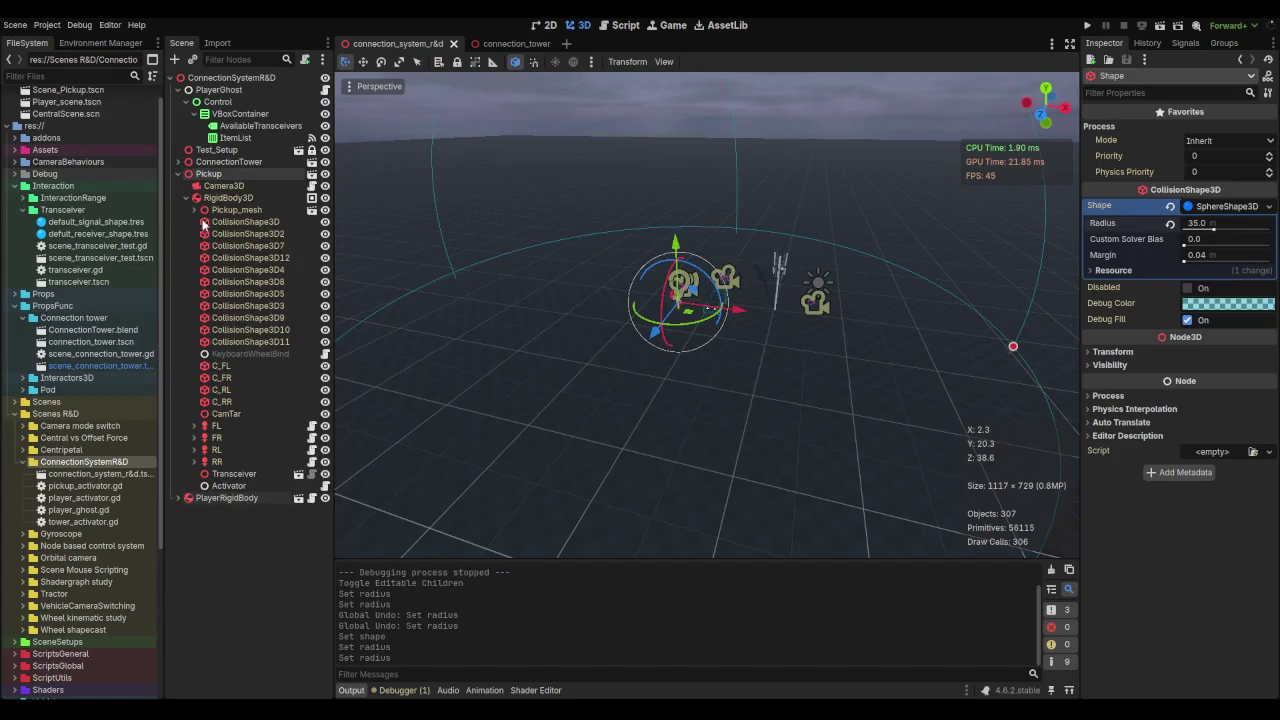
left_click(245, 473)
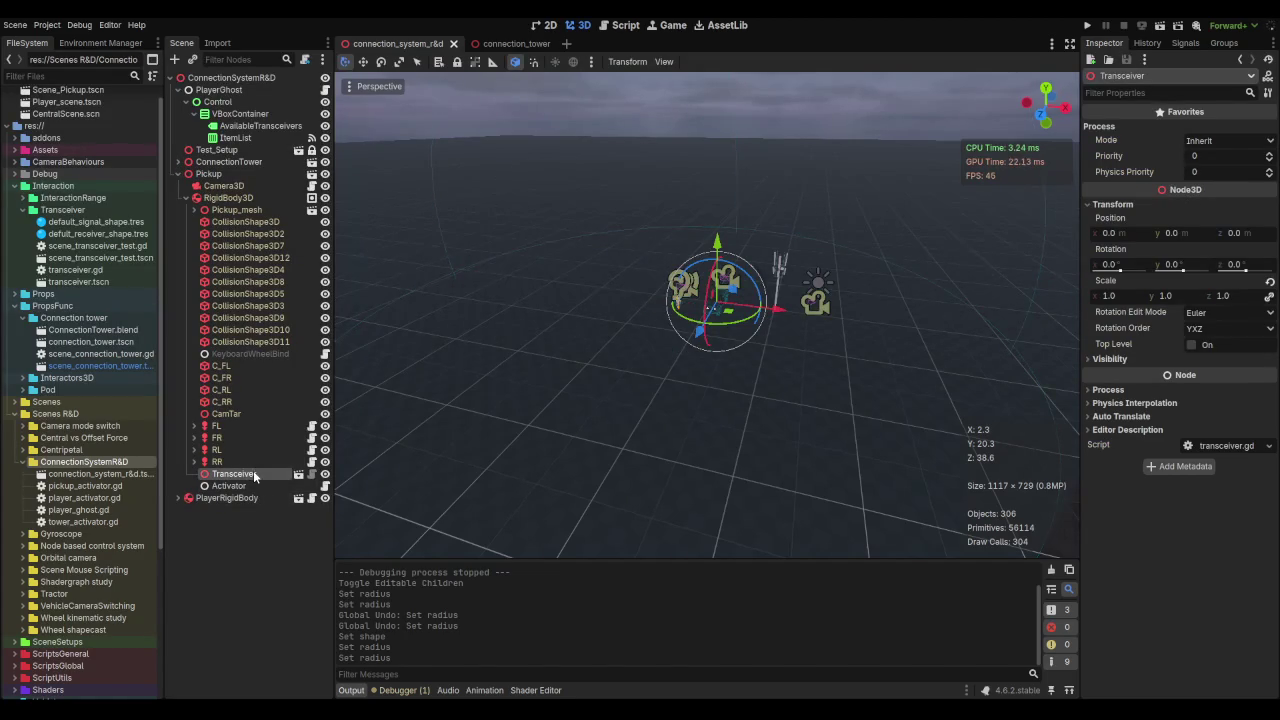
right_click(250, 474)
left_click(318, 610)
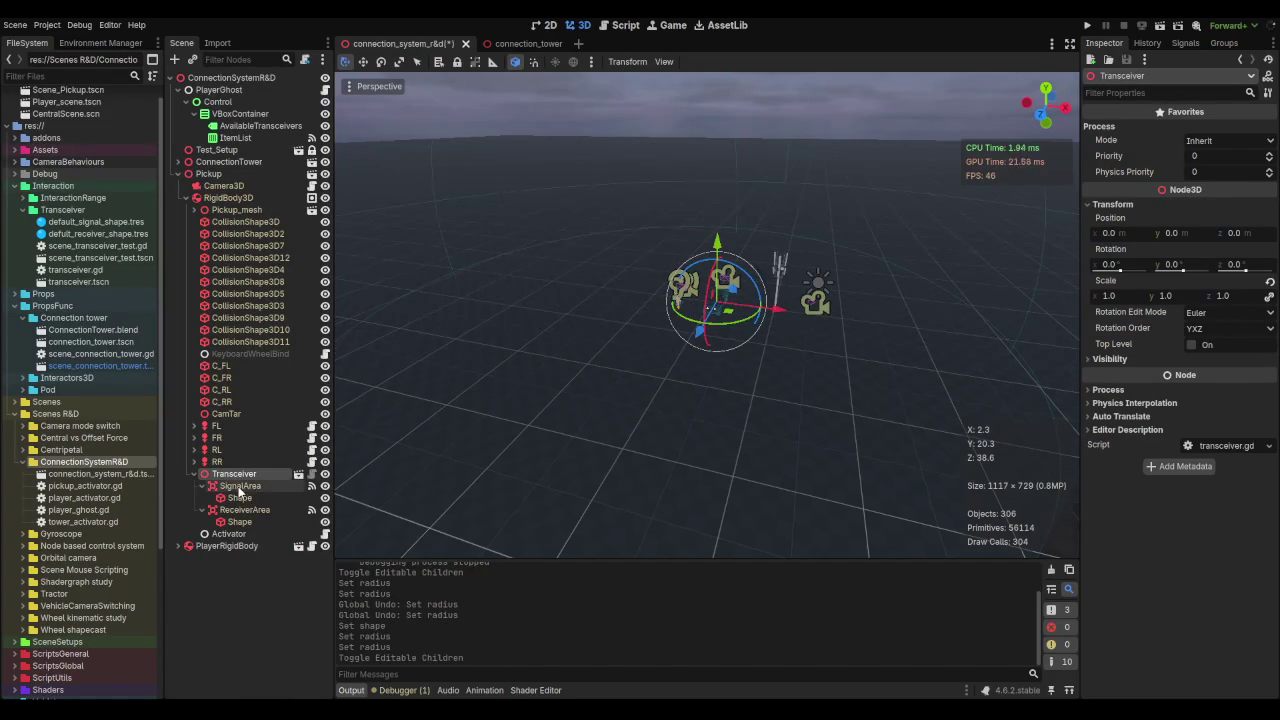
Step: Make the Pickup's SignalArea sphere shape unique and set its radius to 50
left_click(239, 498)
scroll(863, 375, "down", 3)
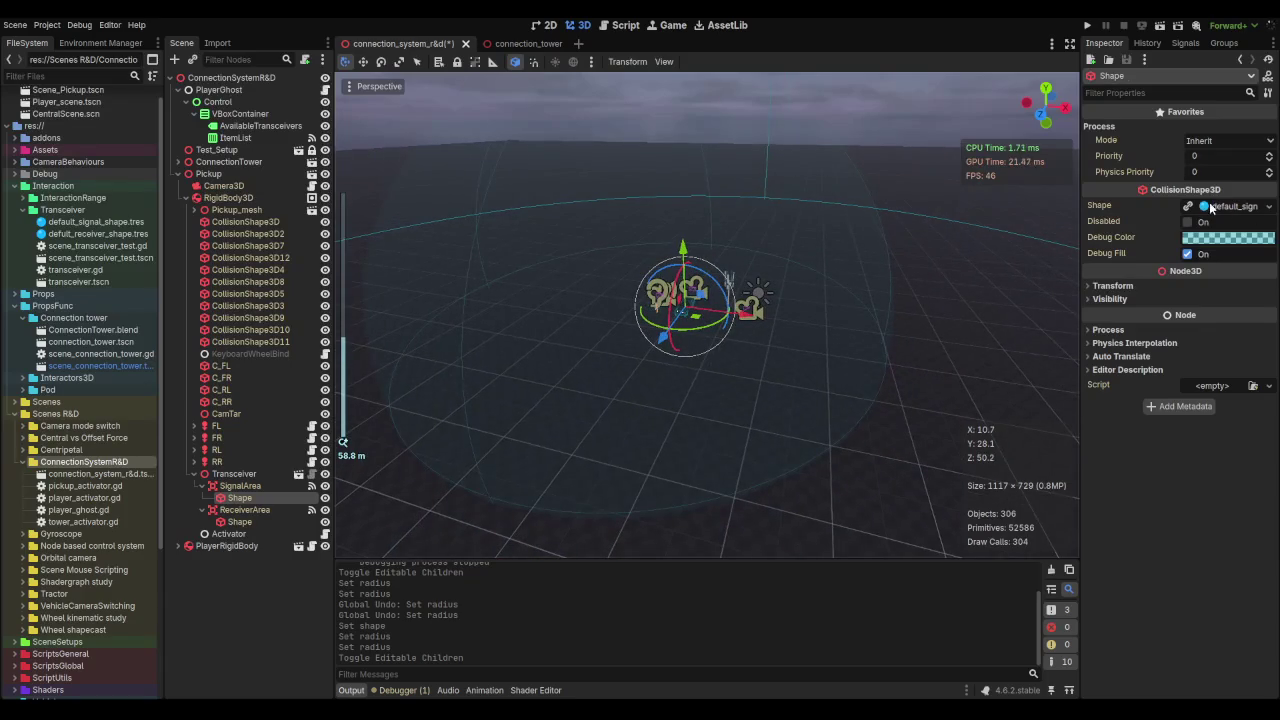
left_click(1188, 206)
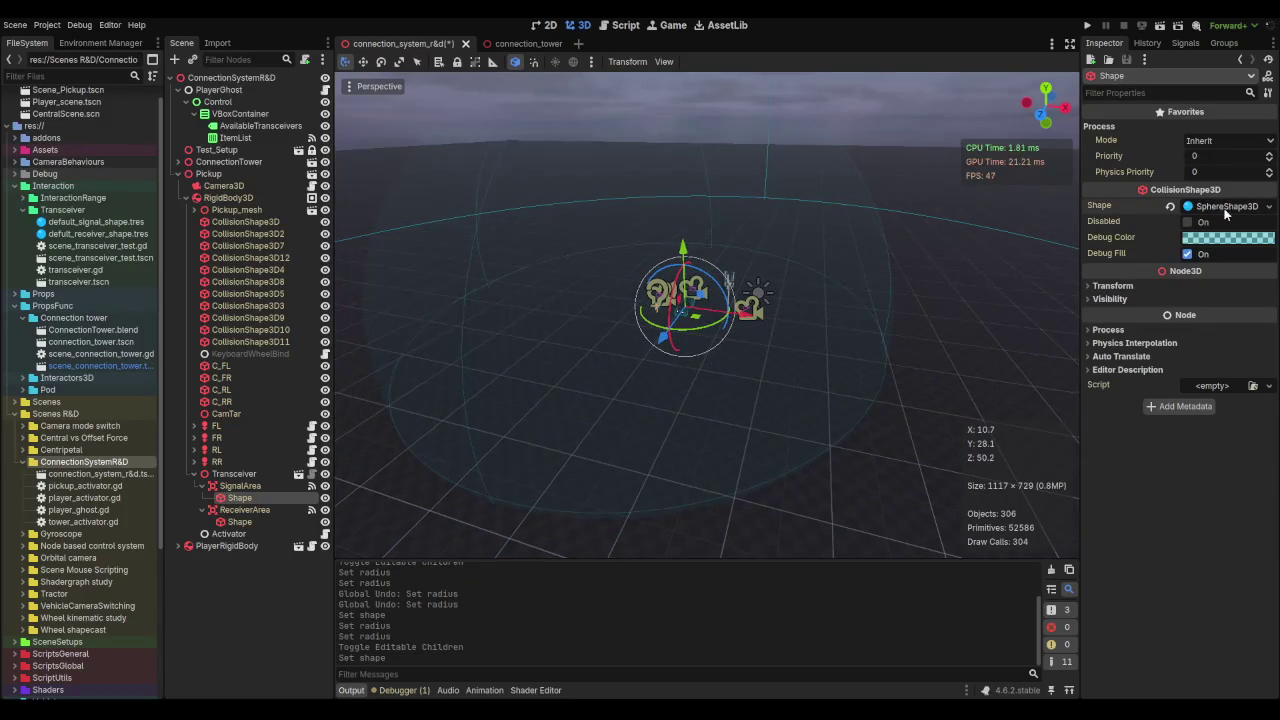
scroll(774, 222, "down", 5)
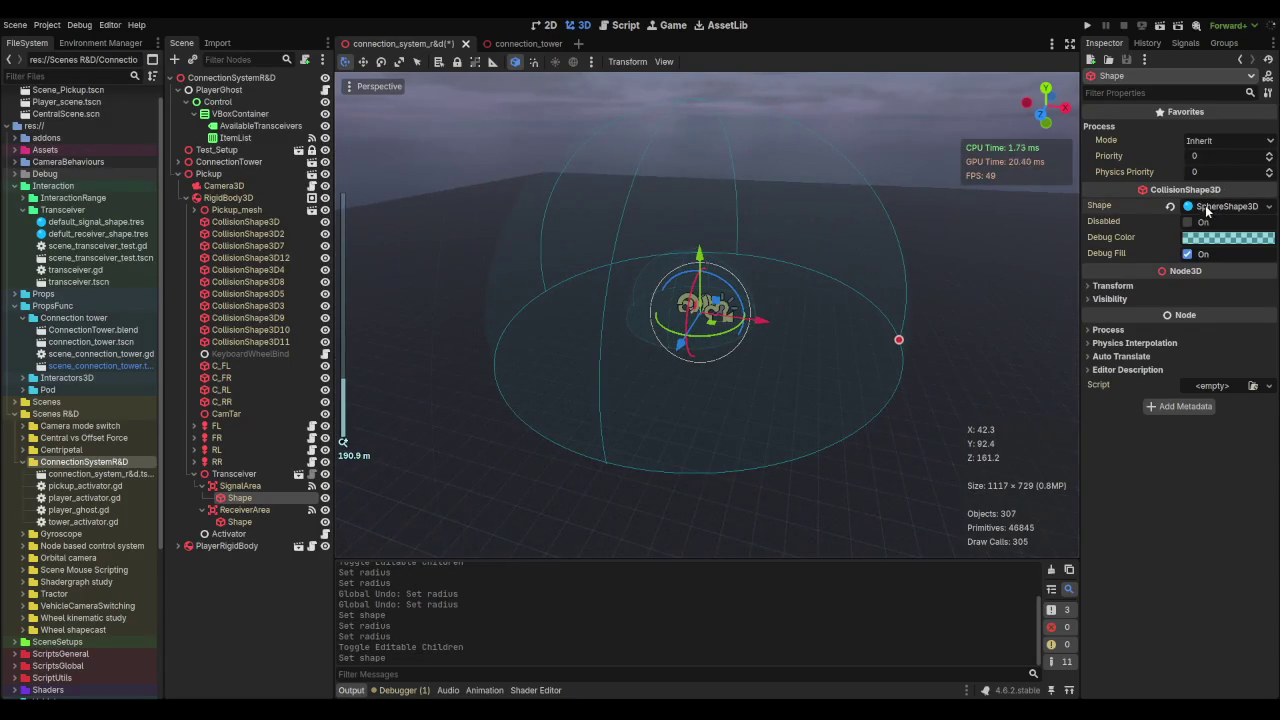
left_click(1207, 207)
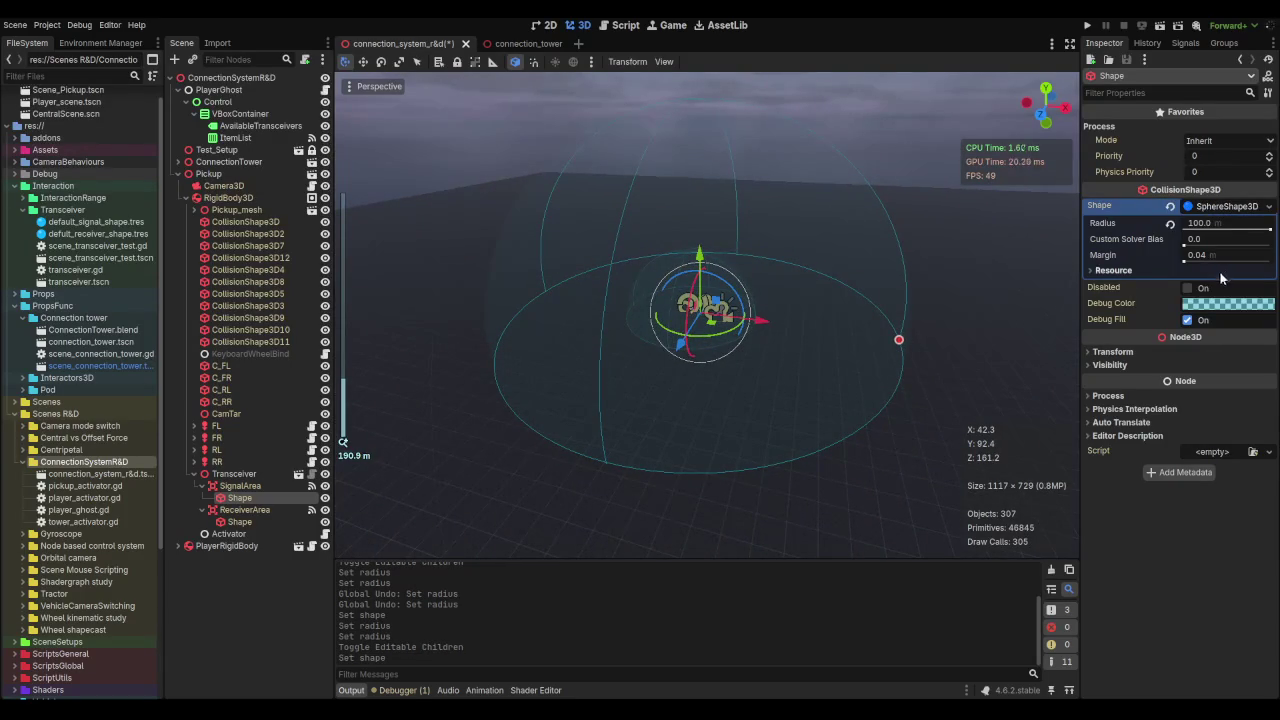
key("Return")
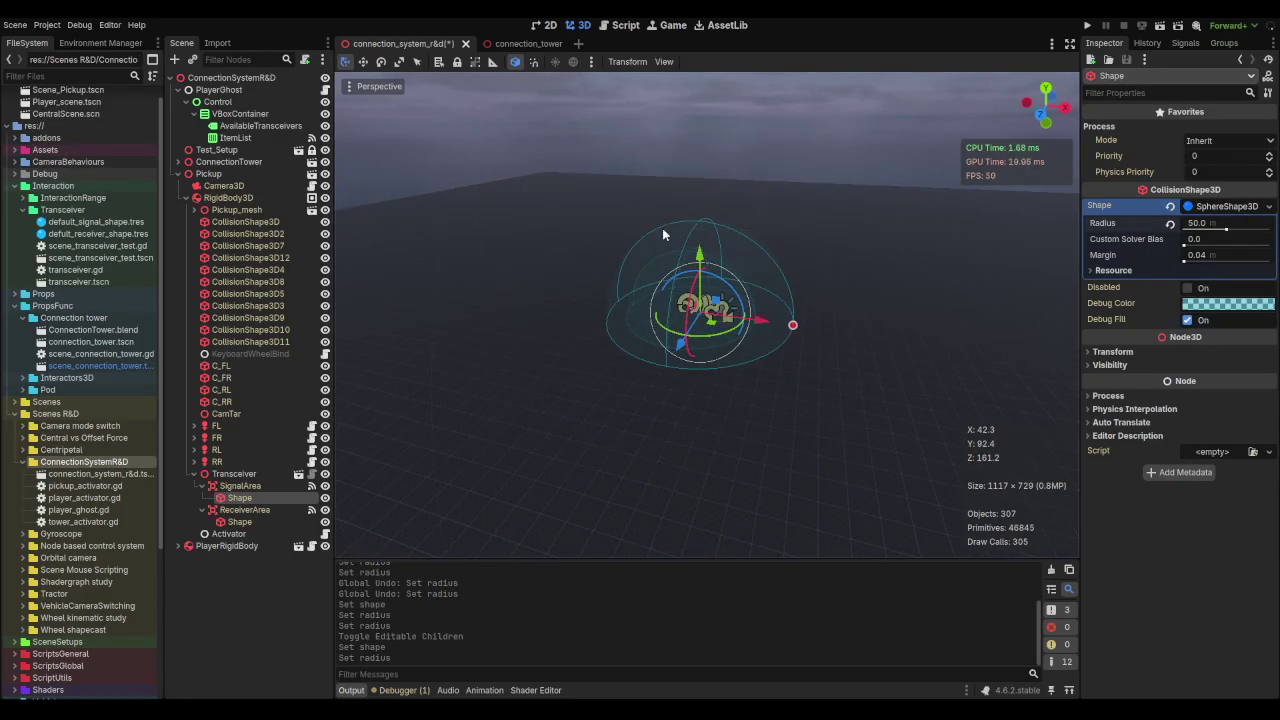
scroll(848, 288, "up", 5)
Step: Save the scene and collapse the Transceiver and Pickup nodes
key("ctrl+s")
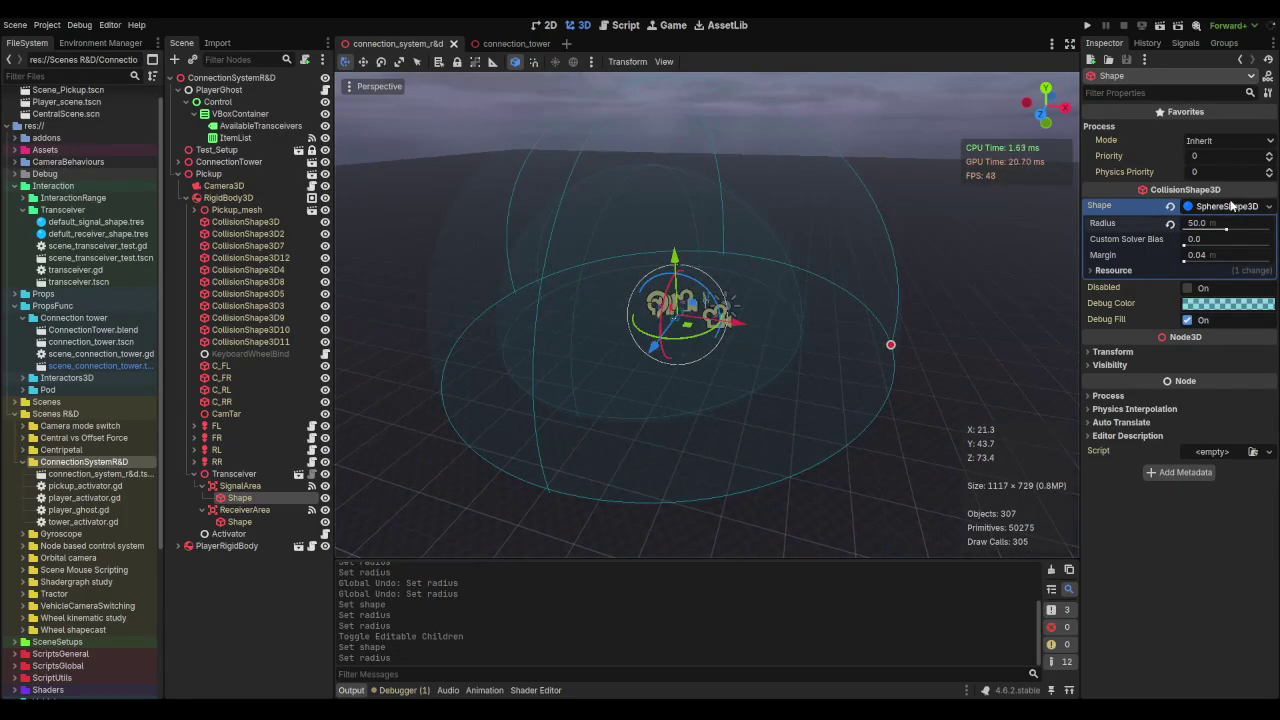
left_click(1233, 206)
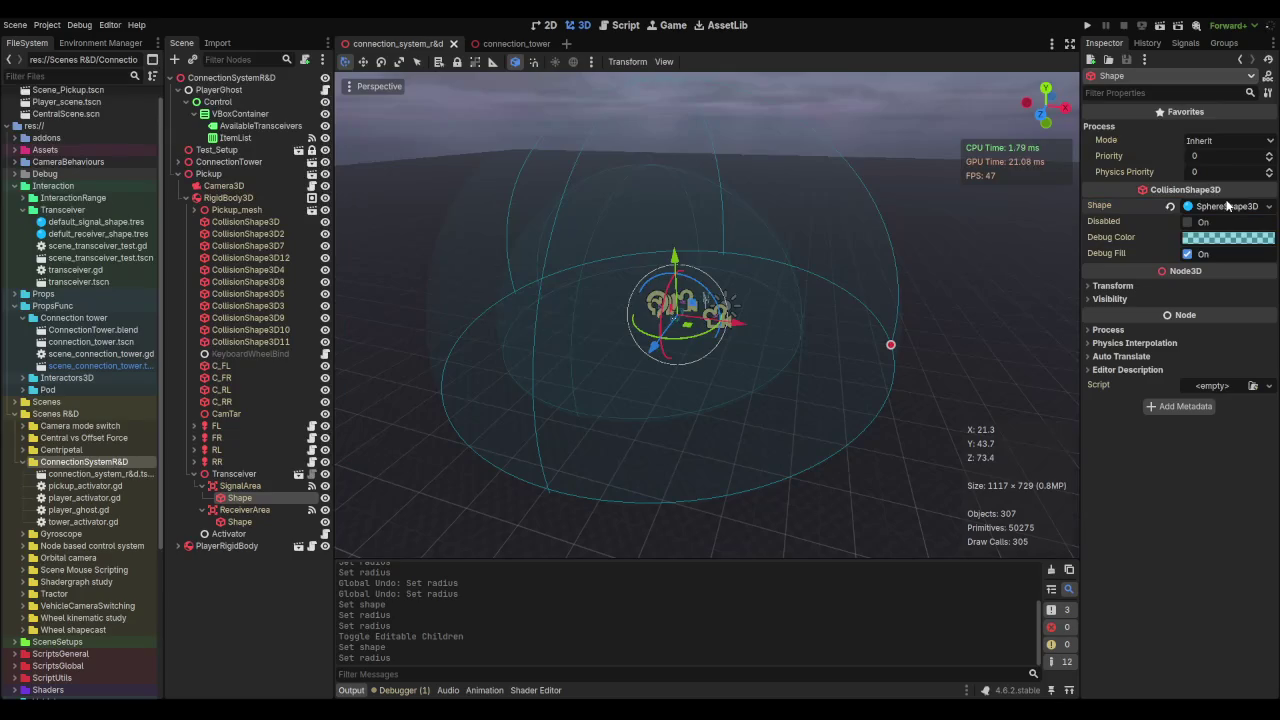
left_click(196, 474)
scroll(546, 359, "down", 4)
key("ctrl+s")
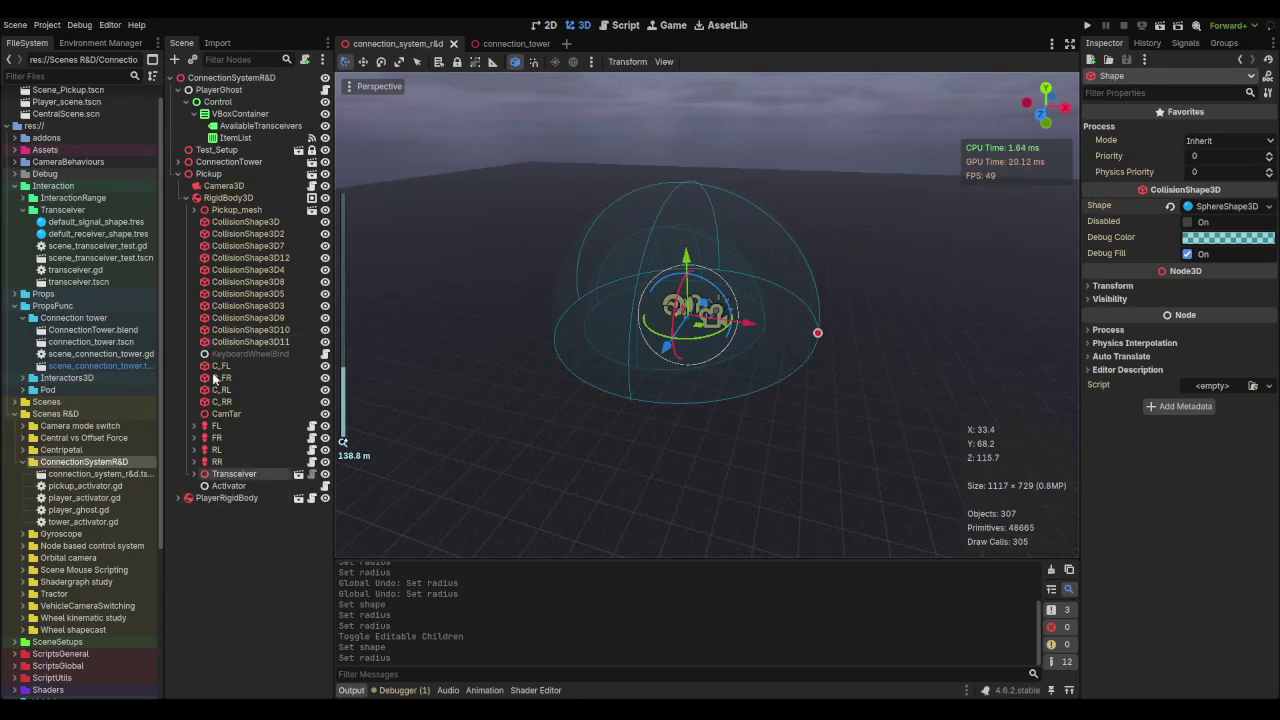
left_click(177, 173)
left_click(221, 248)
key("ctrl+s")
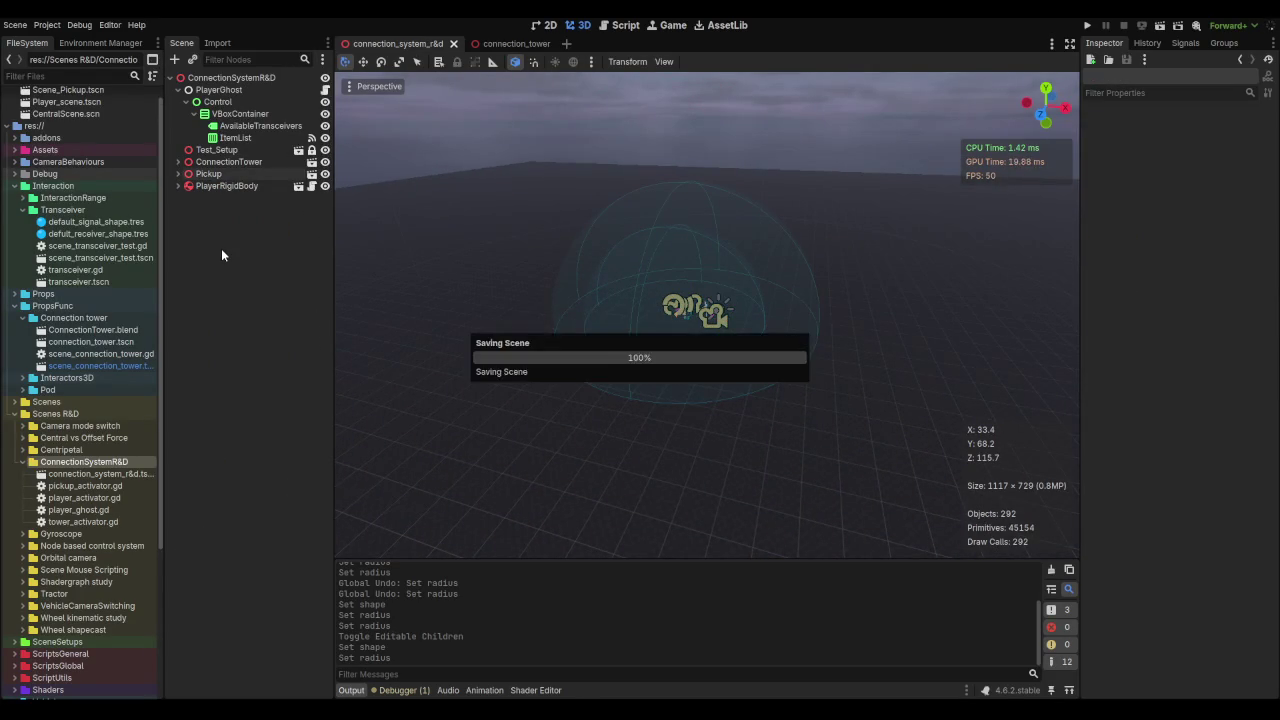
Step: Select the ConnectionTower node and save the scene
left_click(212, 152)
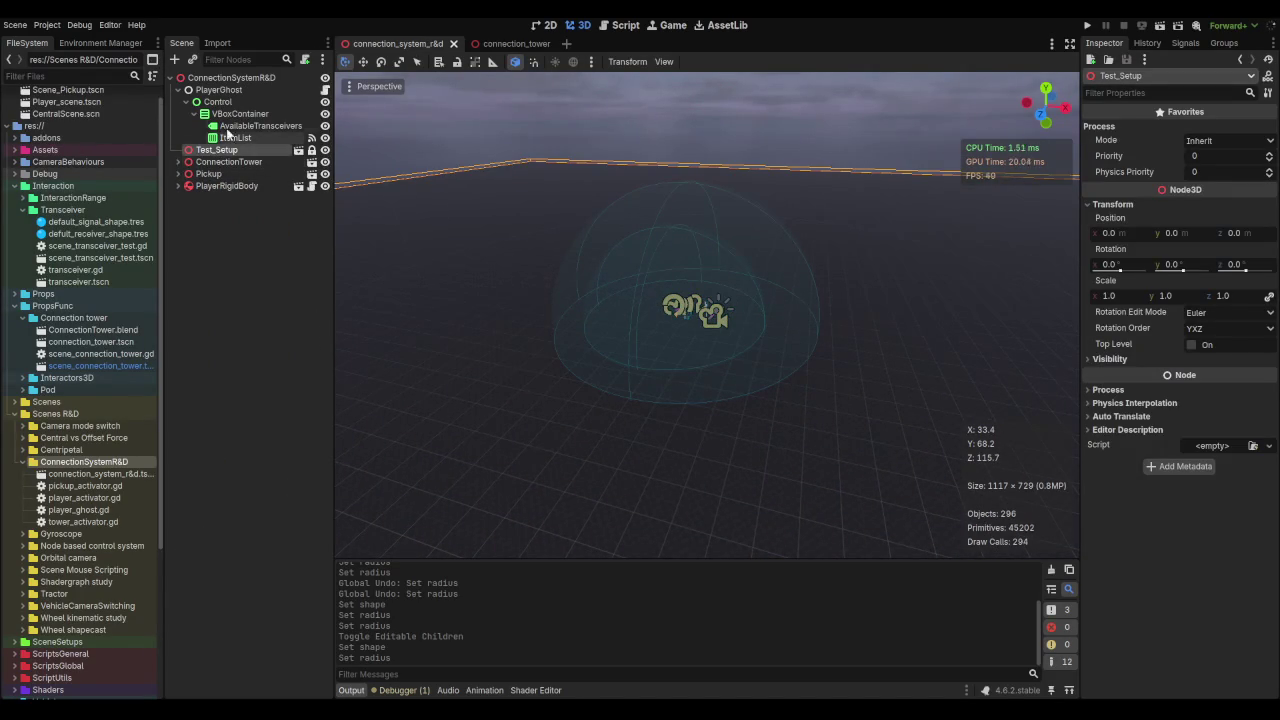
left_click(222, 163)
scroll(555, 253, "down", 1)
key("ctrl+s")
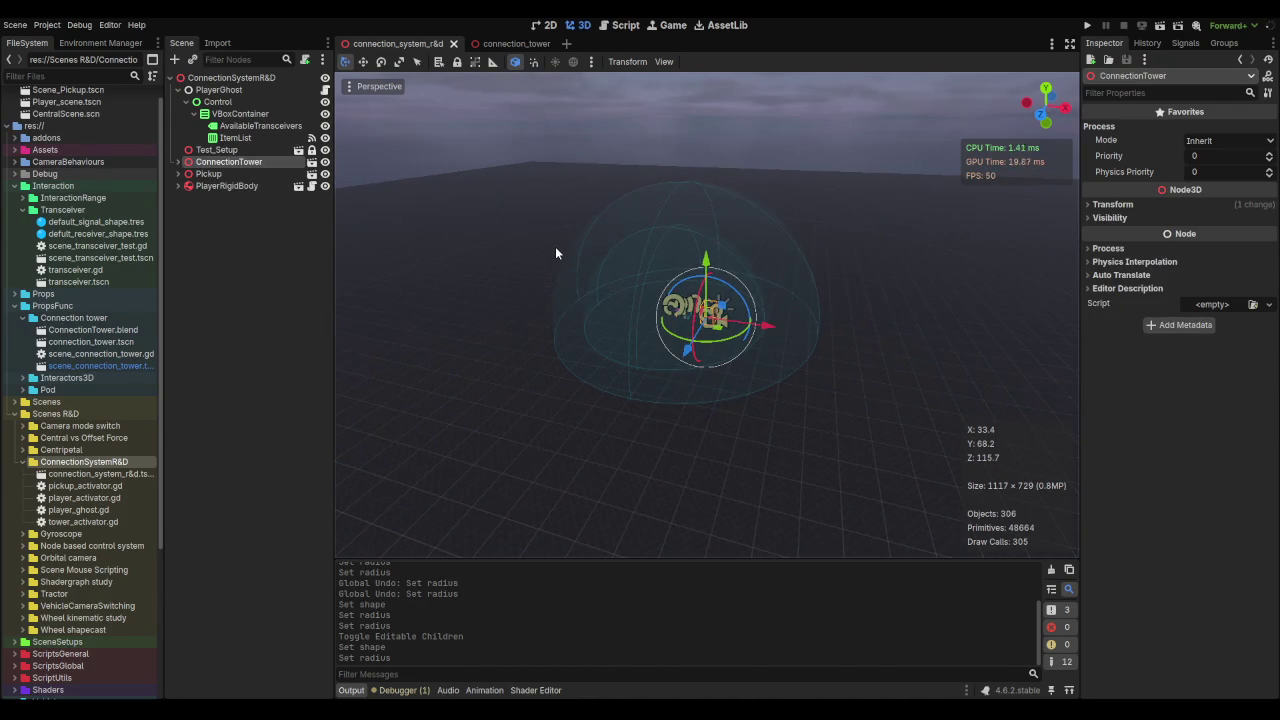
right_click(385, 45)
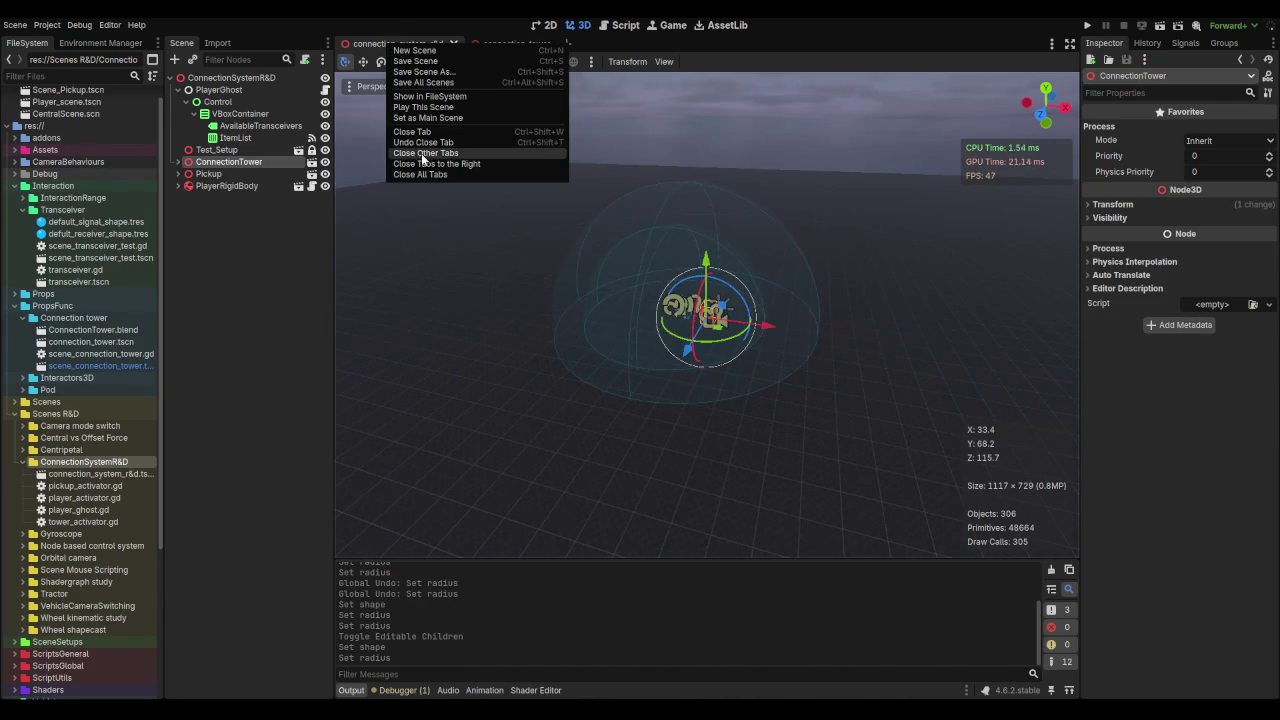
left_click(439, 107)
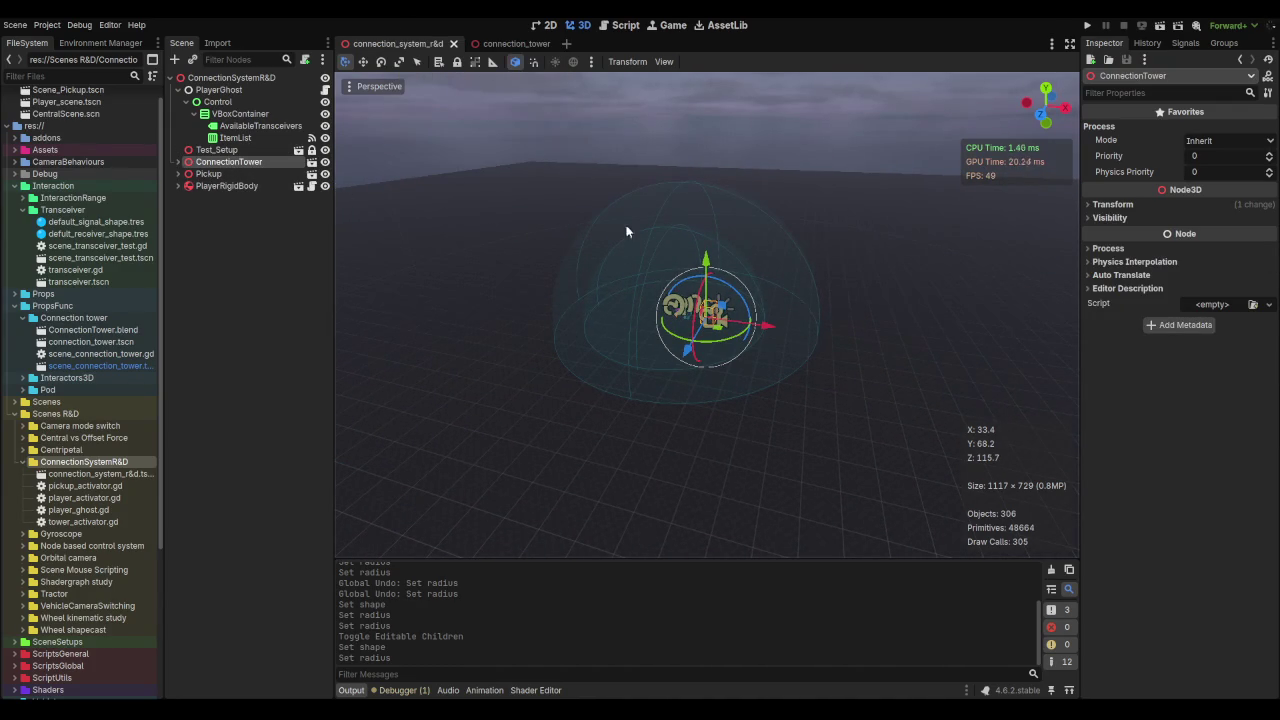
scroll(627, 231, "down", 3)
scroll(594, 286, "down", 2)
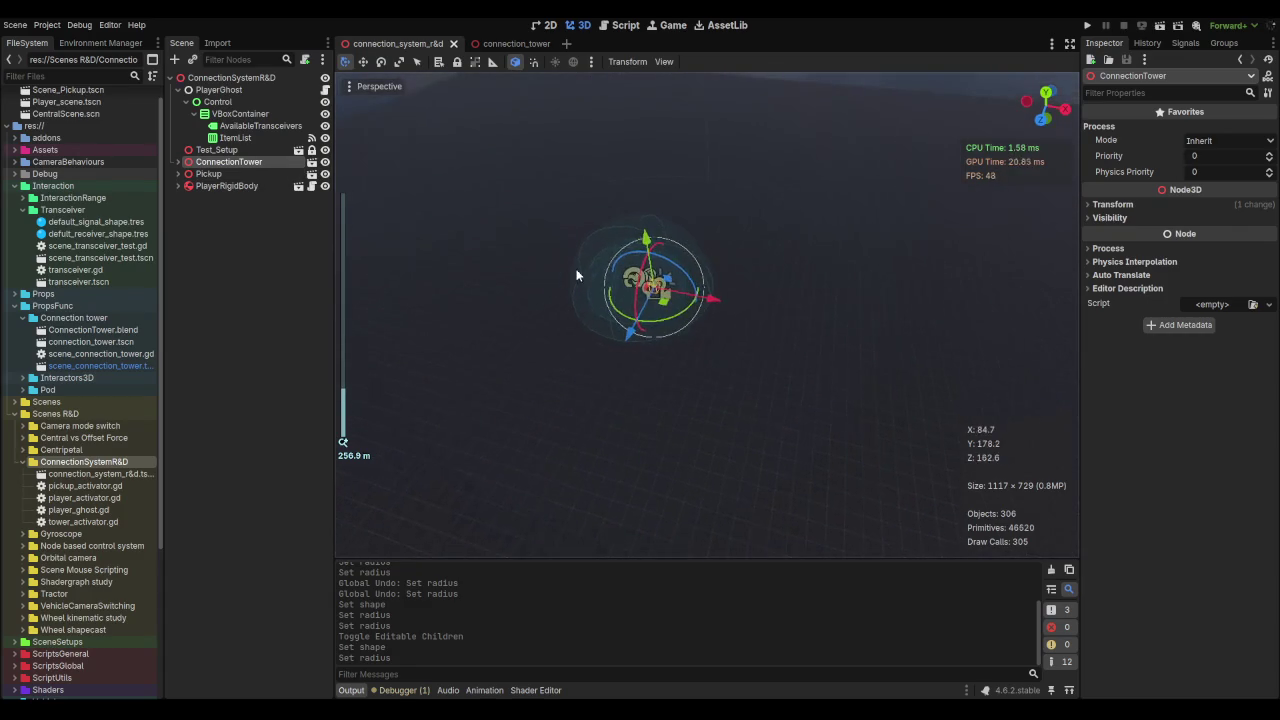
Step: Duplicate ConnectionTower into ConnectionTower2 and move it to a new spot on the ground
key("ctrl+d")
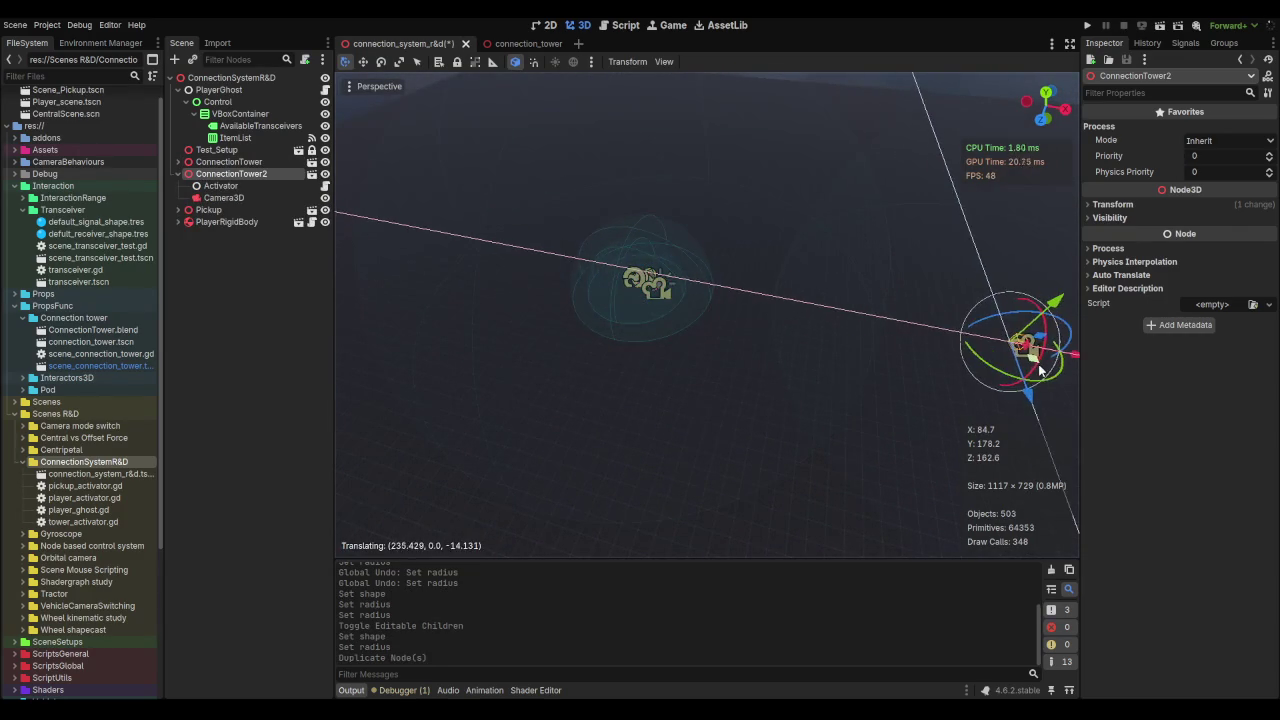
left_click(663, 286)
left_click_drag(698, 310, 750, 335)
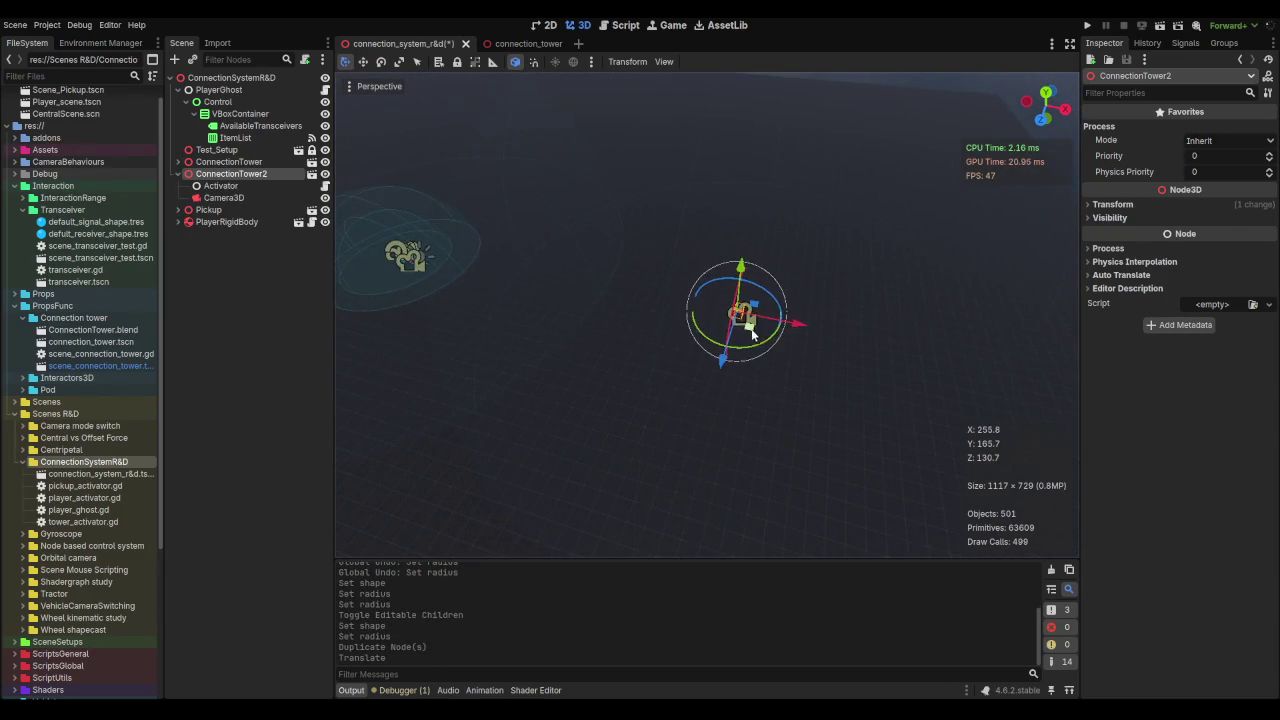
key("g")
left_click(600, 300)
mouse_move(610, 298)
left_mouse_down()
mouse_move(694, 221)
mouse_move(707, 250)
left_mouse_up()
key("g")
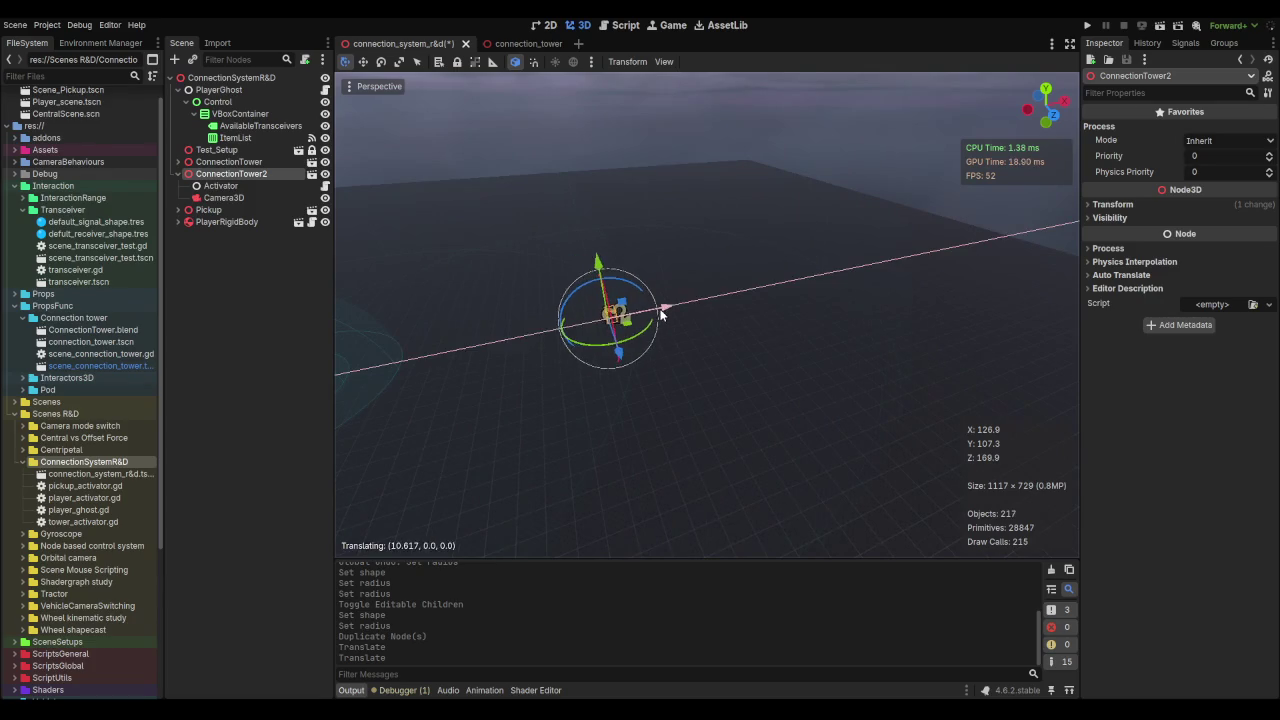
left_click(623, 373)
Step: Duplicate ConnectionTower2 into ConnectionTower3 and place it at another spot
key("ctrl+d")
key("g")
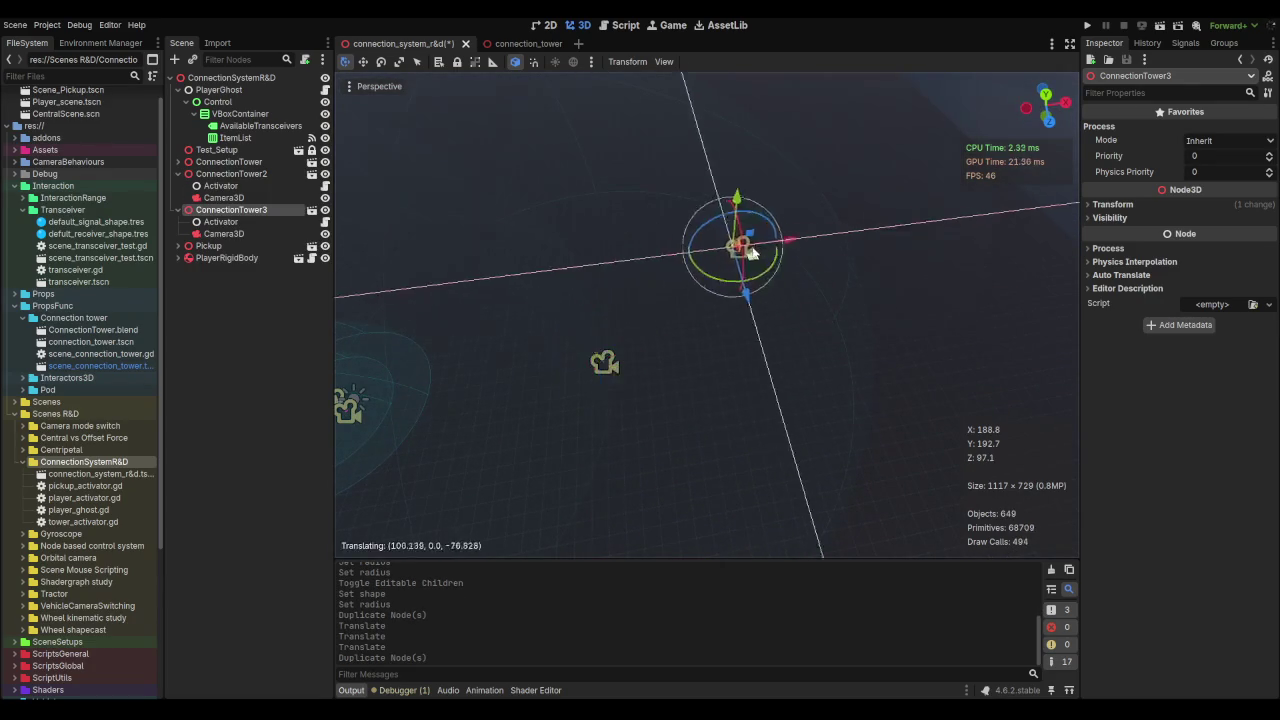
left_click(767, 234)
scroll(667, 131, "down", 3)
mouse_move(667, 131)
left_mouse_down()
mouse_move(718, 282)
mouse_move(863, 285)
left_mouse_up()
key("f")
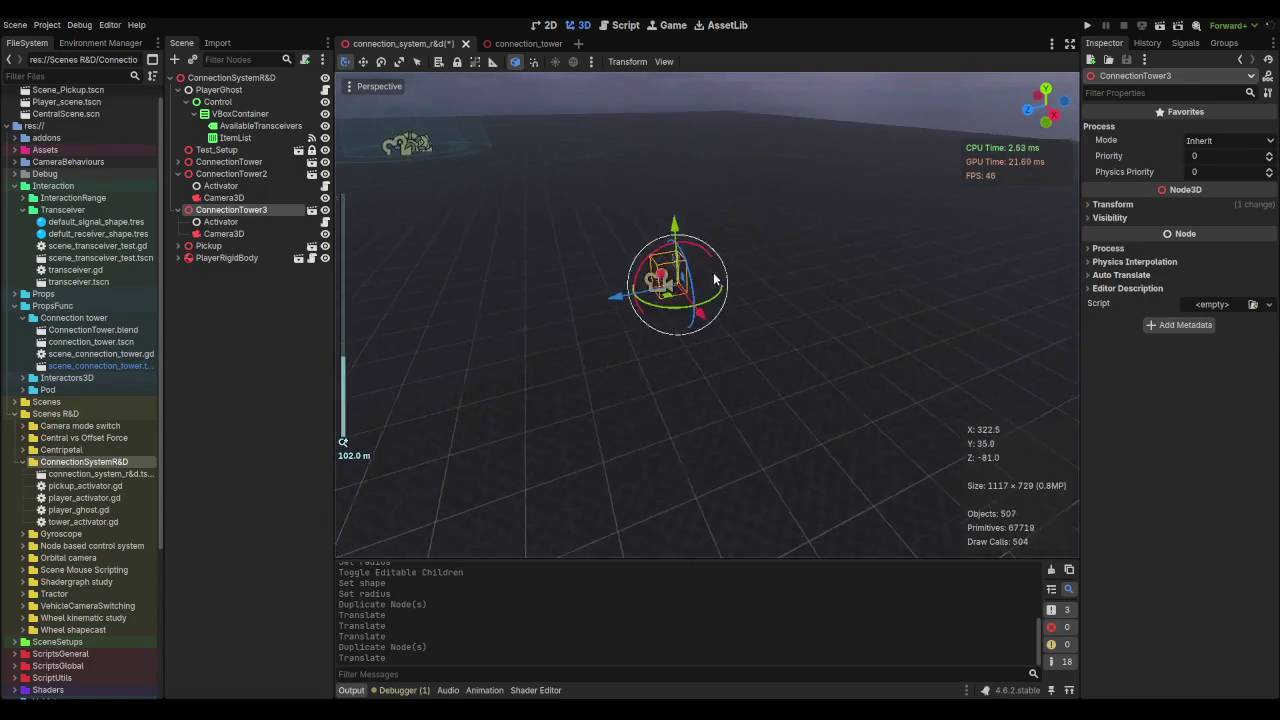
scroll(729, 273, "up", 10)
left_click_drag(735, 366, 676, 320)
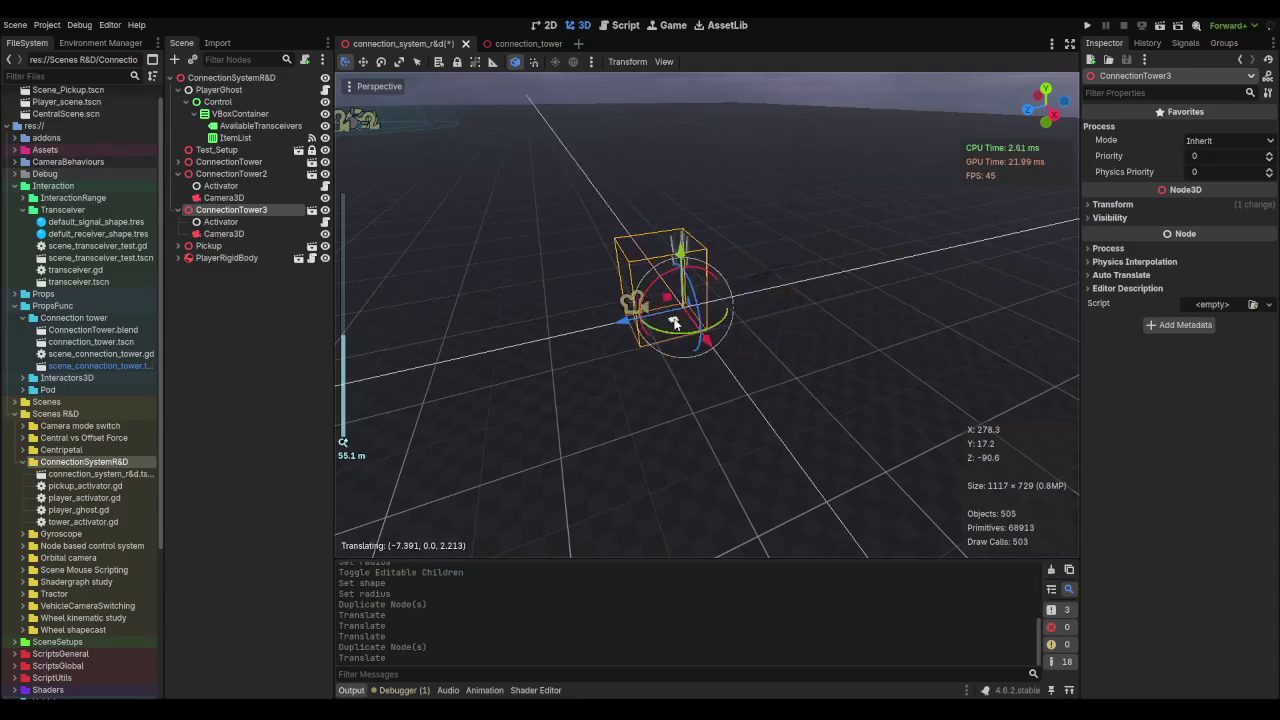
scroll(676, 320, "up", 5)
key("f")
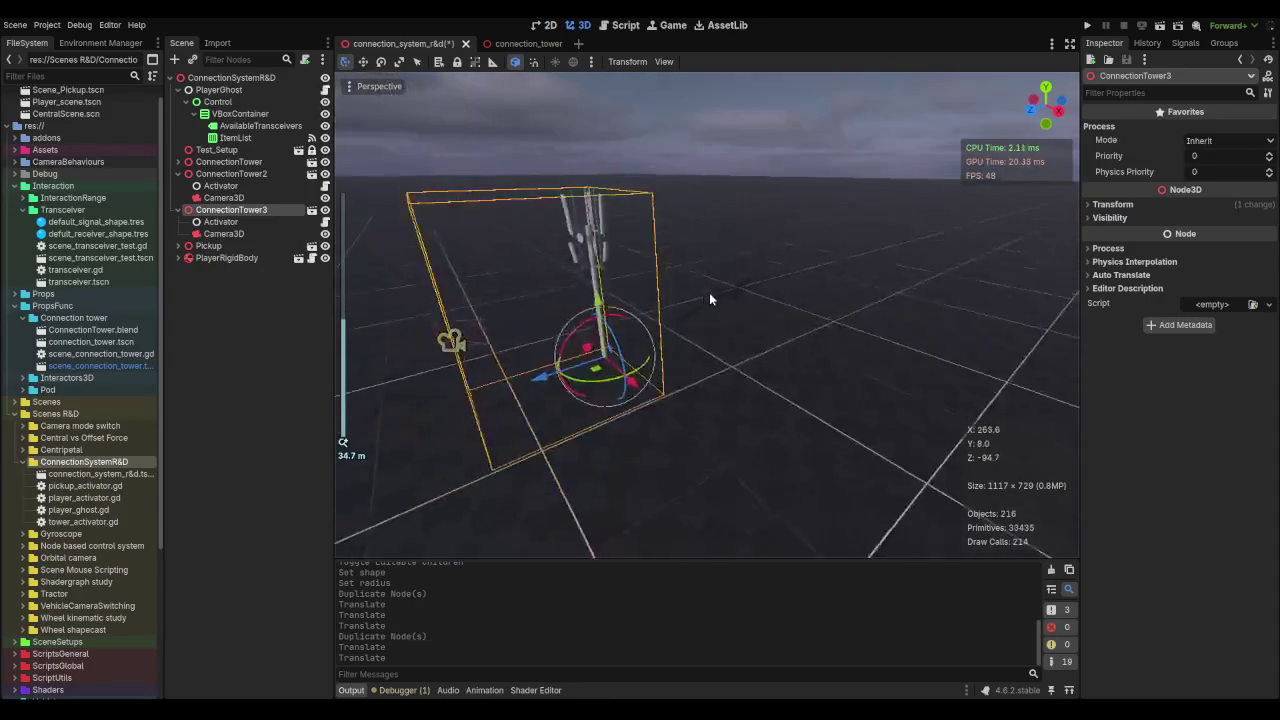
scroll(775, 318, "up", 2)
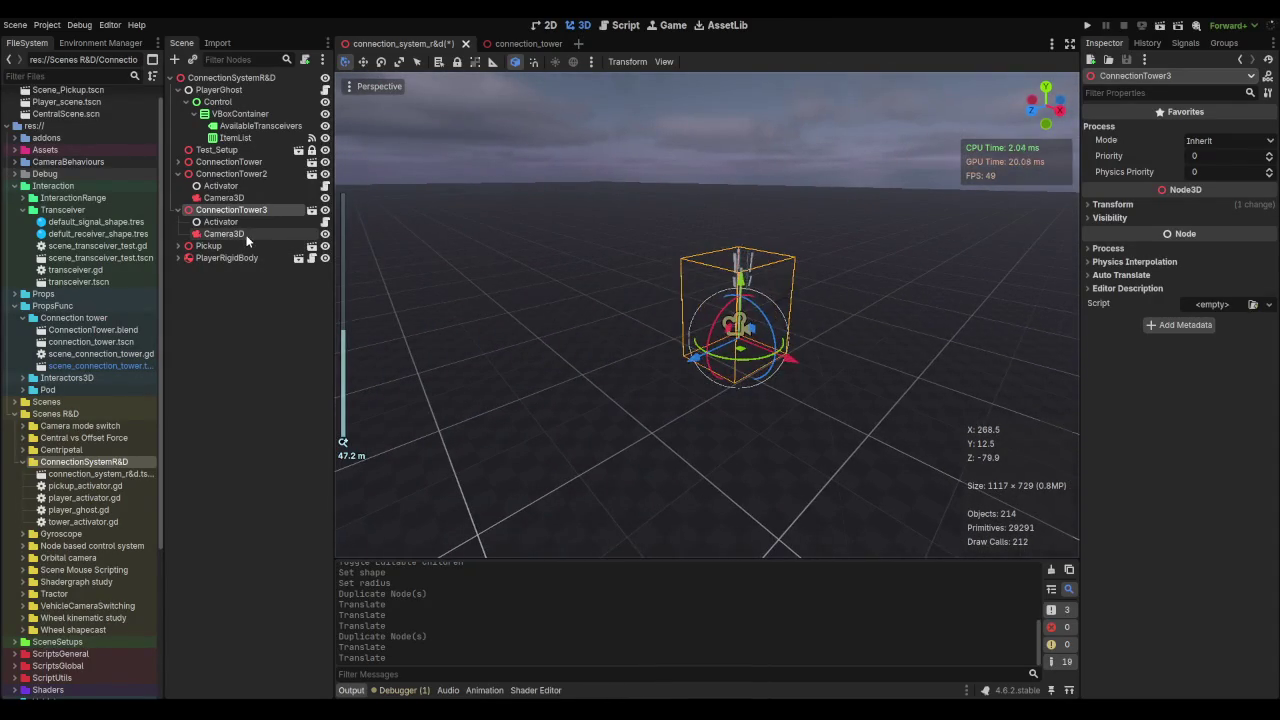
Step: Align ConnectionTower3's Camera3D with the current editor view
left_click(245, 235)
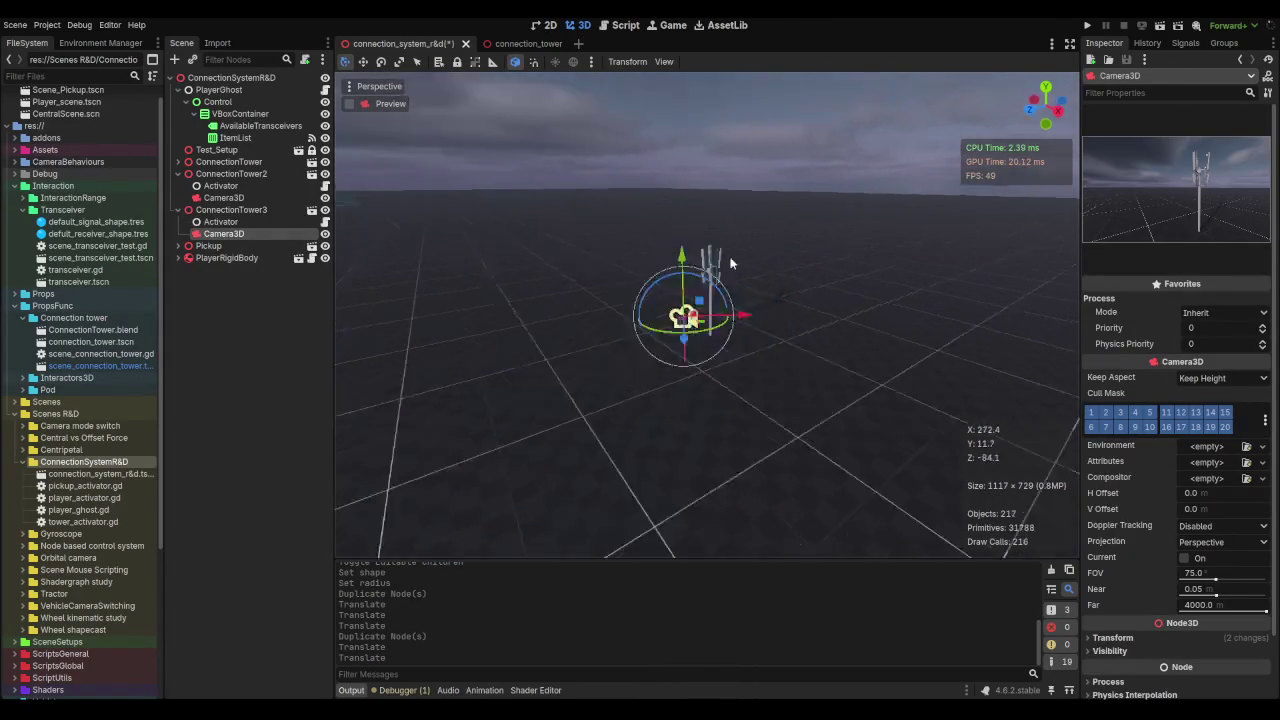
scroll(580, 258, "up", 2)
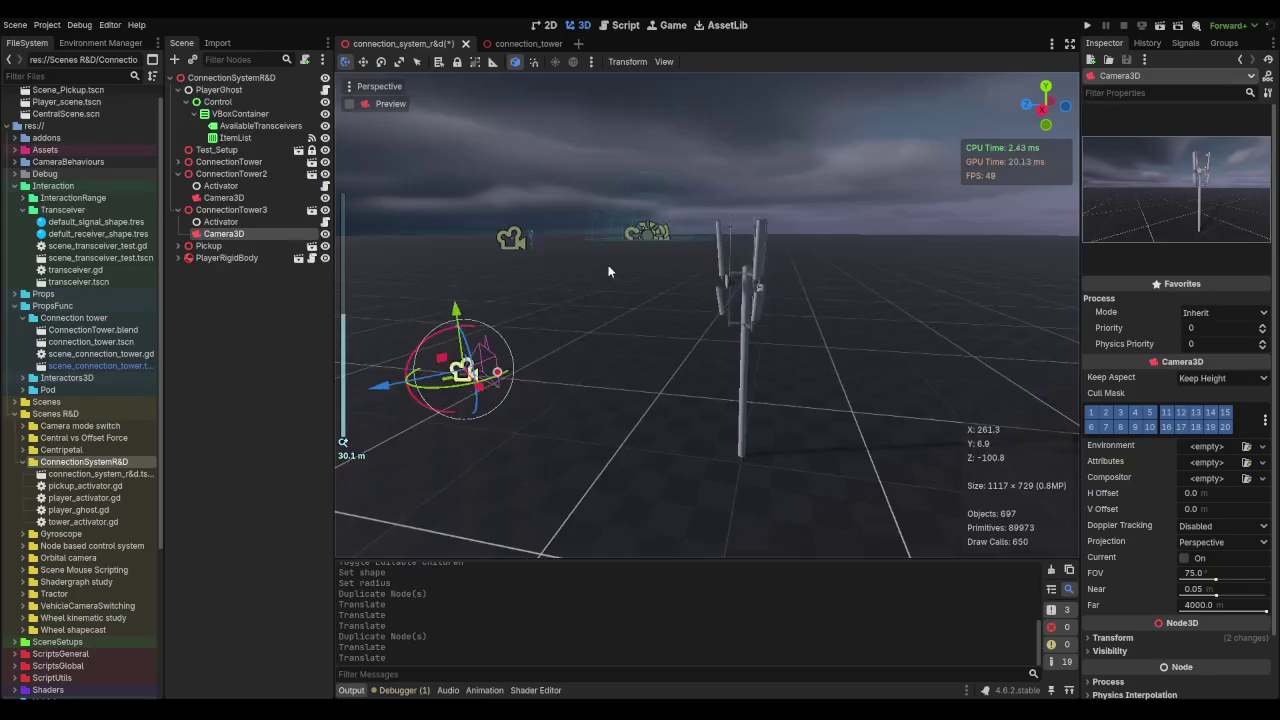
left_click(368, 87)
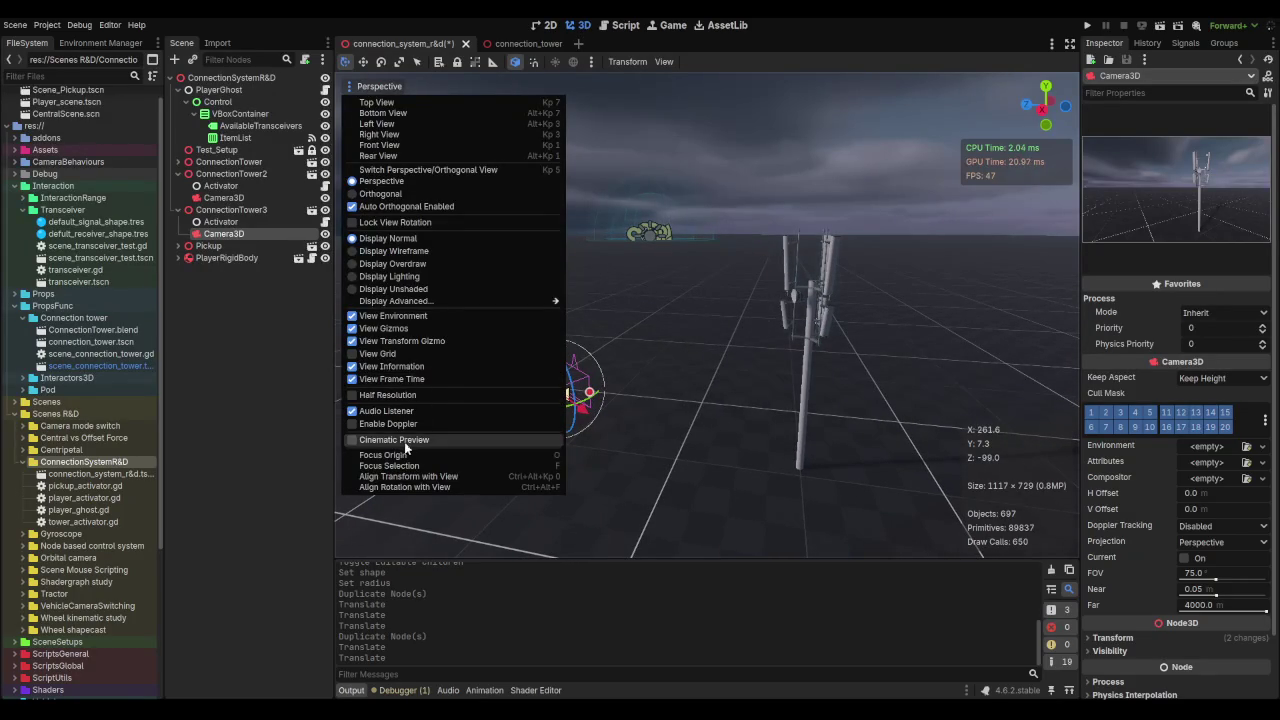
left_click(412, 478)
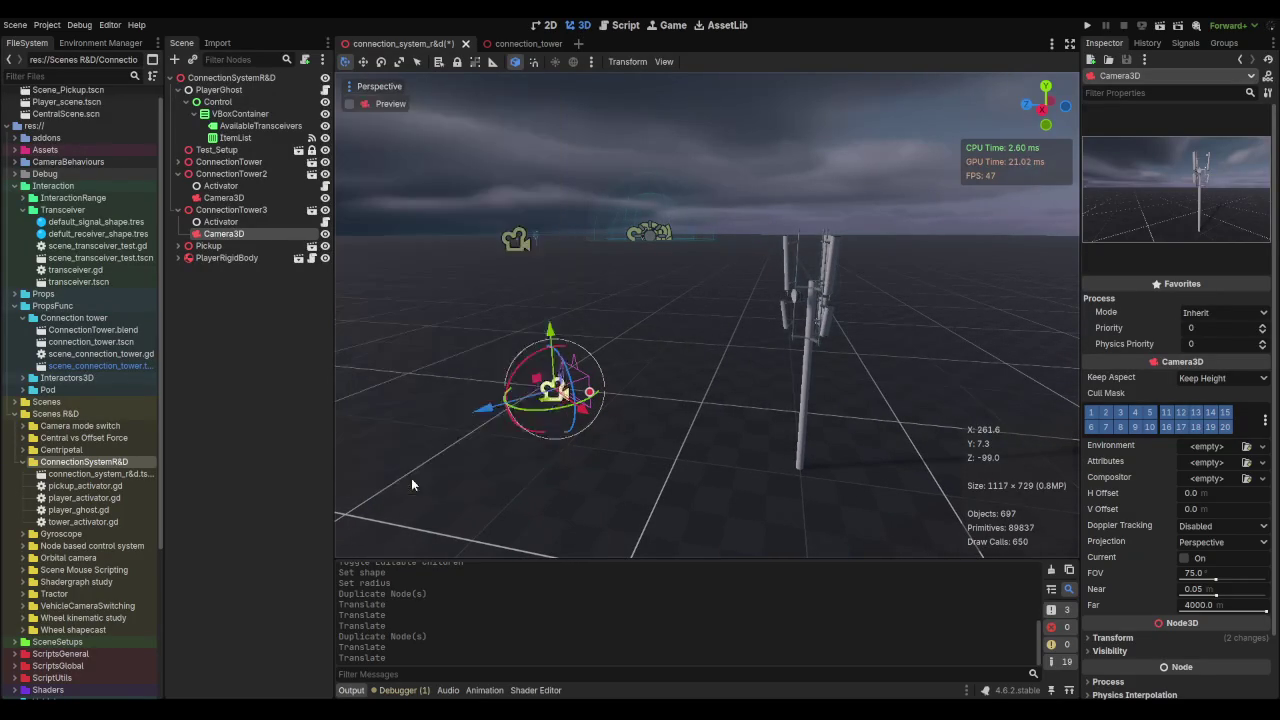
Step: Select ConnectionTower2's camera and orbit the viewport to a level view of the horizon
left_click(223, 197)
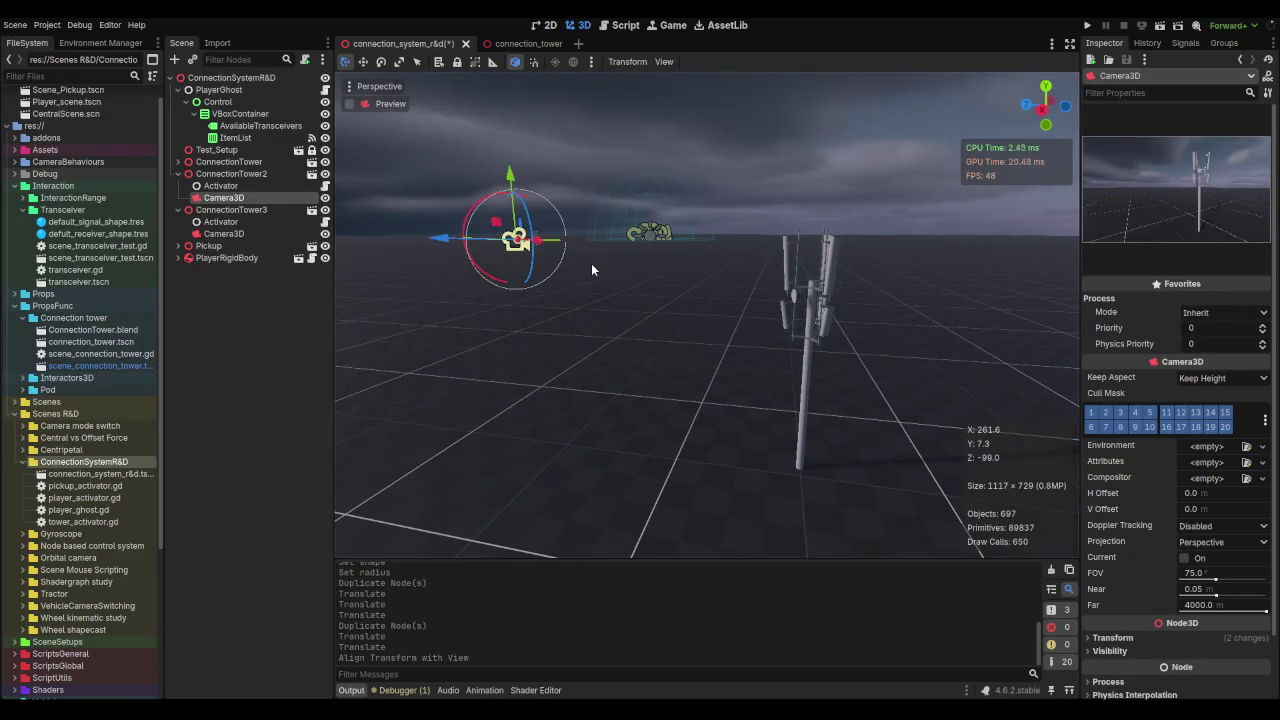
key("f")
scroll(695, 262, "up", 2)
left_click_drag(695, 262, 896, 209)
scroll(782, 243, "down", 5)
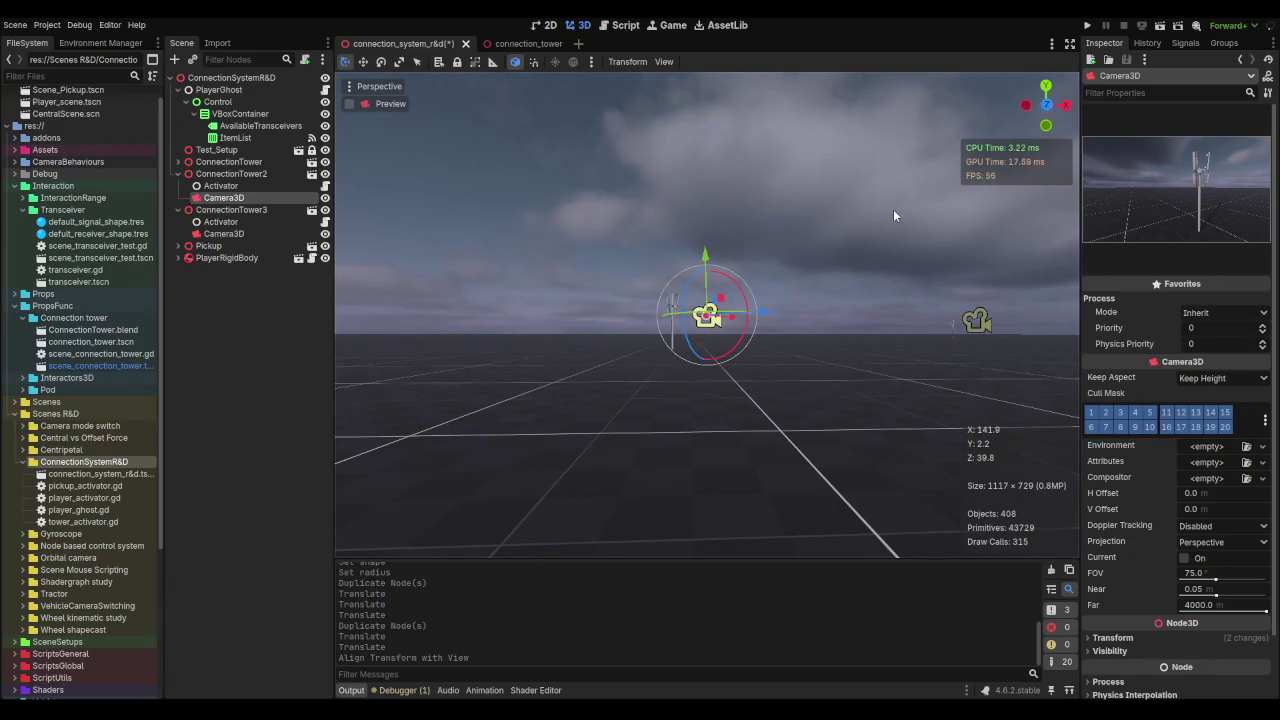
scroll(905, 225, "up", 5)
mouse_move(905, 225)
left_mouse_down()
mouse_move(650, 242)
mouse_move(793, 295)
mouse_move(797, 341)
left_mouse_up()
scroll(774, 303, "up", 5)
Step: Frame the tower and align ConnectionTower2's camera with that view
left_click(379, 86)
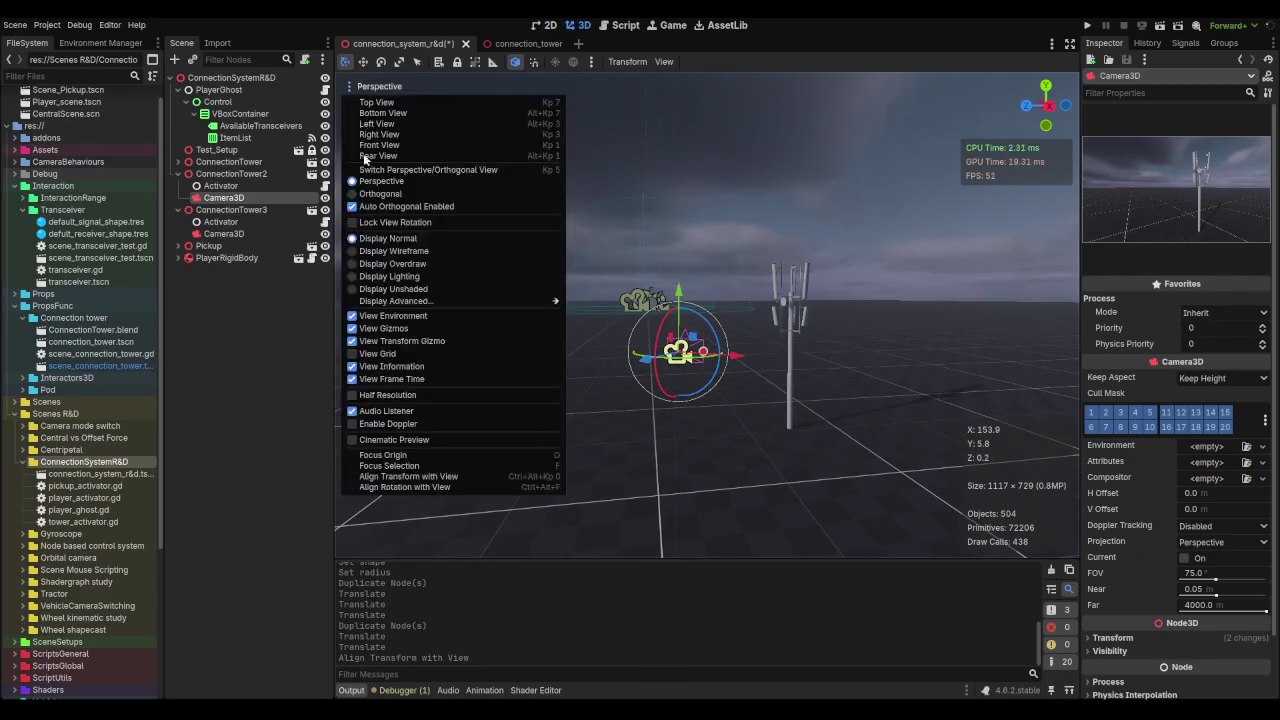
left_click(724, 290)
scroll(720, 298, "up", 8)
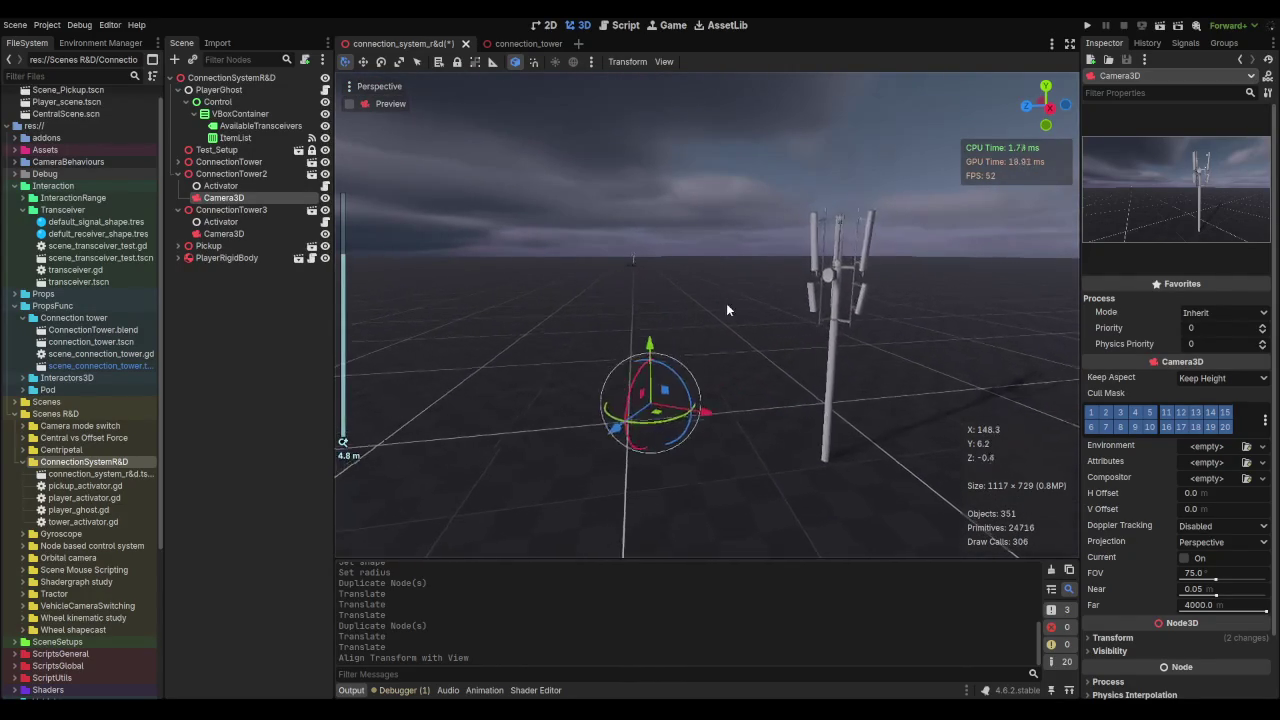
left_click_drag(727, 308, 683, 335)
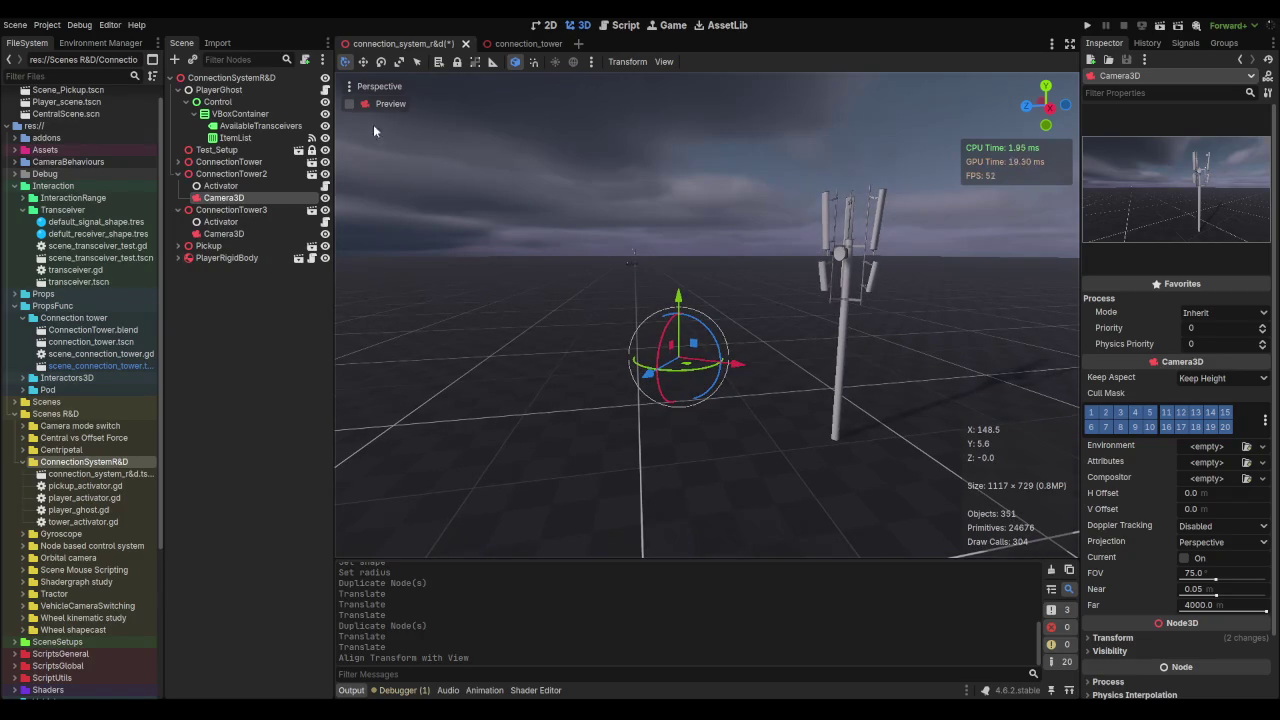
left_click(373, 88)
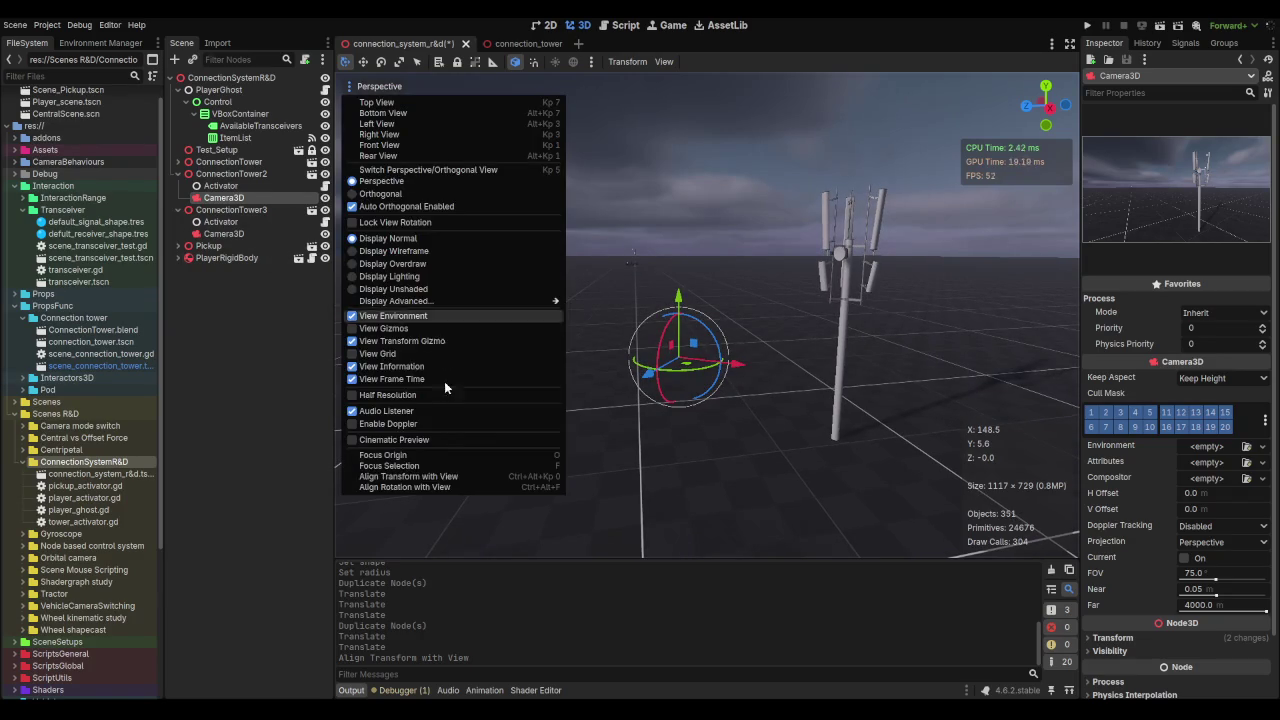
left_click(414, 477)
Step: Save the scene and select the original tower's camera
key("ctrl+s")
left_click(178, 173)
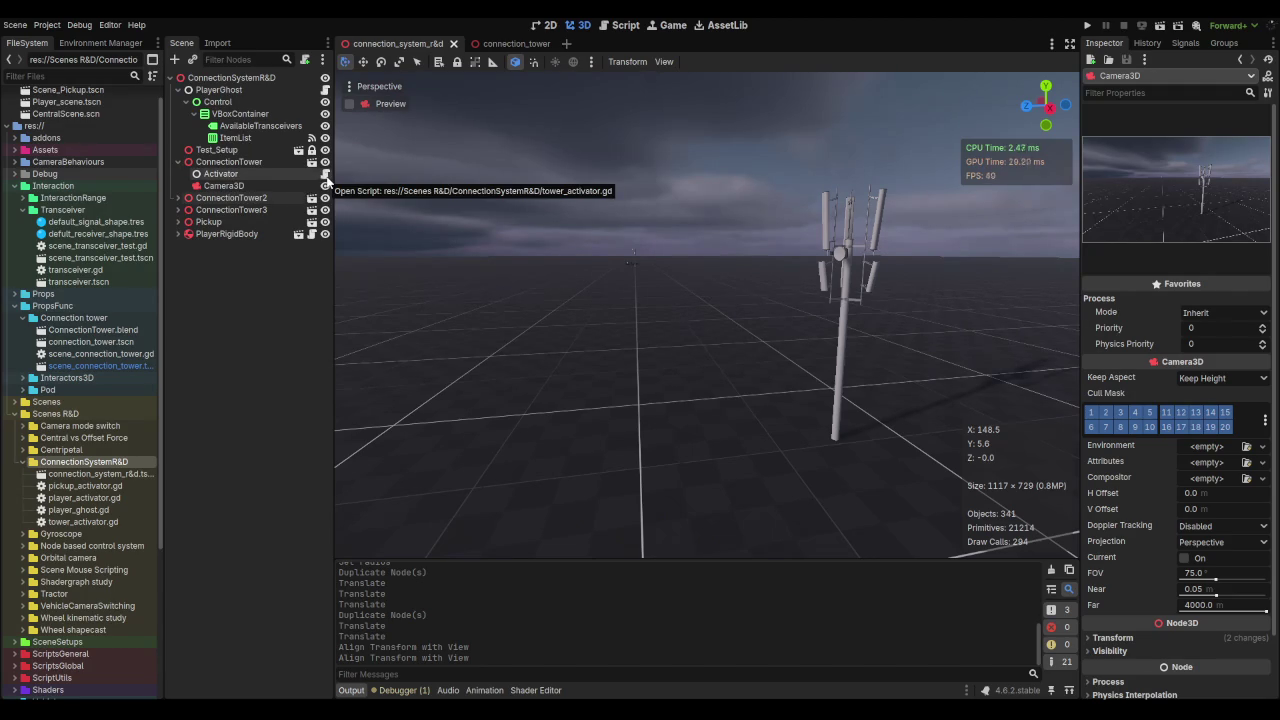
left_click(266, 188)
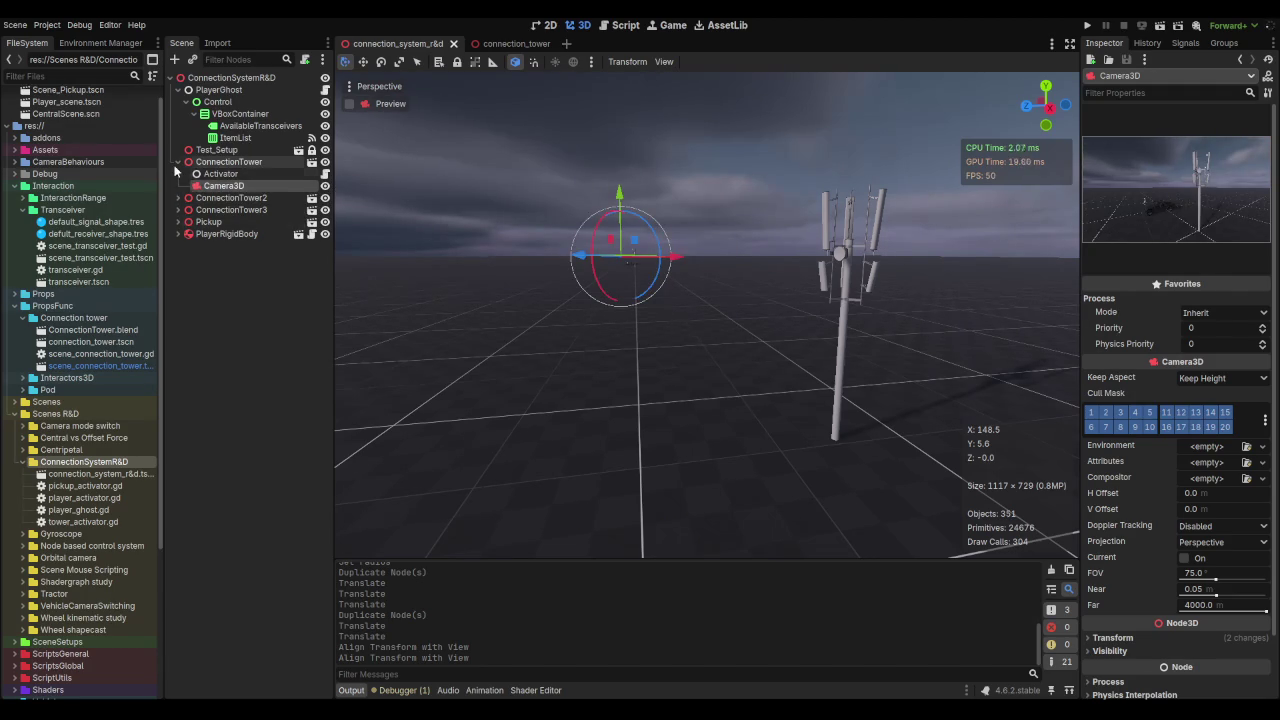
key("ctrl+s")
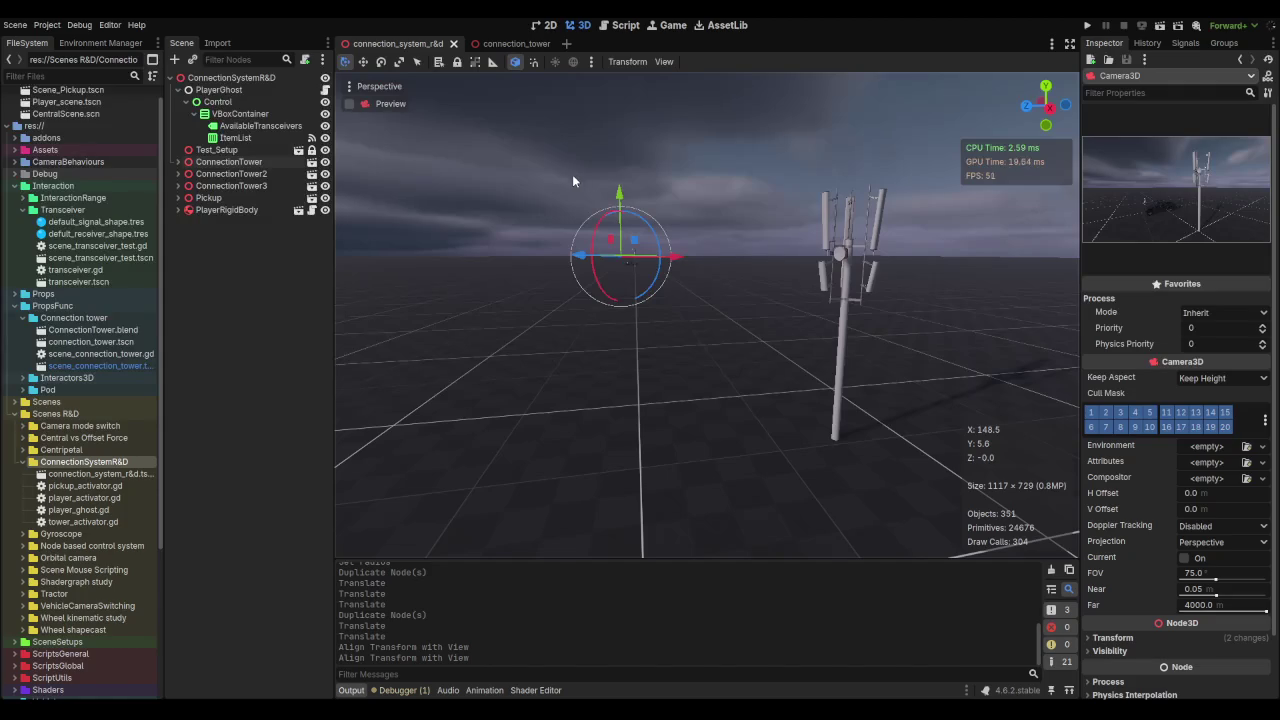
right_click(400, 42)
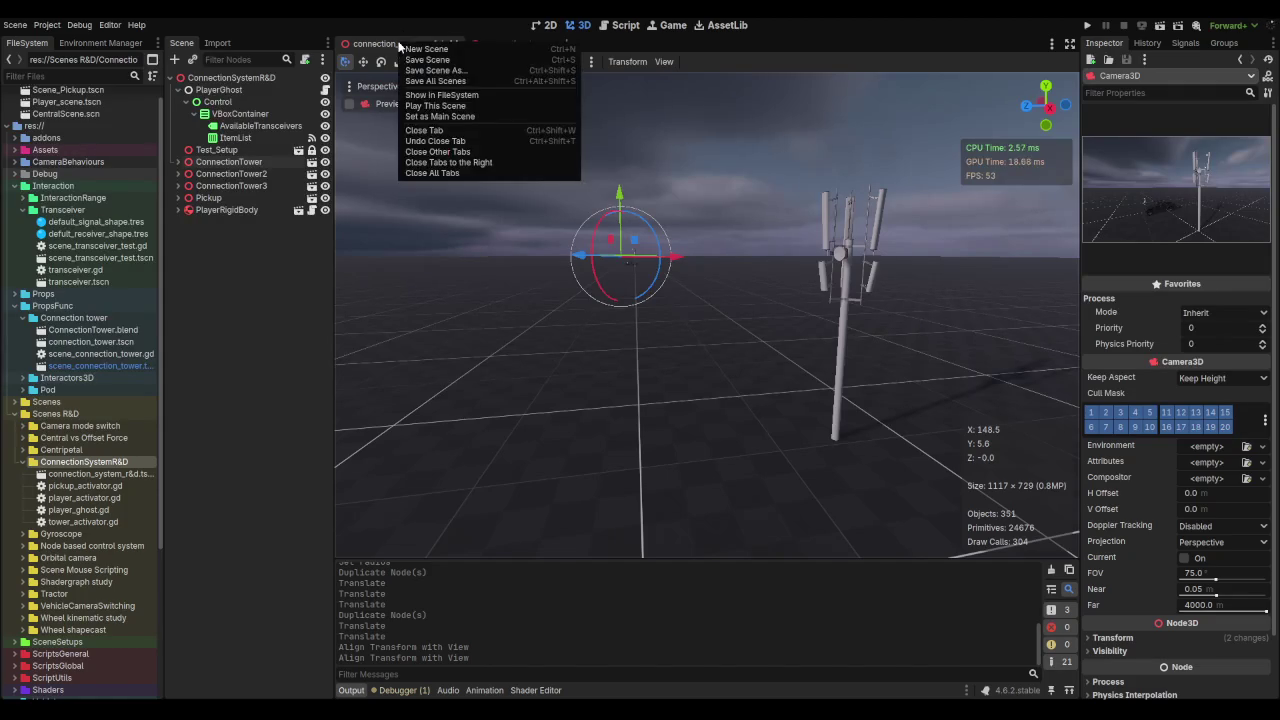
Step: Set connection_system_r&d as the main scene and launch the Godot executable to run the game
left_click(447, 117)
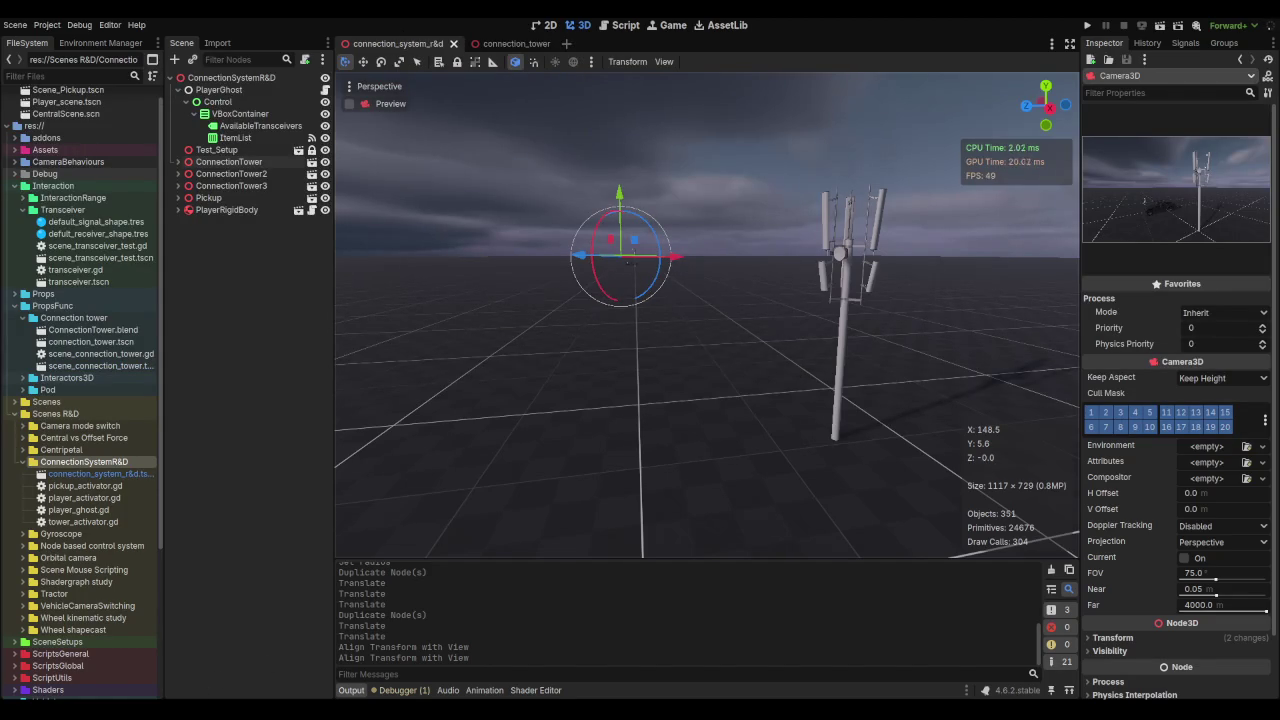
key("alt+Tab")
double_click(270, 625)
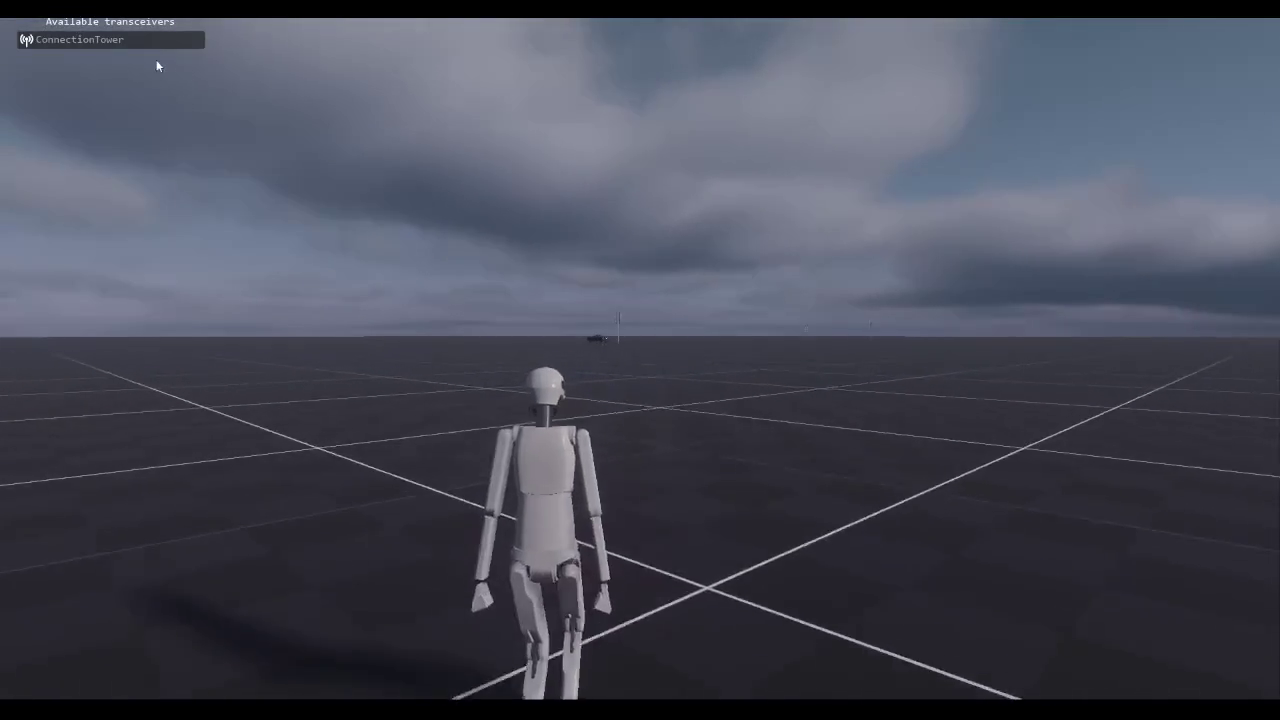
Step: Switch between ConnectionTower, player and jeep cameras, then steer the jeep left
left_click(140, 40)
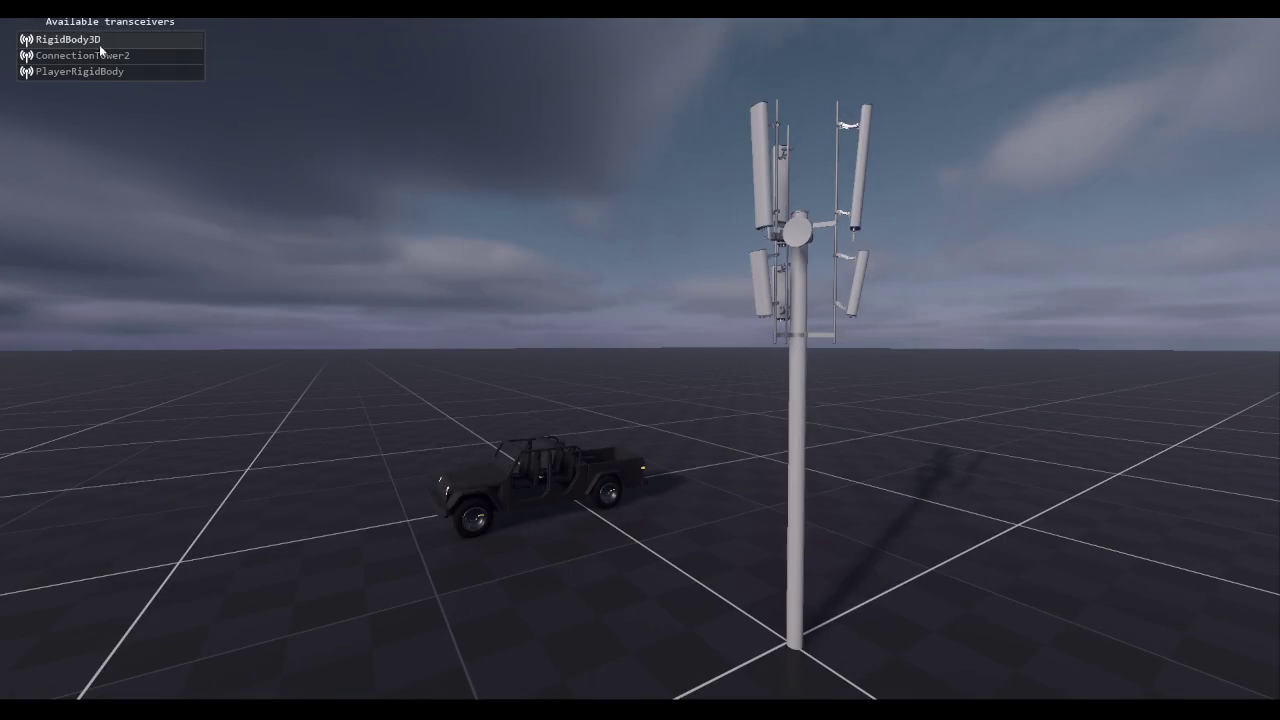
left_click(108, 72)
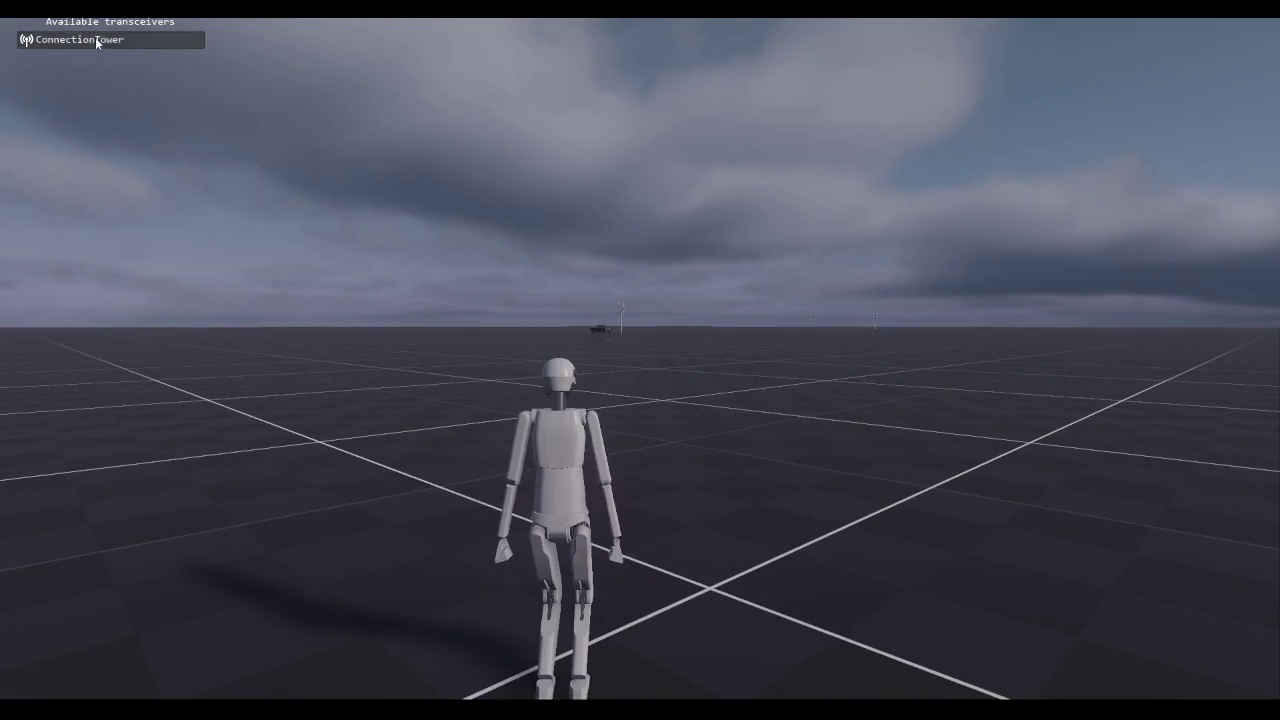
left_click(97, 40)
left_click(114, 42)
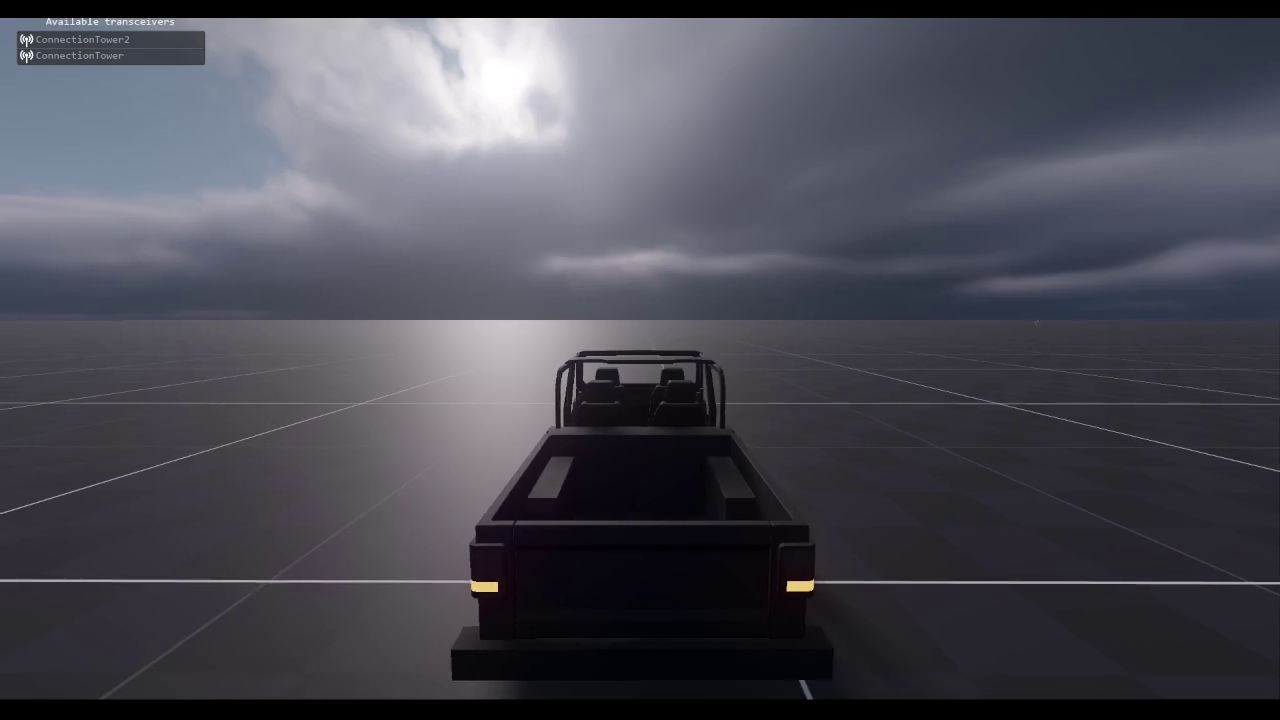
key("Left")
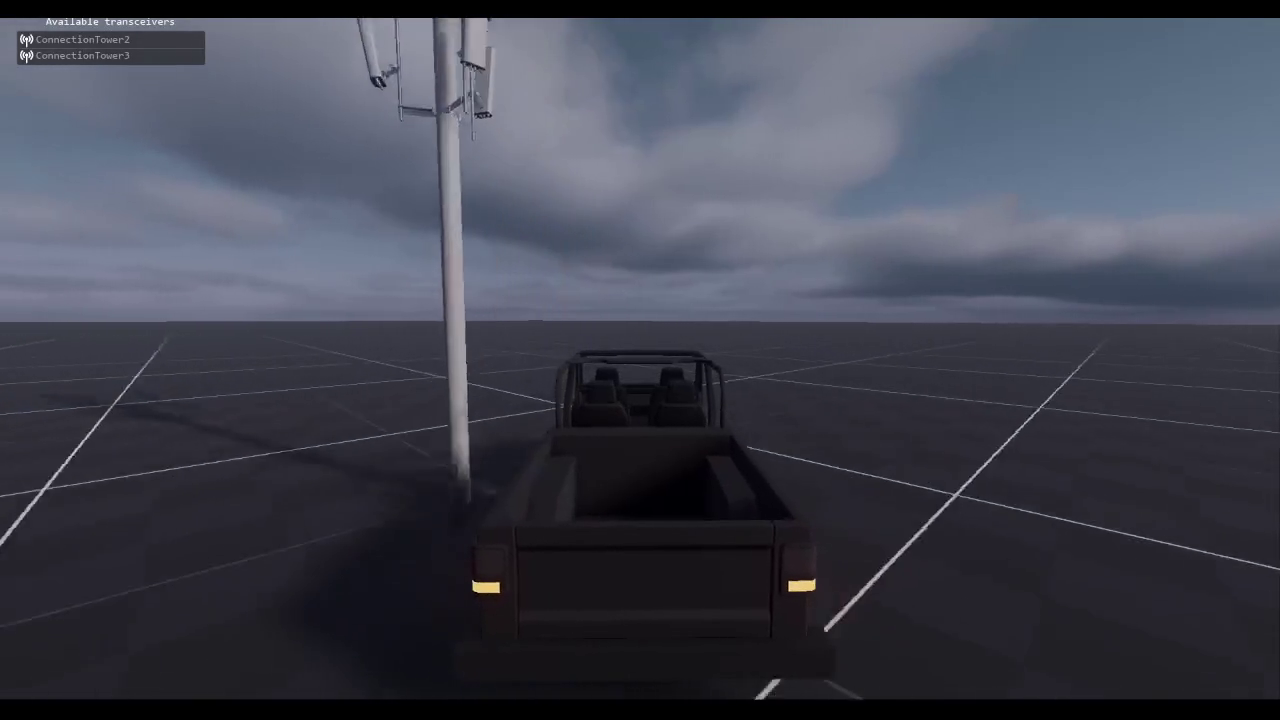
Step: Cycle through ConnectionTower2, ConnectionTower3, character and ConnectionTower views, ending on the truck
left_click(158, 39)
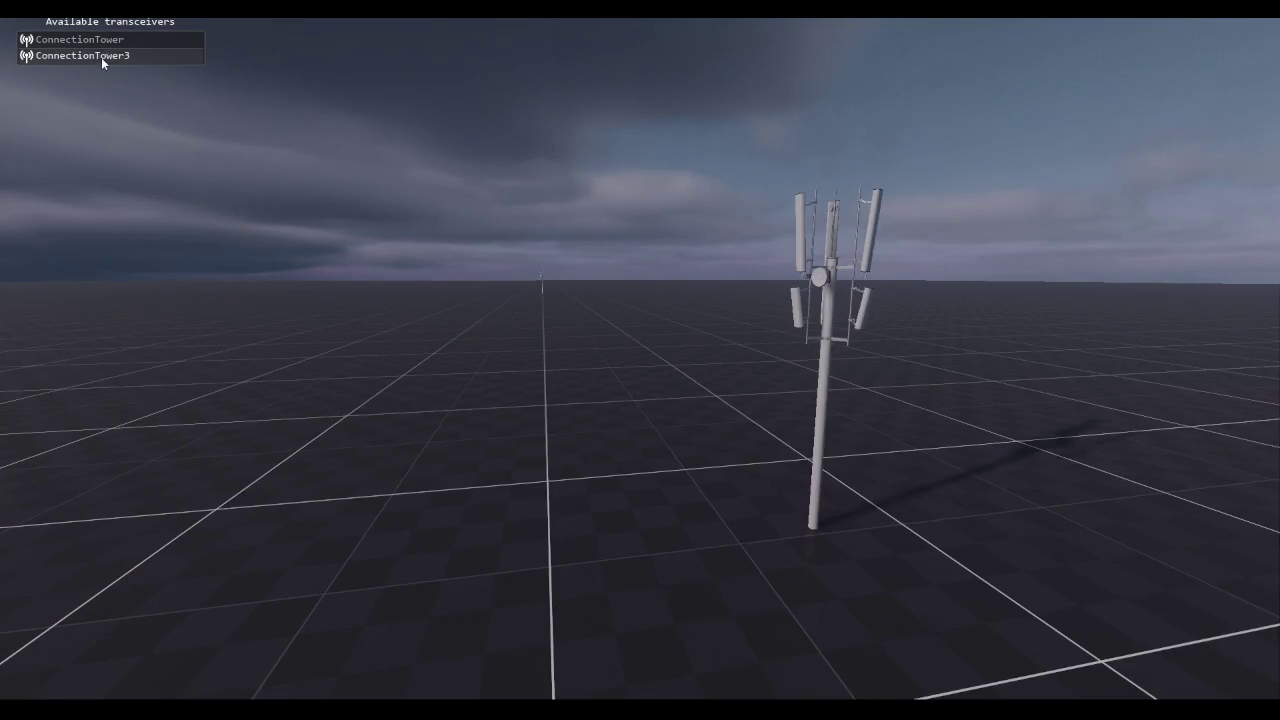
left_click(103, 39)
left_click(108, 57)
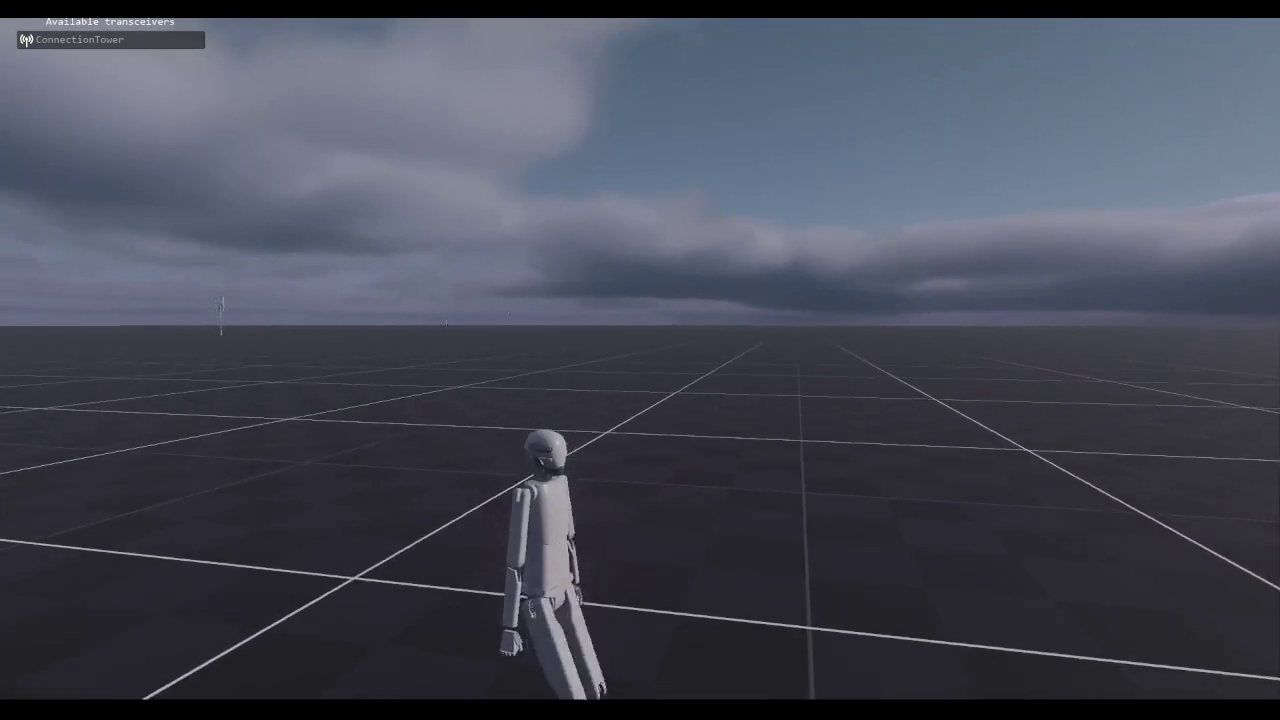
left_click(108, 42)
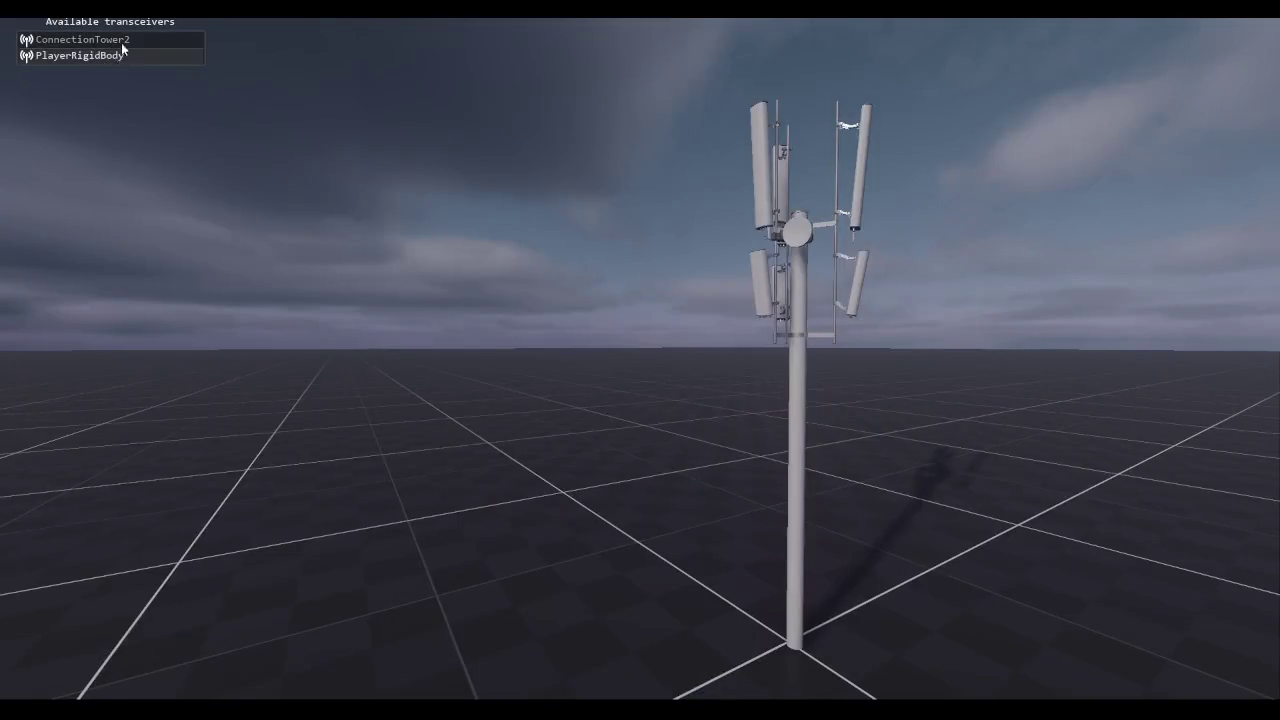
left_click(121, 55)
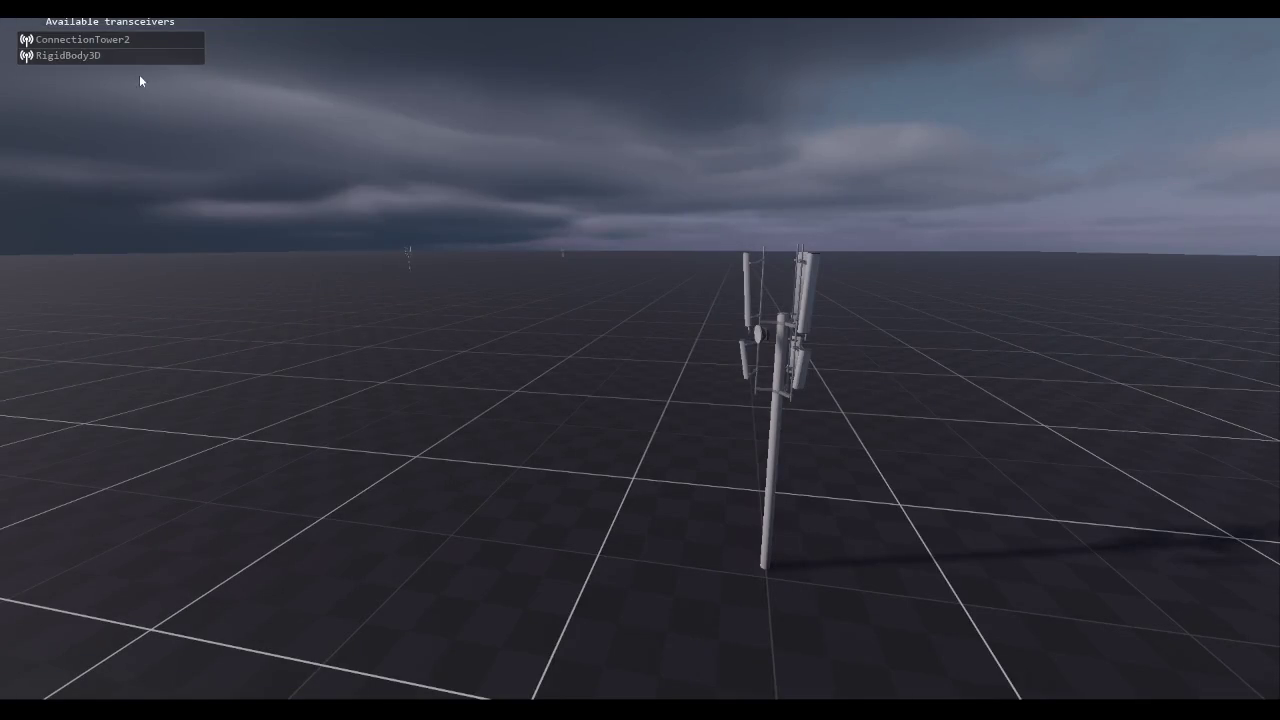
left_click(129, 57)
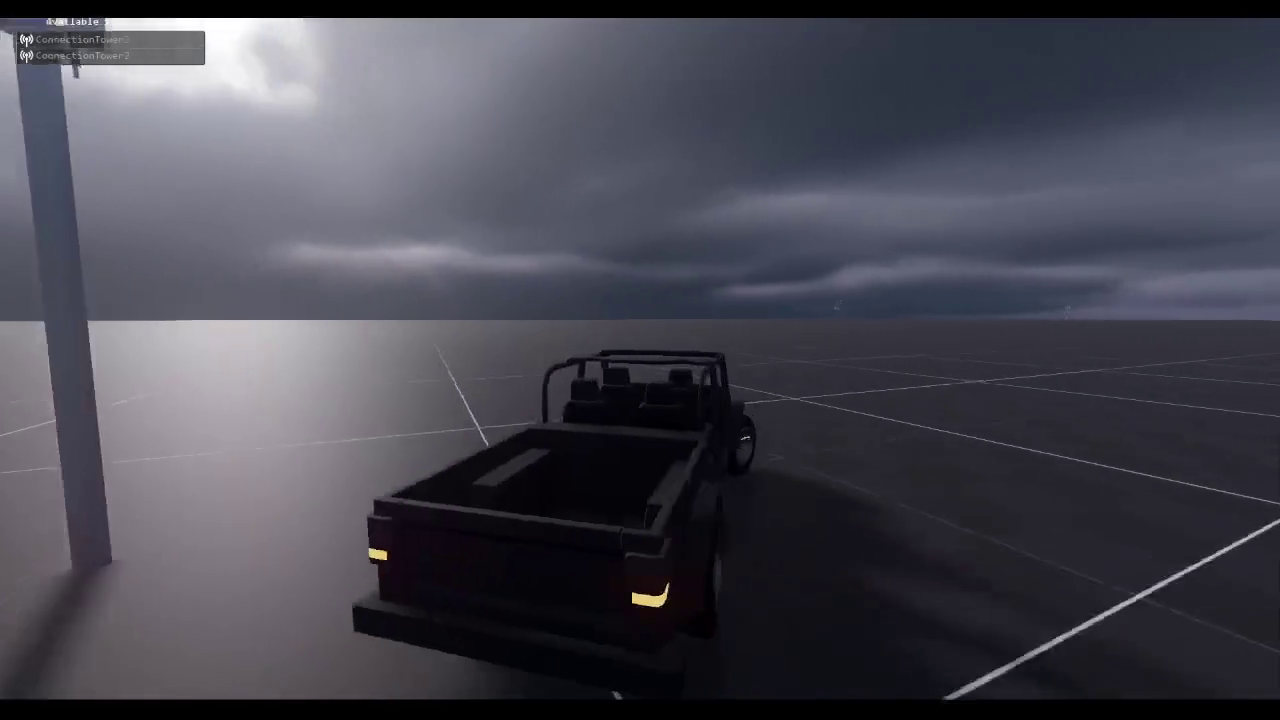
key("alt+Tab")
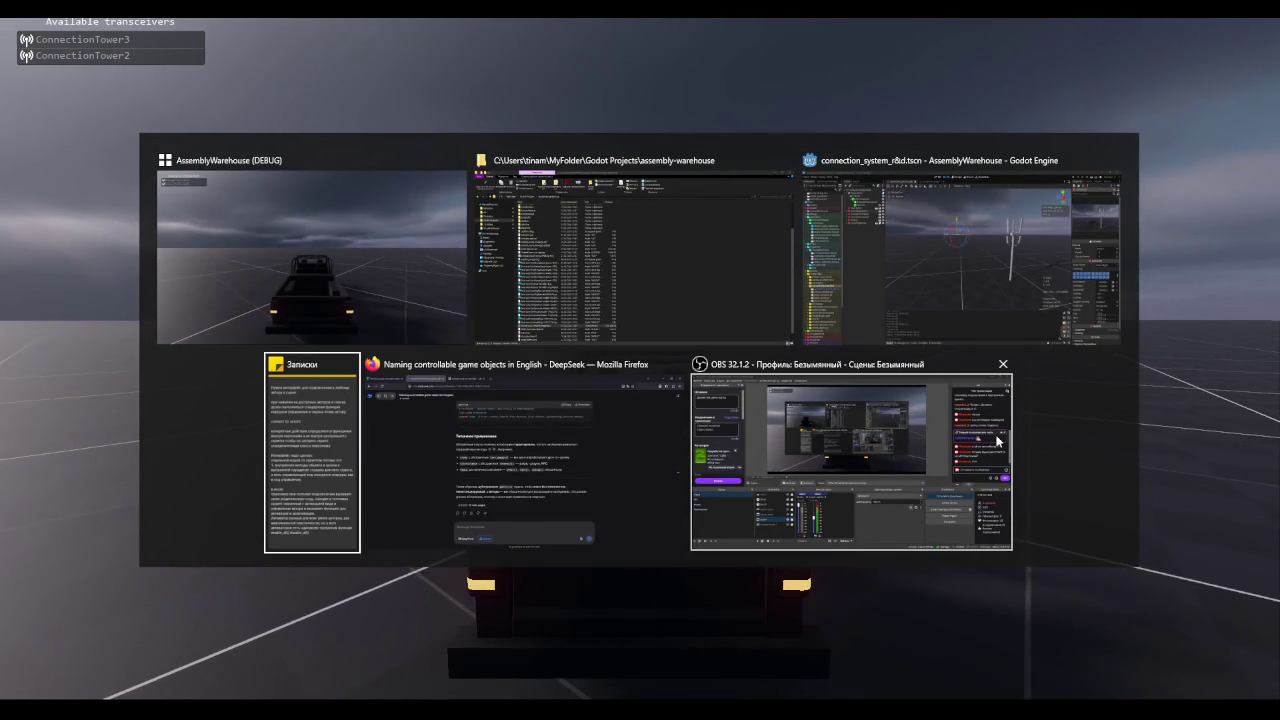
Step: Post the chat messages 'КРУТОООО' and 'АААА' in OBS, then return to the game
left_click(920, 466)
type("КРУТООООО")
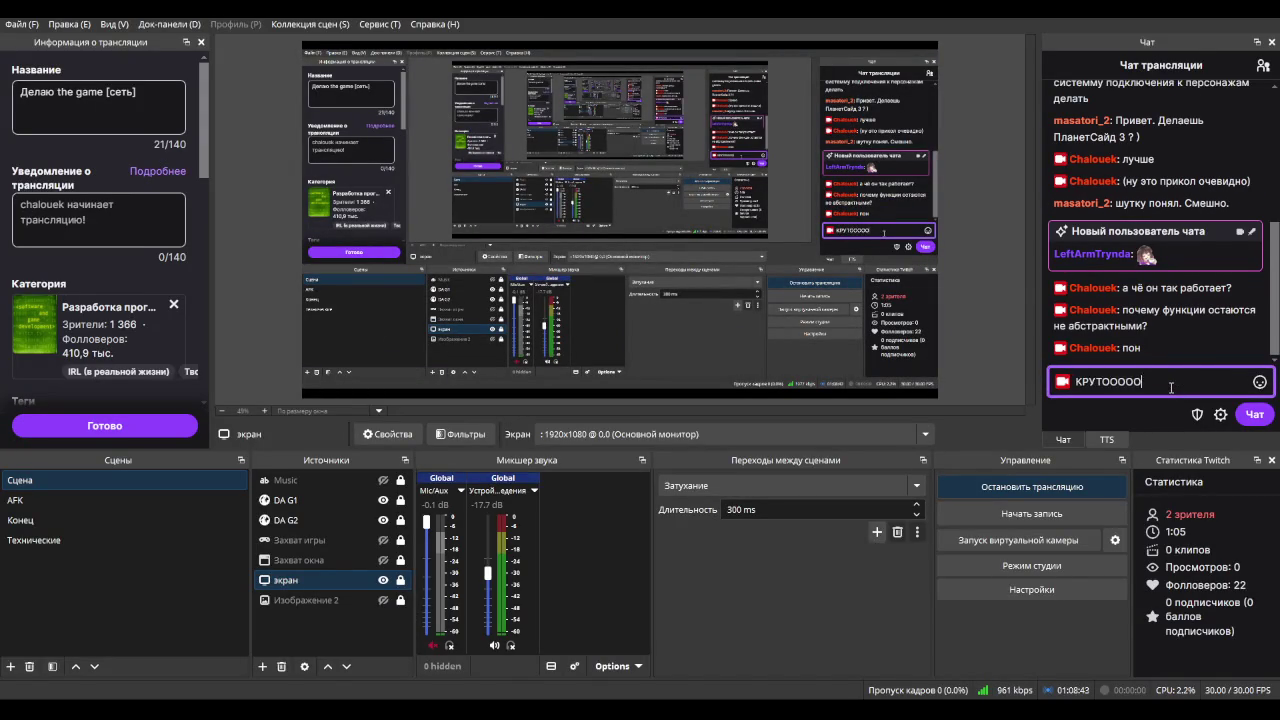
key("Return")
type("А")
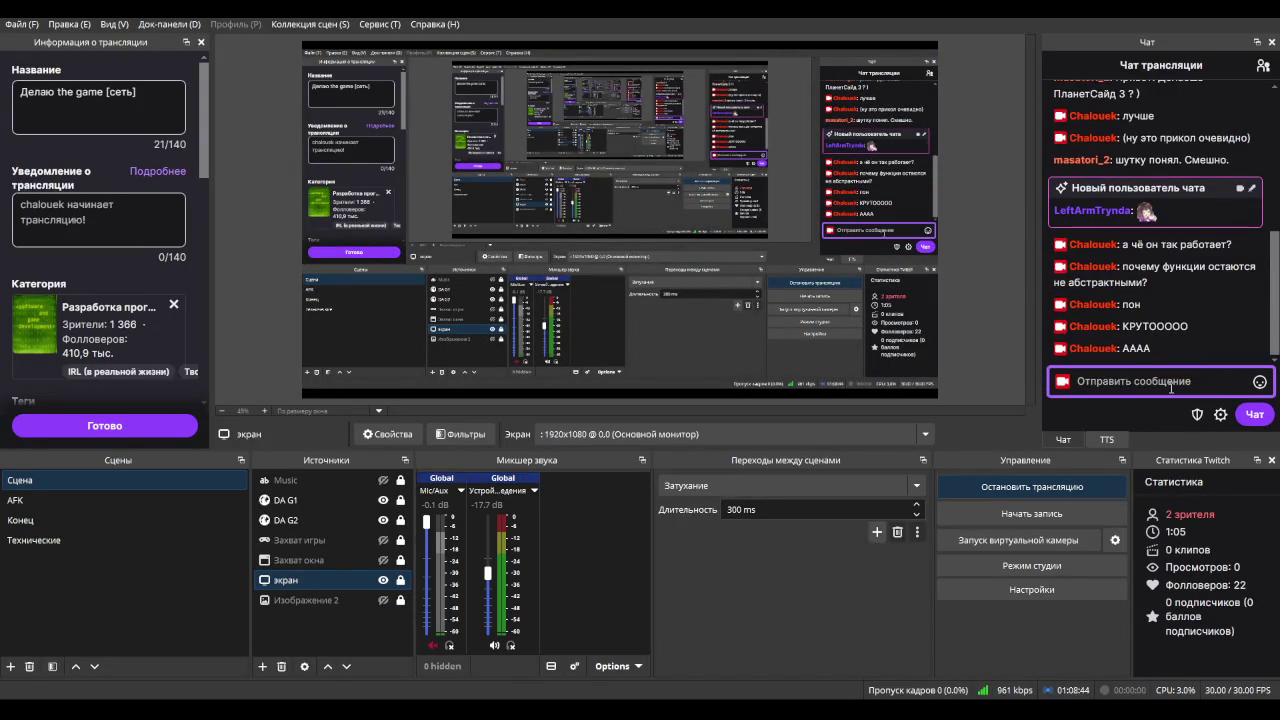
key("alt+Tab")
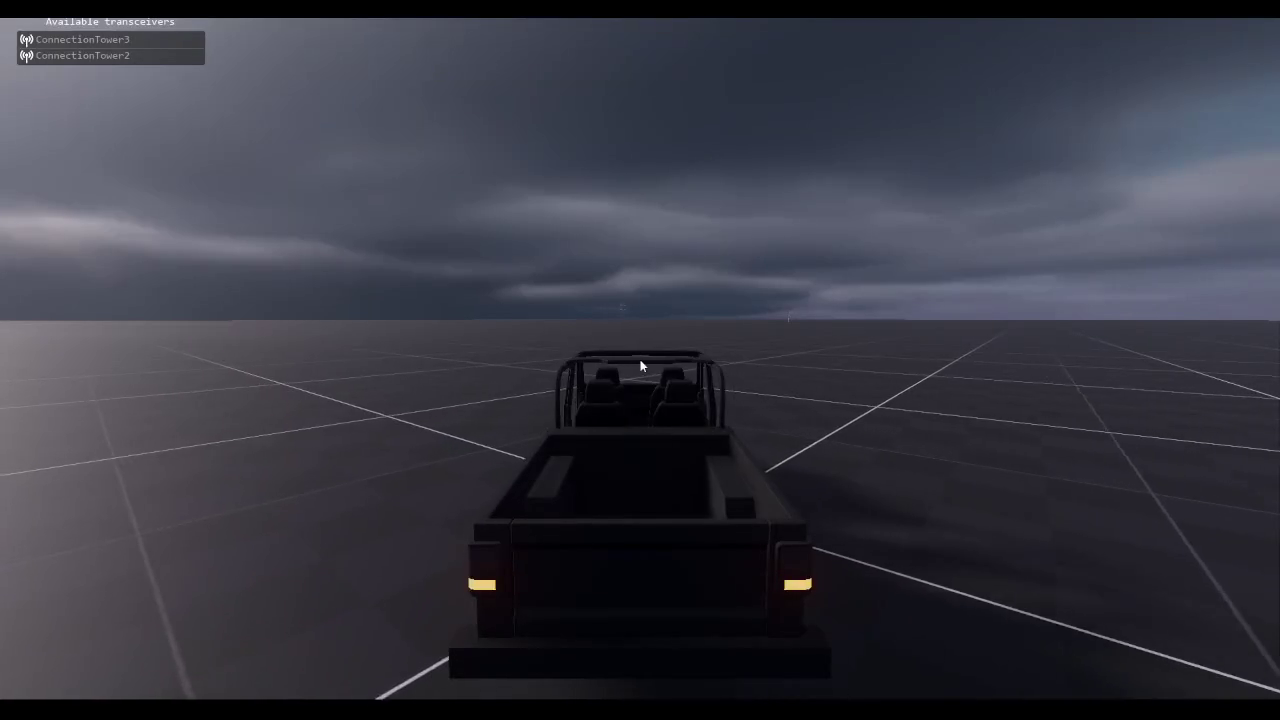
Step: Drive the truck with W/A/D, swerving toward ConnectionTower
key("d")
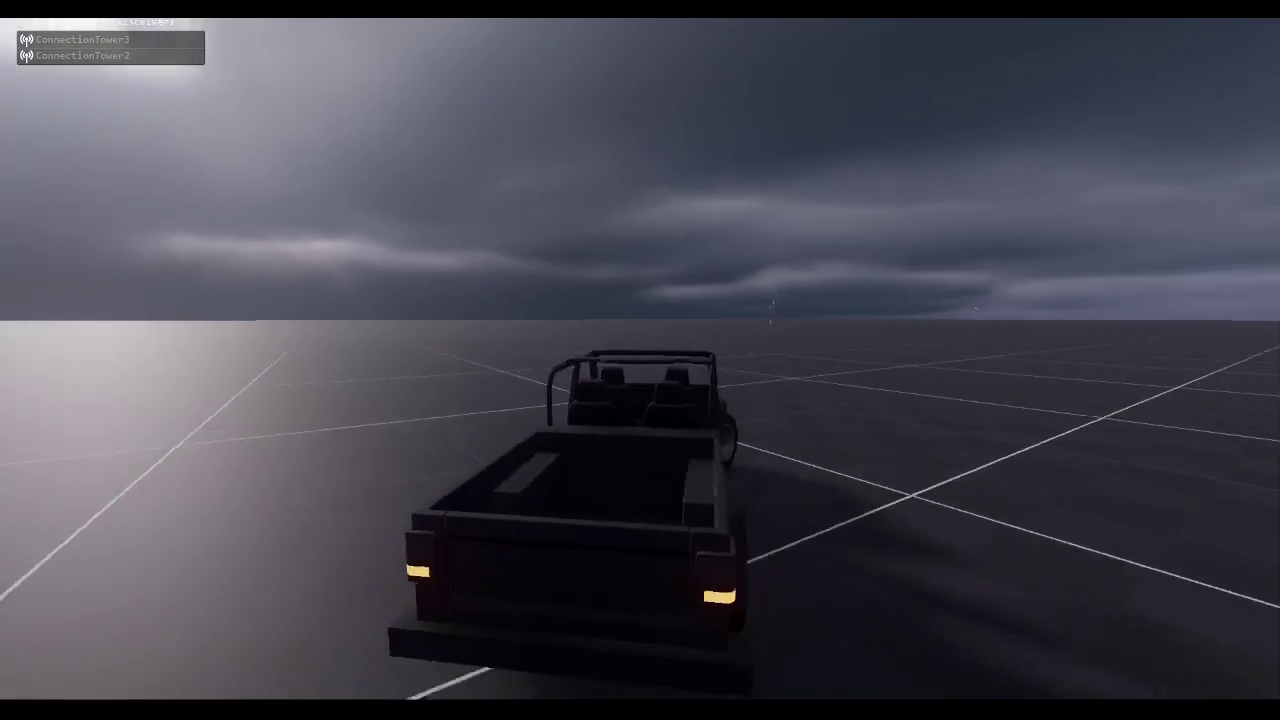
key("w")
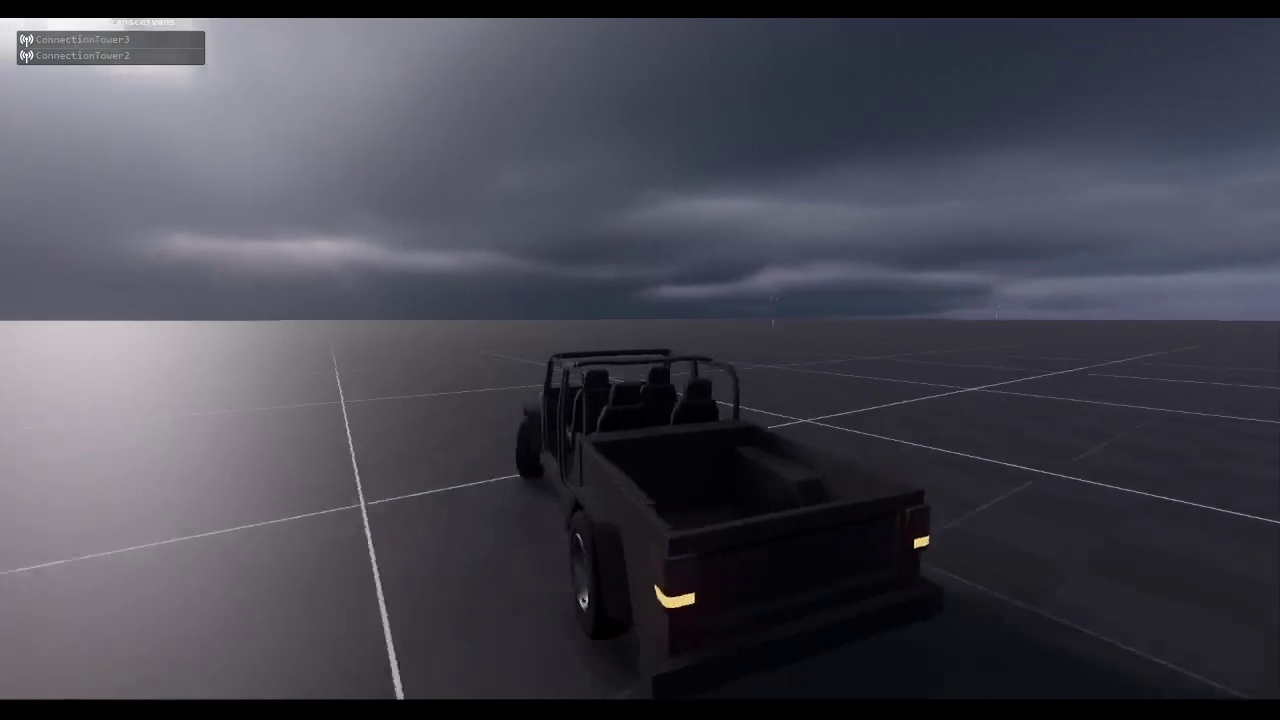
key("a")
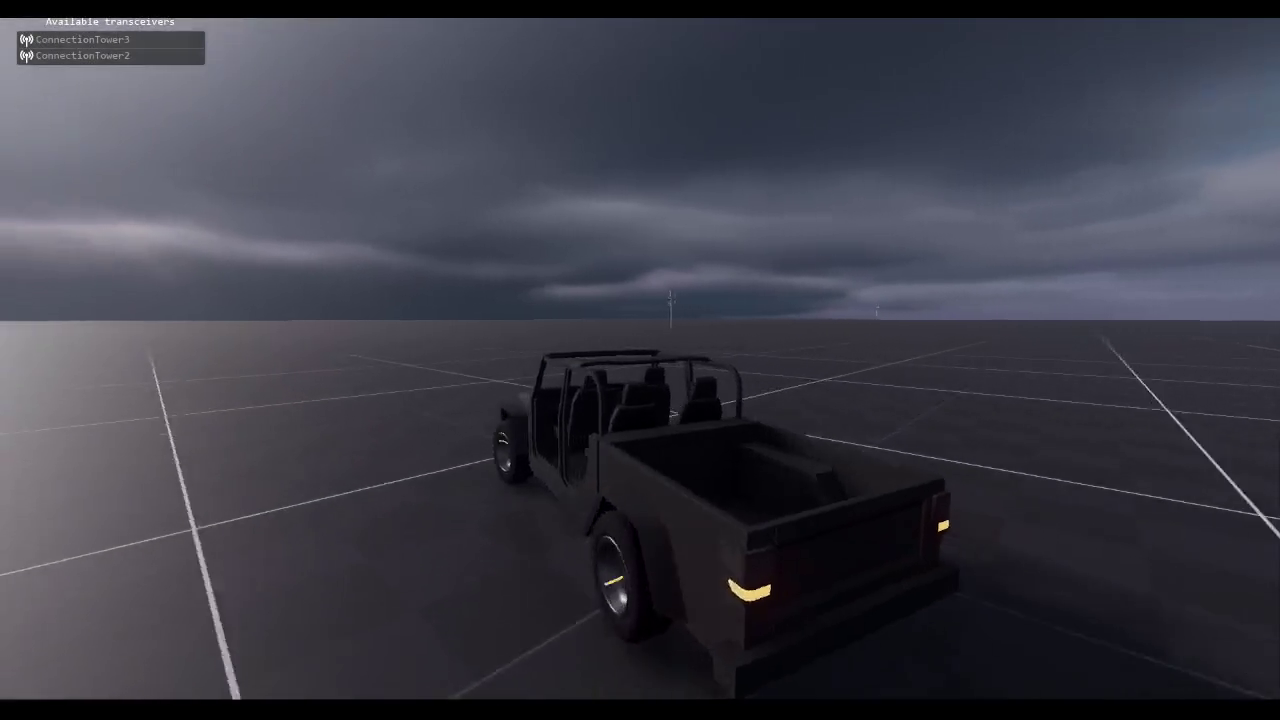
key("d")
key("a")
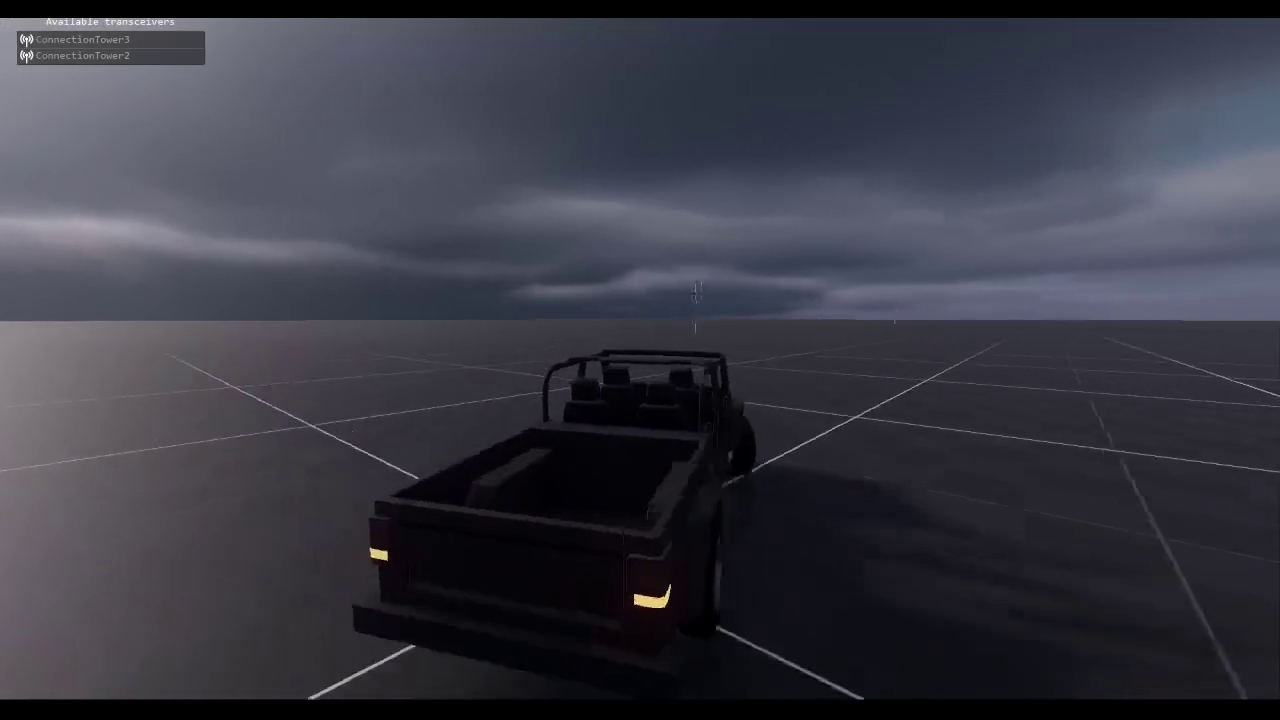
key("d")
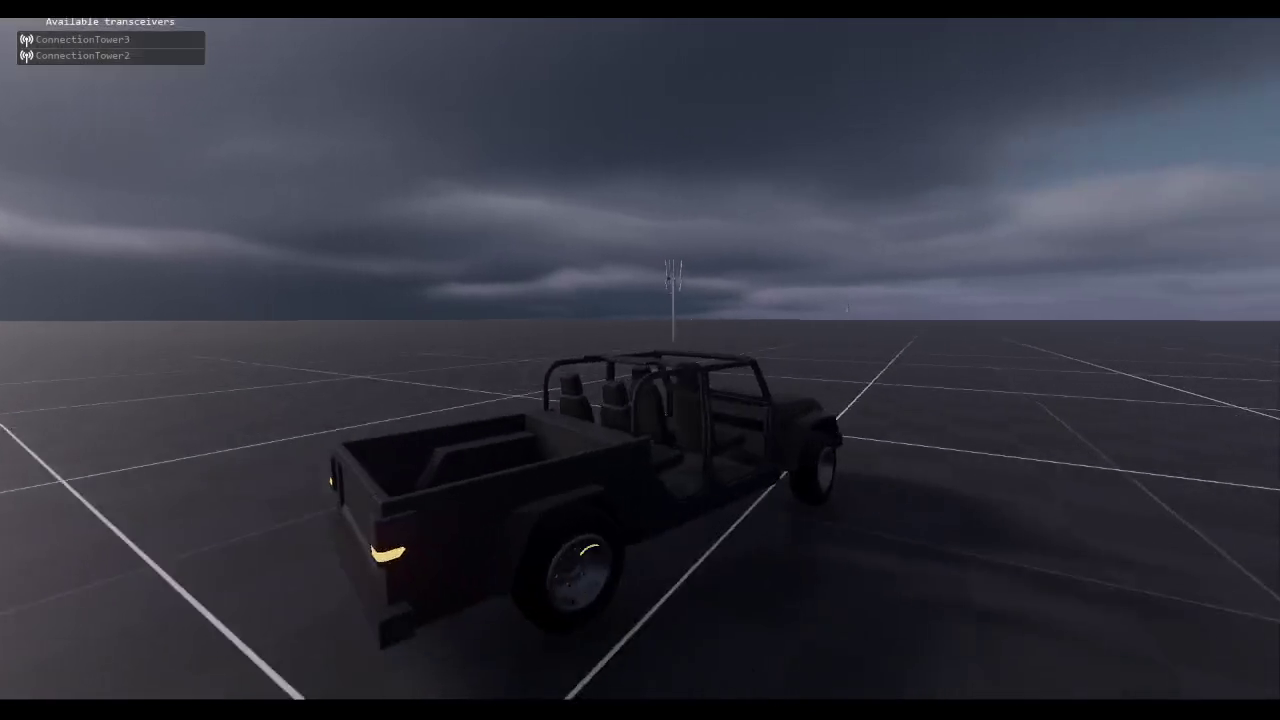
key("a")
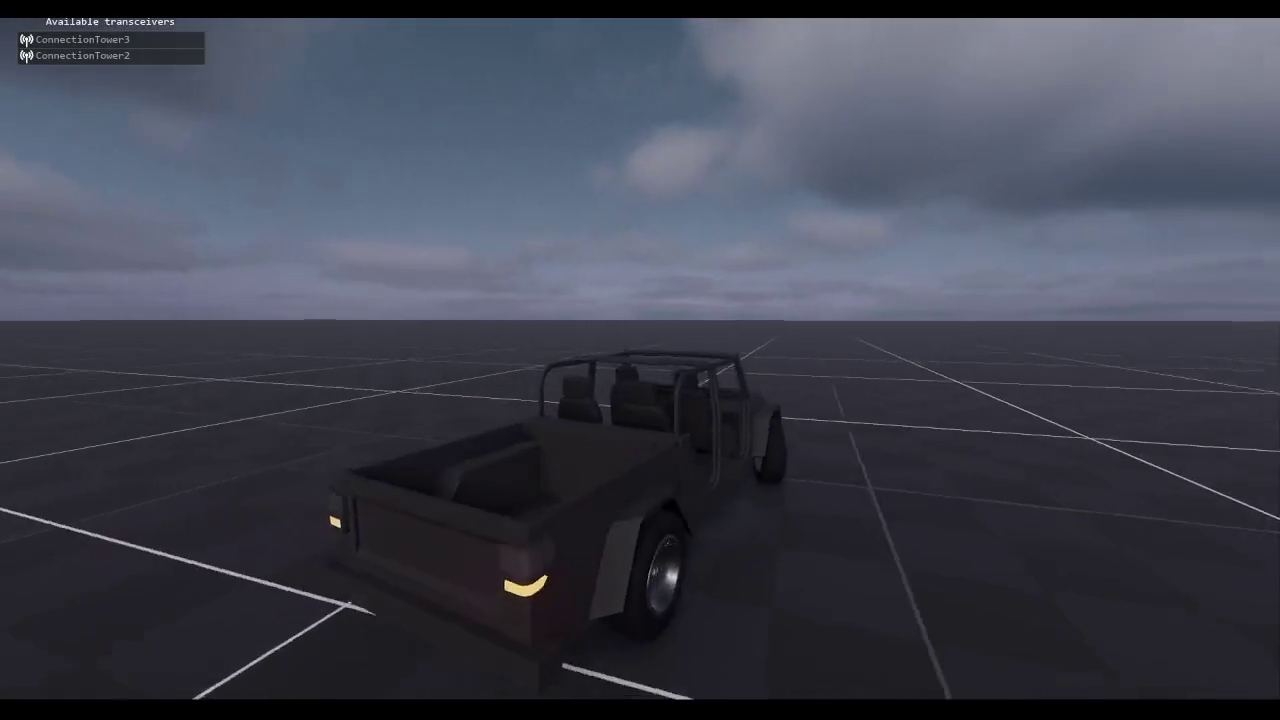
key("a")
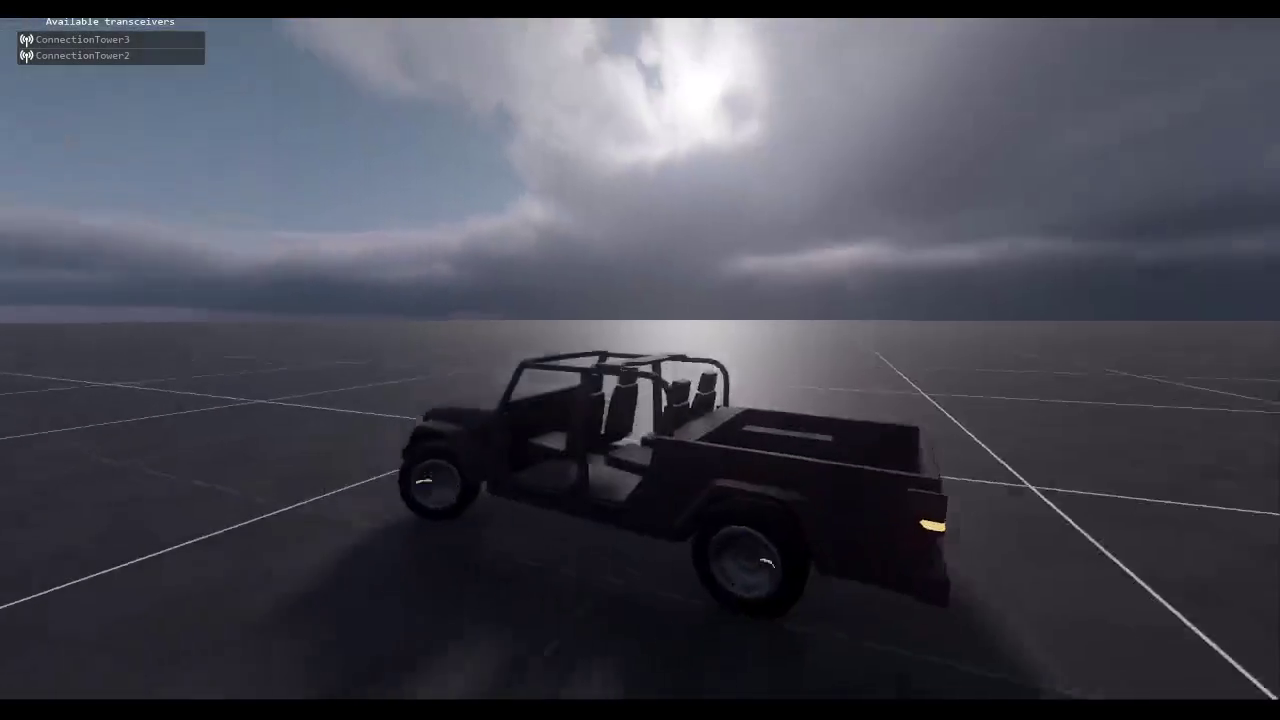
key("a")
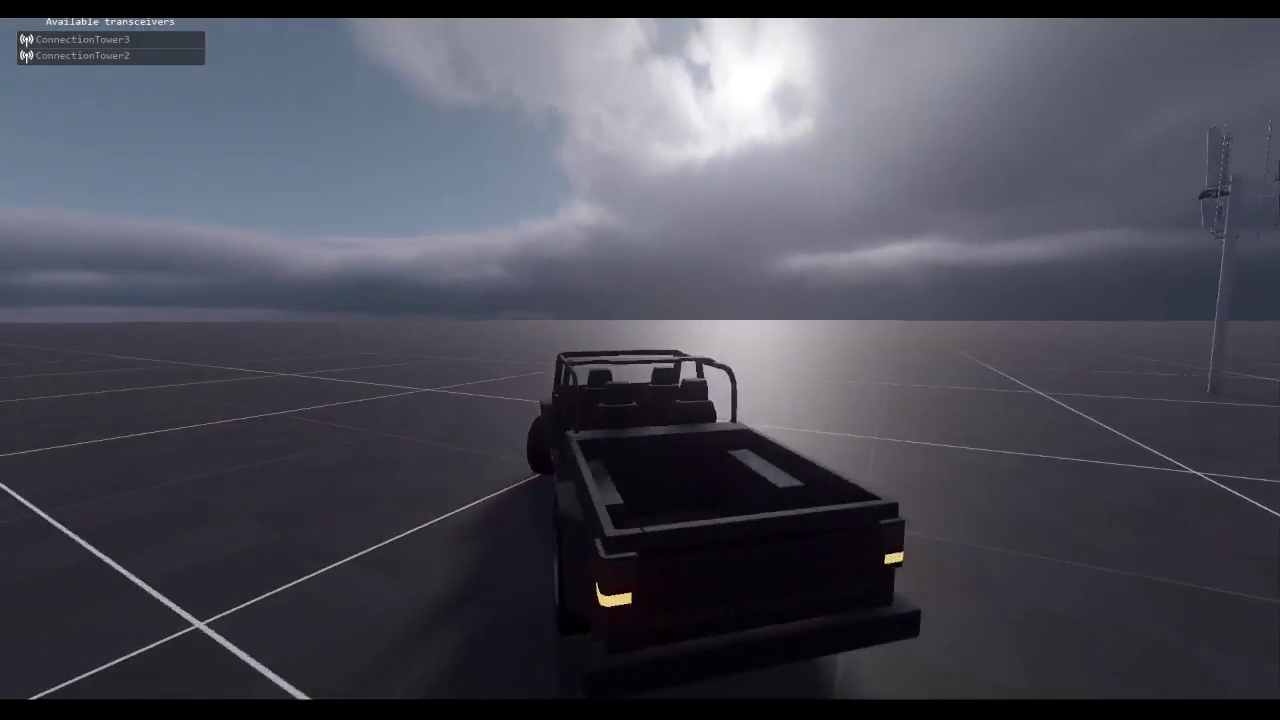
key("d")
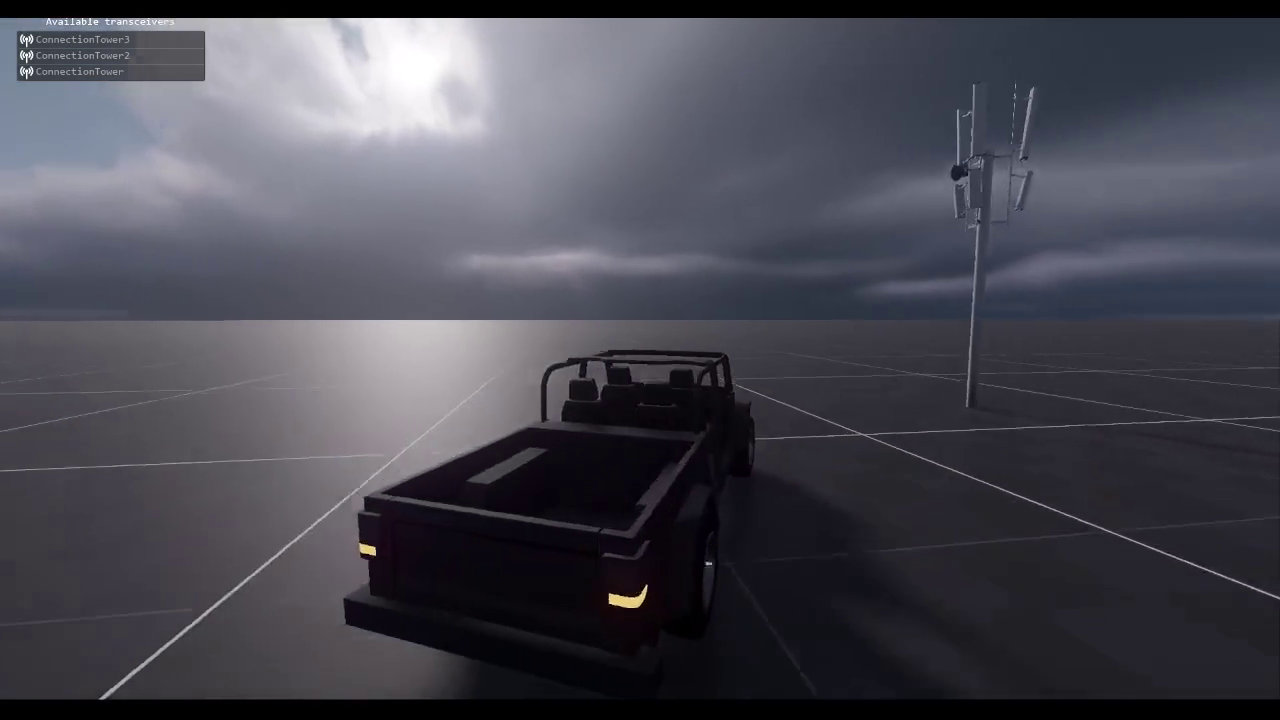
Step: Drive past the towers until they drop out of range, then orbit around the stopped truck
key("a")
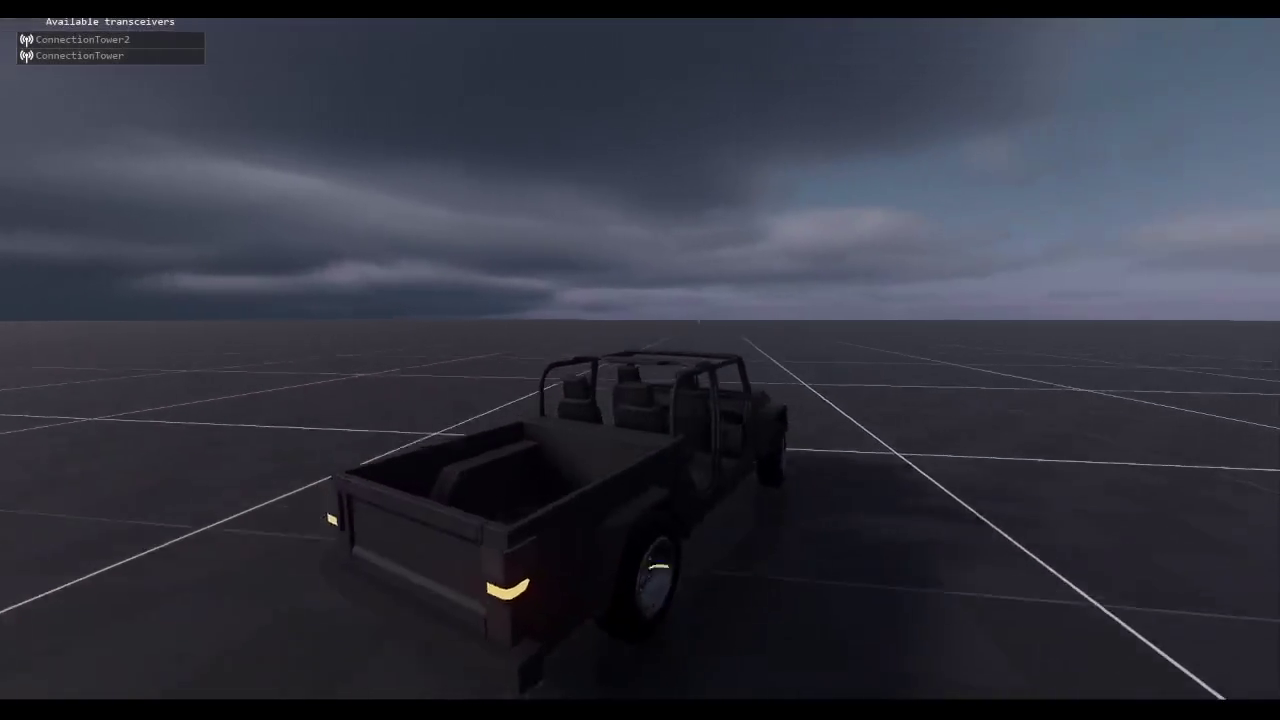
key("a")
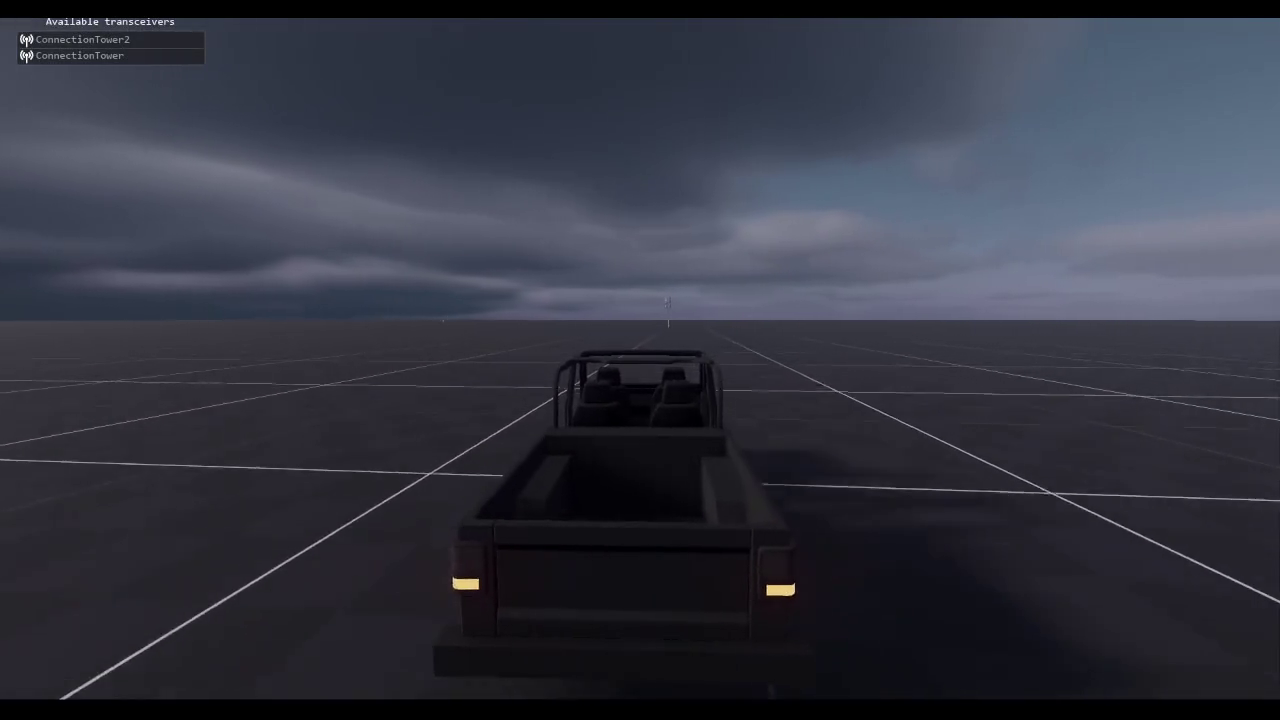
key("d")
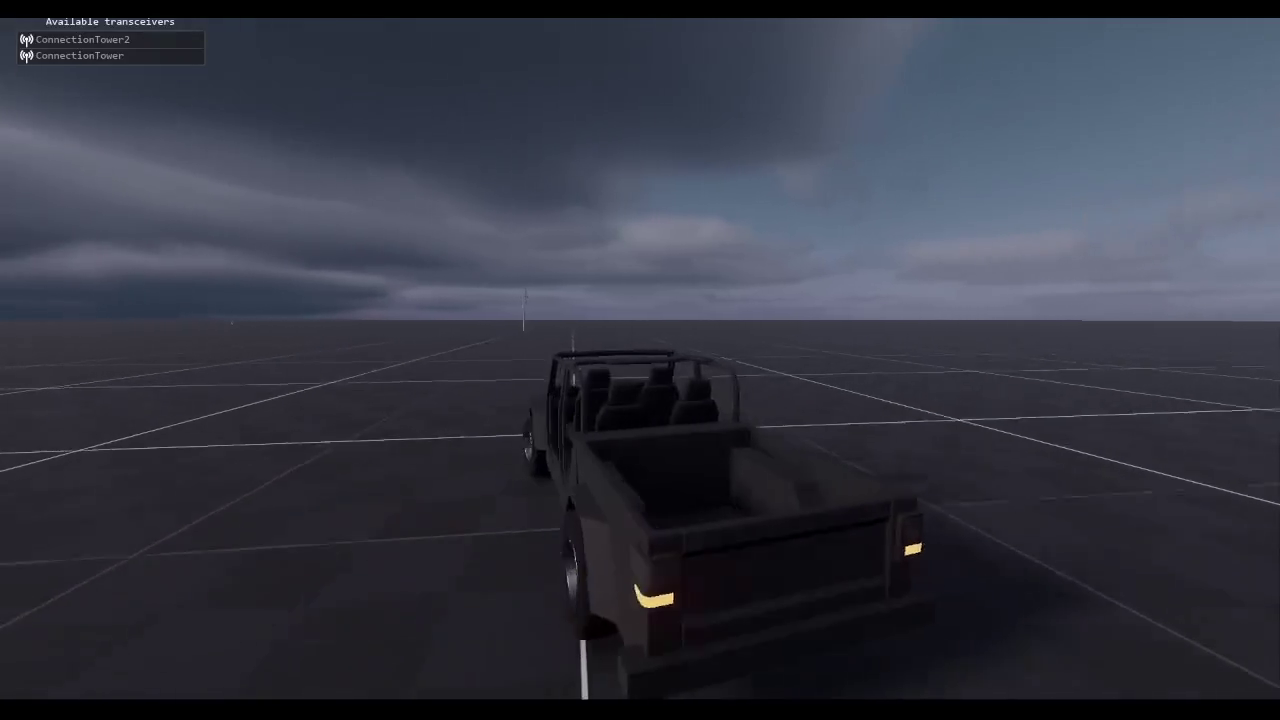
key("d")
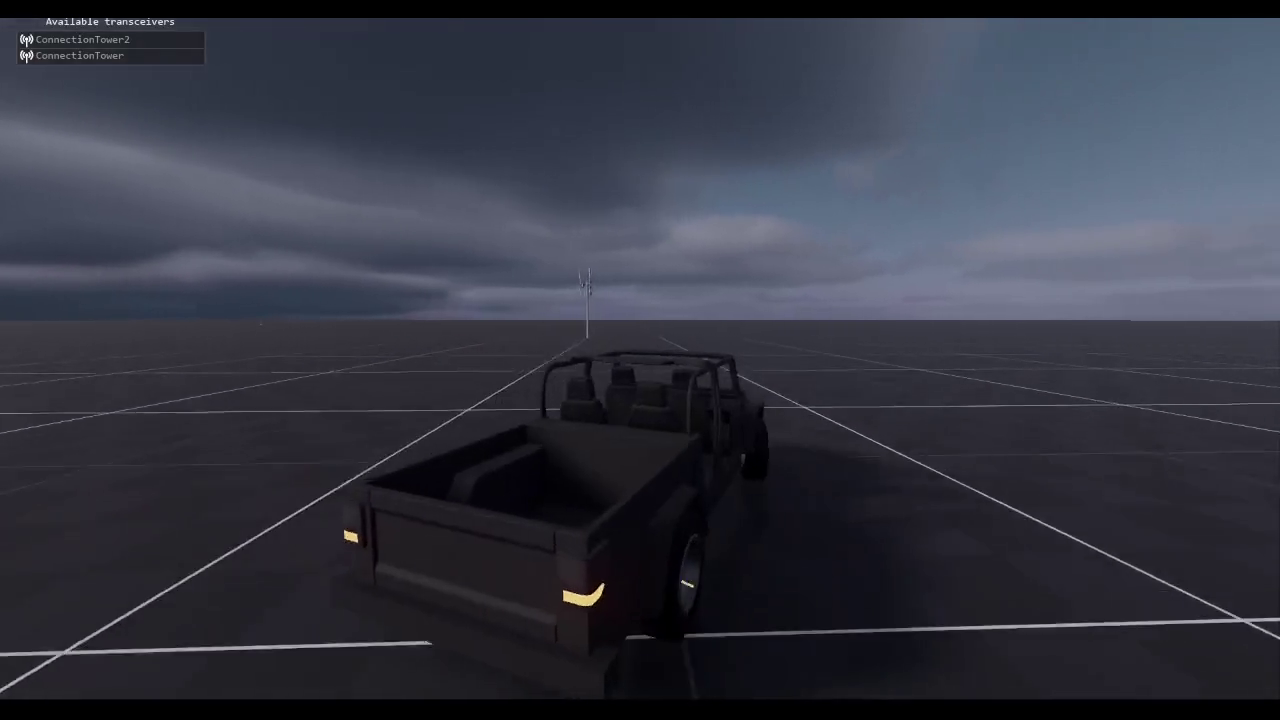
key("a")
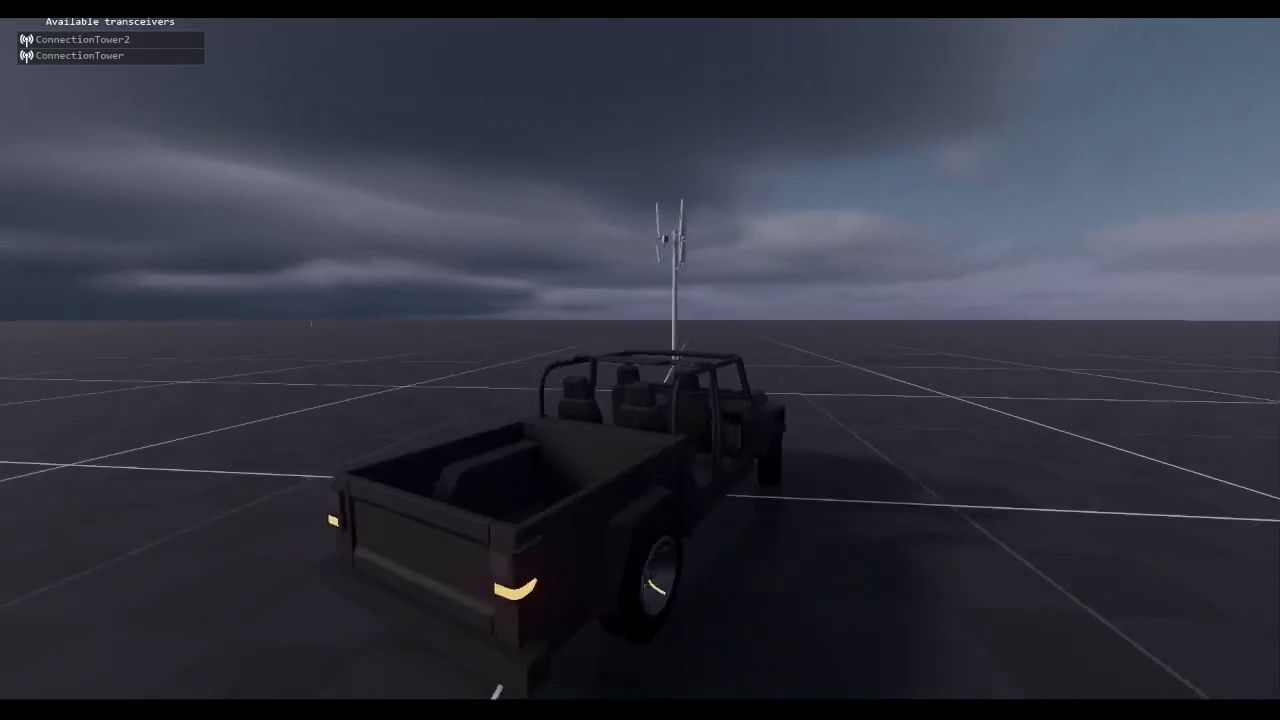
key("a")
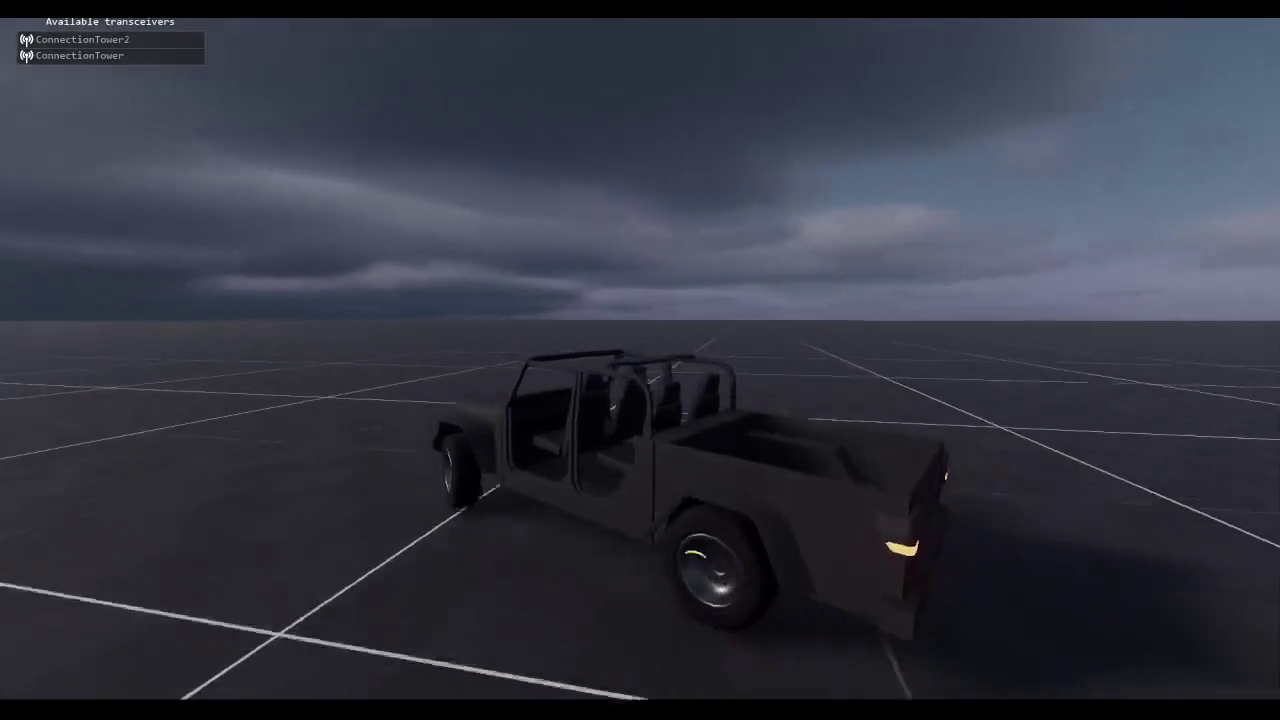
key("d")
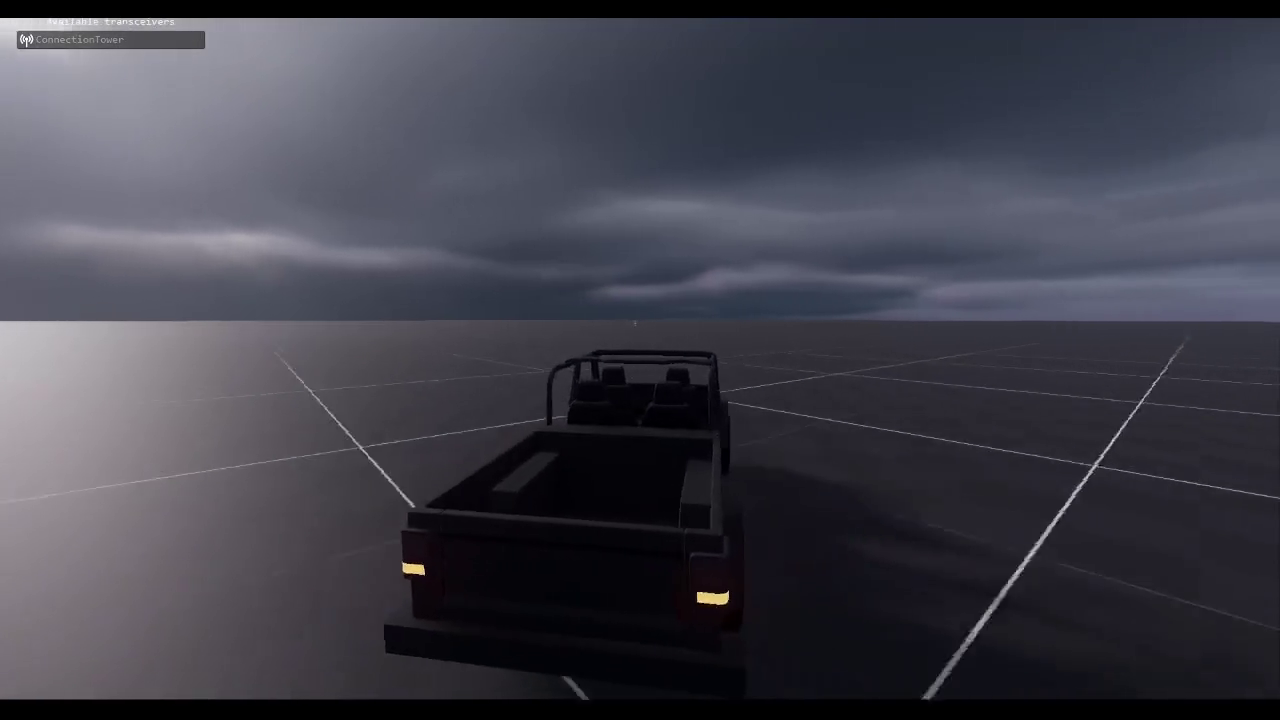
key("a")
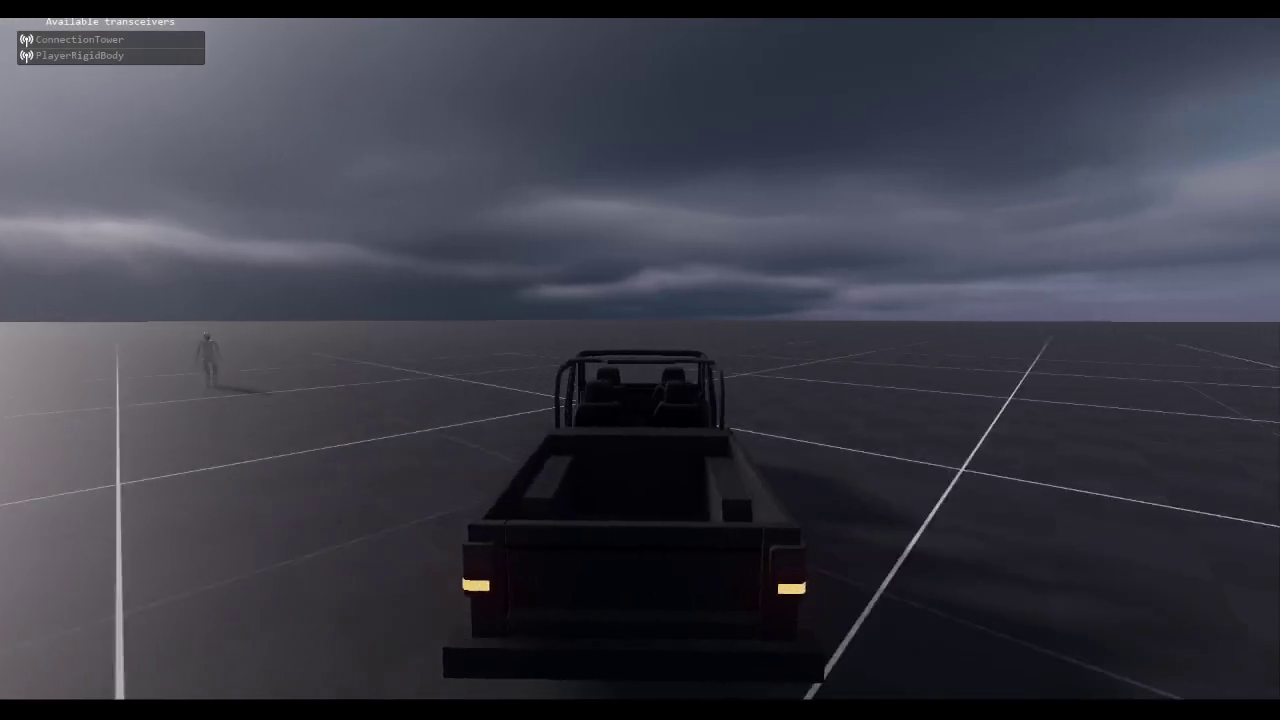
key("d")
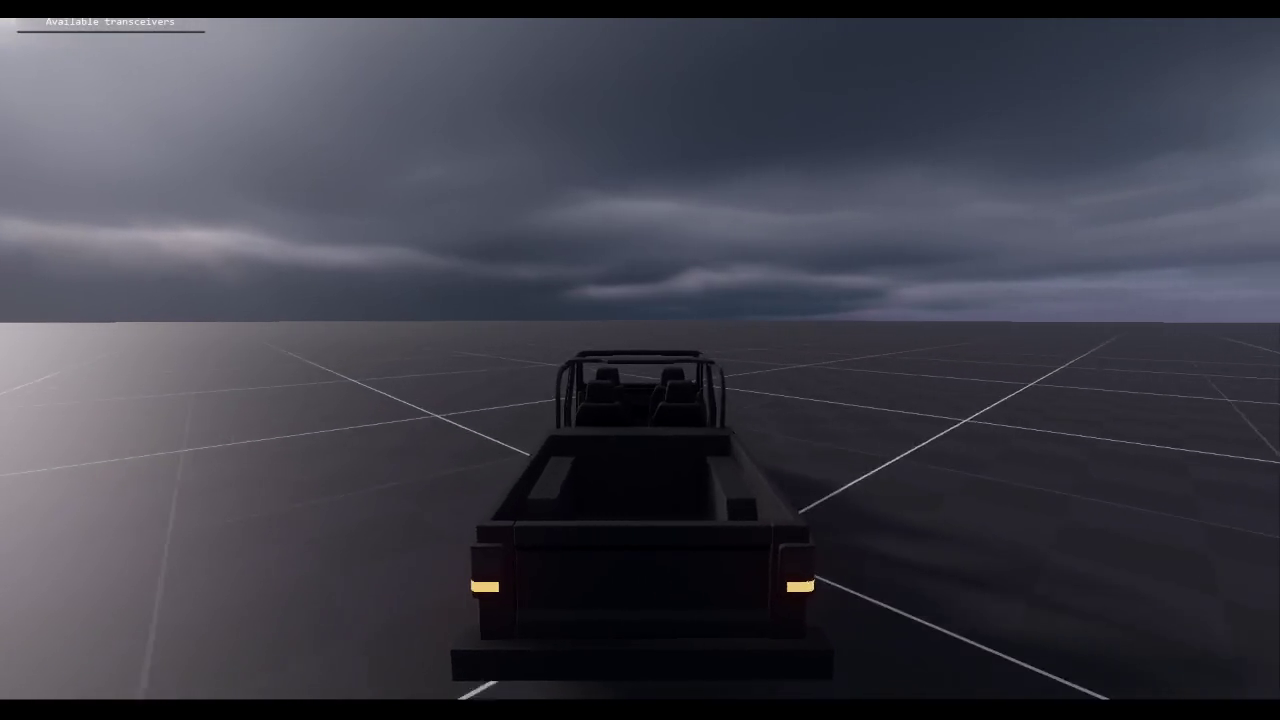
left_click_drag(736, 478, 500, 480)
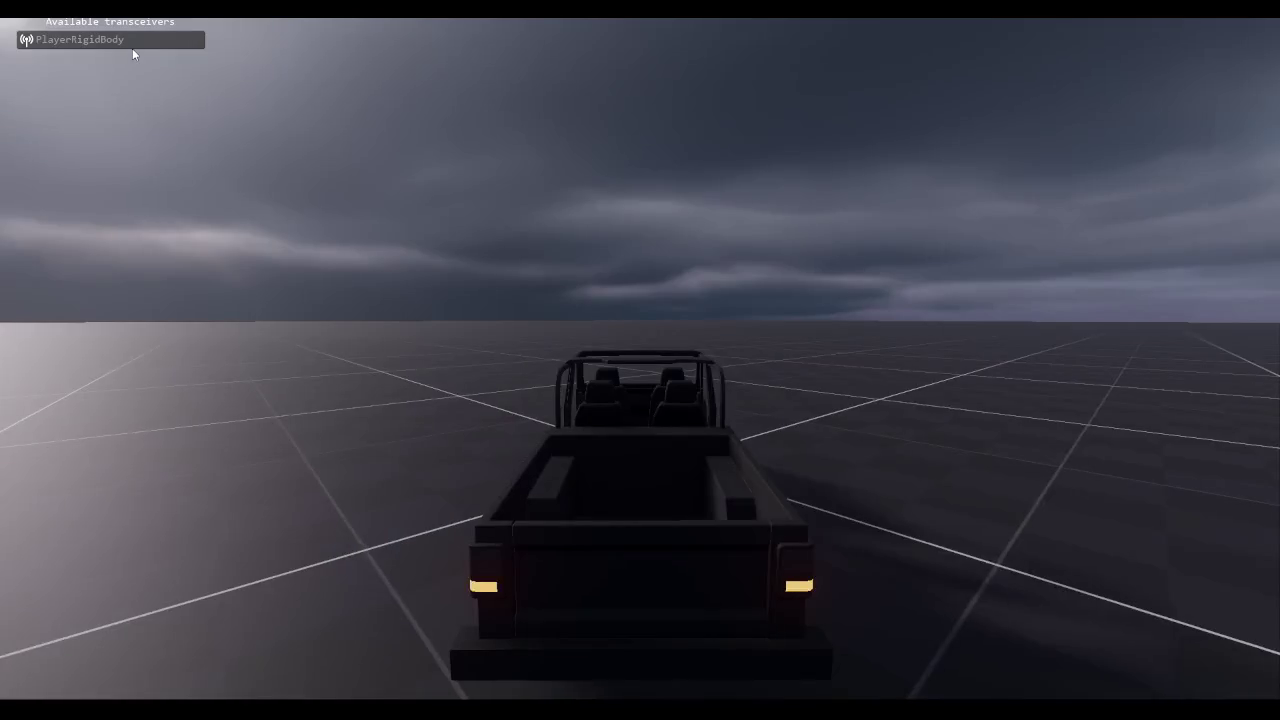
Step: Switch cameras through ConnectionTower2, PlayerRigidBody and the humanoid, ending back on the truck
left_click(131, 40)
left_click(128, 56)
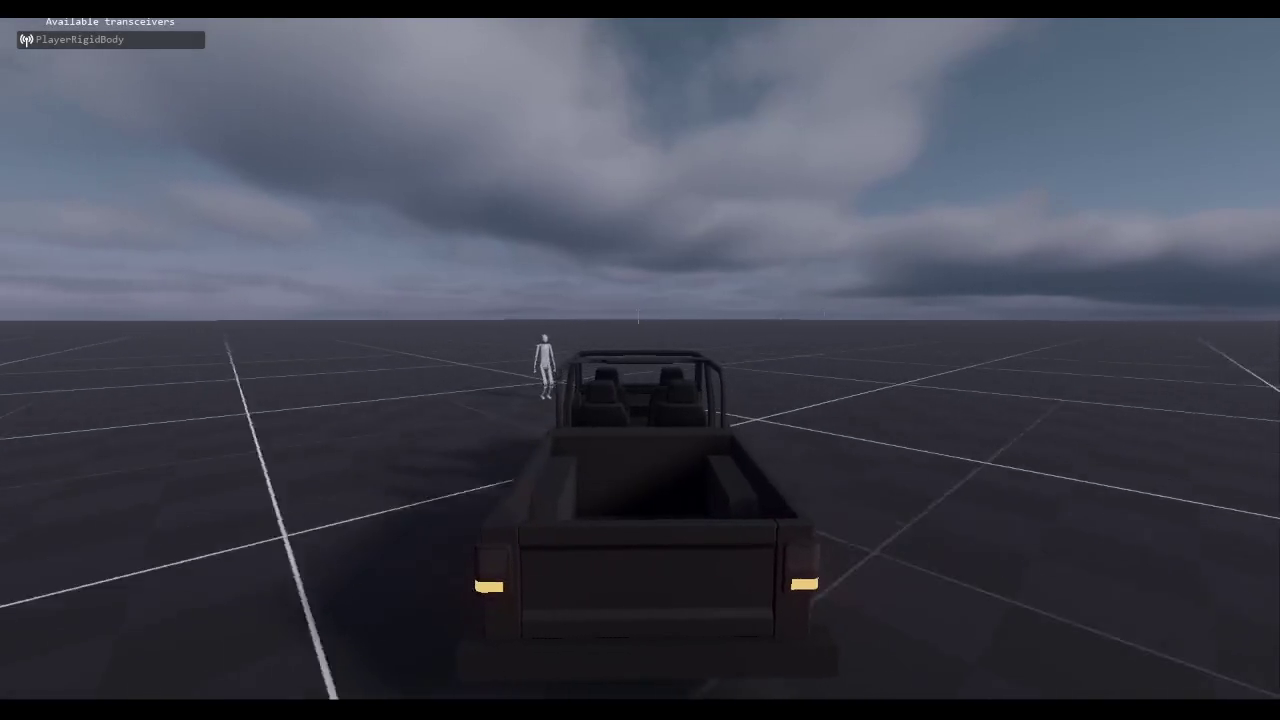
left_click(158, 44)
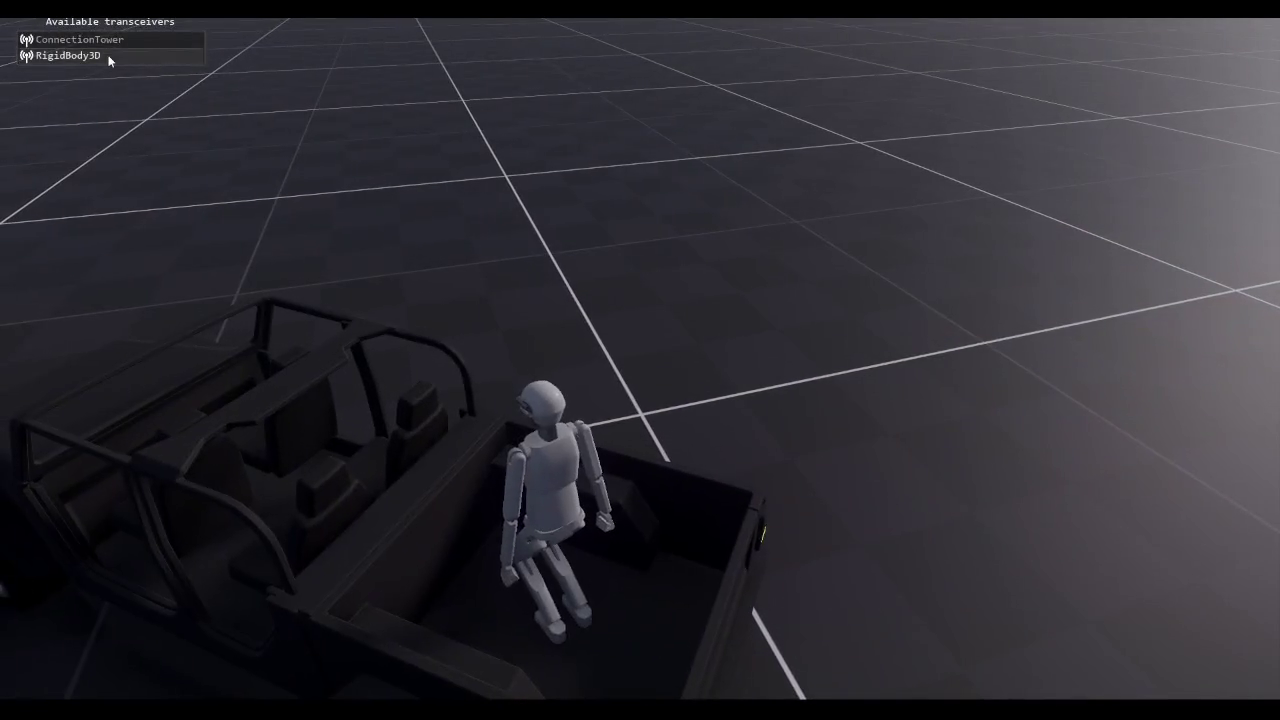
left_click(110, 56)
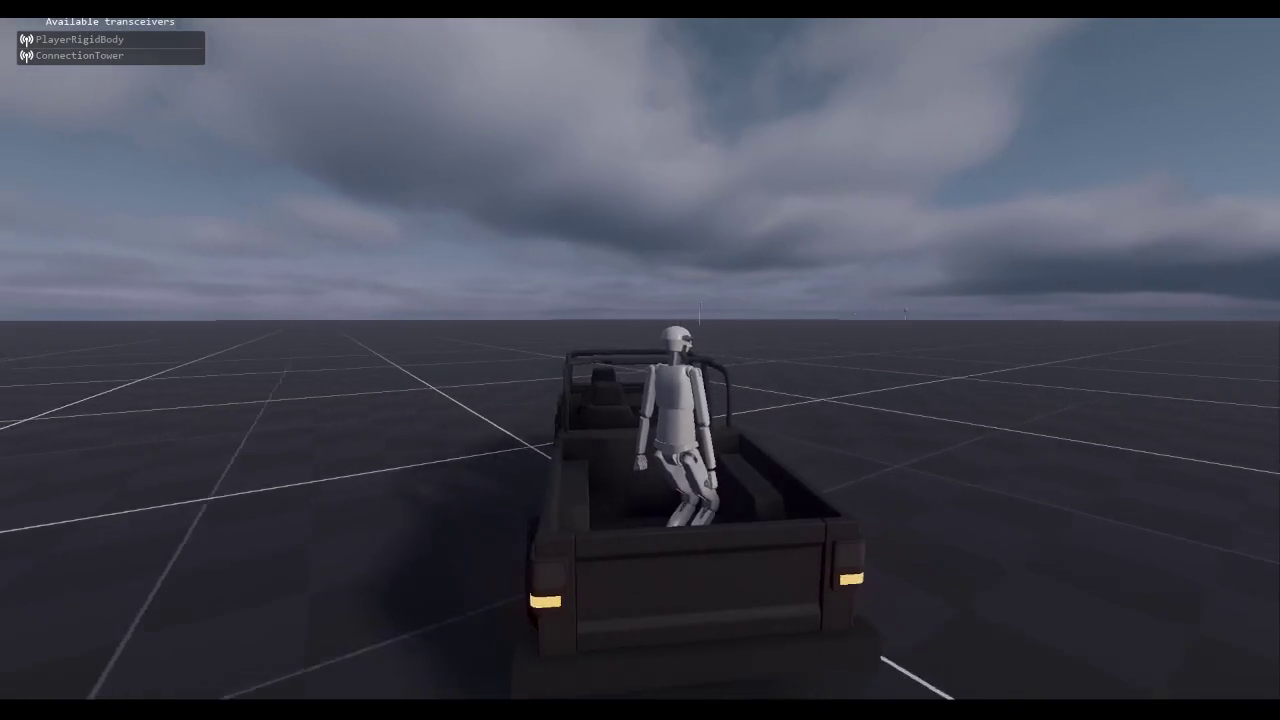